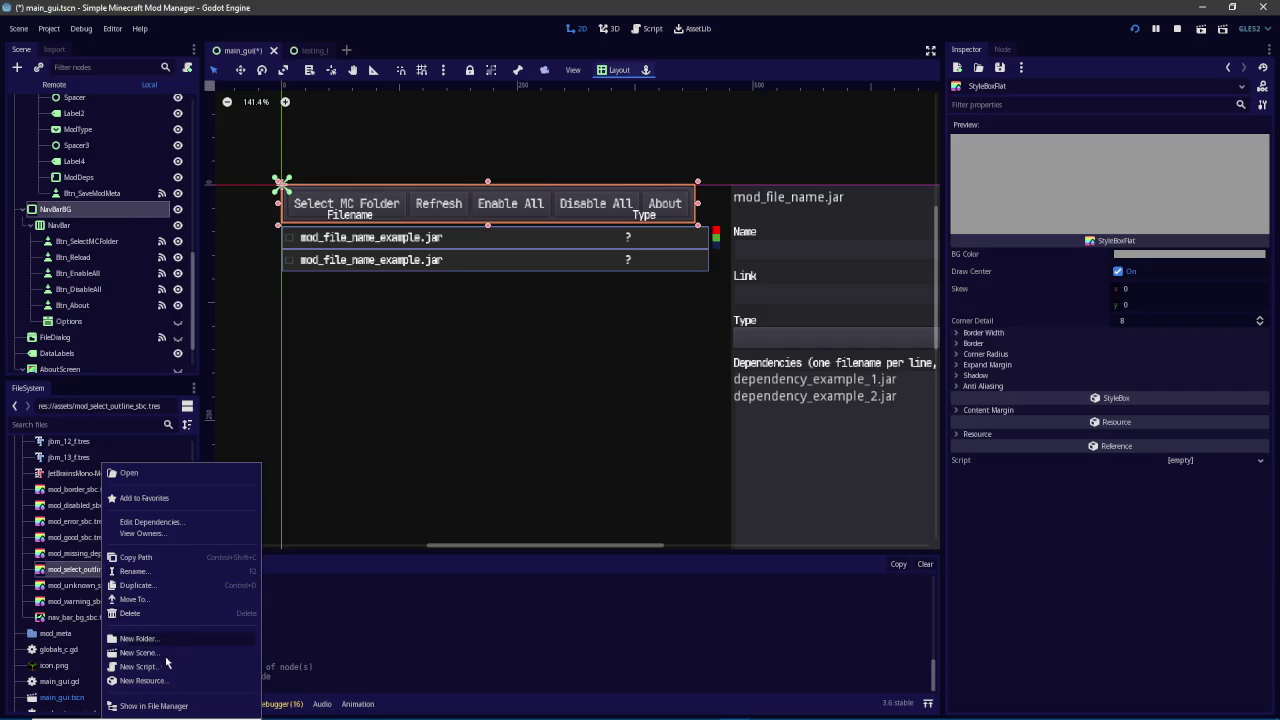
Create a StyleBoxFlat resource in assets and save it as nav_bar_bg_sbf.tres
left_click(155, 688)
type("style")
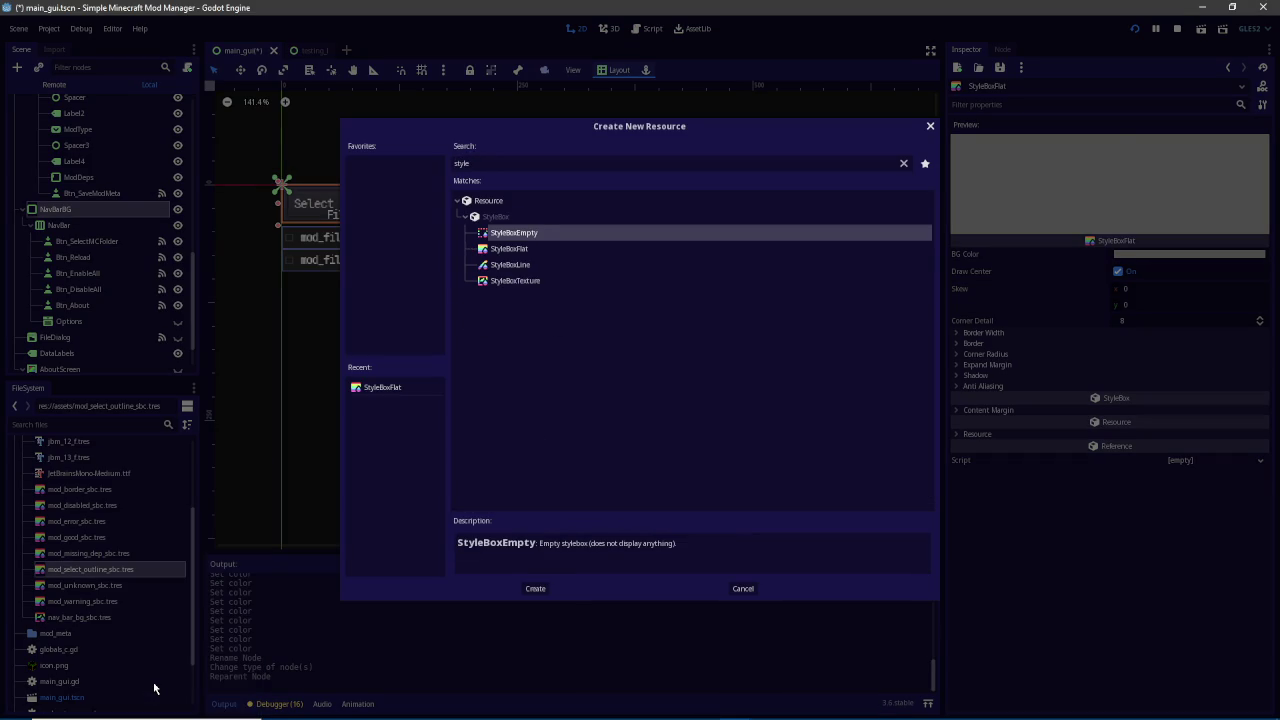
key("Down")
key("Return")
type("nav_bar_bg_sbf")
key("Return")
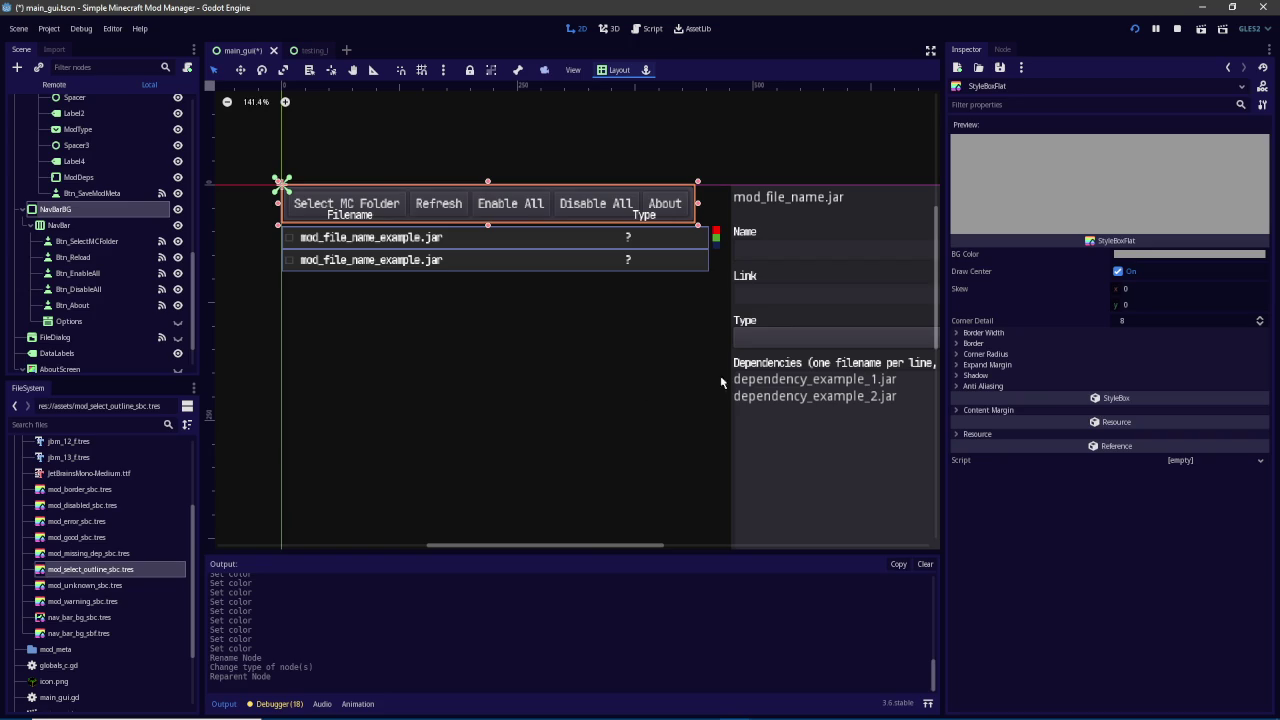
Darken the style box's background colour to dark grey #262626 using the HSV value slider
left_click(110, 633)
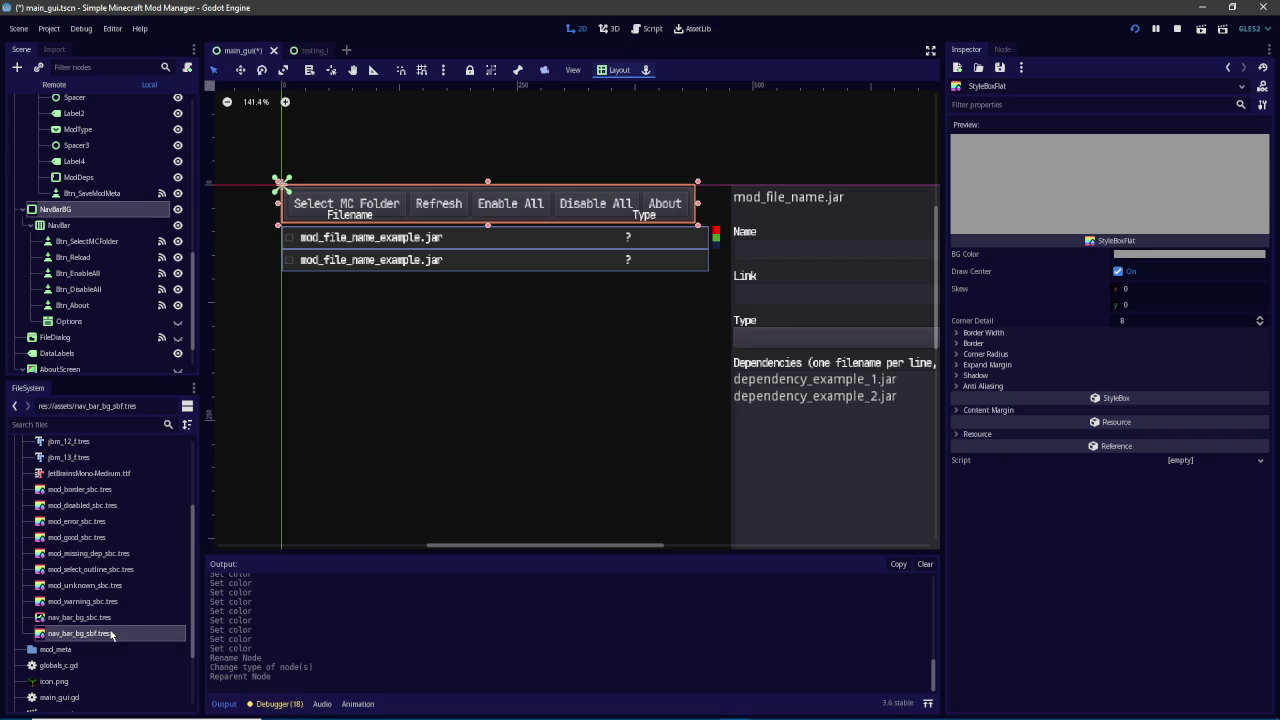
left_click(1143, 254)
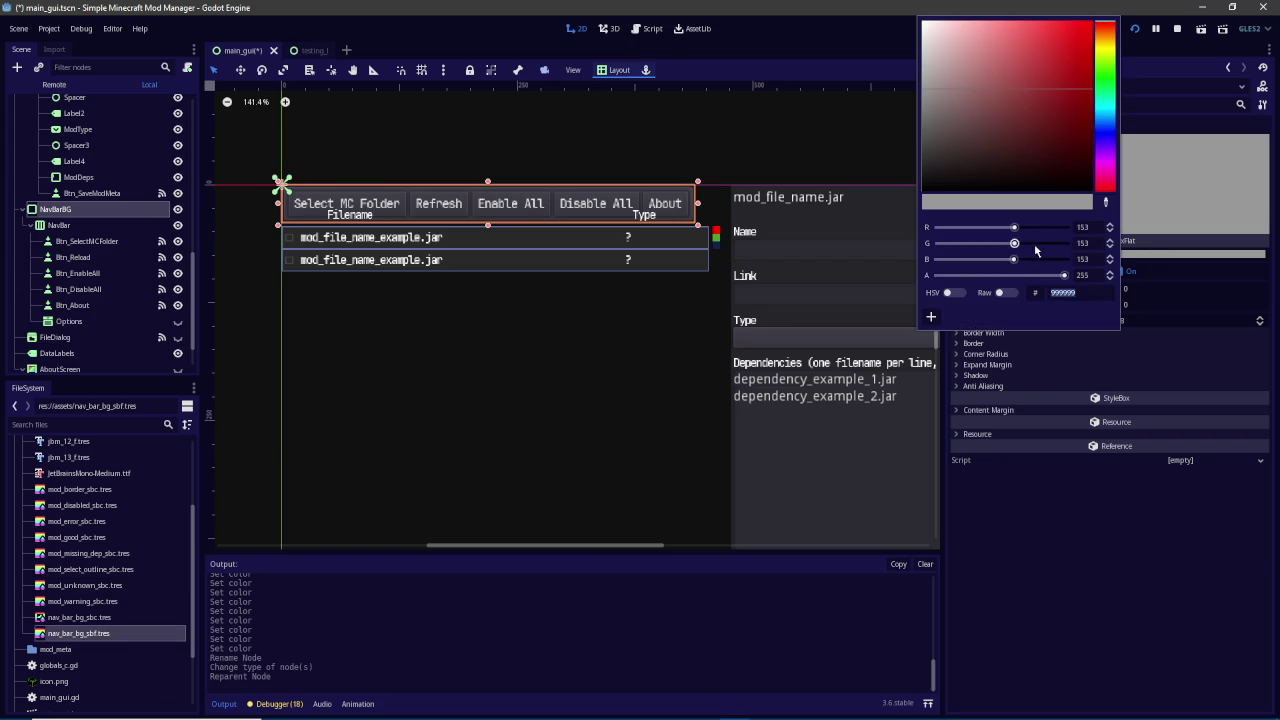
left_click(948, 292)
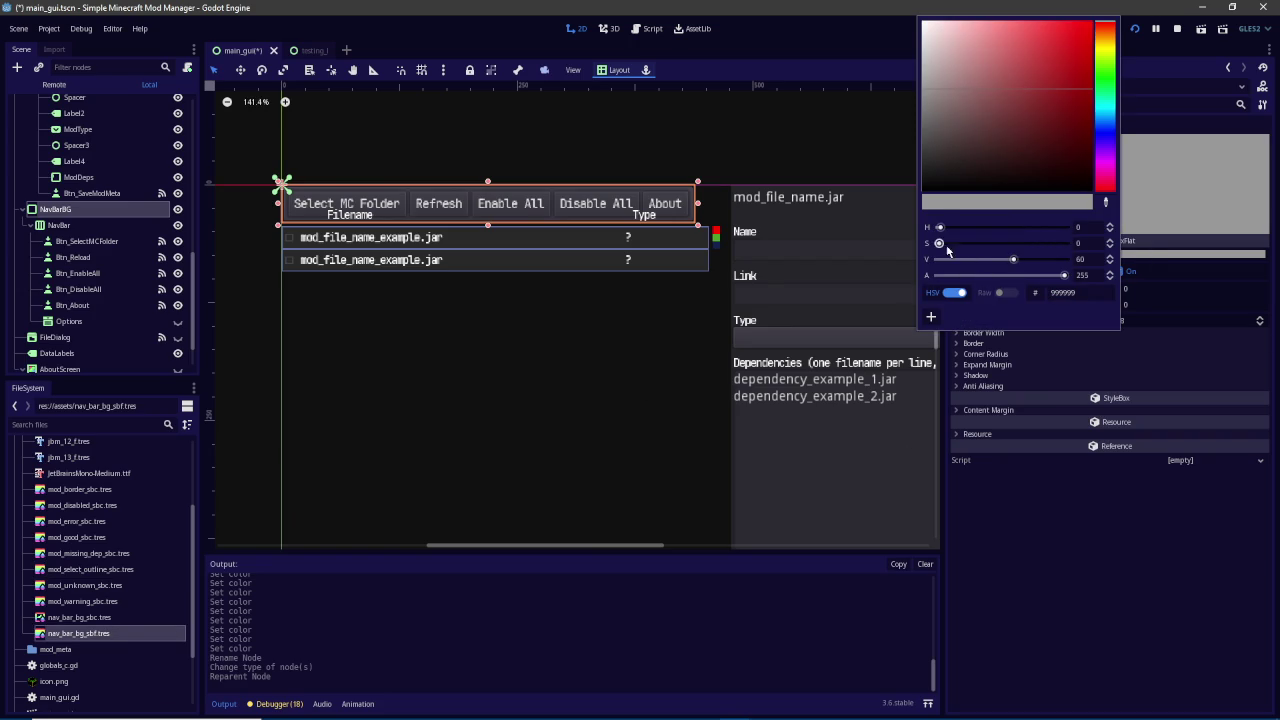
left_click_drag(1013, 259, 960, 260)
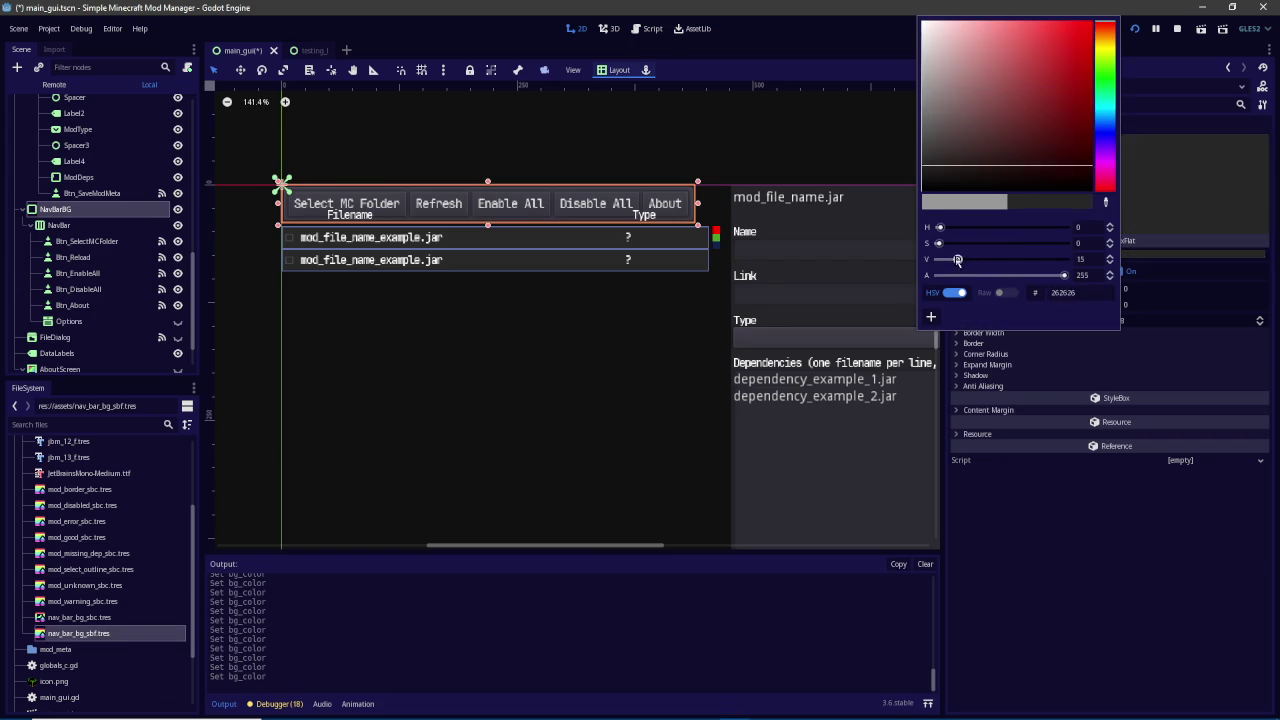
left_click(879, 290)
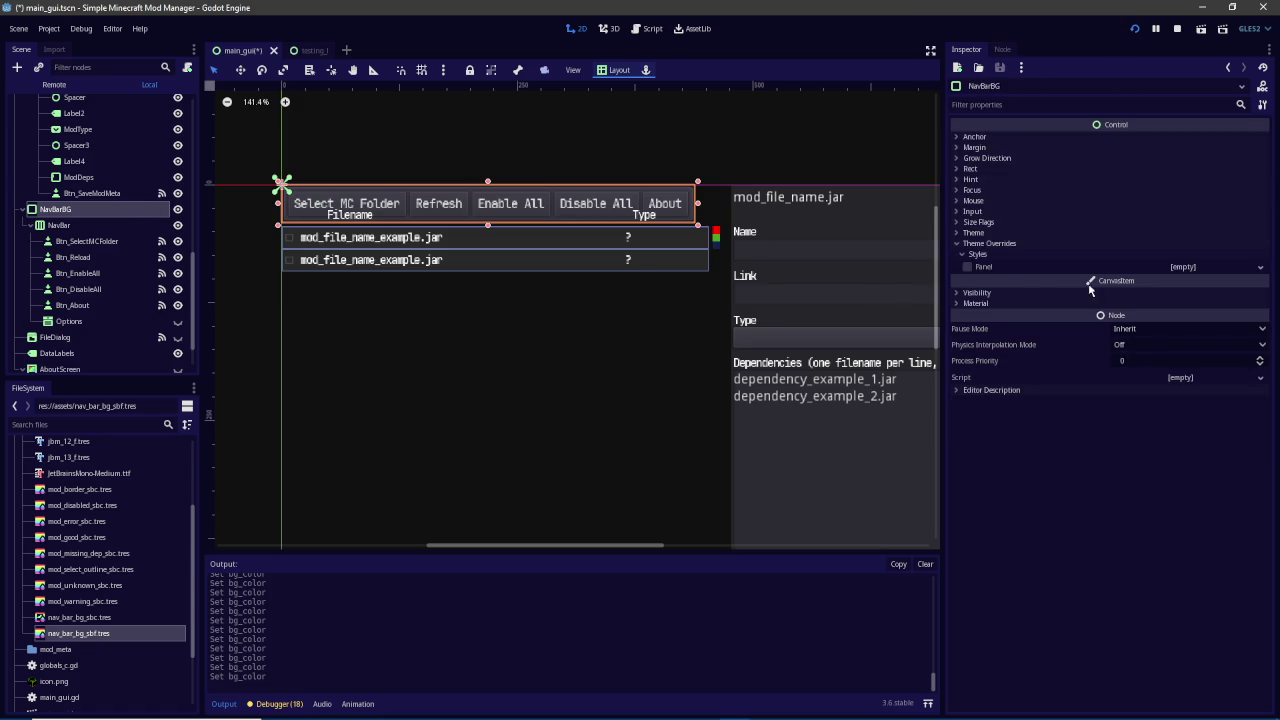
Enable NavBarBG's Panel style override and quick-load nav_bar_bg_sbf.tres into it
left_click(967, 268)
left_click(1257, 268)
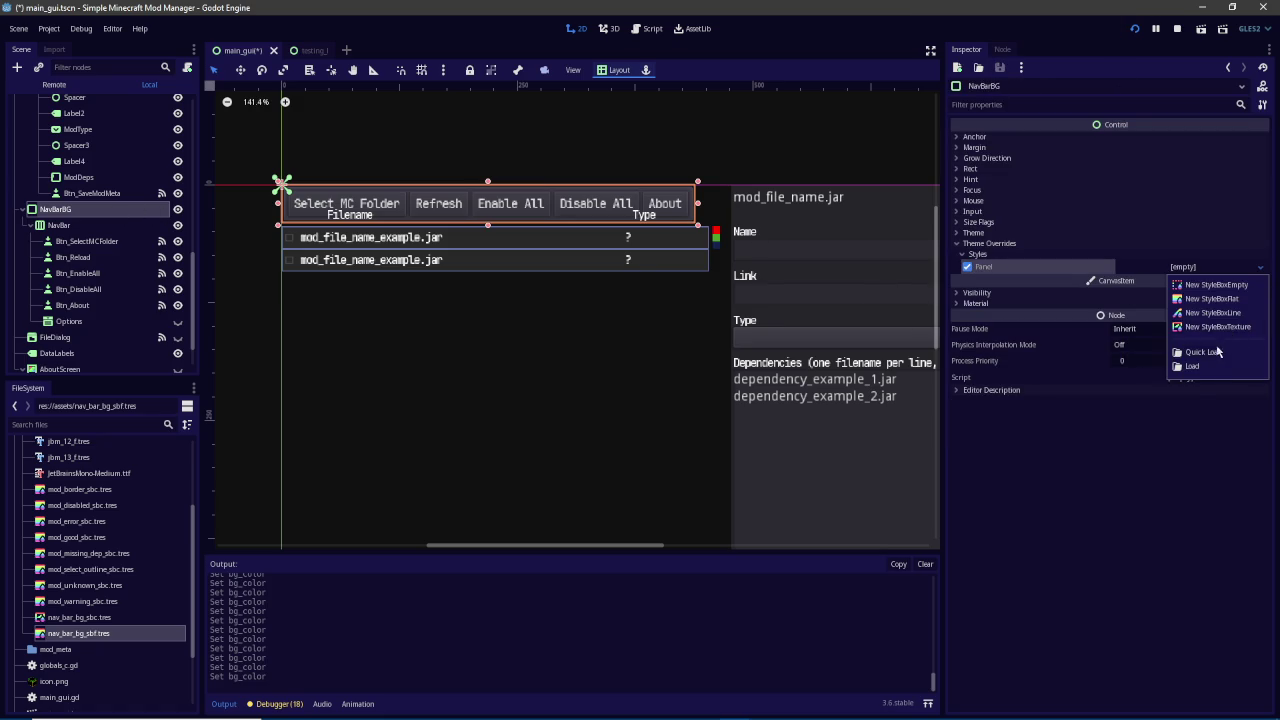
left_click(1218, 351)
type("nav")
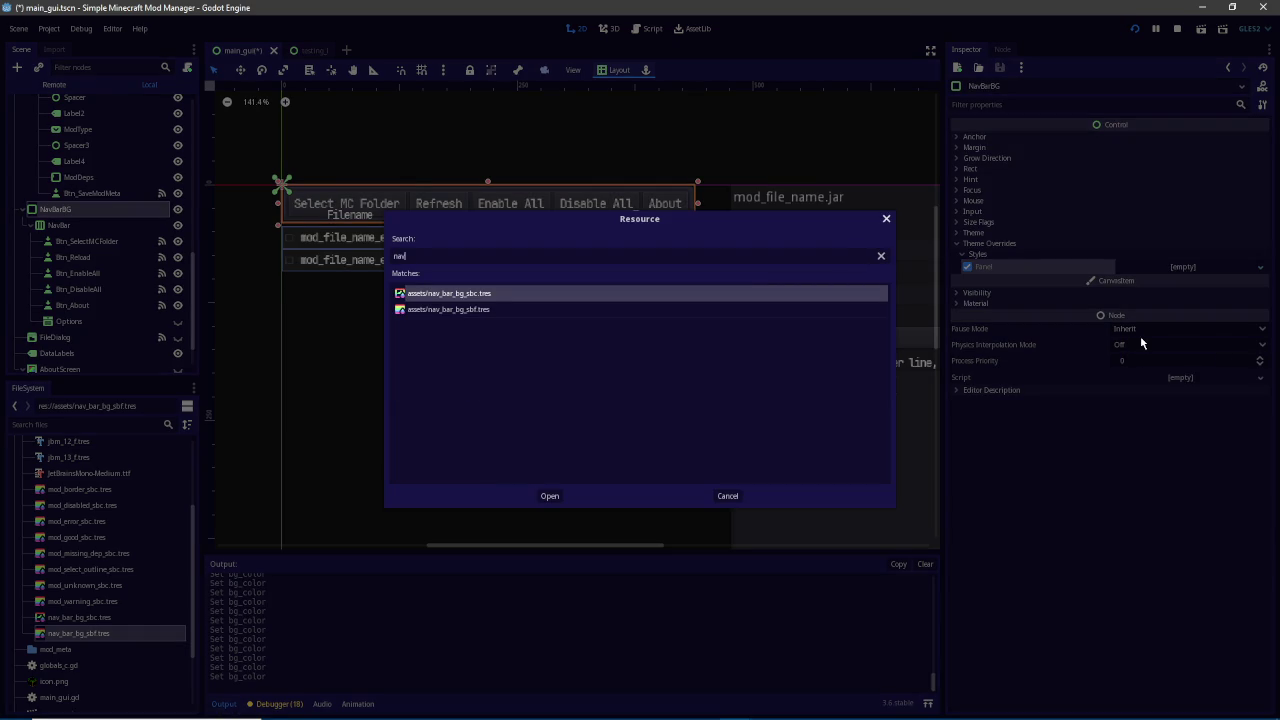
key("Down")
key("Return")
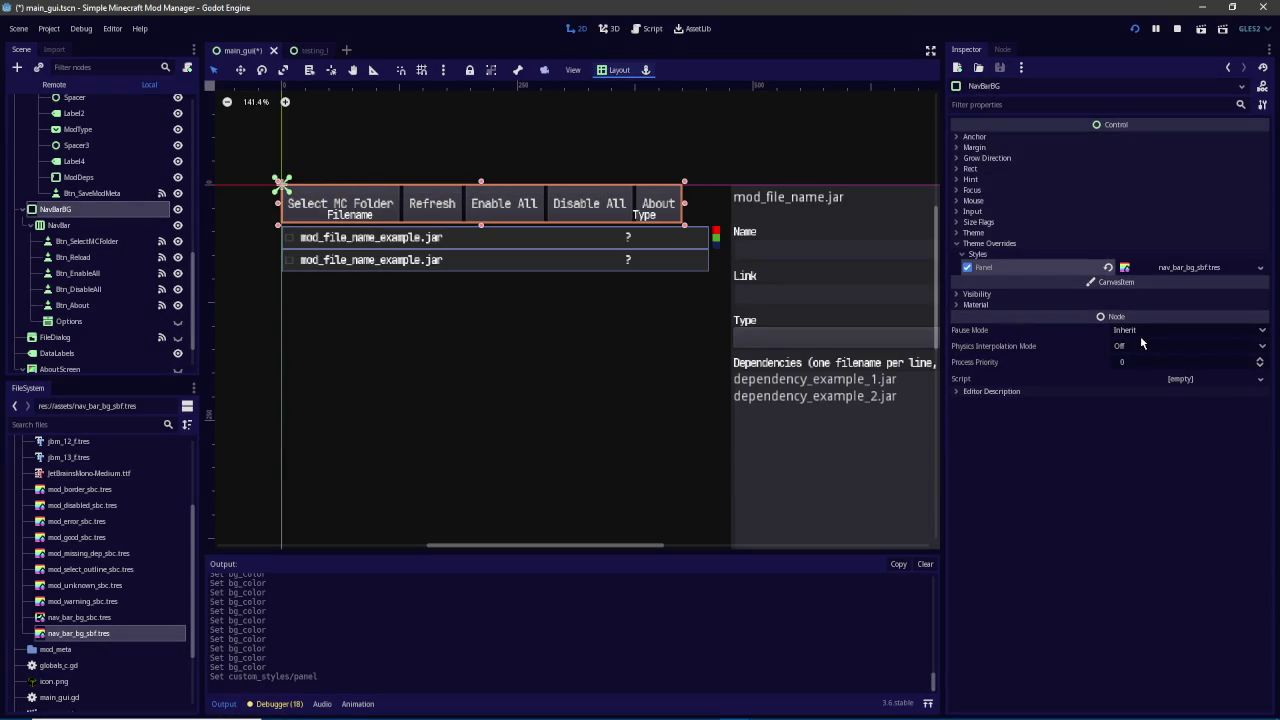
Delete the old nav_bar_bg_sbc.tres file from the FileSystem
left_click(77, 620)
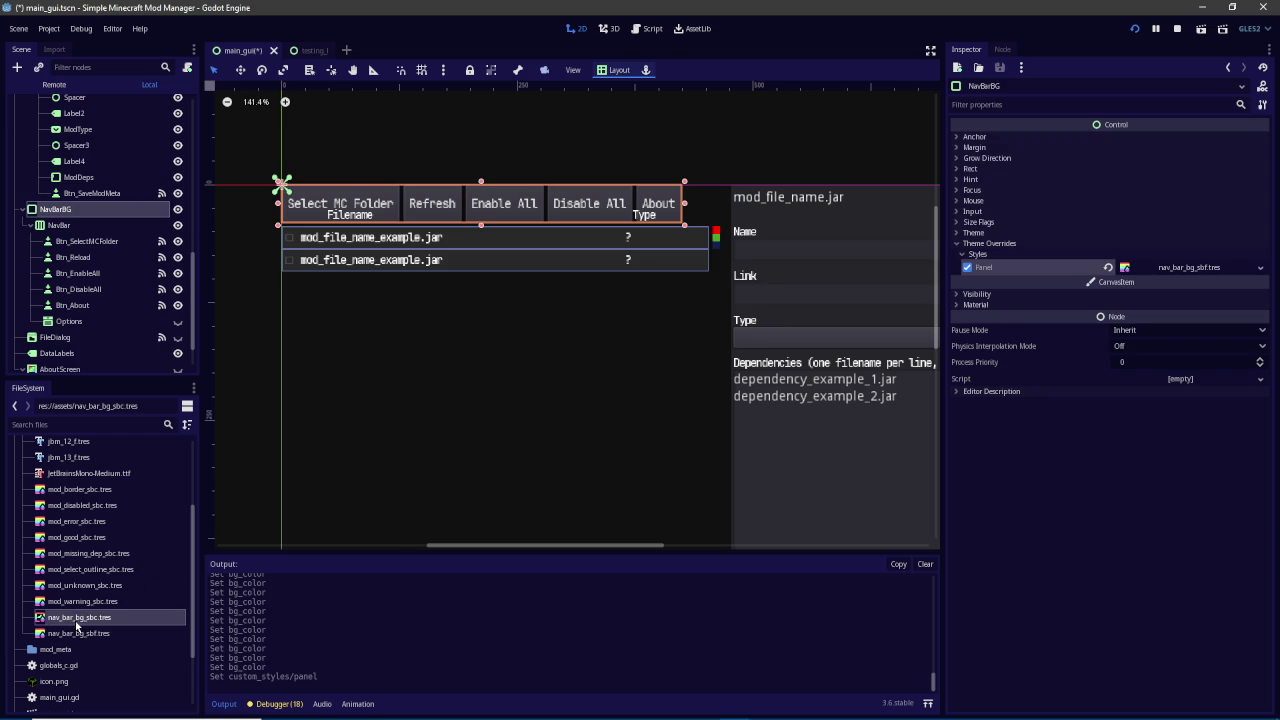
right_click(77, 620)
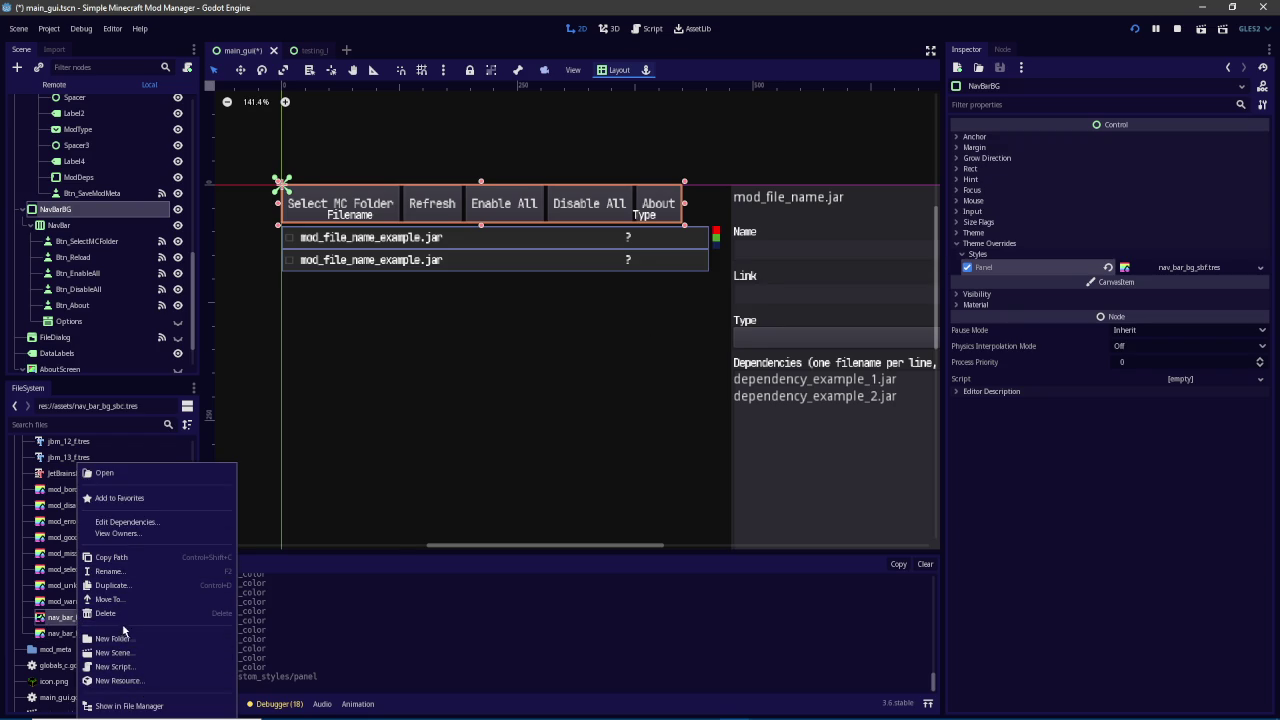
left_click(118, 613)
left_click(578, 383)
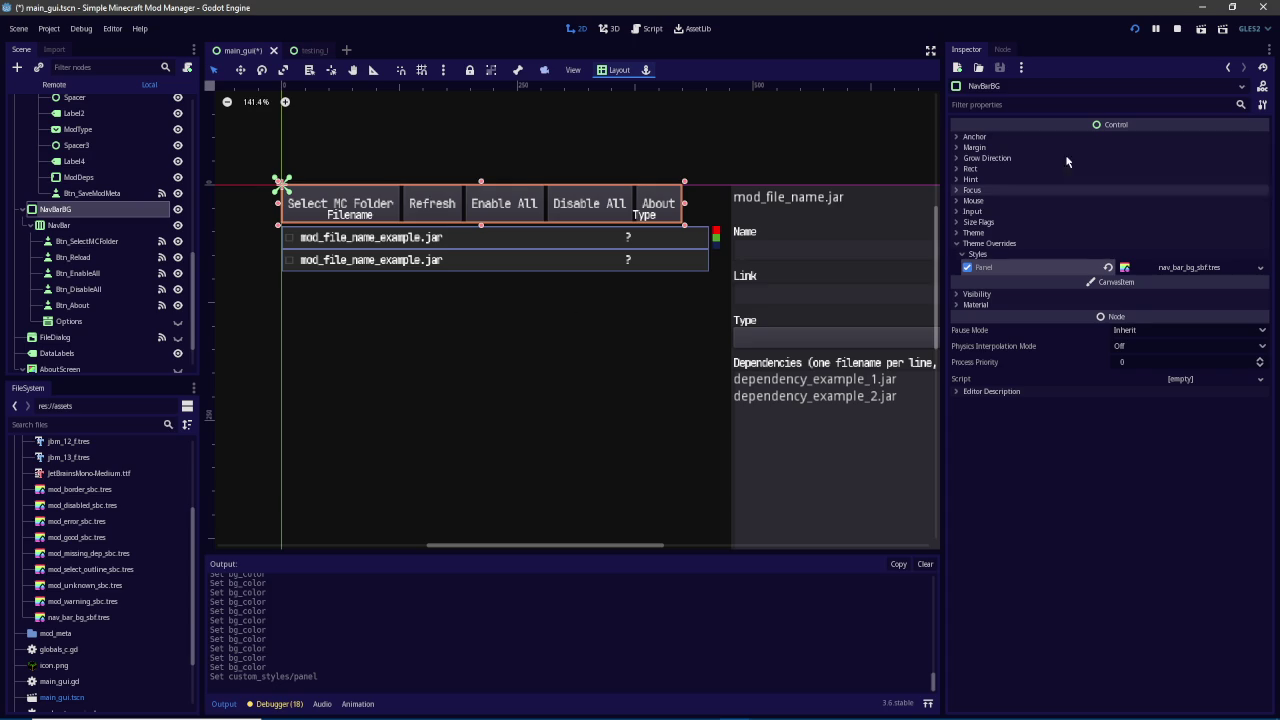
Reset NavBarBG's right and bottom margins to 0, then save and run the project
left_click(108, 226)
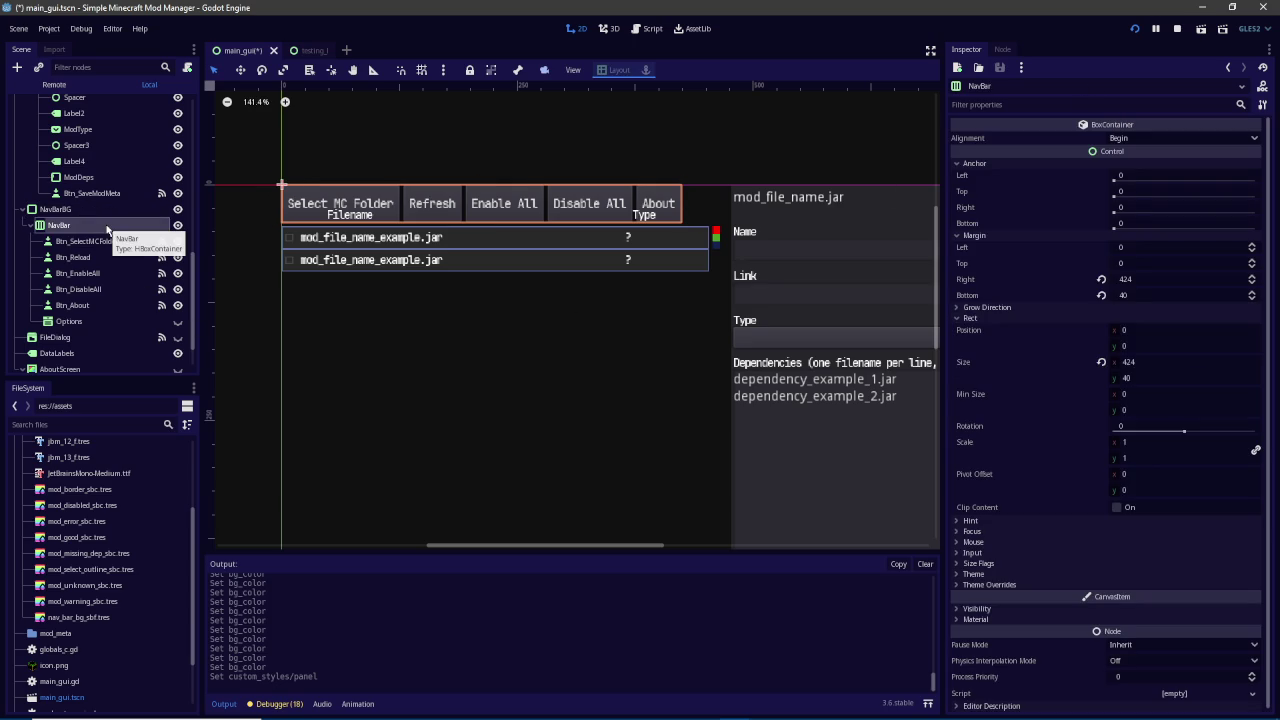
left_click(108, 210)
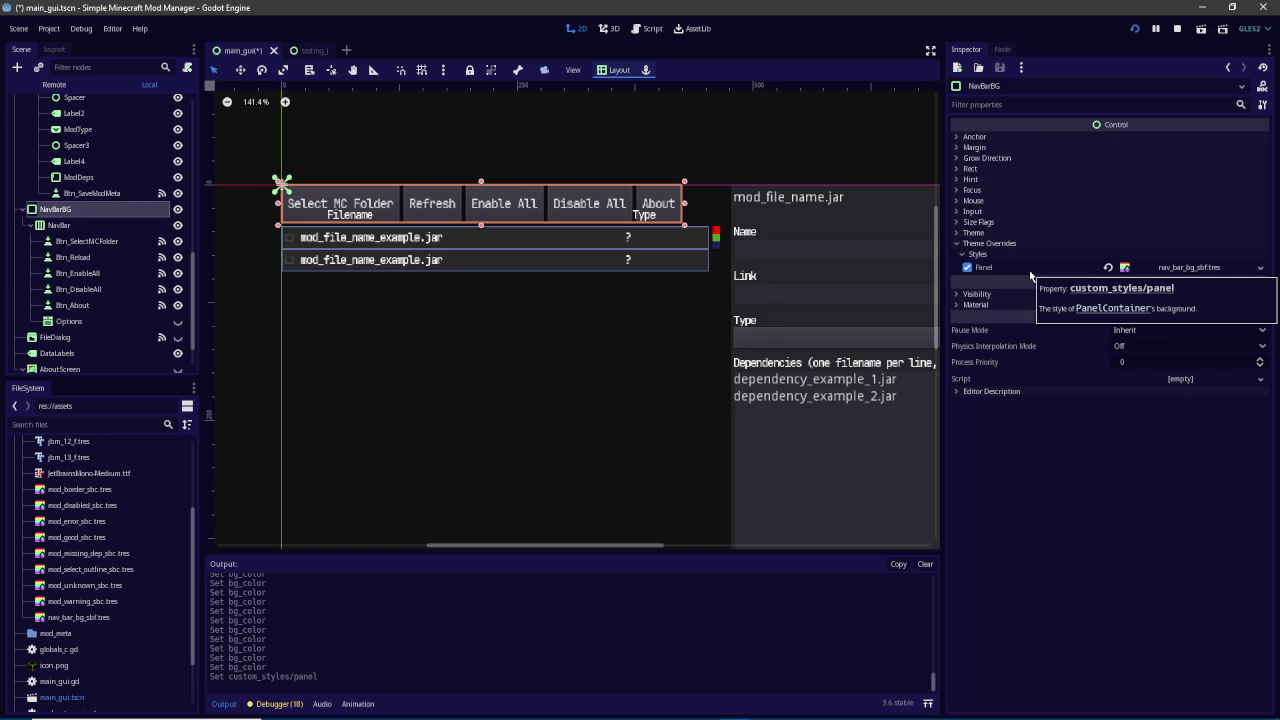
left_click(975, 147)
left_click(1104, 194)
left_click(1105, 207)
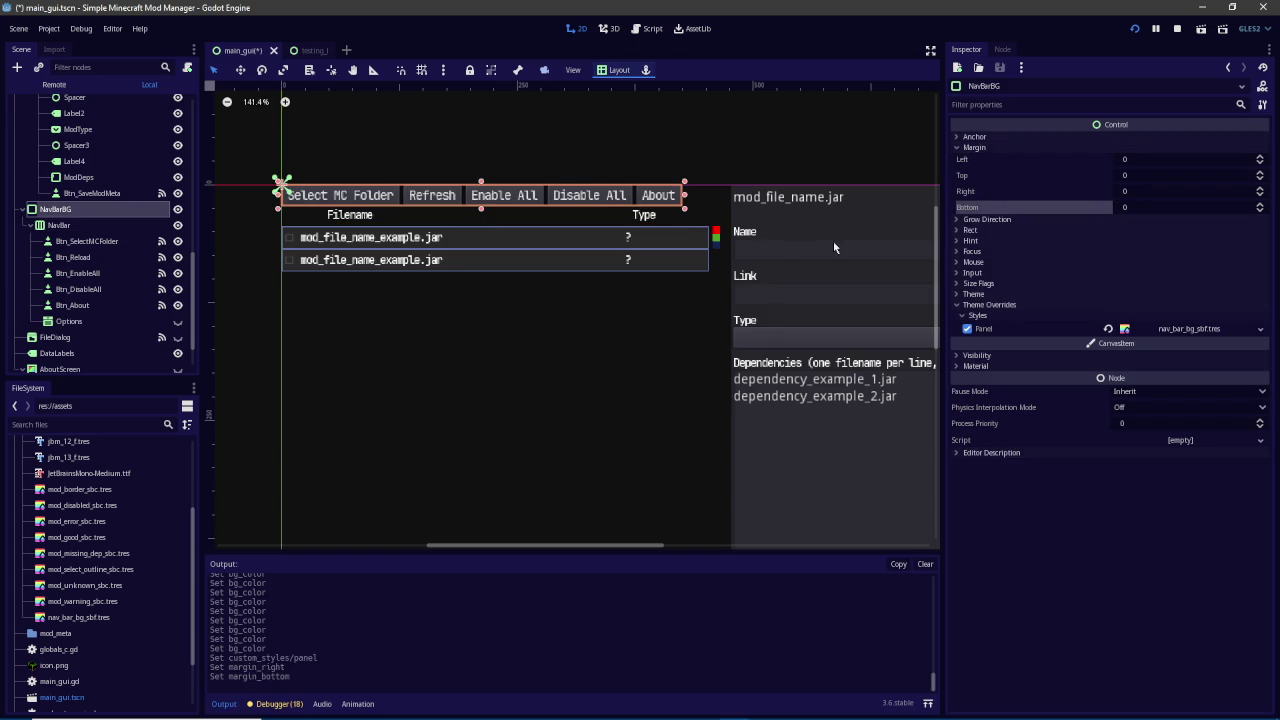
left_click(1131, 28)
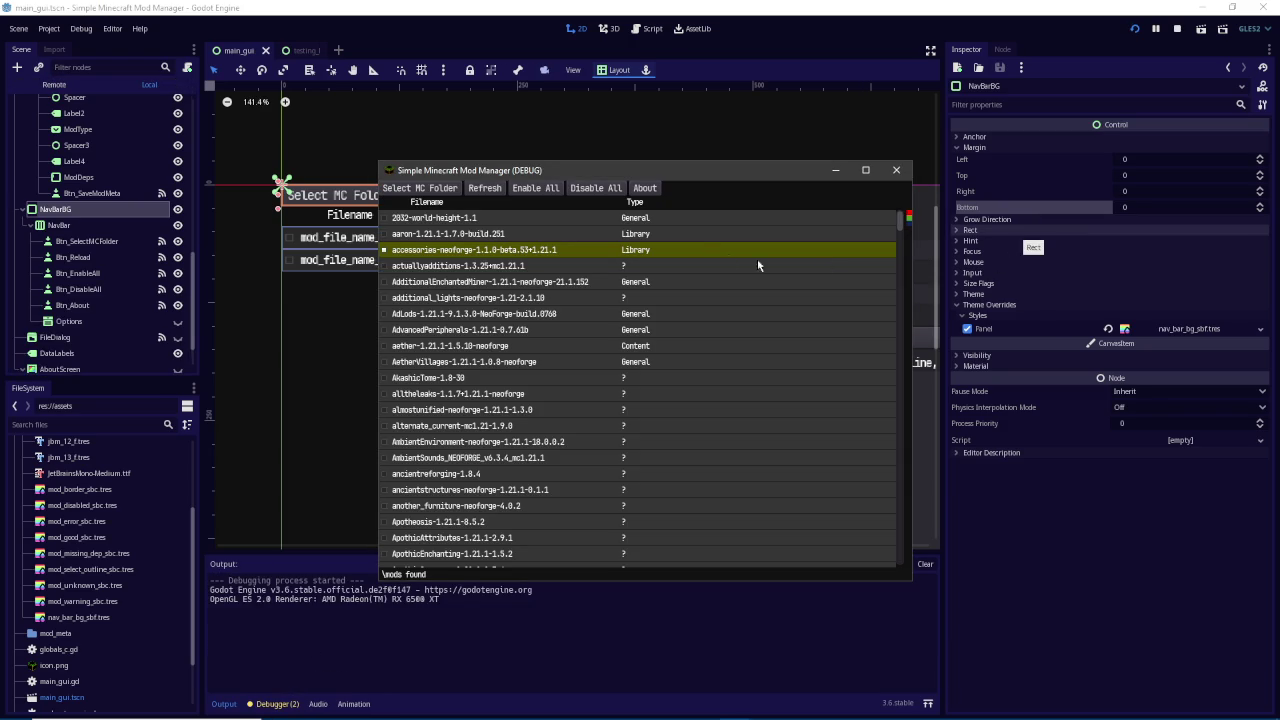
Try Select MC Folder (cancelled), Refresh, the aether mod's metadata and the About page
left_click(435, 192)
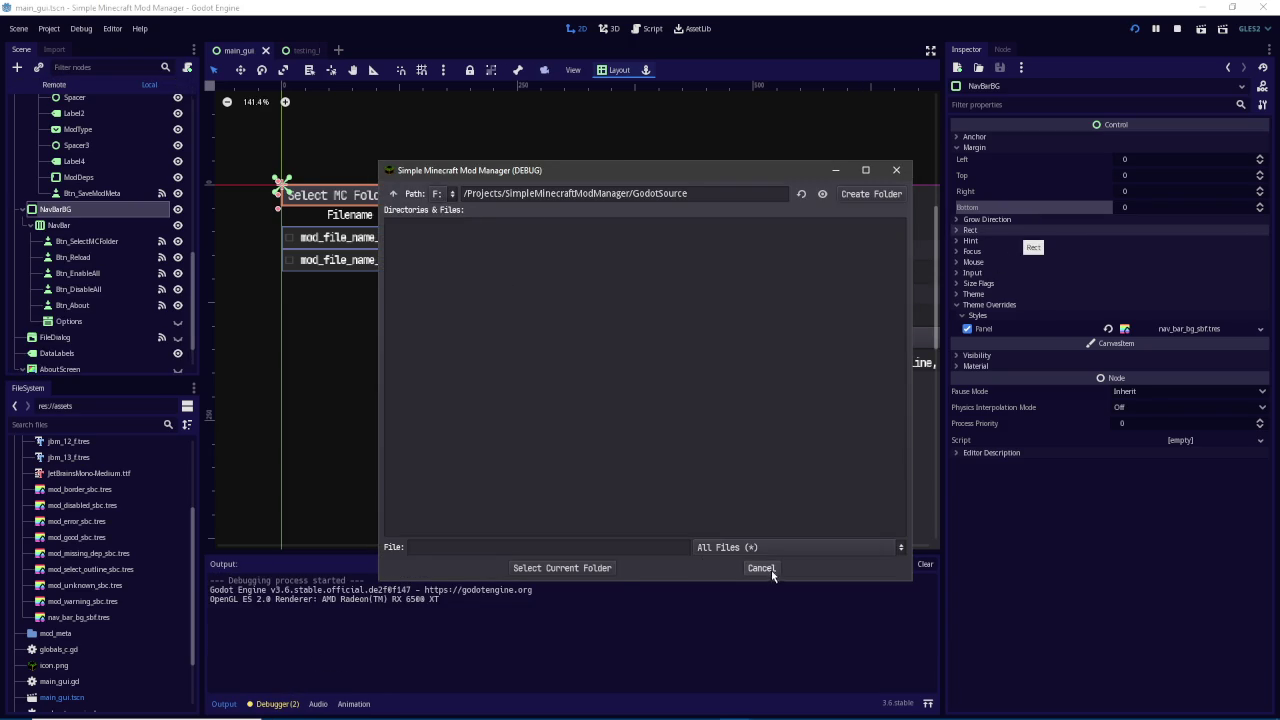
left_click(761, 567)
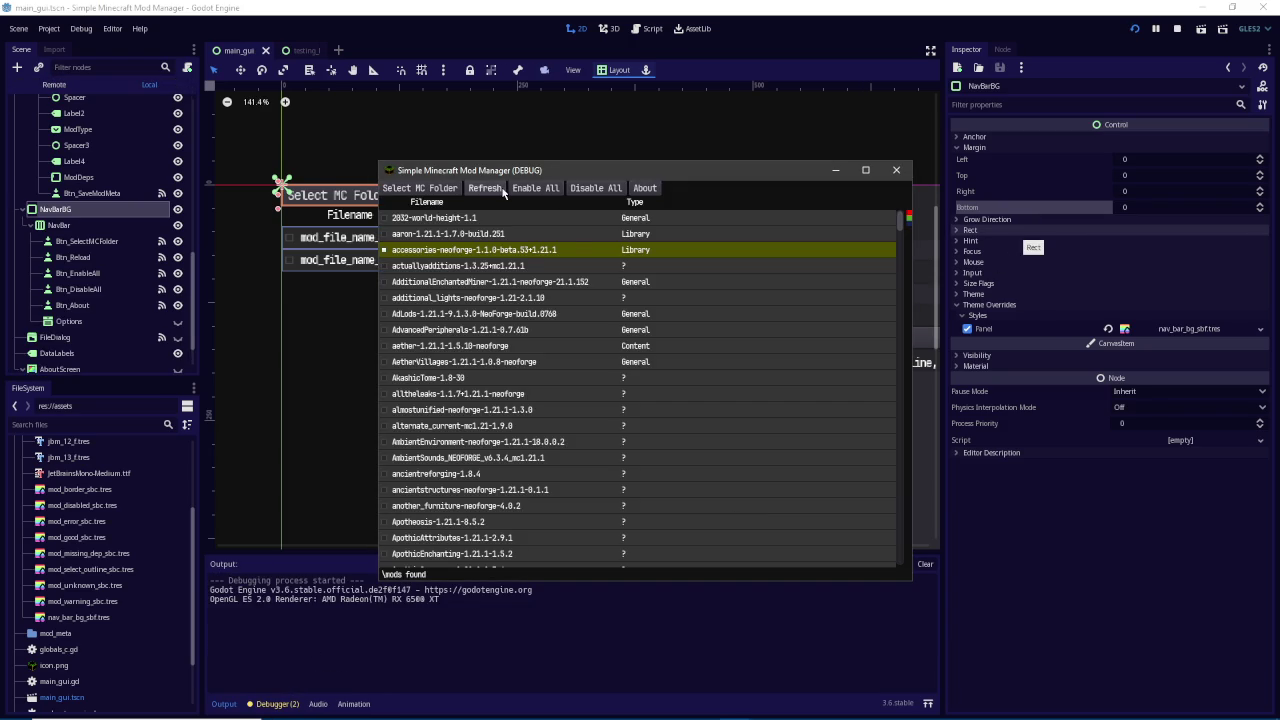
left_click(504, 191)
left_click(631, 350)
mouse_move(694, 370)
left_mouse_down()
mouse_move(550, 368)
mouse_move(530, 356)
mouse_move(764, 354)
mouse_move(692, 356)
left_mouse_up()
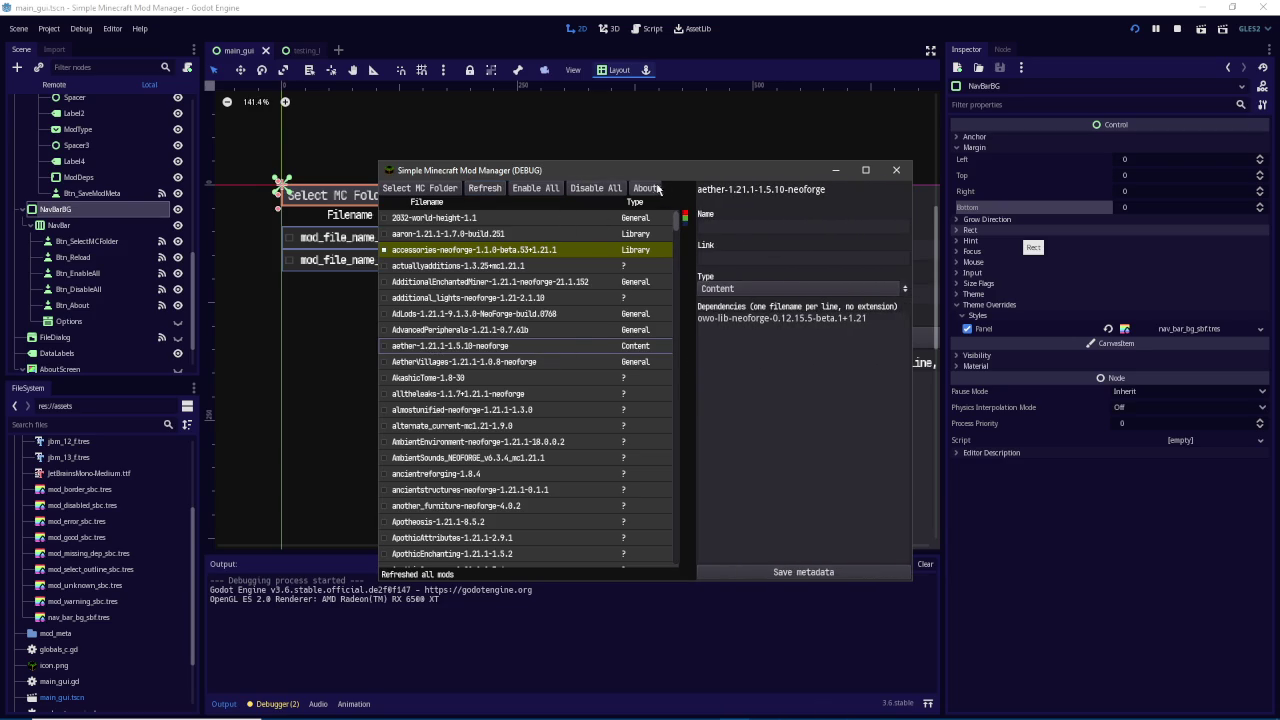
left_click(652, 189)
left_click(645, 508)
View metadata for AmbientSounds, almostunified, AkashicTome and AetherVillages, then close the game
left_click(523, 460)
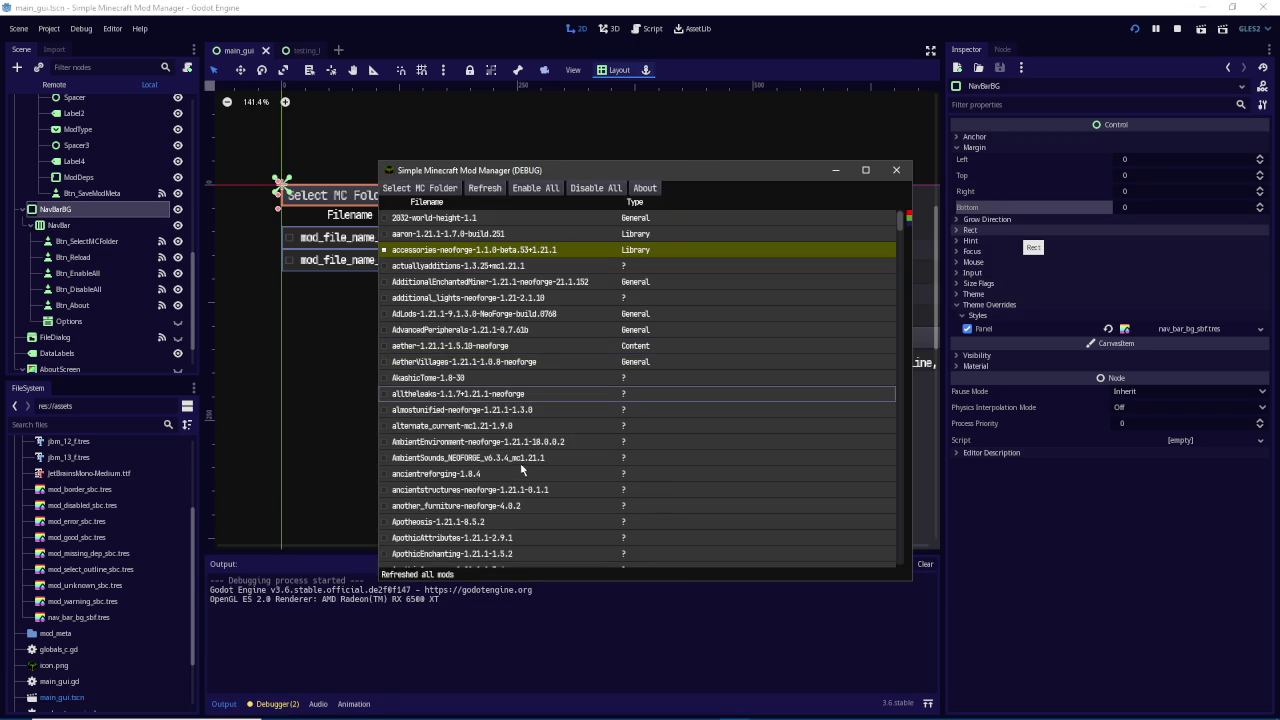
left_click(541, 390)
left_click(489, 414)
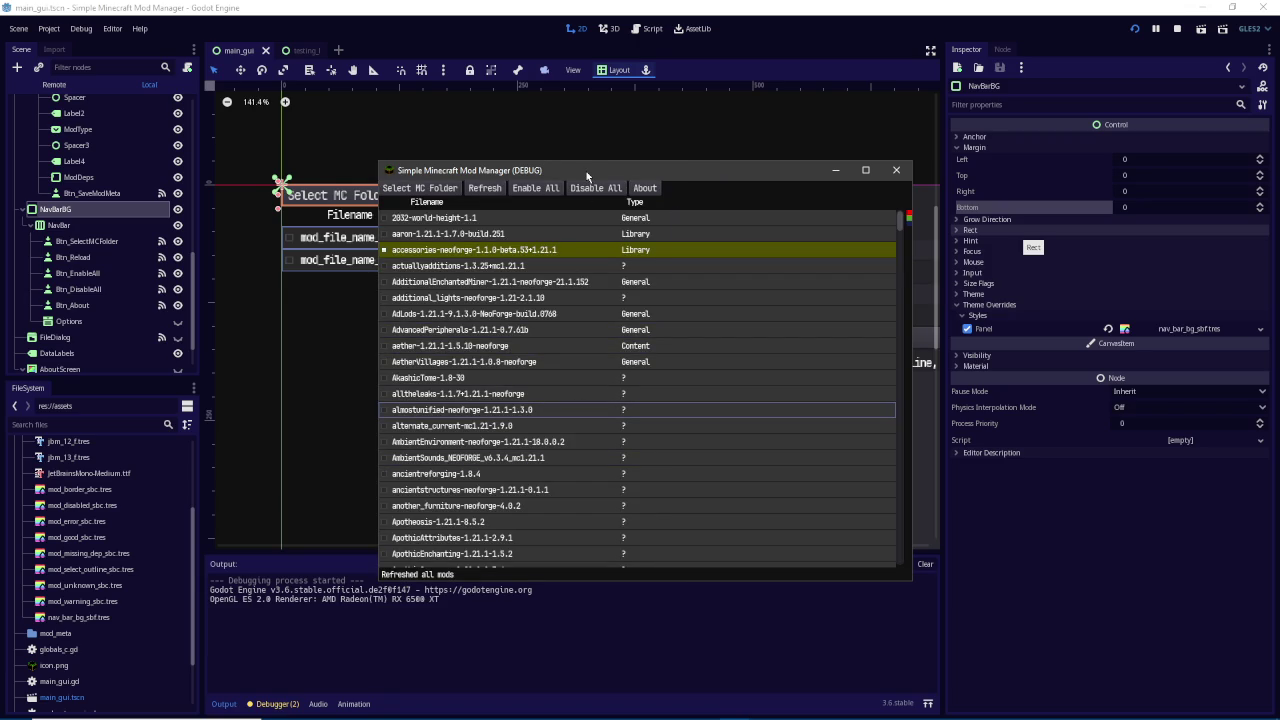
left_click(499, 380)
left_click(499, 366)
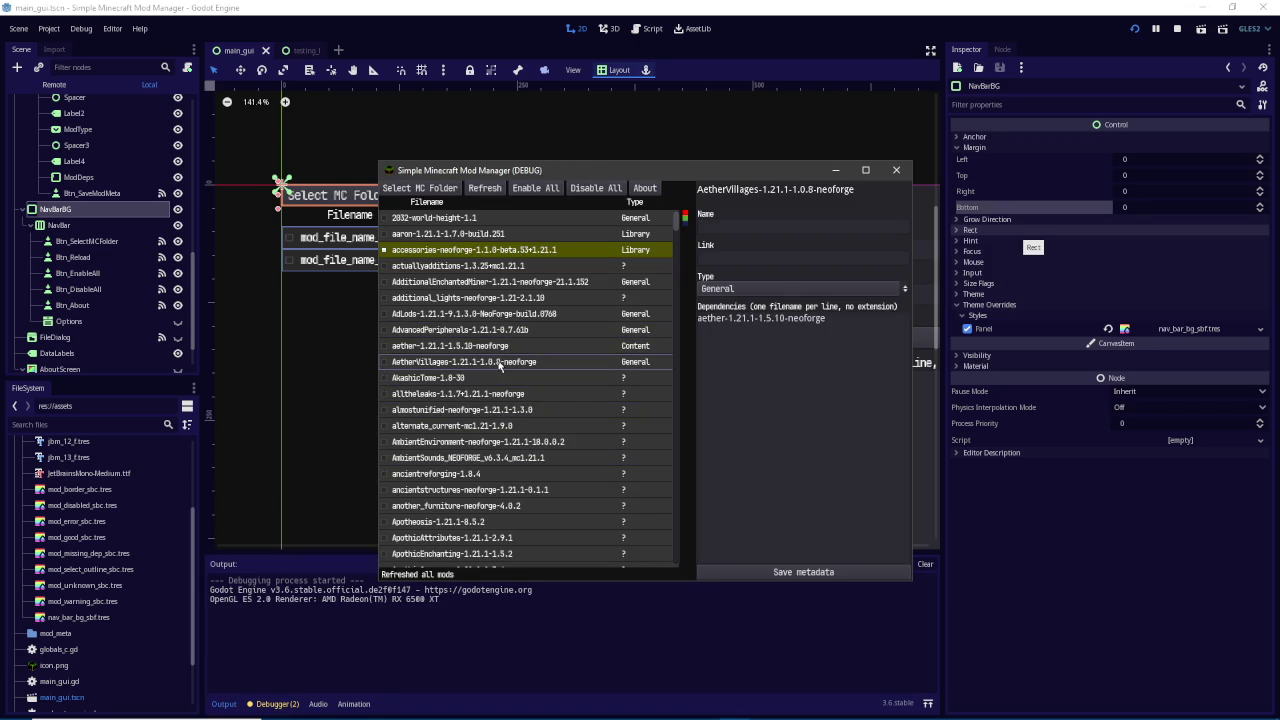
left_click(652, 28)
Locate the select_mod code in main_gui.gd by searching for select_mod
scroll(615, 250, "down", 10)
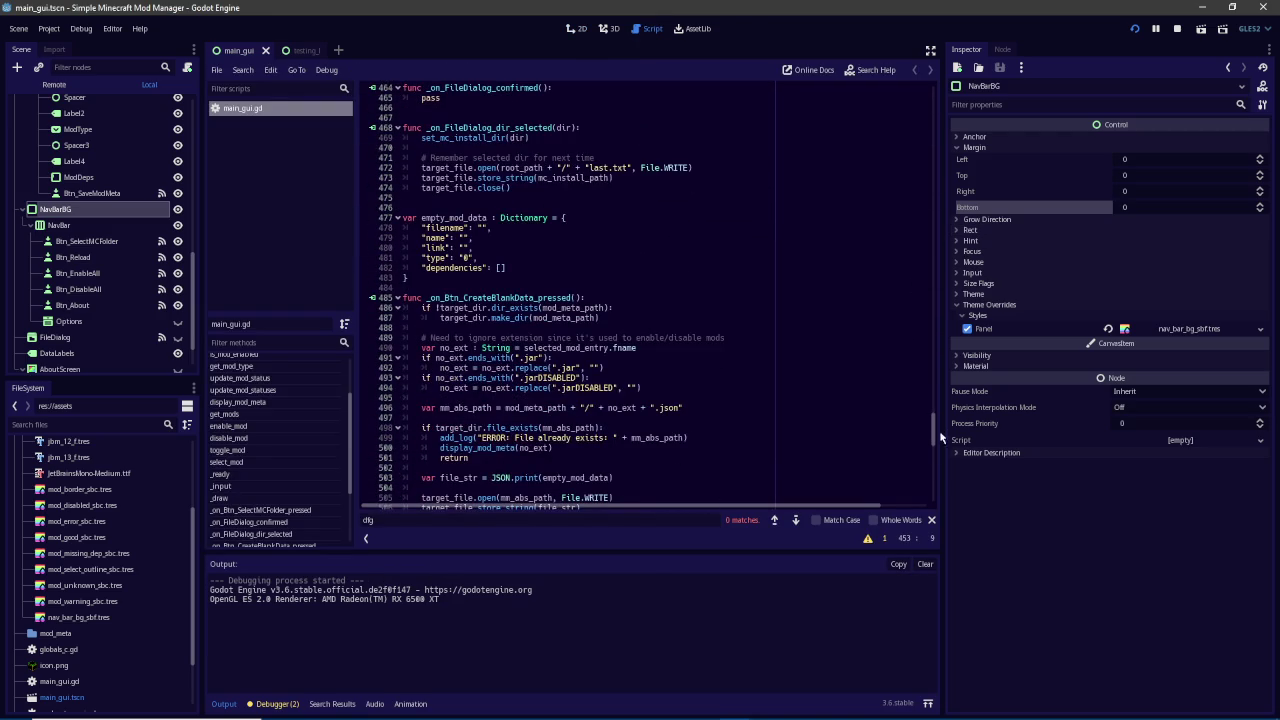
left_click_drag(935, 430, 933, 505)
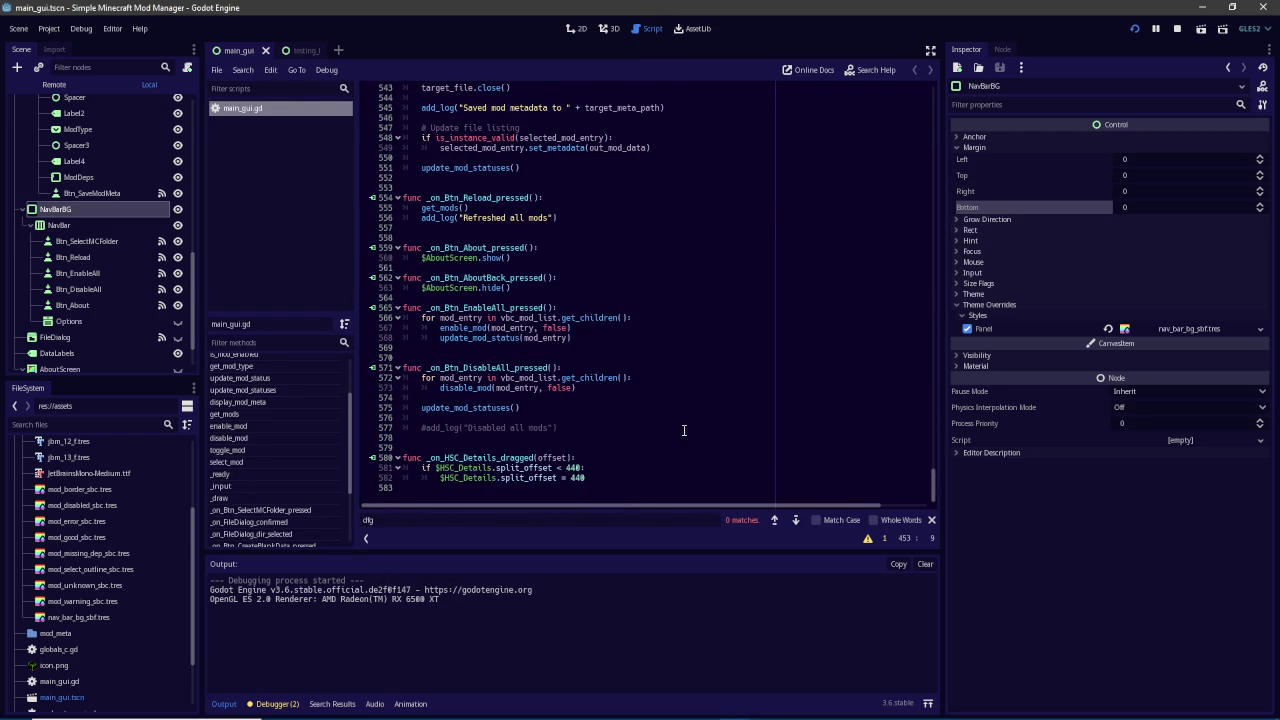
scroll(640, 386, "up", 4)
scroll(638, 386, "up", 9)
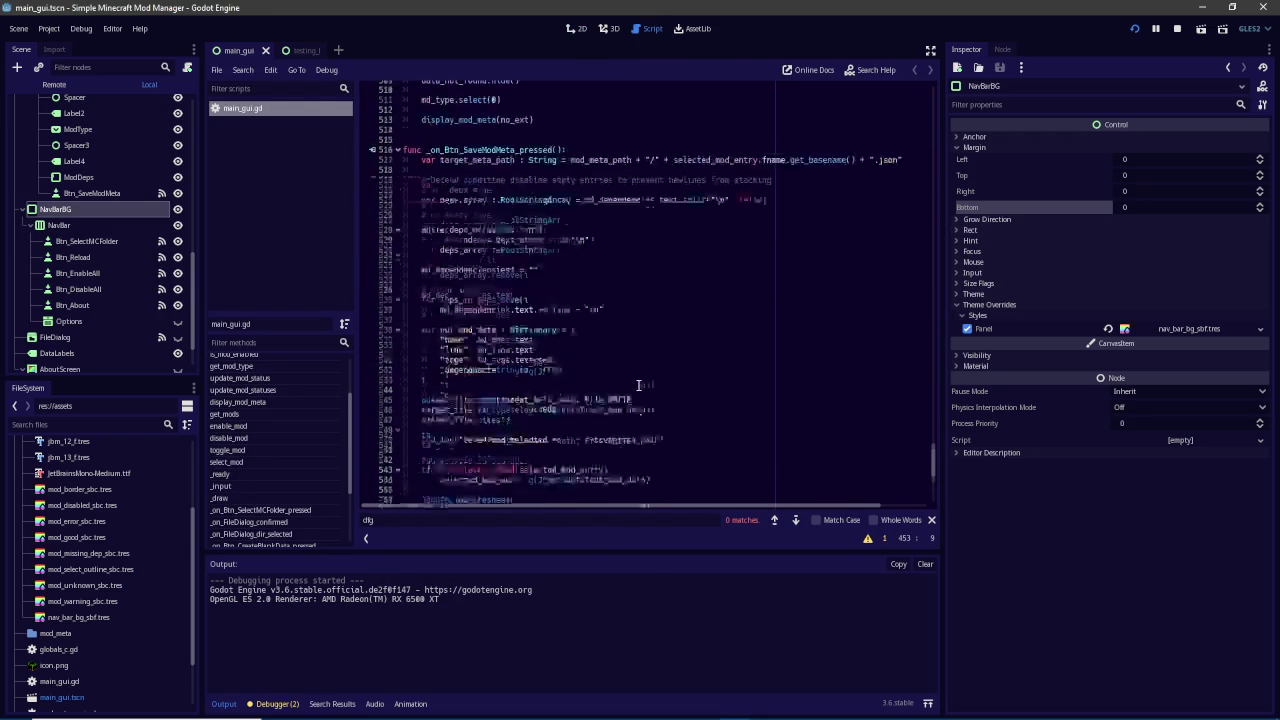
left_click(638, 386)
key("ctrl+f")
type("s")
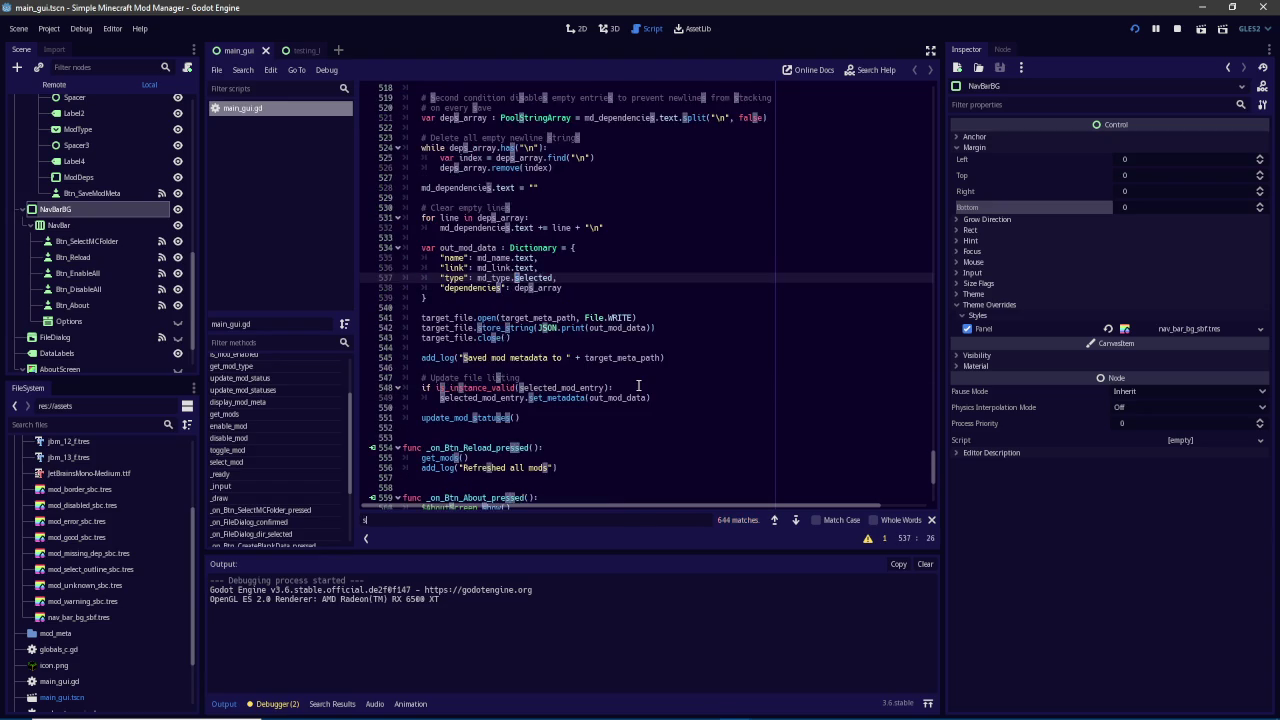
type("elect_mod")
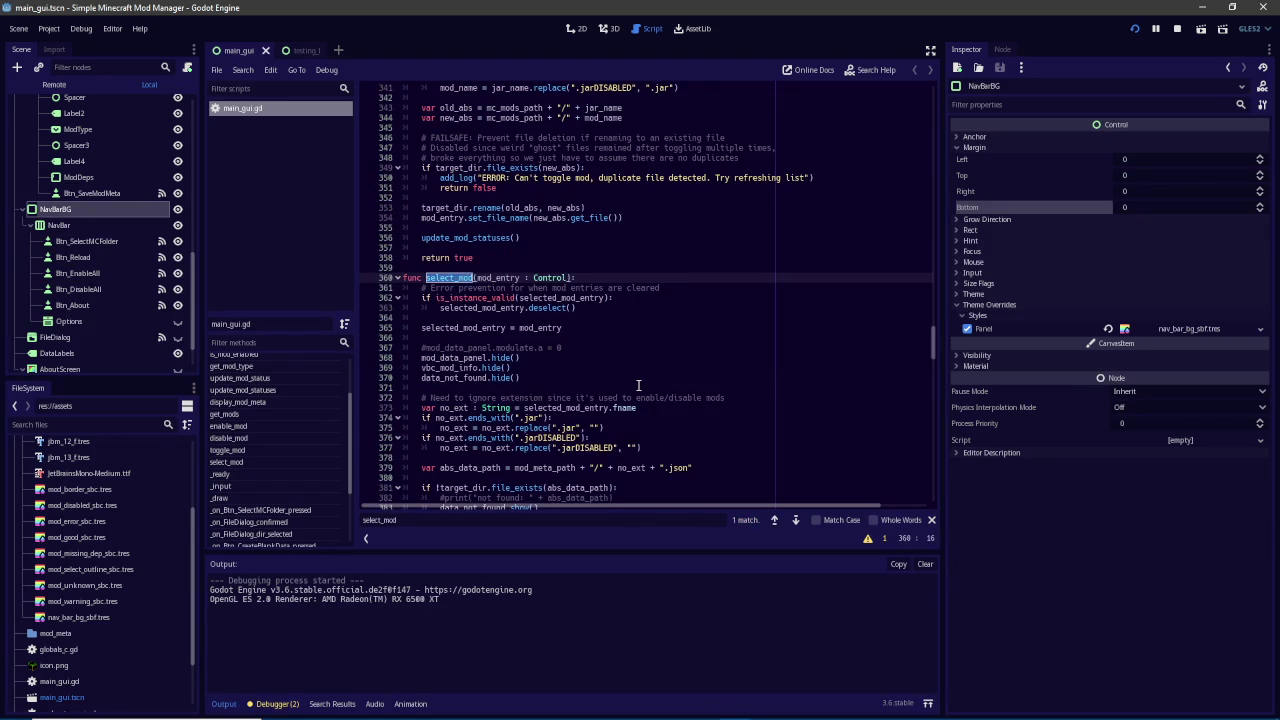
left_click(638, 386)
left_click(931, 519)
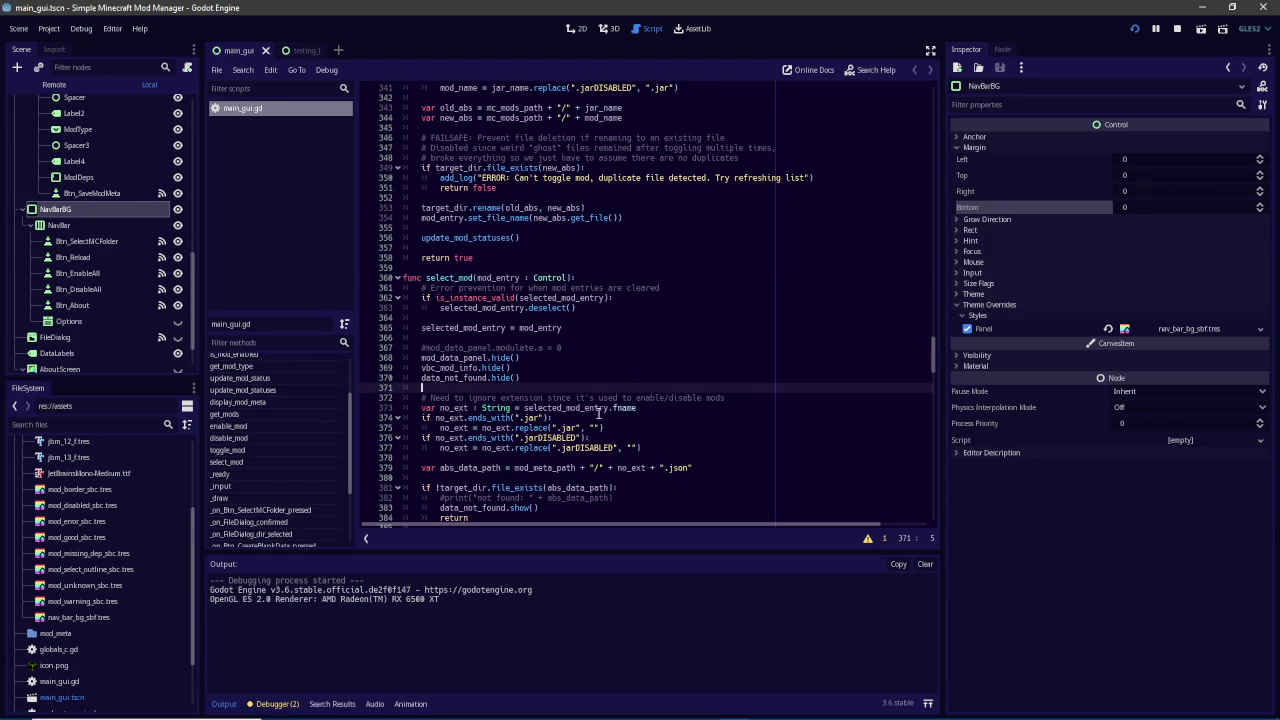
Change mod_data_panel.hide() to mod_data_panel.show() on line 368
double_click(466, 357)
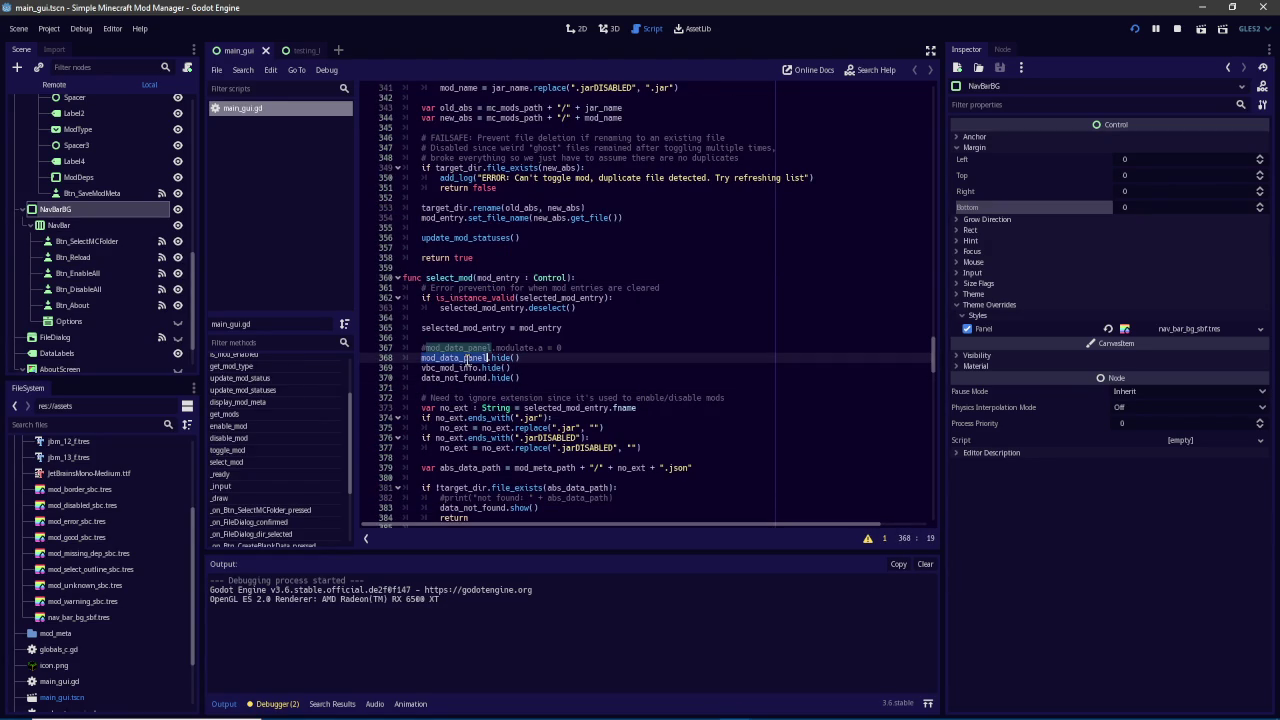
scroll(466, 357, "down", 3)
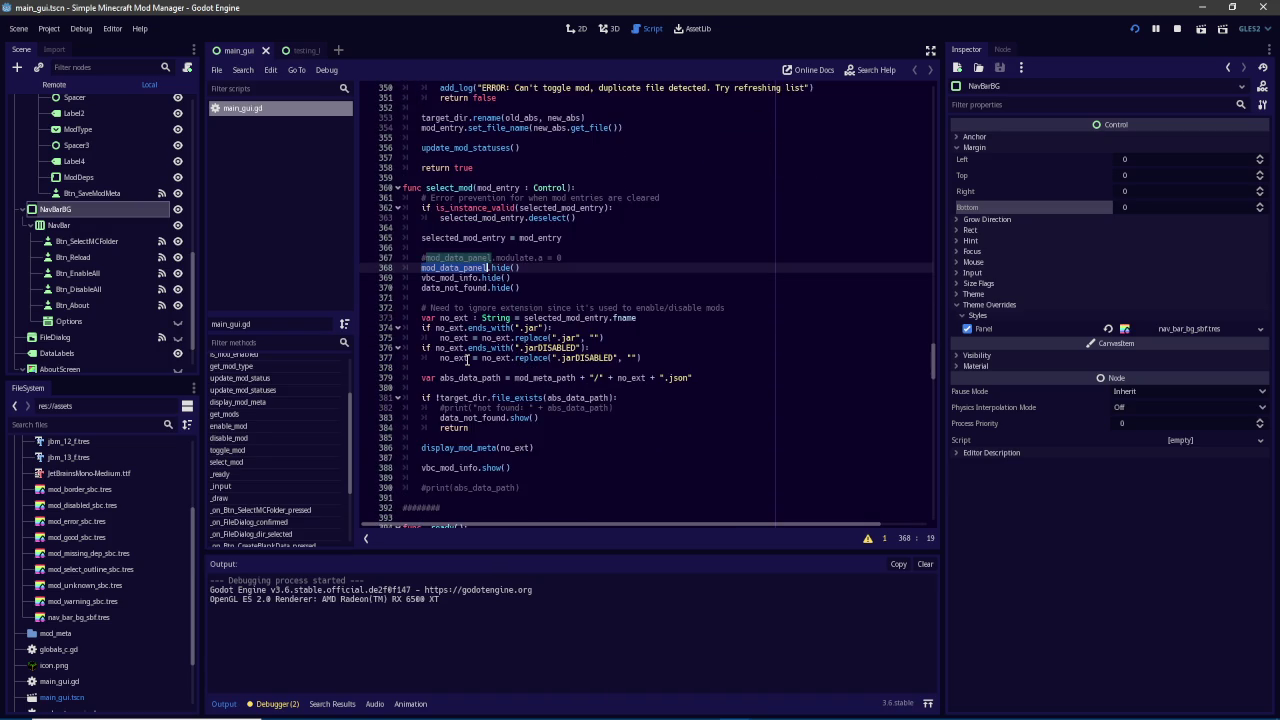
double_click(500, 268)
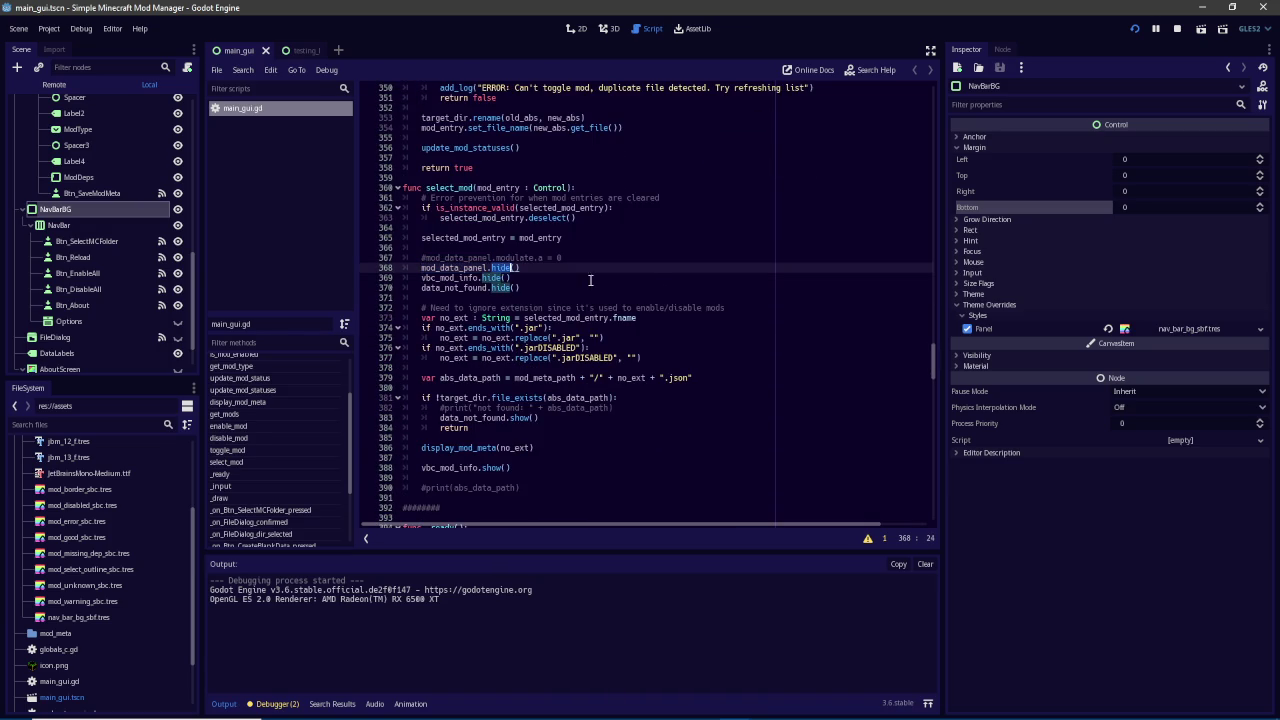
type("show")
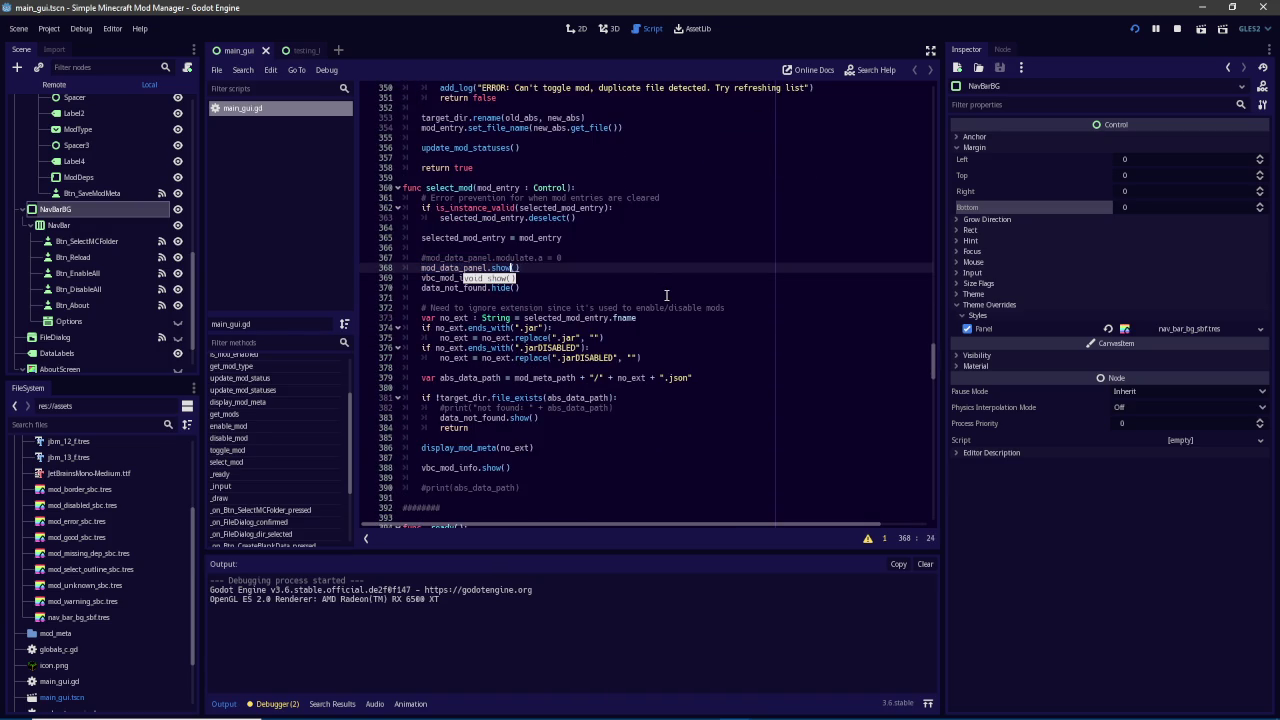
left_click(524, 307)
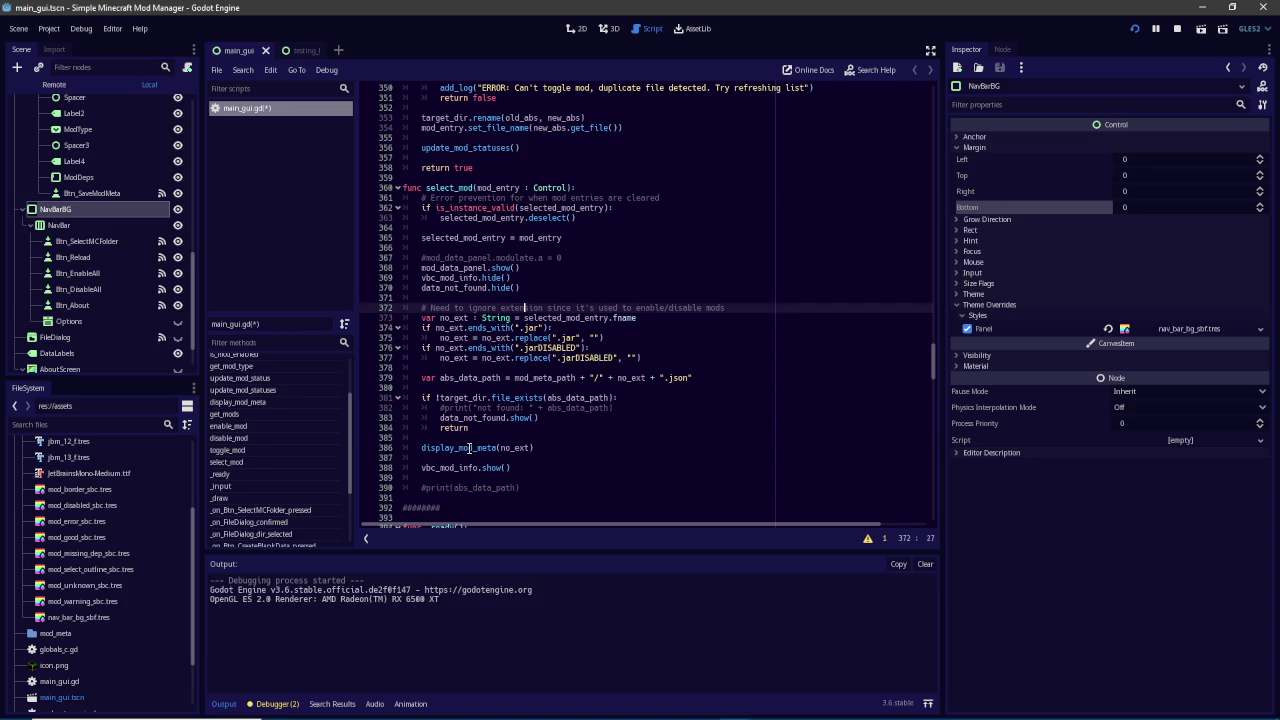
Search for display_mod_meta and jump to its function definition
double_click(468, 448)
key("ctrl+f")
type("display_mod_meta(no_ext")
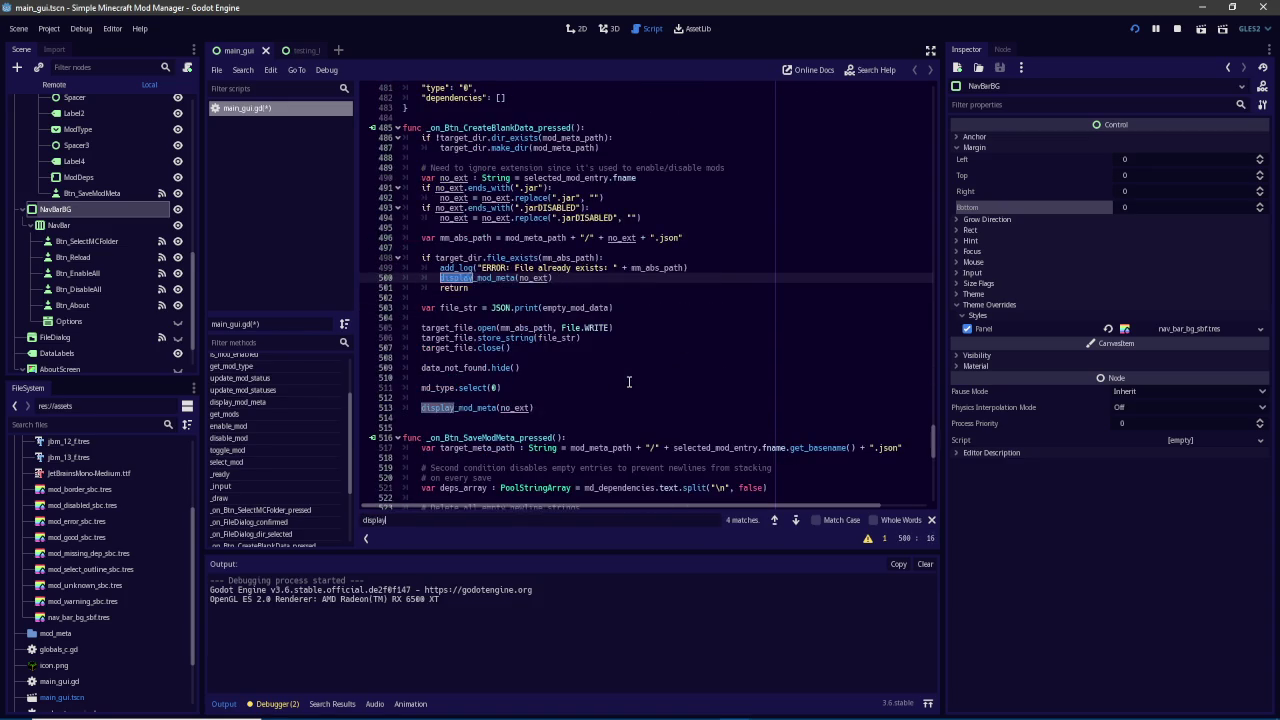
key("Return")
key("Return")
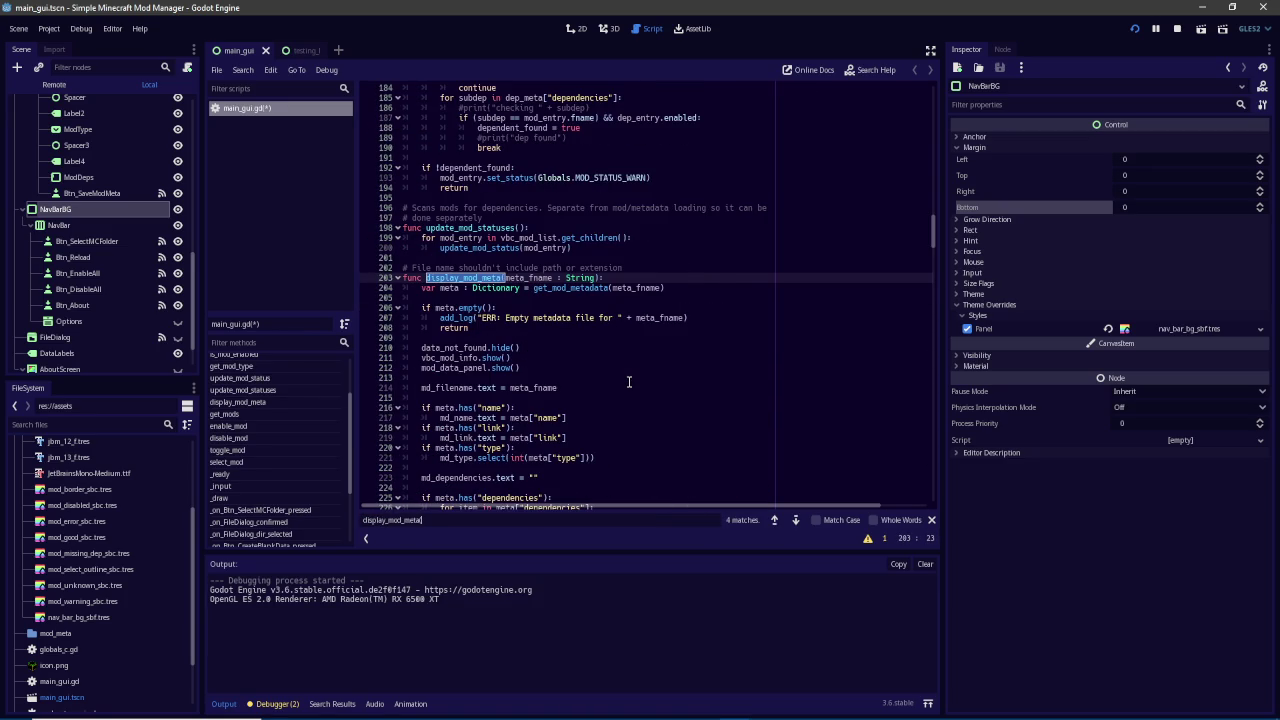
double_click(450, 368)
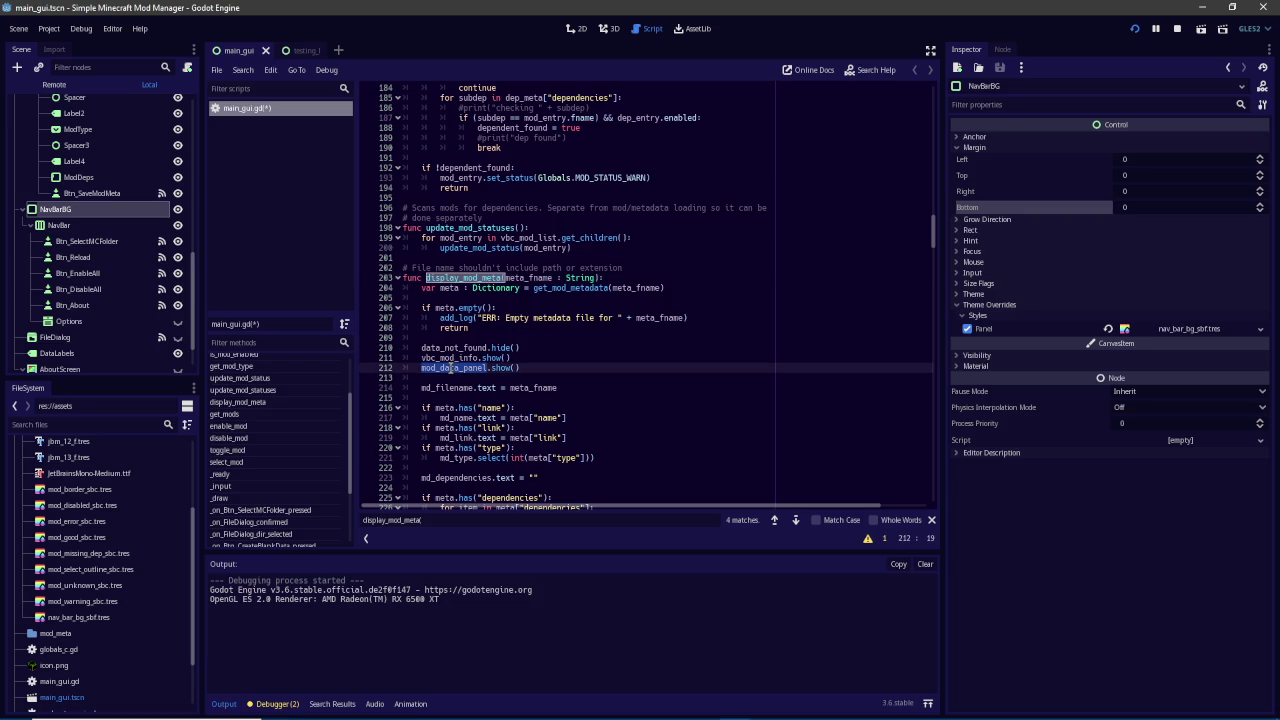
scroll(450, 368, "down", 2)
scroll(450, 368, "down", 2)
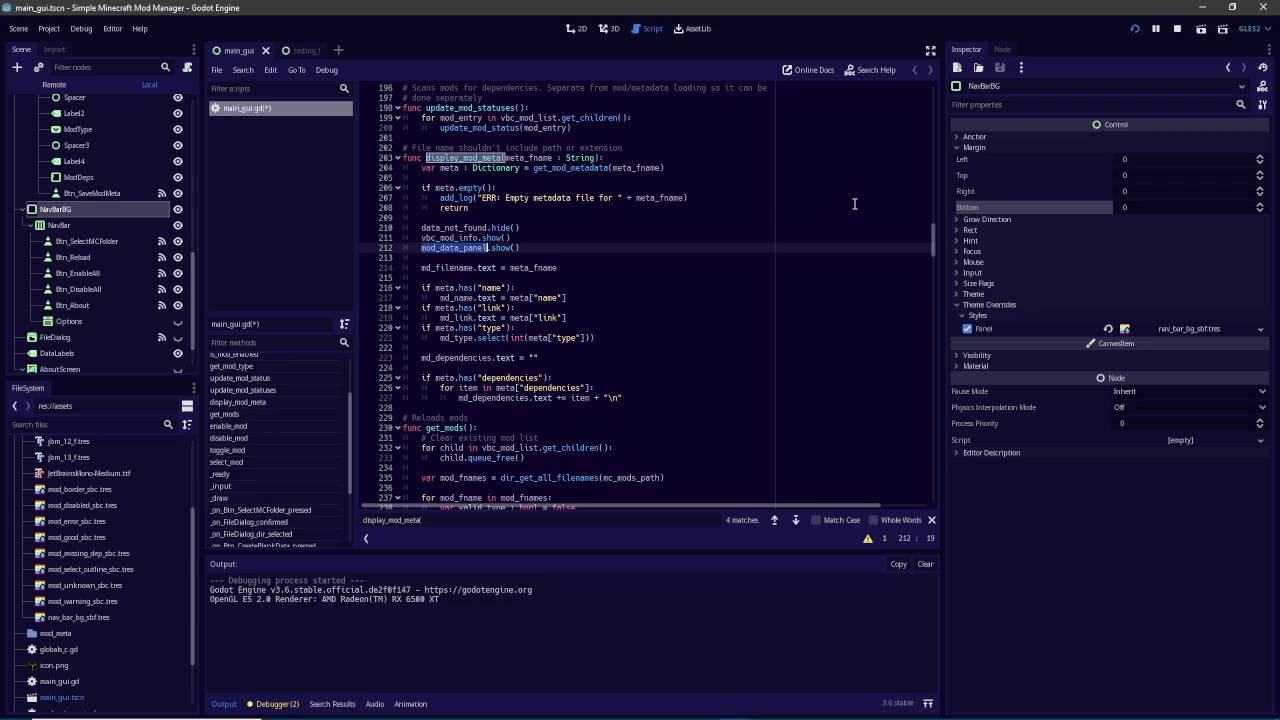
Run the project and click through several mods to check the metadata panel
left_click(1139, 29)
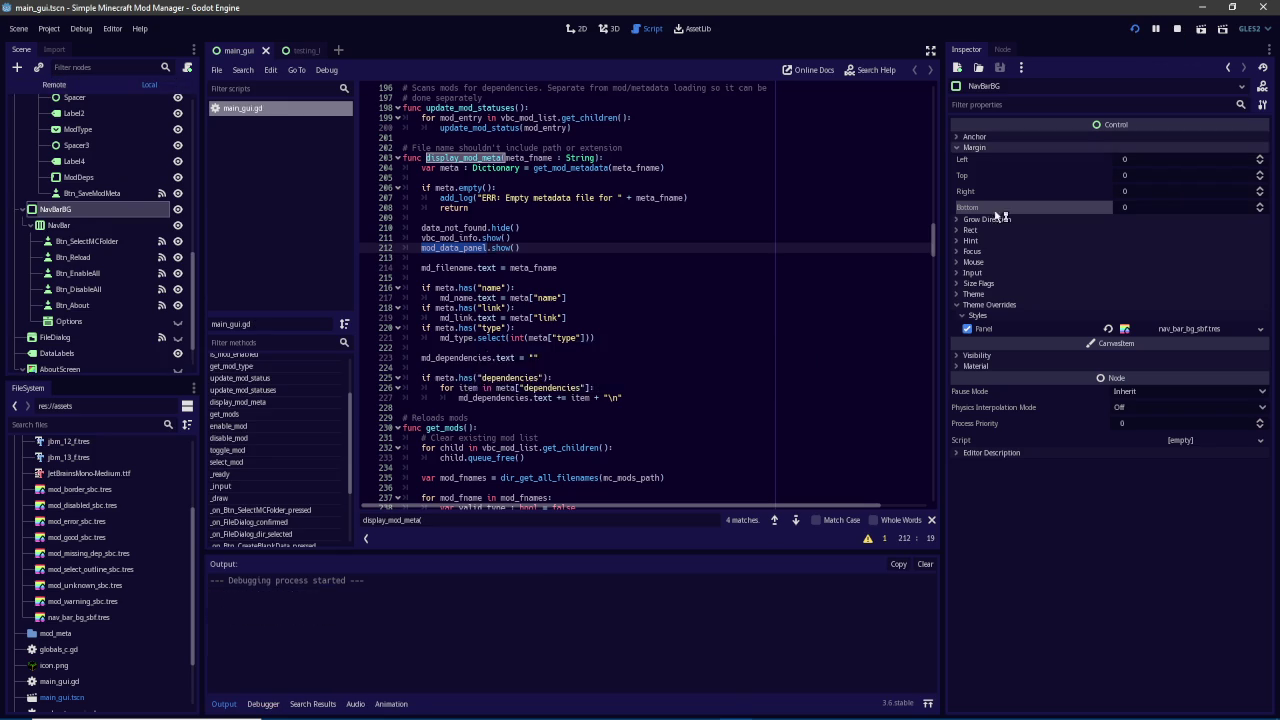
left_click(553, 330)
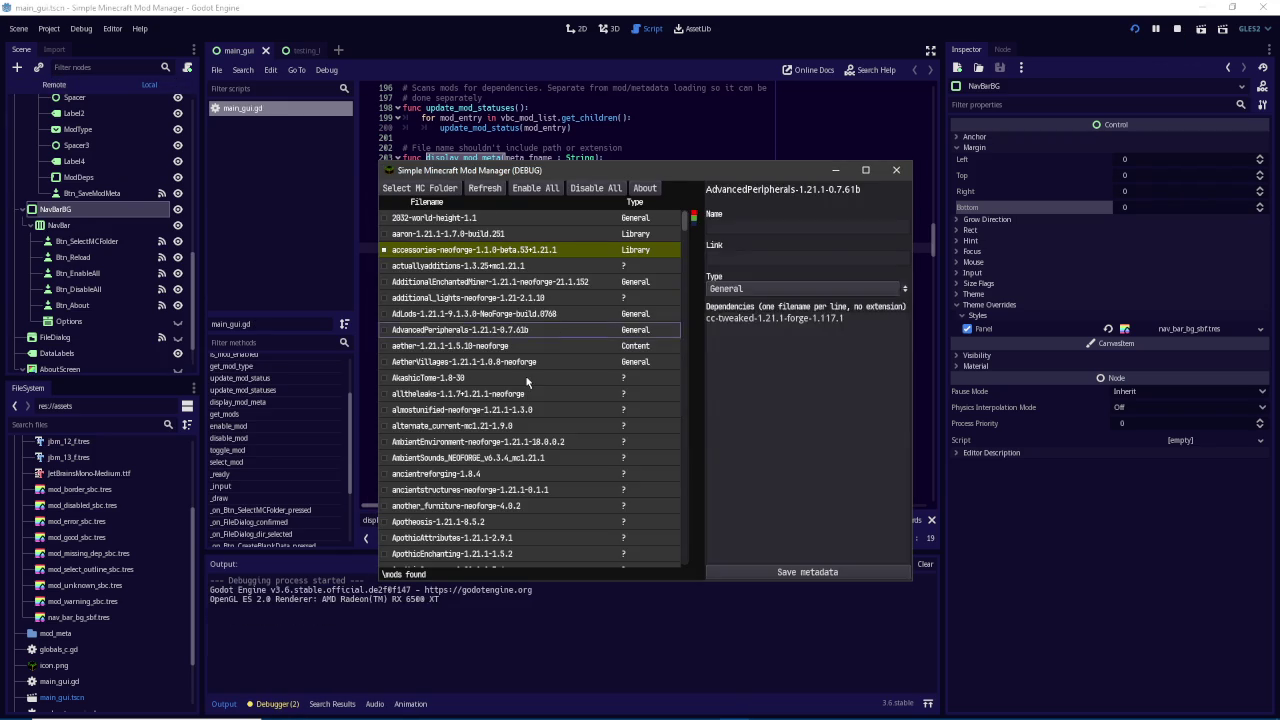
left_click(530, 379)
left_click(620, 395)
left_click(538, 445)
left_click(537, 346)
left_click(536, 298)
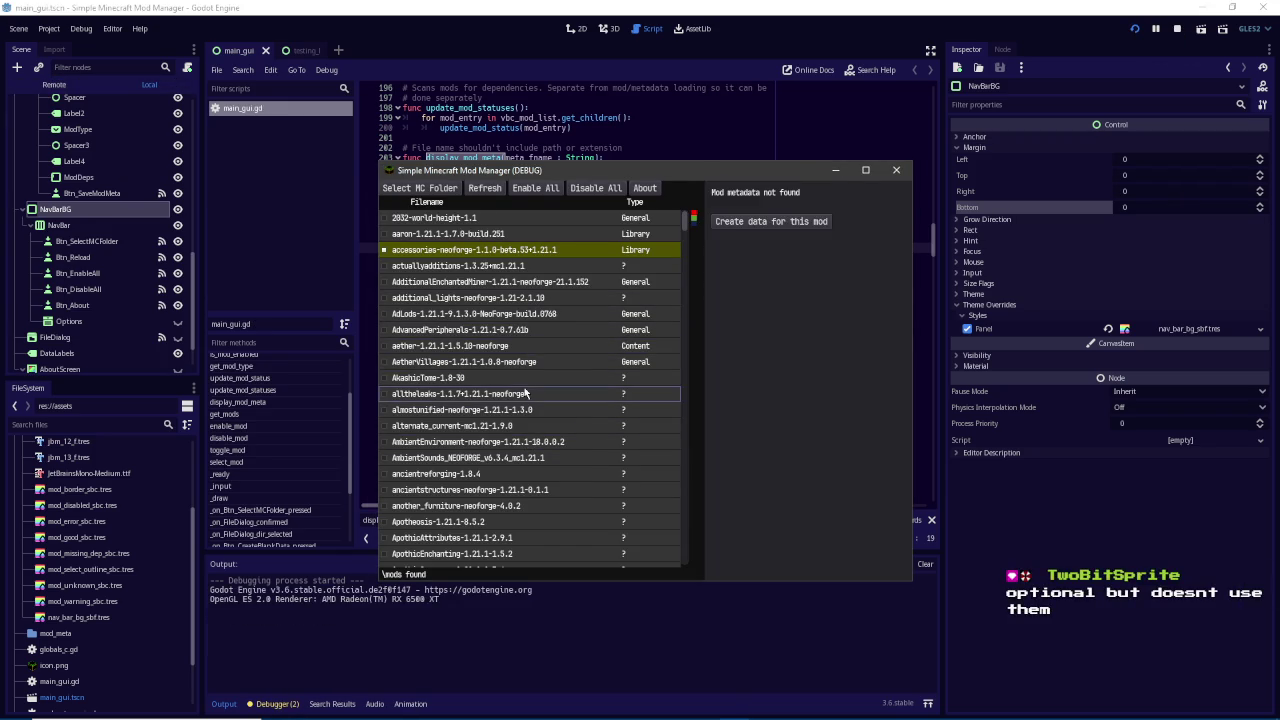
left_click(506, 396)
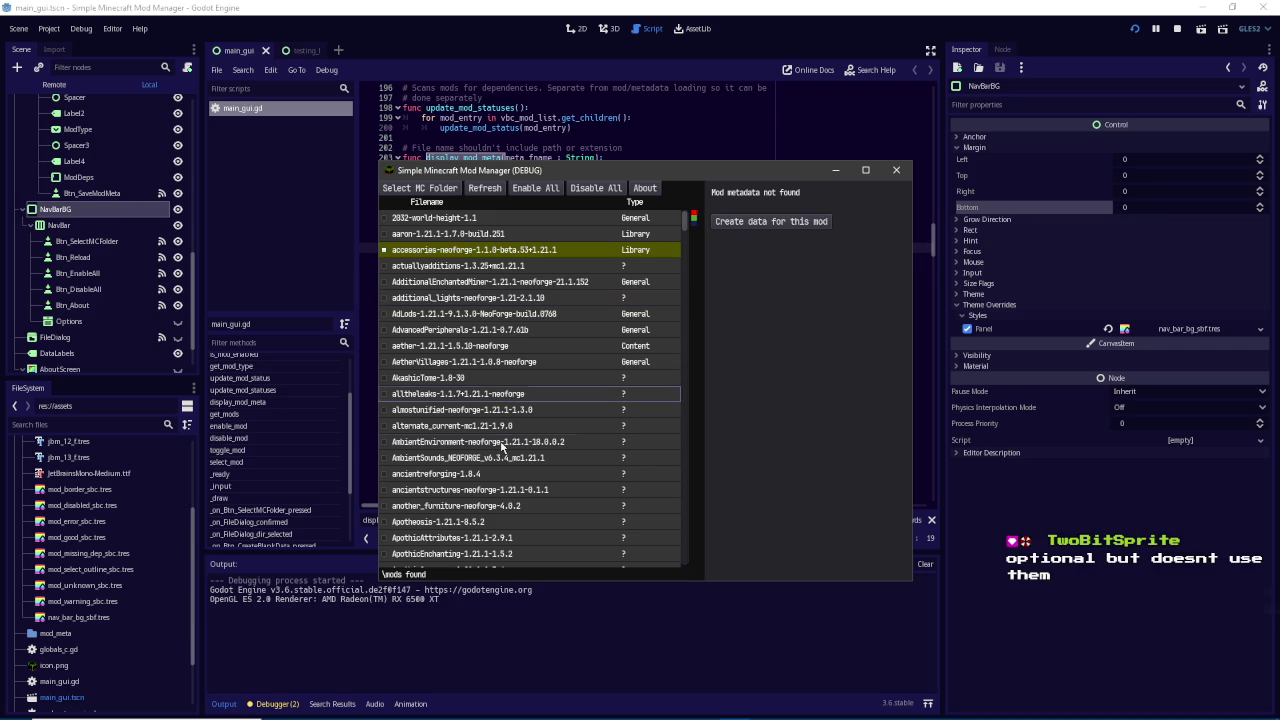
left_click(495, 442)
left_click(490, 474)
Check actuallyadditions, AdLods and another_furniture, widen the mod list, and return to the editor
left_click(488, 491)
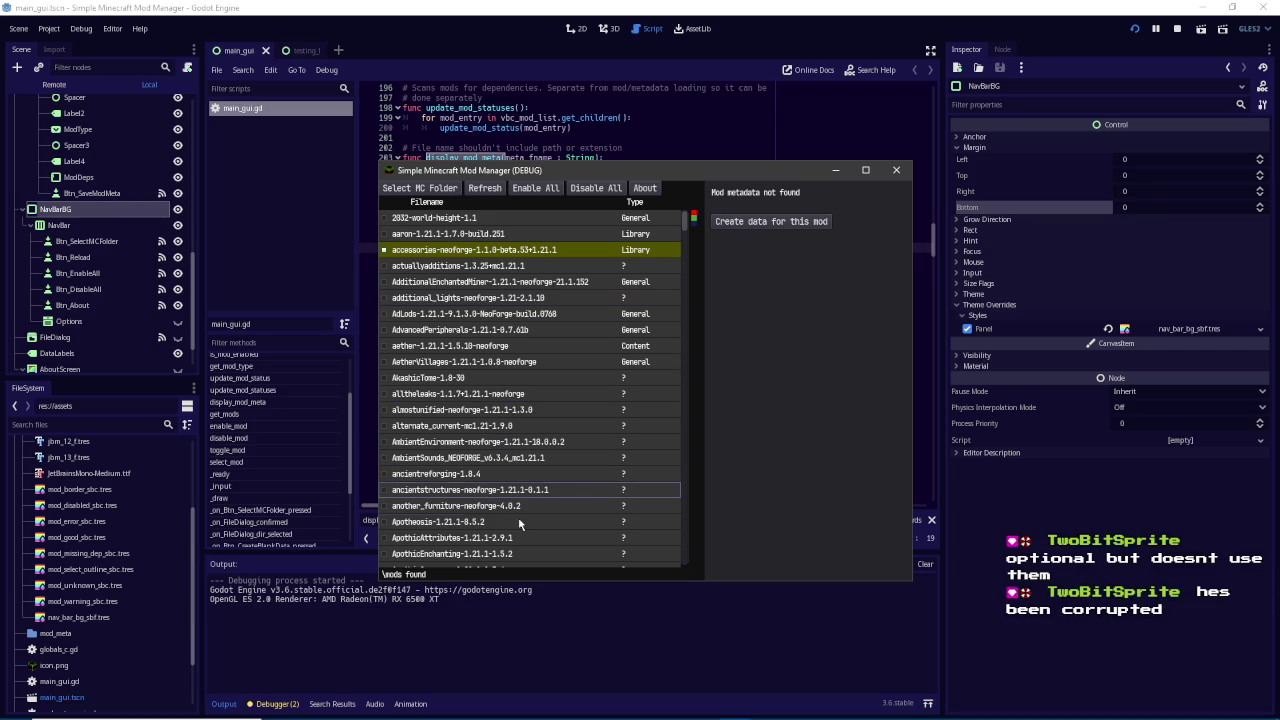
left_click(521, 522)
left_click(505, 412)
left_click(516, 362)
left_click(525, 268)
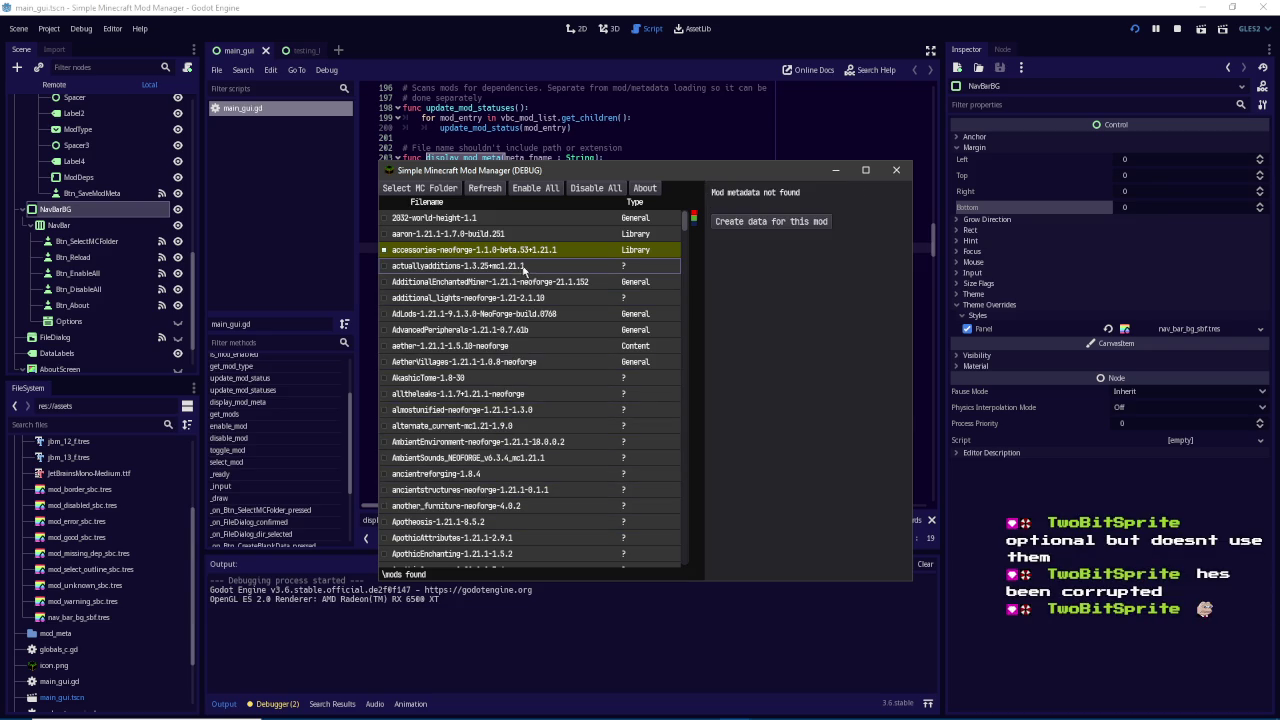
left_click(519, 314)
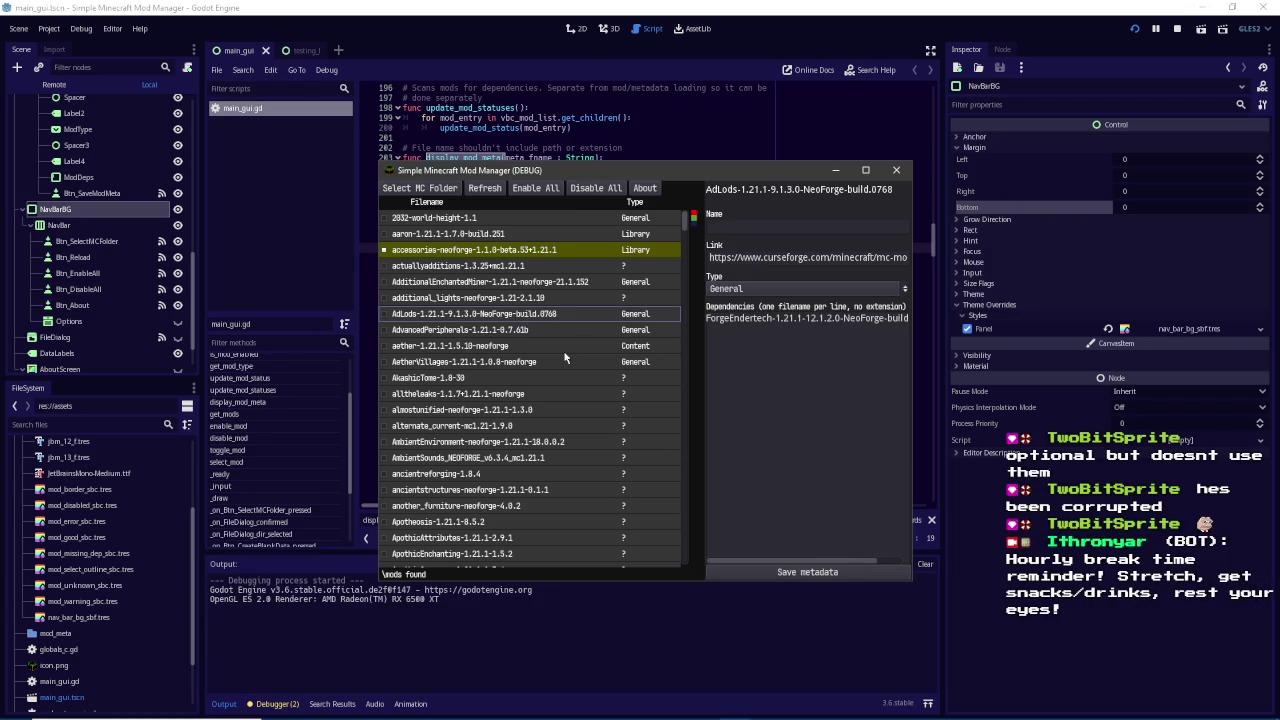
scroll(567, 353, "down", 3)
left_click(565, 346)
mouse_move(699, 368)
left_mouse_down()
mouse_move(854, 364)
mouse_move(676, 364)
mouse_move(778, 360)
mouse_move(754, 350)
left_mouse_up()
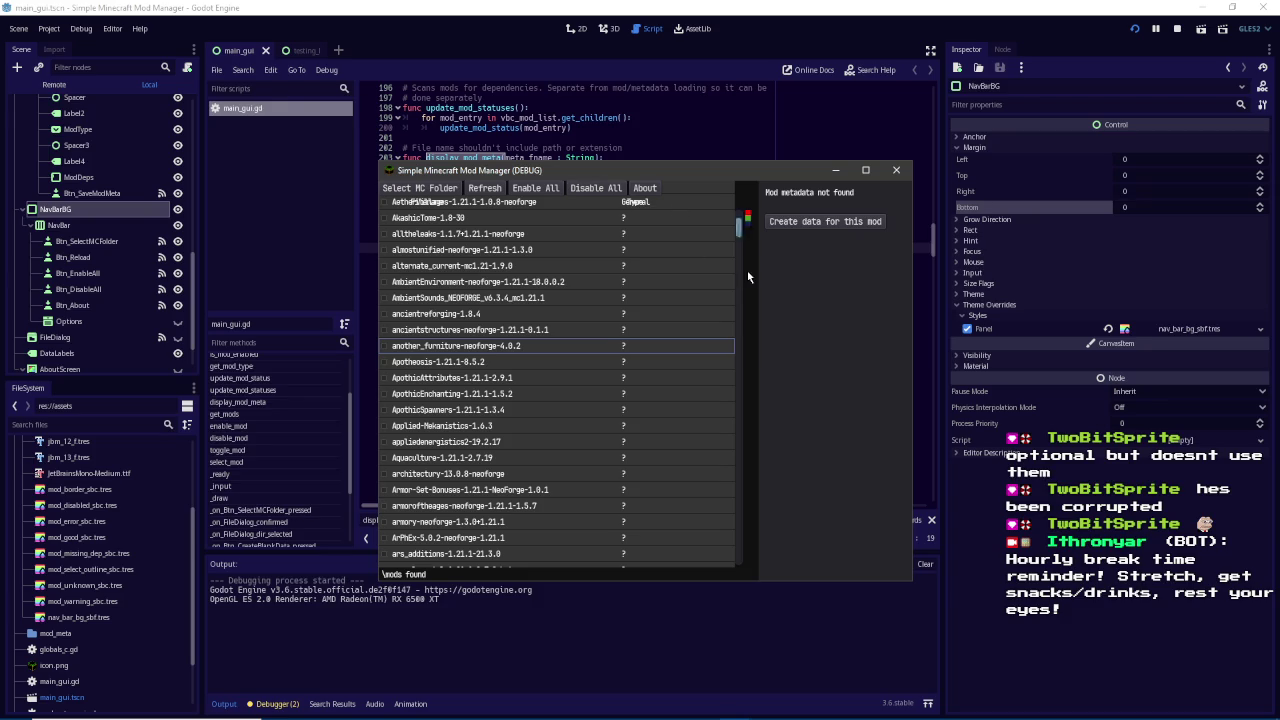
left_click(640, 3)
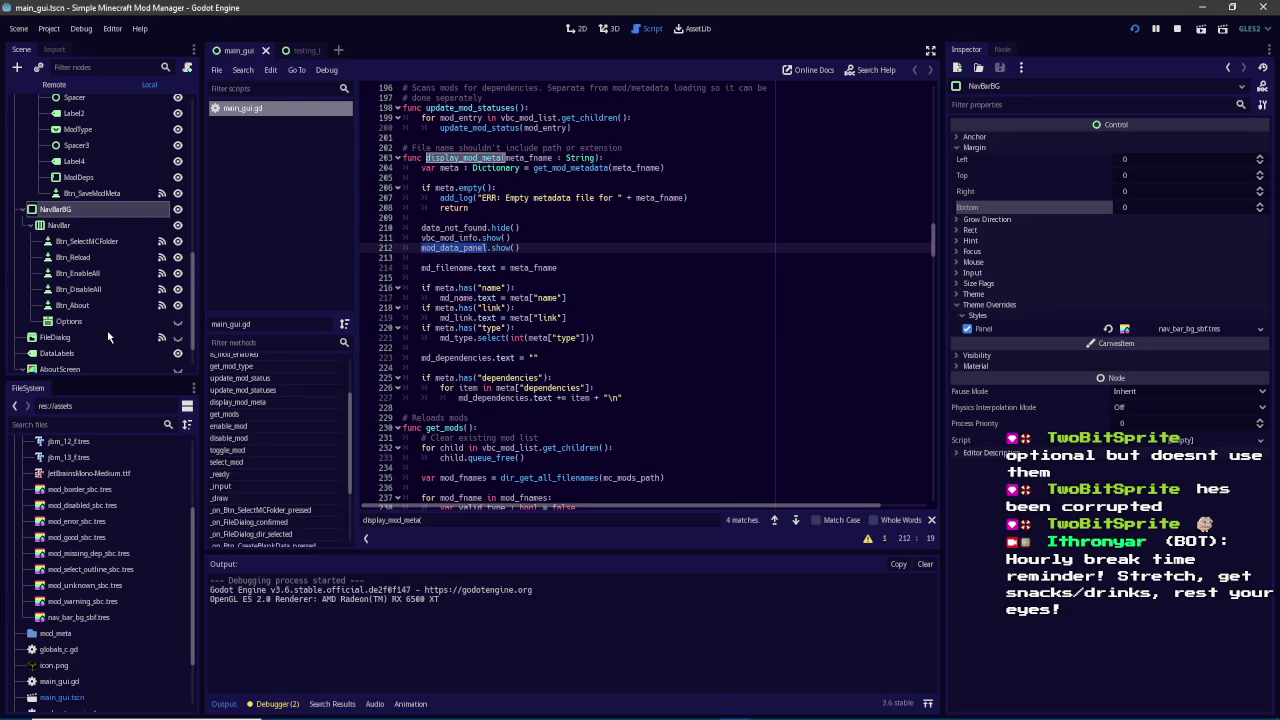
Show main_gui.tscn in the 2D view and select the Filename/Type header, DataLabels and NavBarBG
scroll(108, 336, "down", 1)
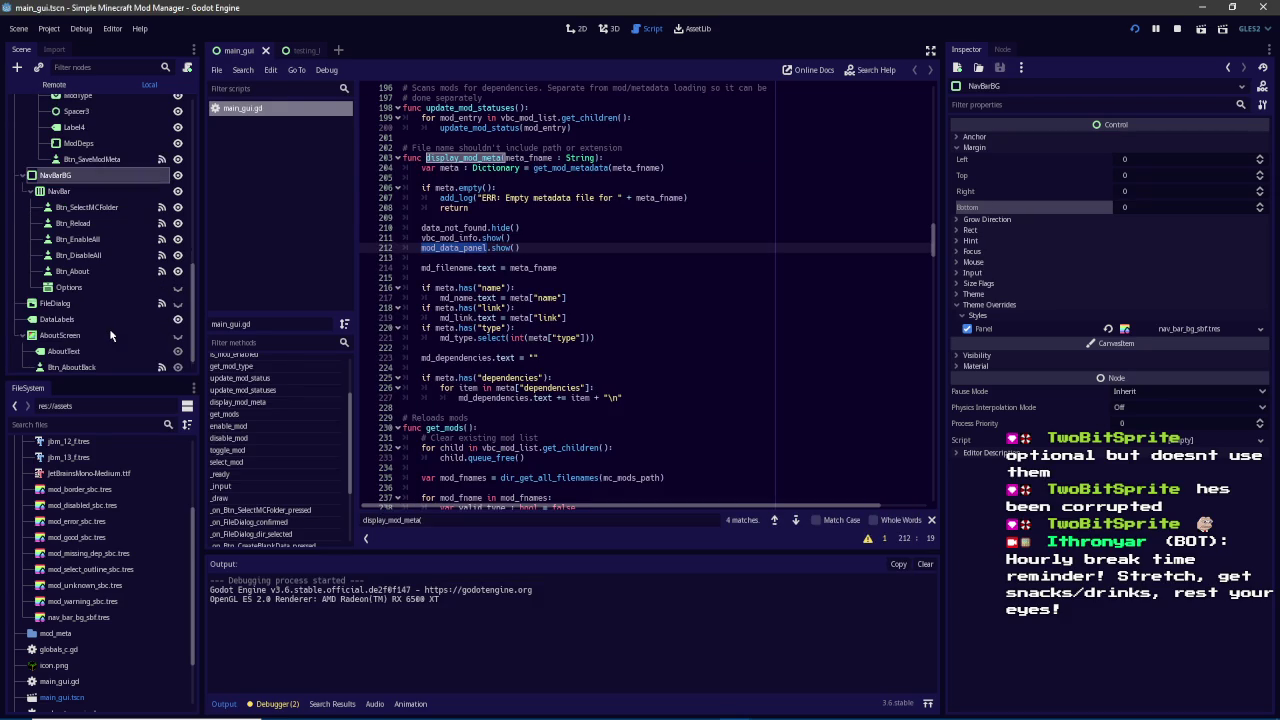
left_click(578, 29)
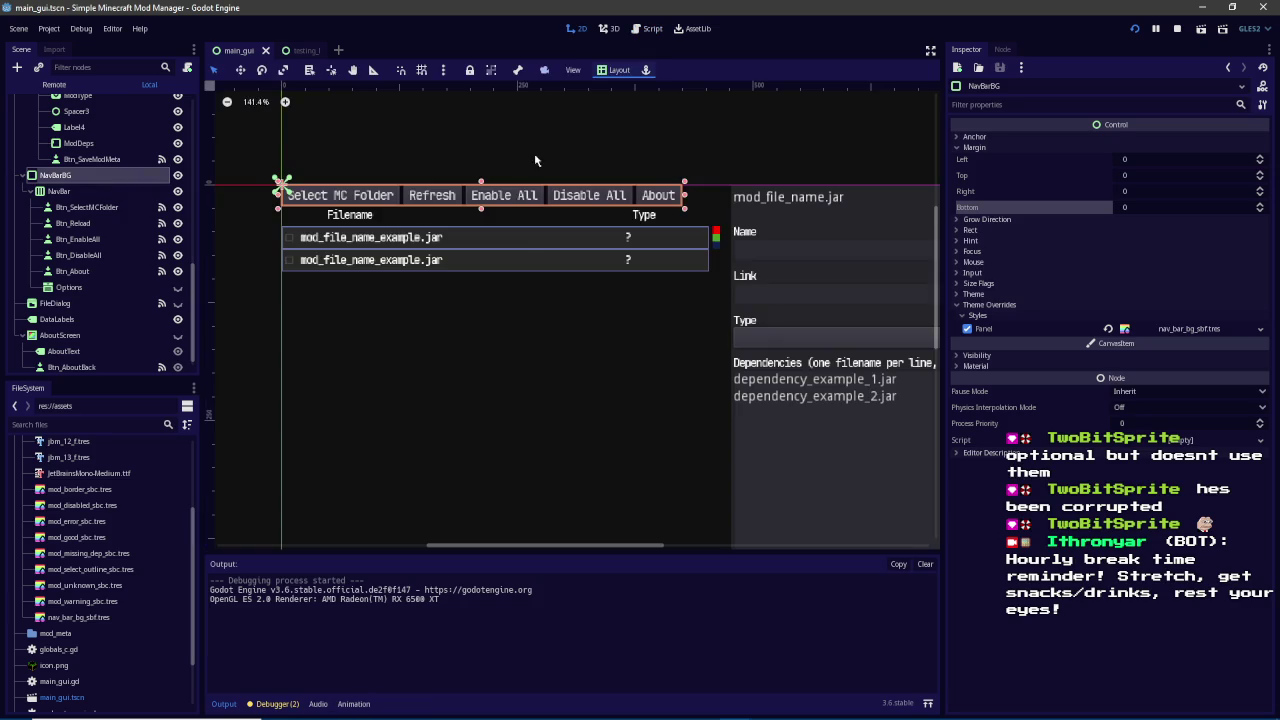
left_click(652, 222)
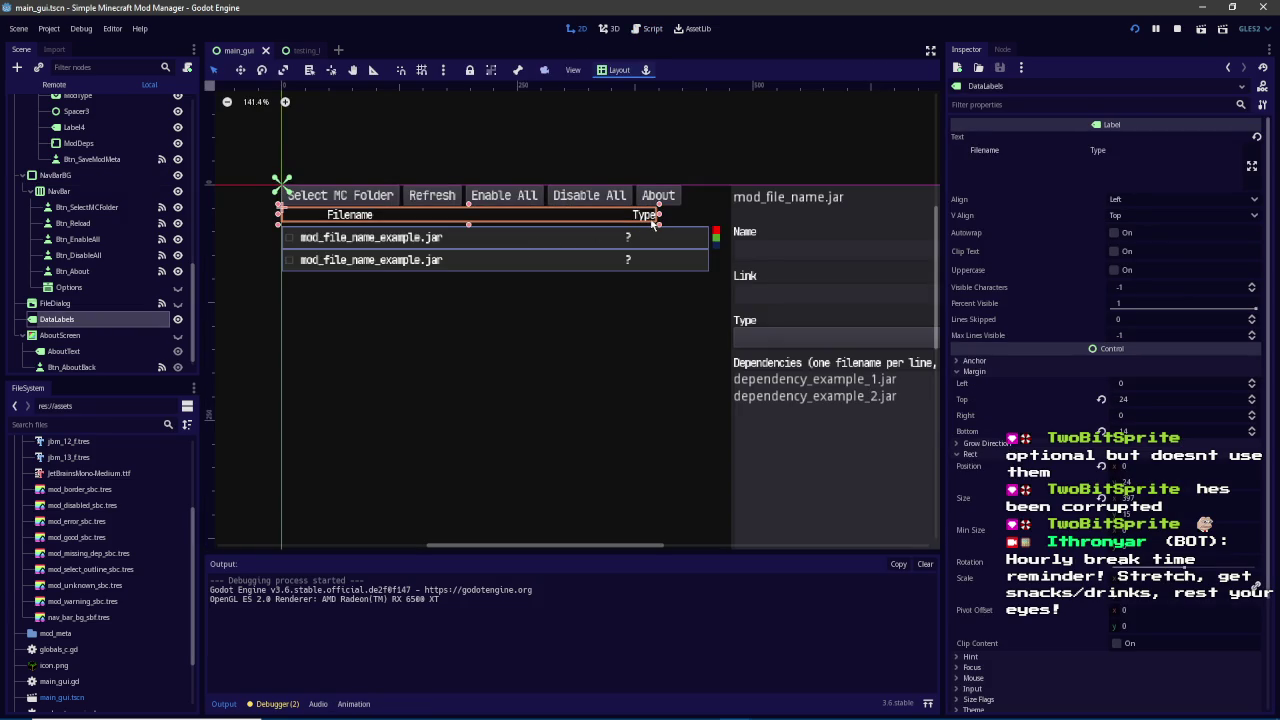
left_click(85, 176)
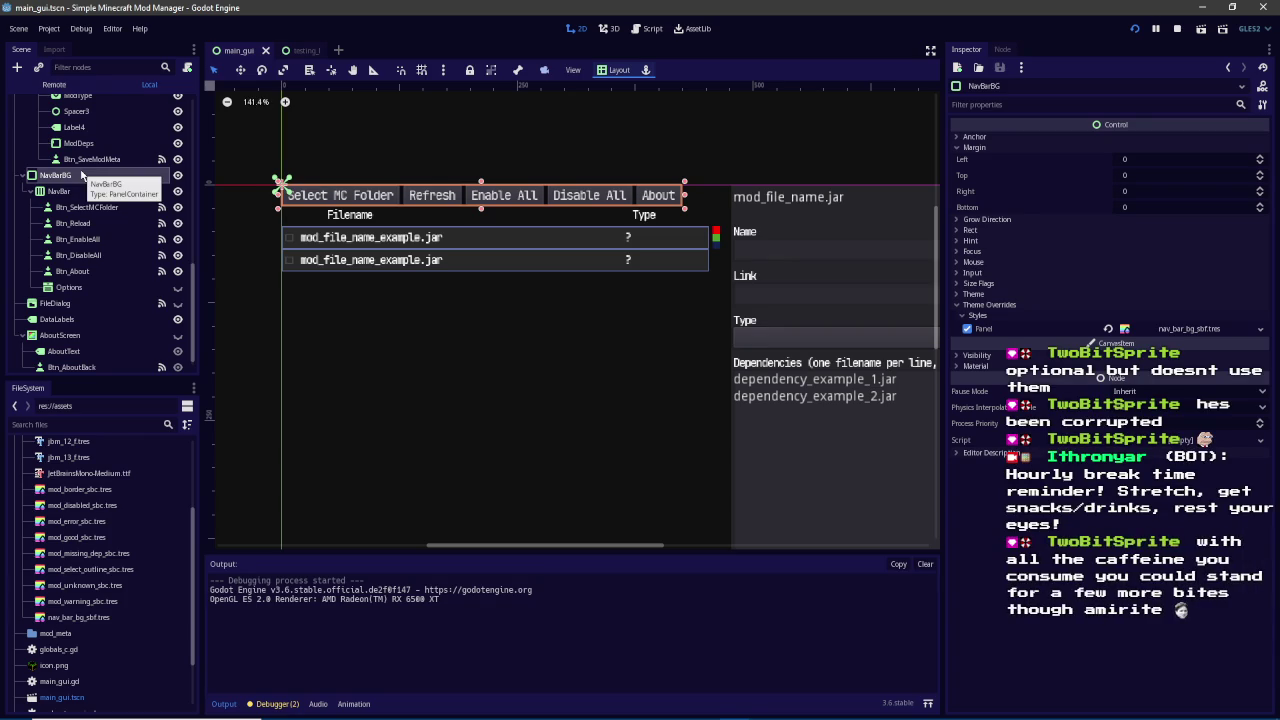
left_click(64, 322)
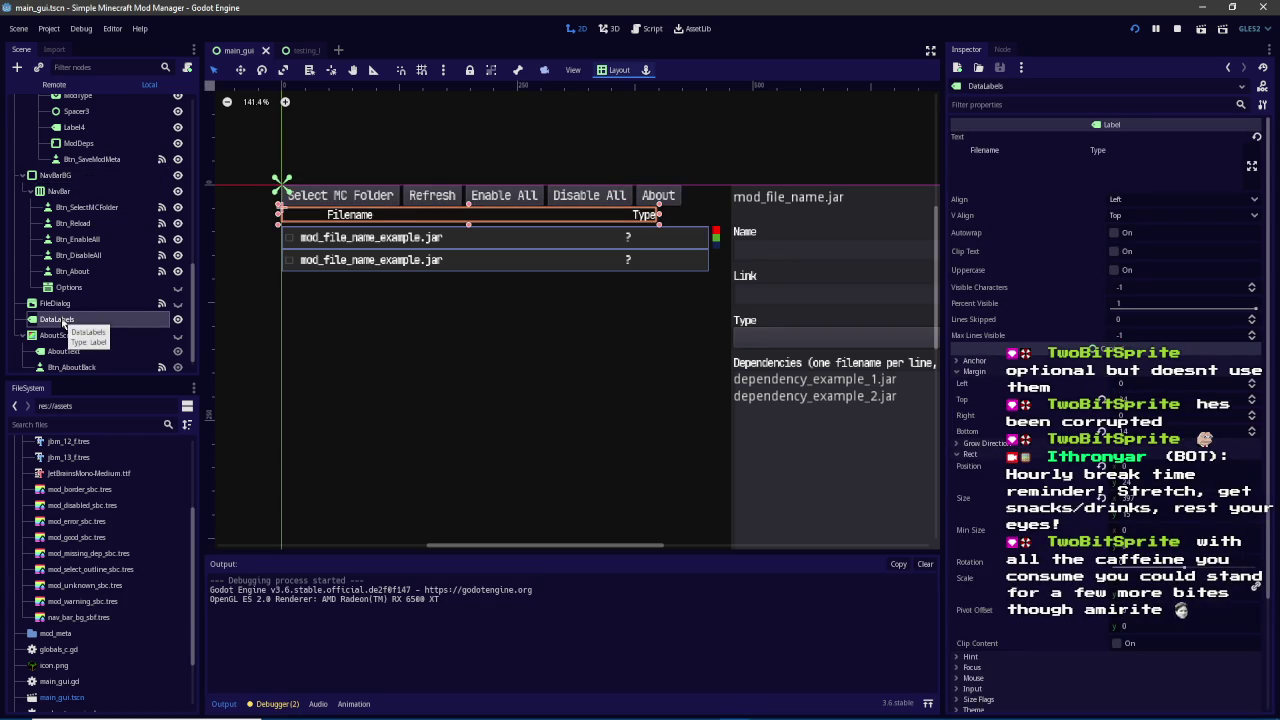
left_click(60, 176)
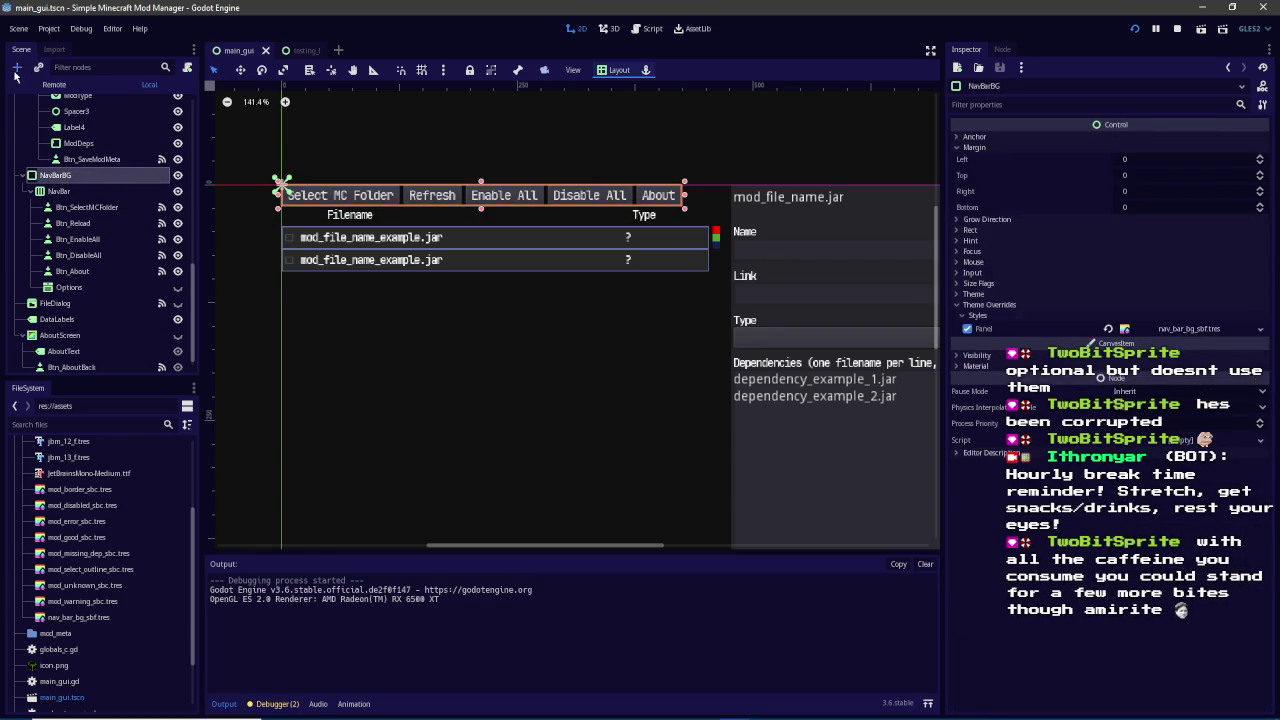
Add a VBoxContainer under NavBarBG, place it above NavBar, and rename it VBC
left_click(16, 68)
type("vbox")
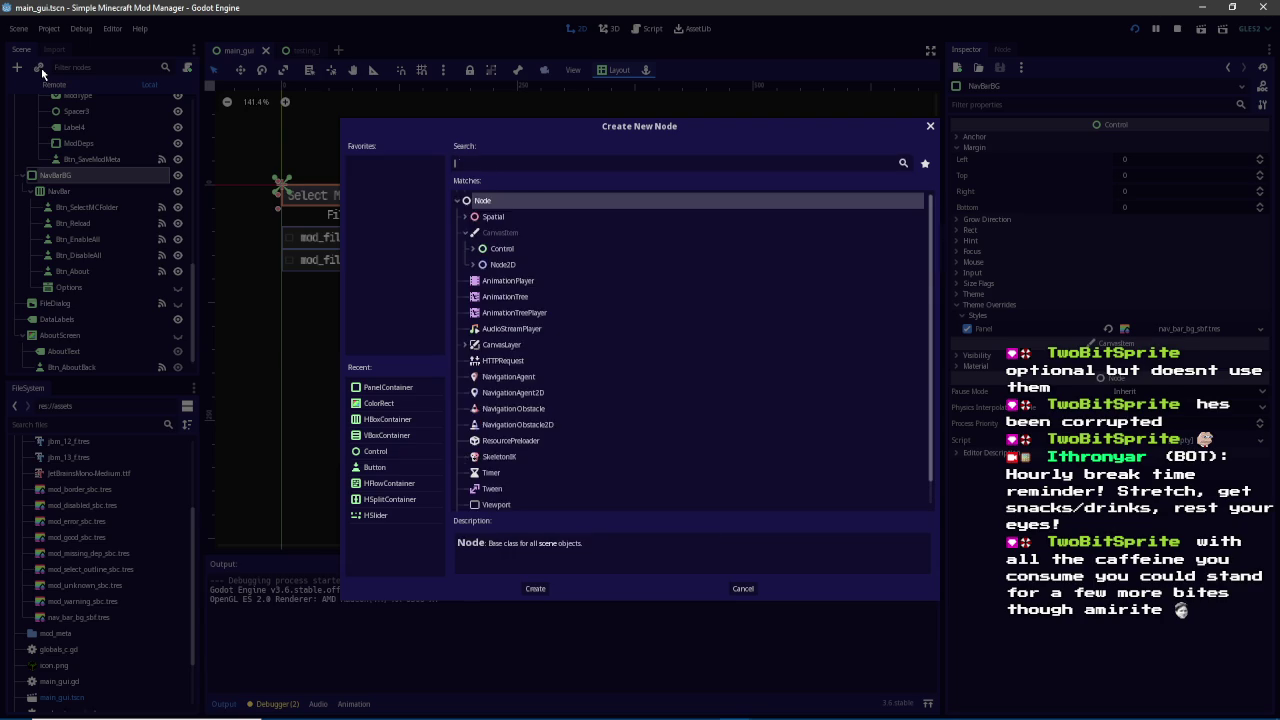
key("Return")
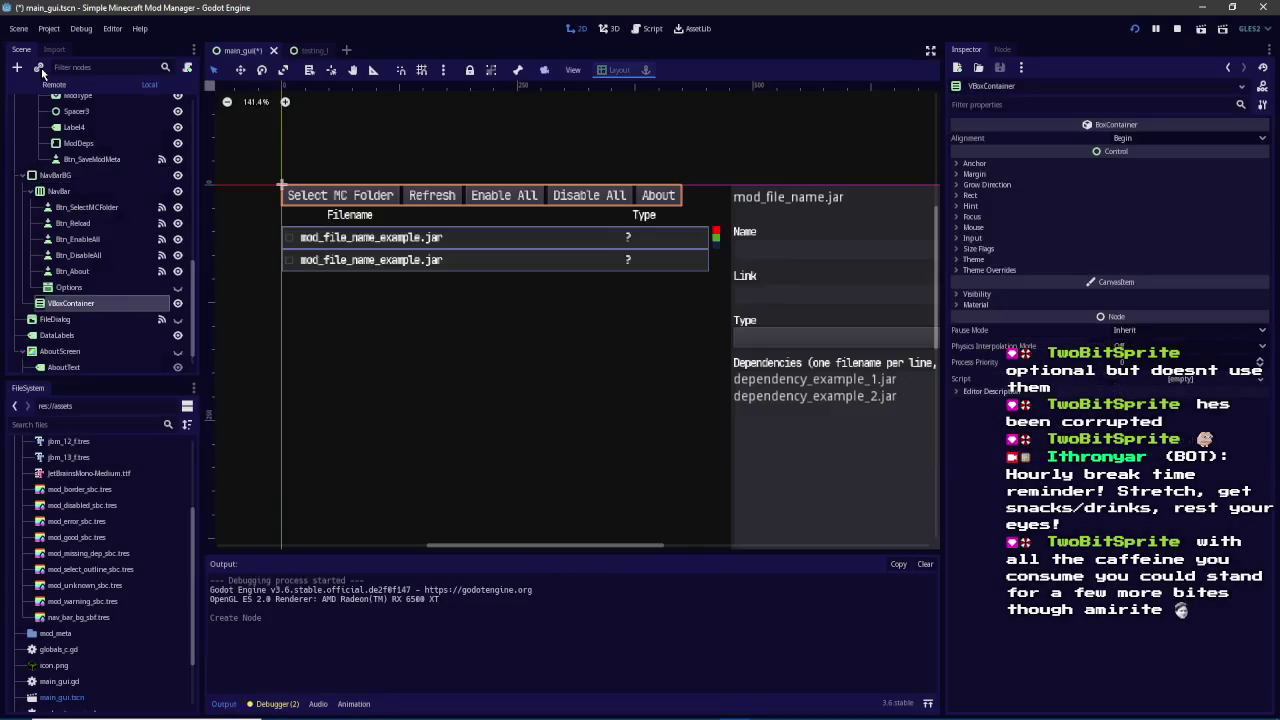
left_click_drag(56, 308, 70, 190)
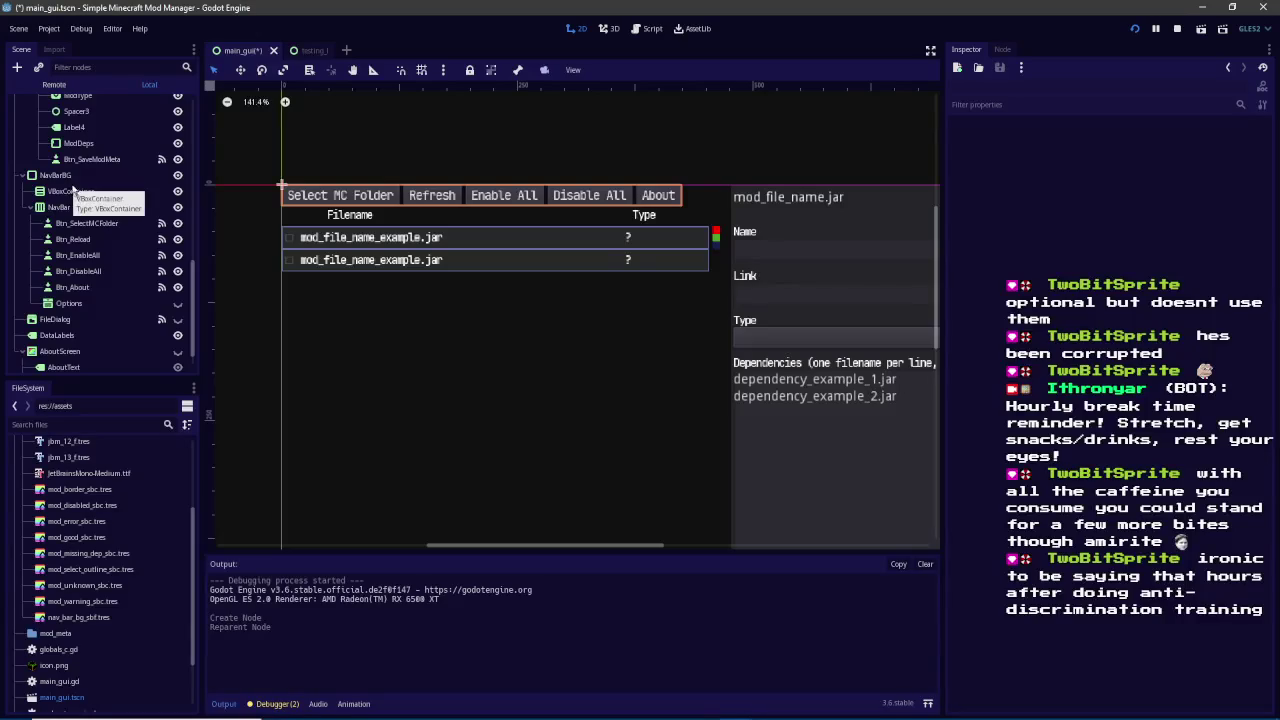
left_click(82, 193)
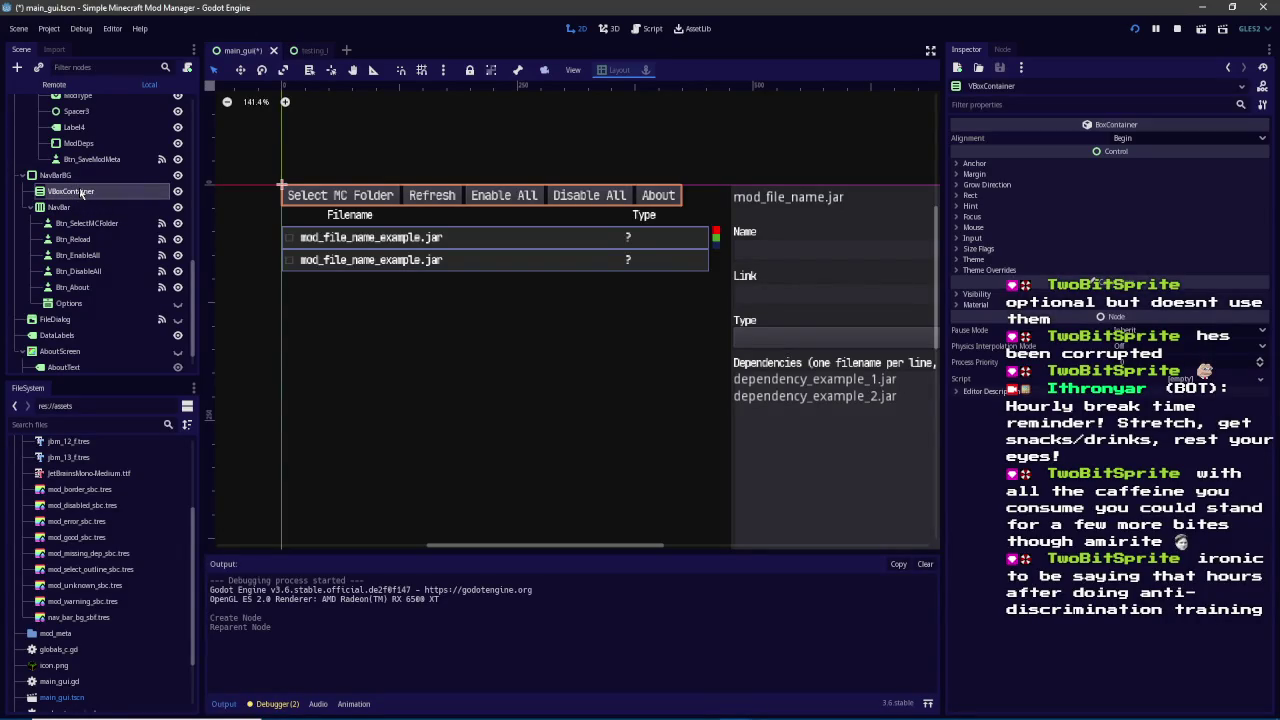
type("VBC")
key("Return")
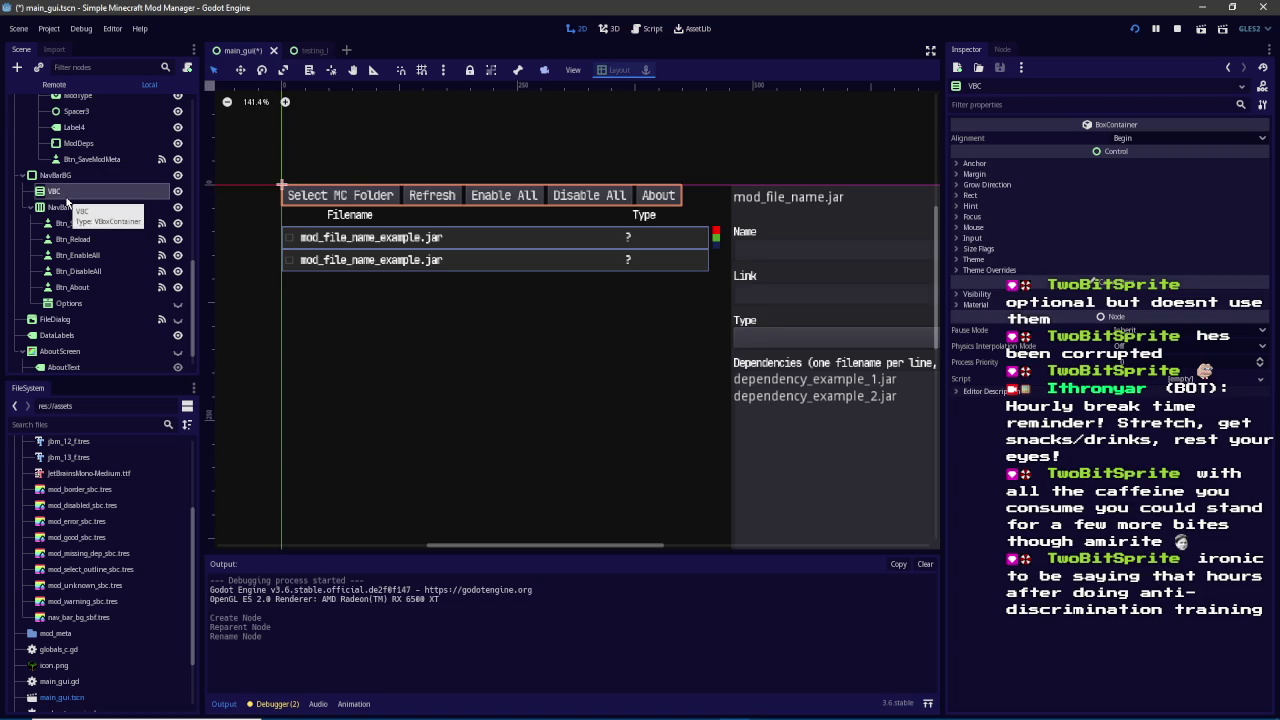
Move NavBar and then DataLabels inside VBC, and check VBC and NavBarBG
left_click(82, 206)
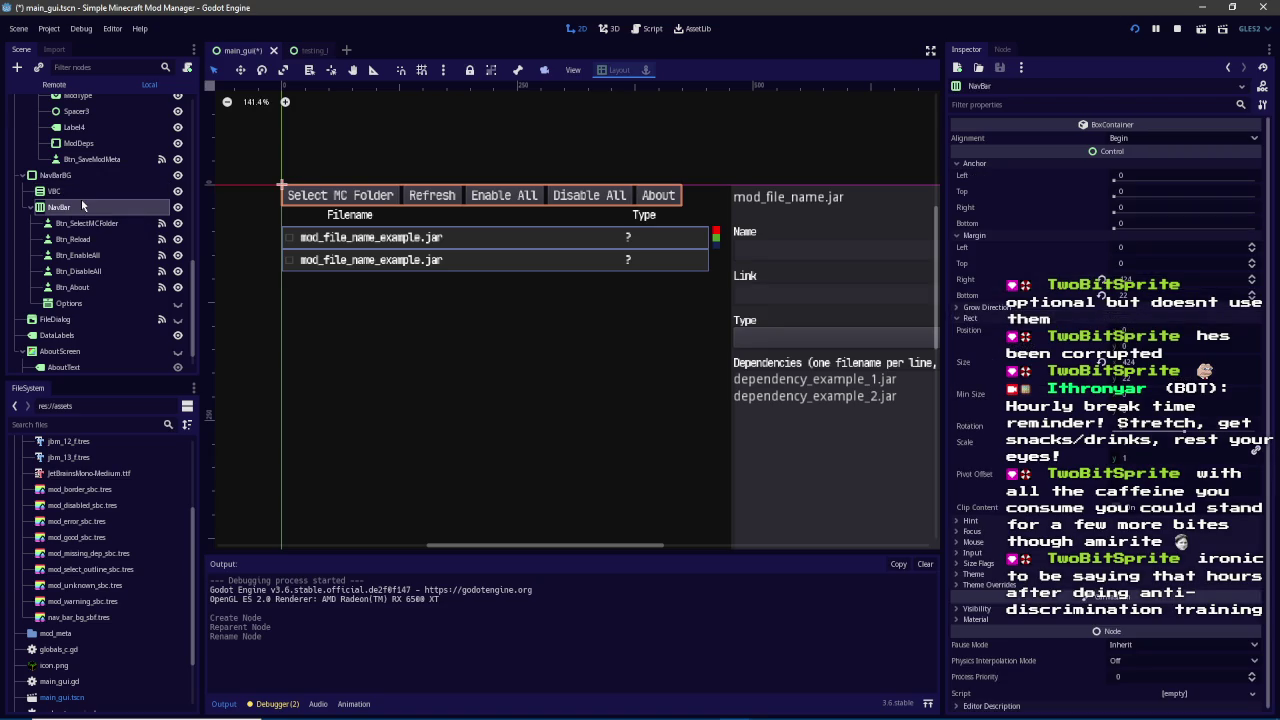
left_click_drag(82, 206, 68, 195)
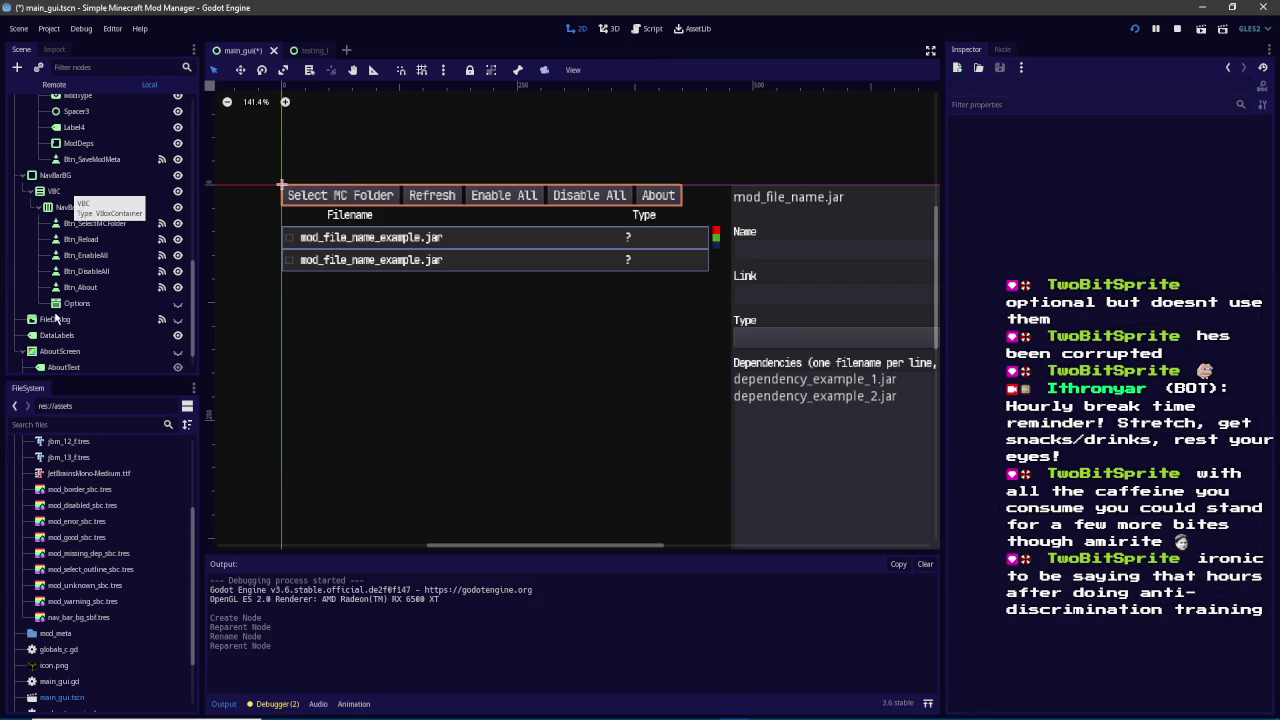
left_click(57, 336)
left_click(60, 352)
left_click(62, 337)
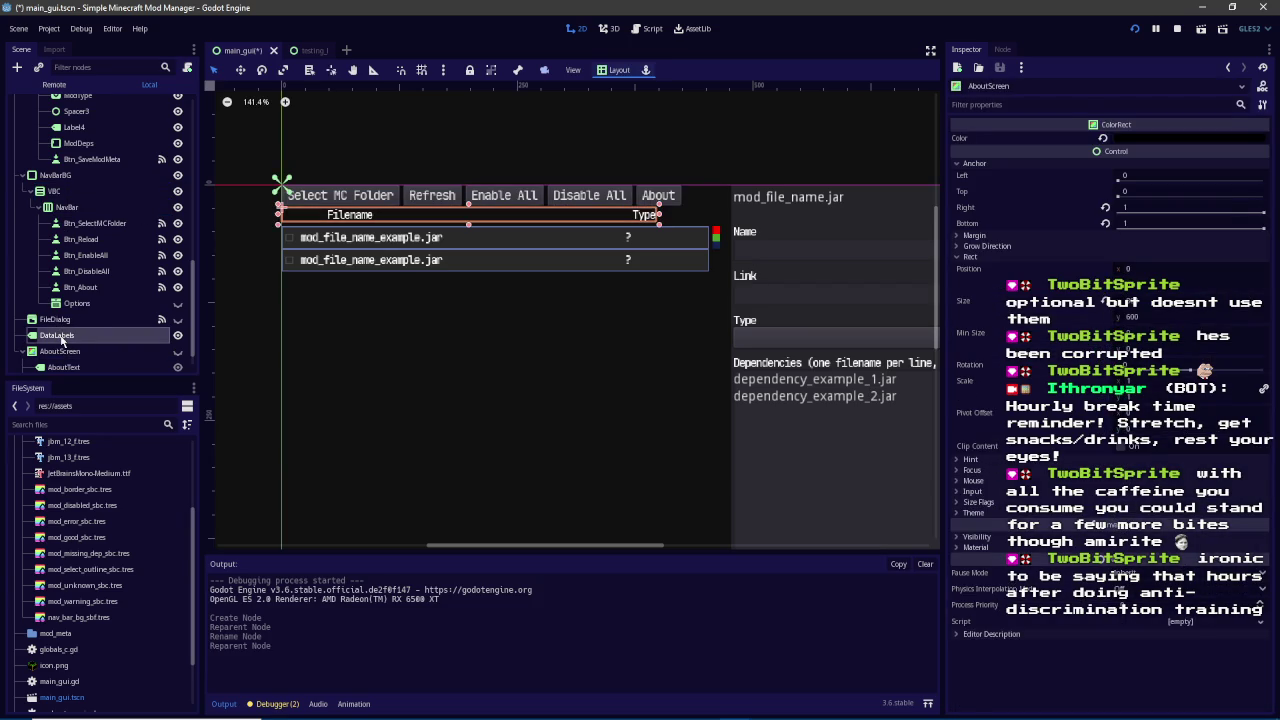
left_click_drag(62, 337, 70, 194)
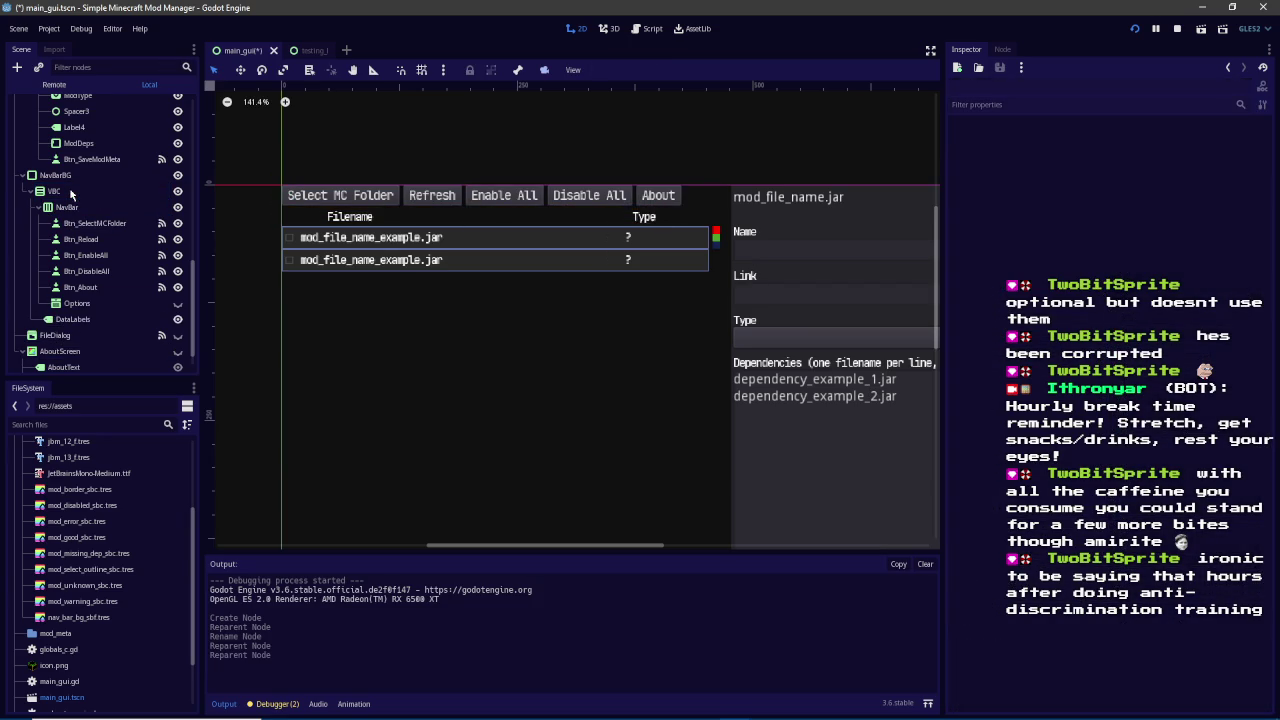
left_click(71, 194)
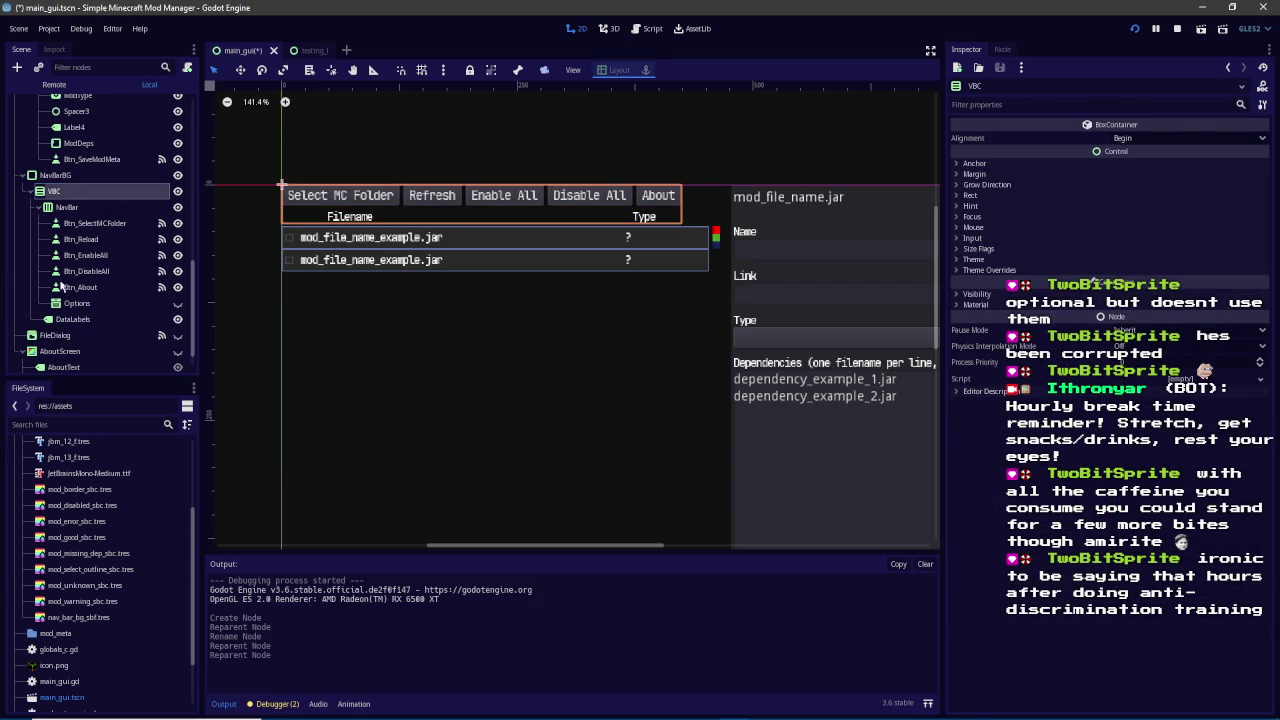
left_click(64, 177)
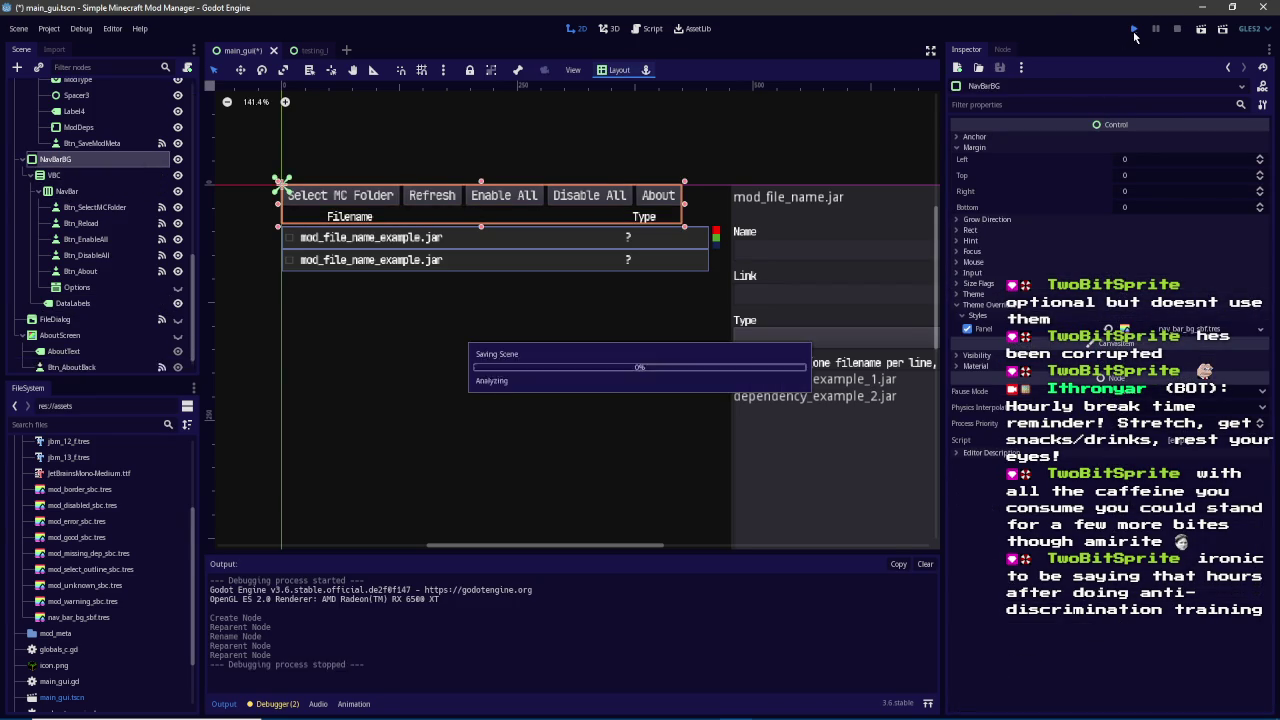
Run the project, view ancientreforging's metadata, widen the list, and move the window aside
left_click(1135, 34)
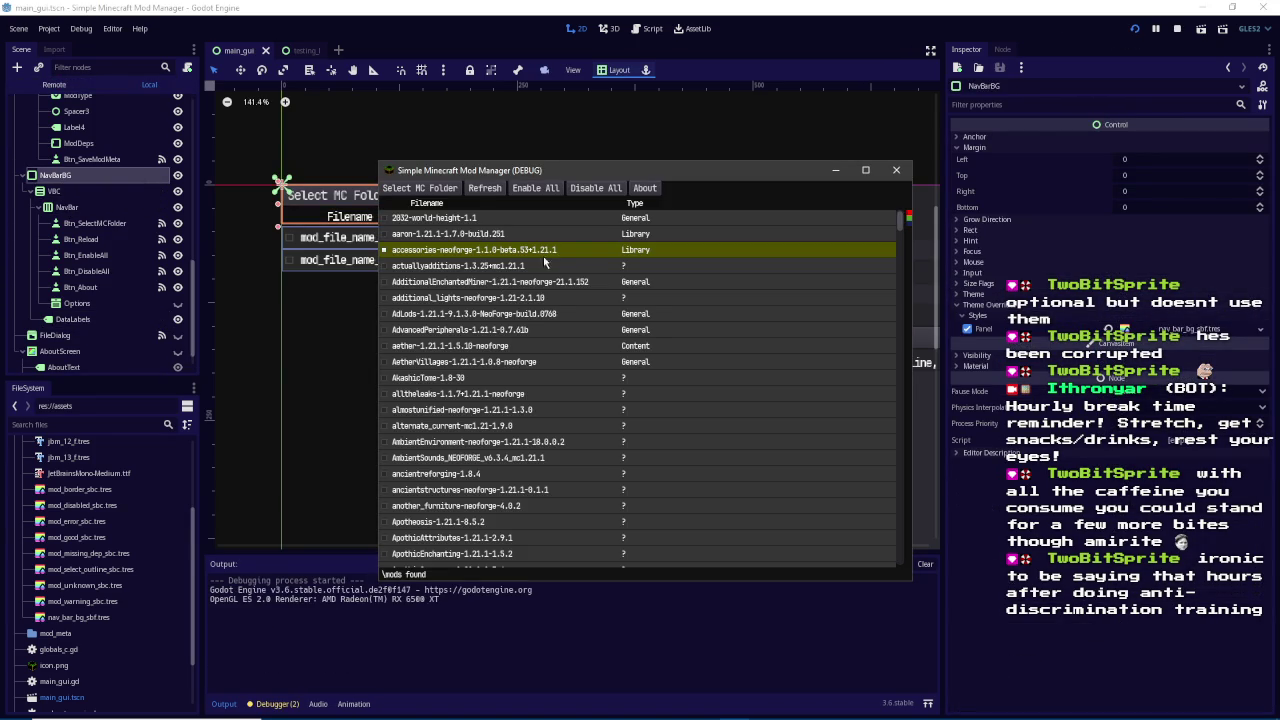
scroll(560, 250, "down", 4)
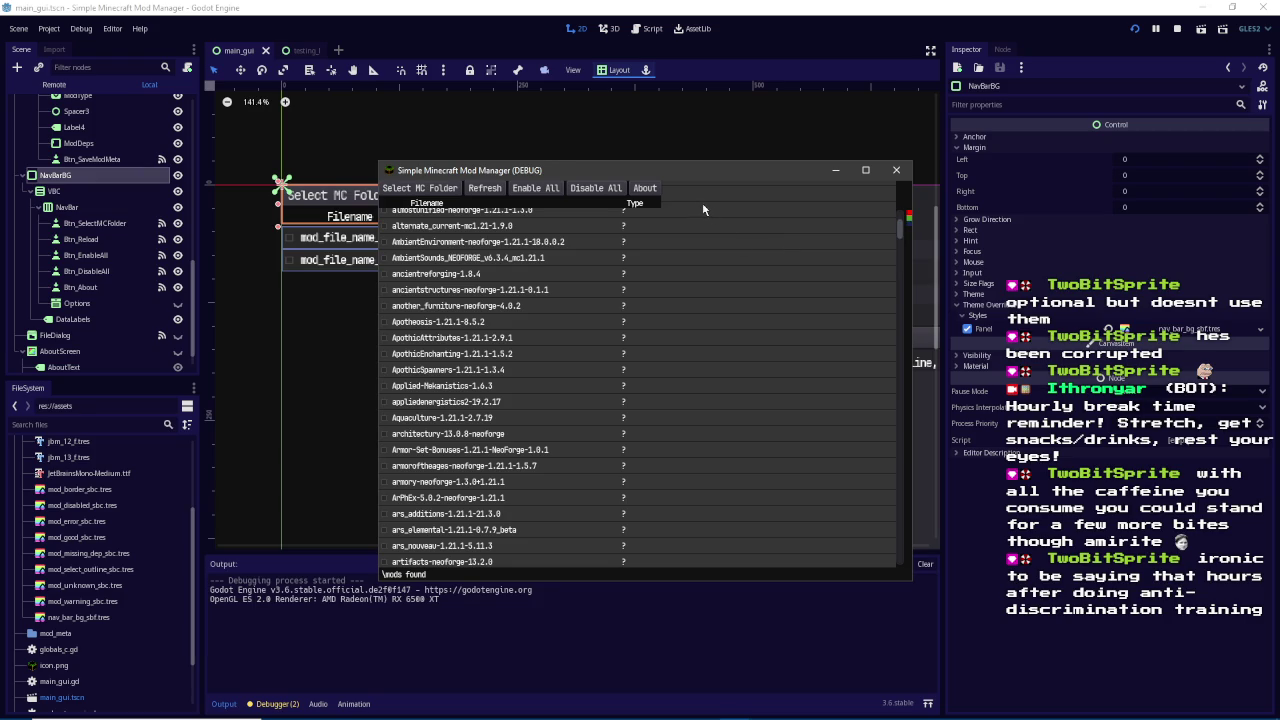
left_click(636, 271)
mouse_move(700, 286)
left_mouse_down()
mouse_move(783, 294)
mouse_move(666, 289)
mouse_move(851, 294)
mouse_move(623, 294)
left_mouse_up()
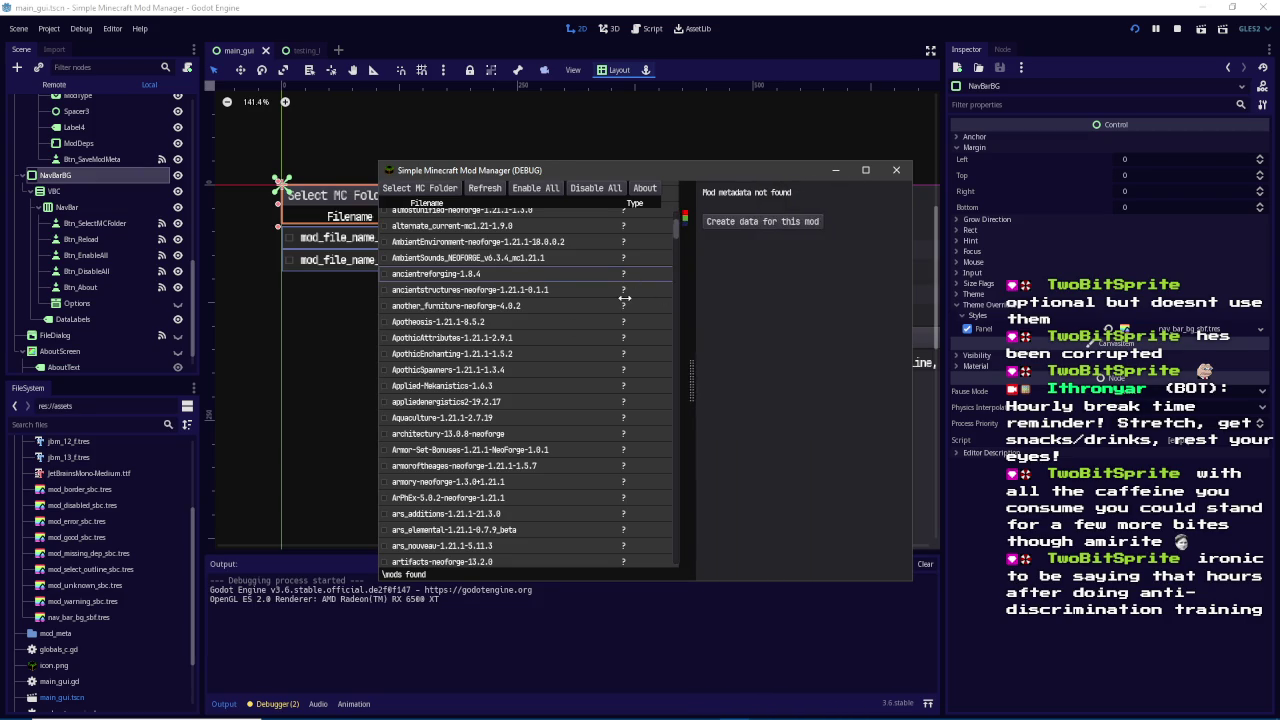
left_click_drag(574, 165, 829, 171)
left_click(689, 6)
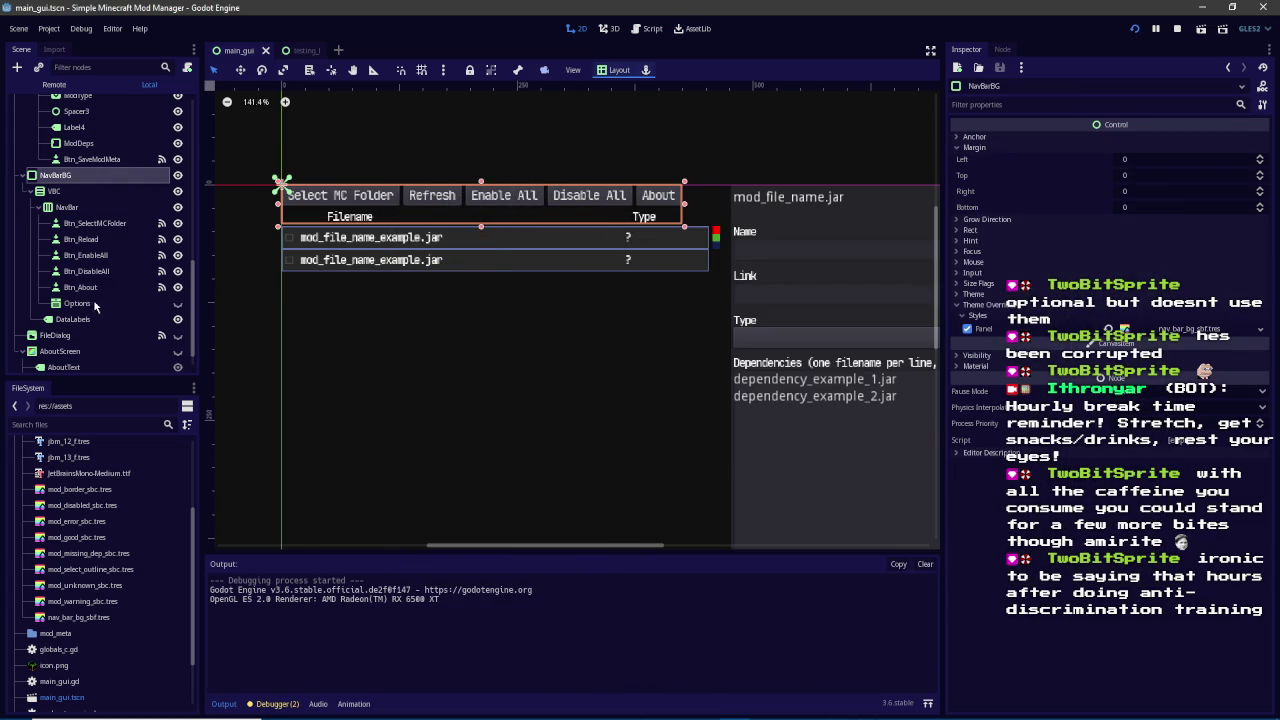
Give DataLabels a Rect minimum size and save the scene
left_click(87, 320)
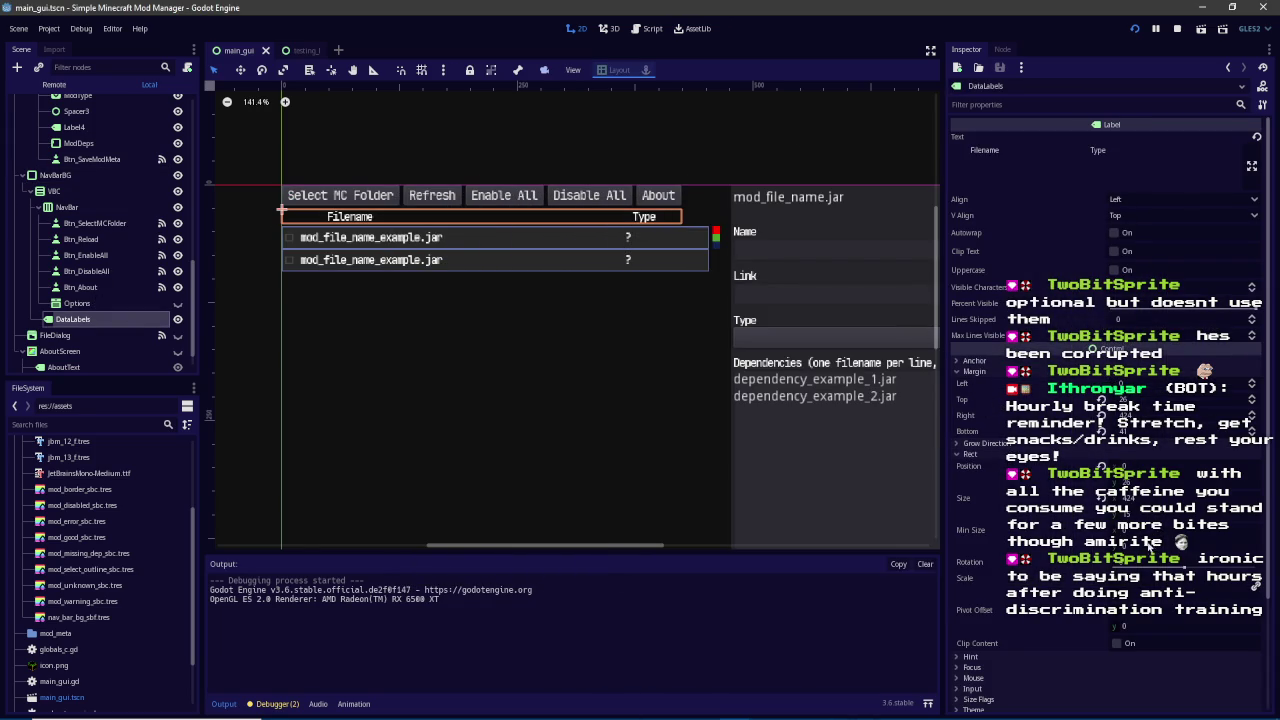
left_click(1257, 530)
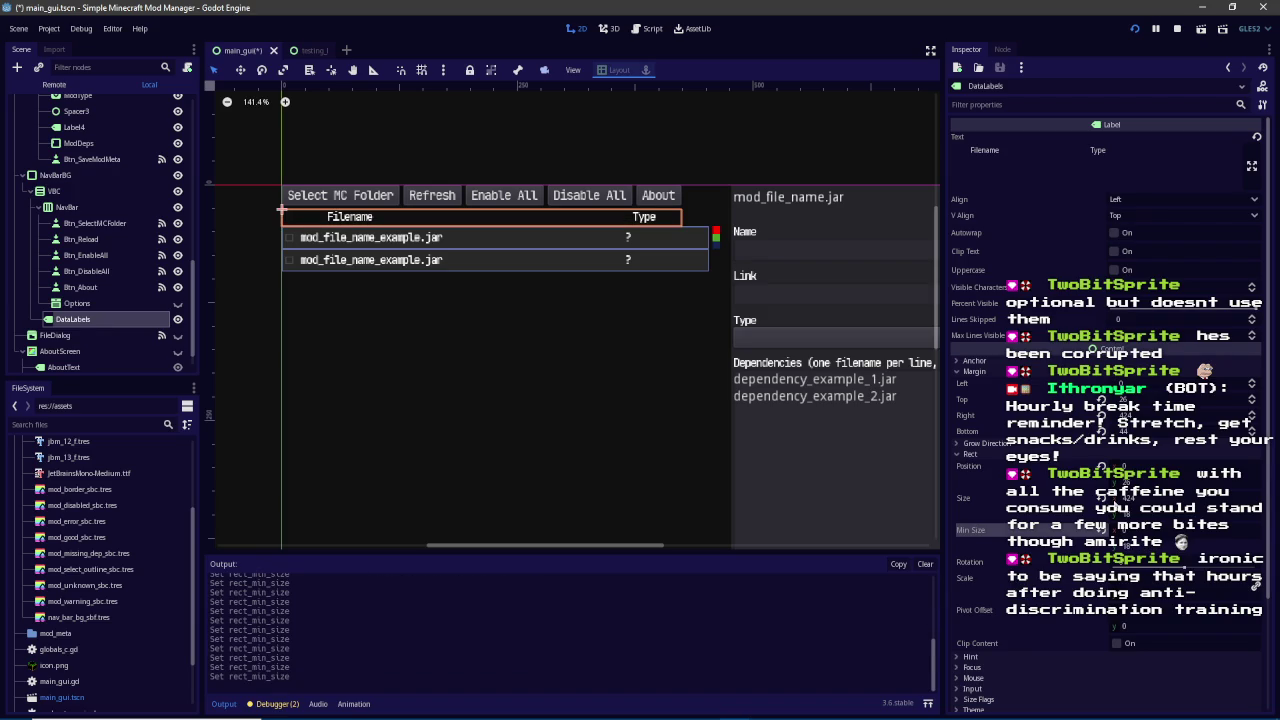
key("ctrl+s")
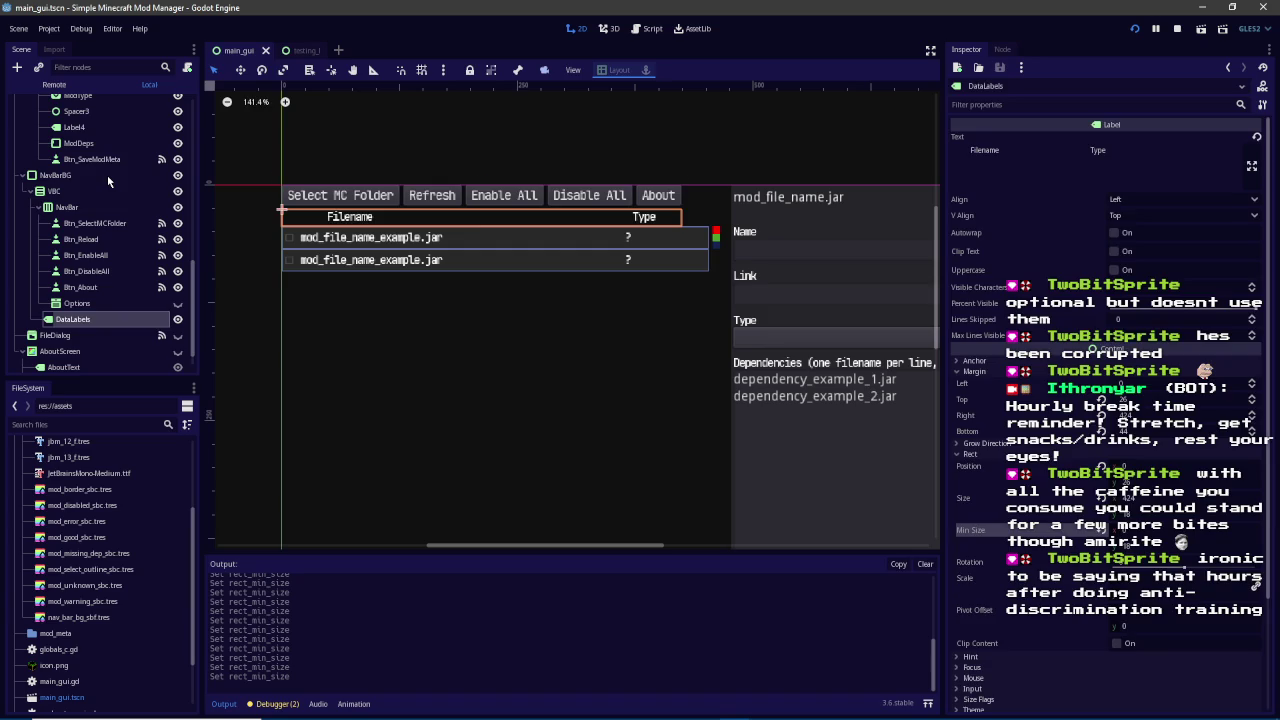
Select NavBarBG to check its layout on the canvas, then launch the project with F5
left_click(107, 175)
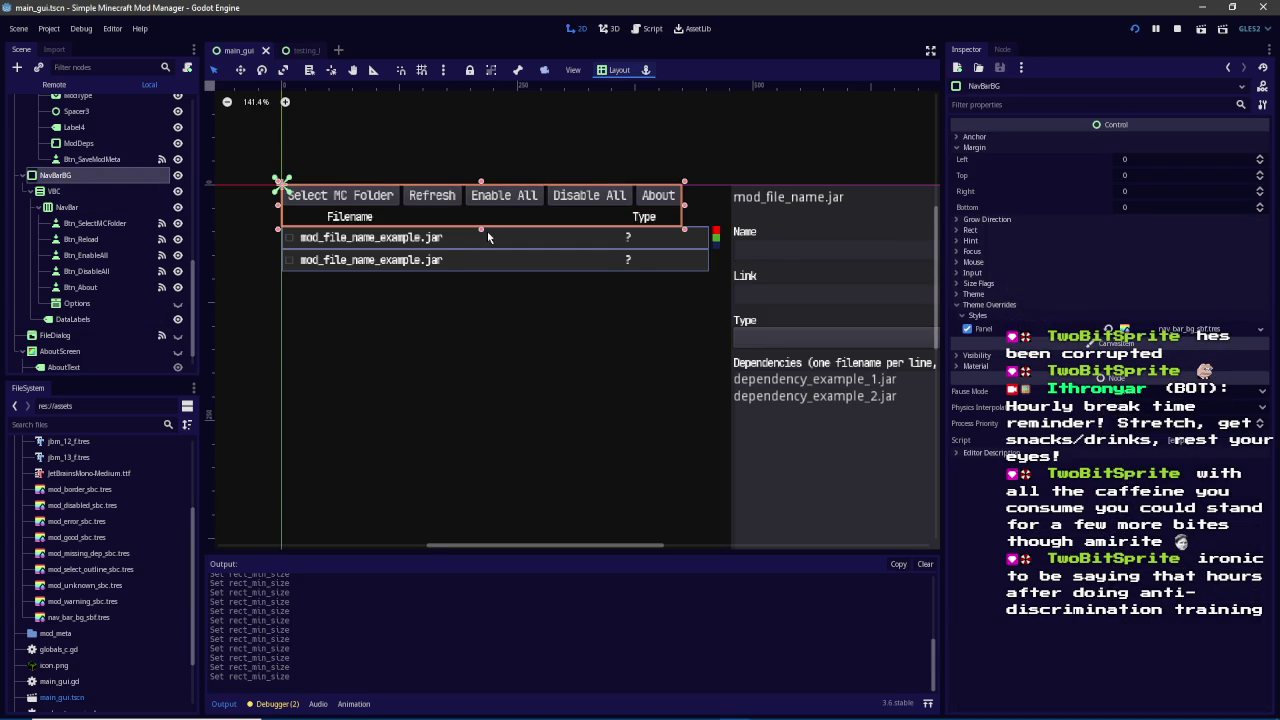
scroll(487, 231, "up", 4)
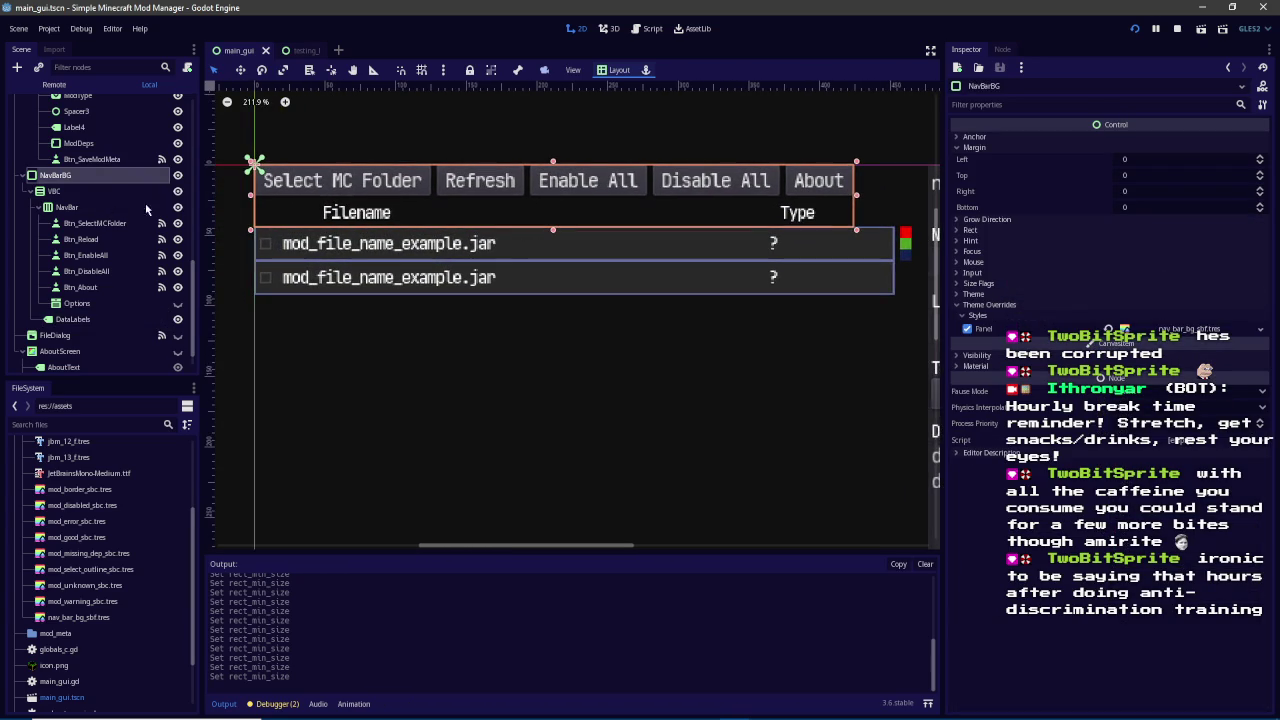
scroll(593, 277, "up", 10)
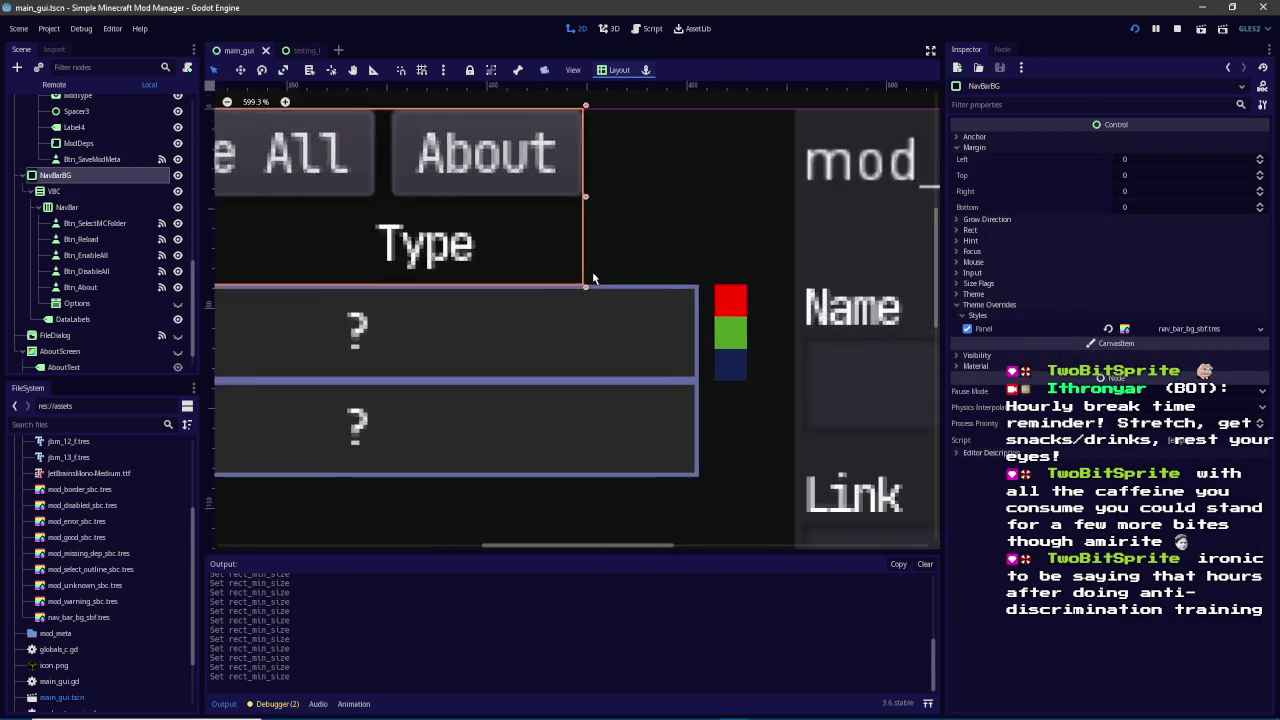
scroll(593, 277, "down", 13)
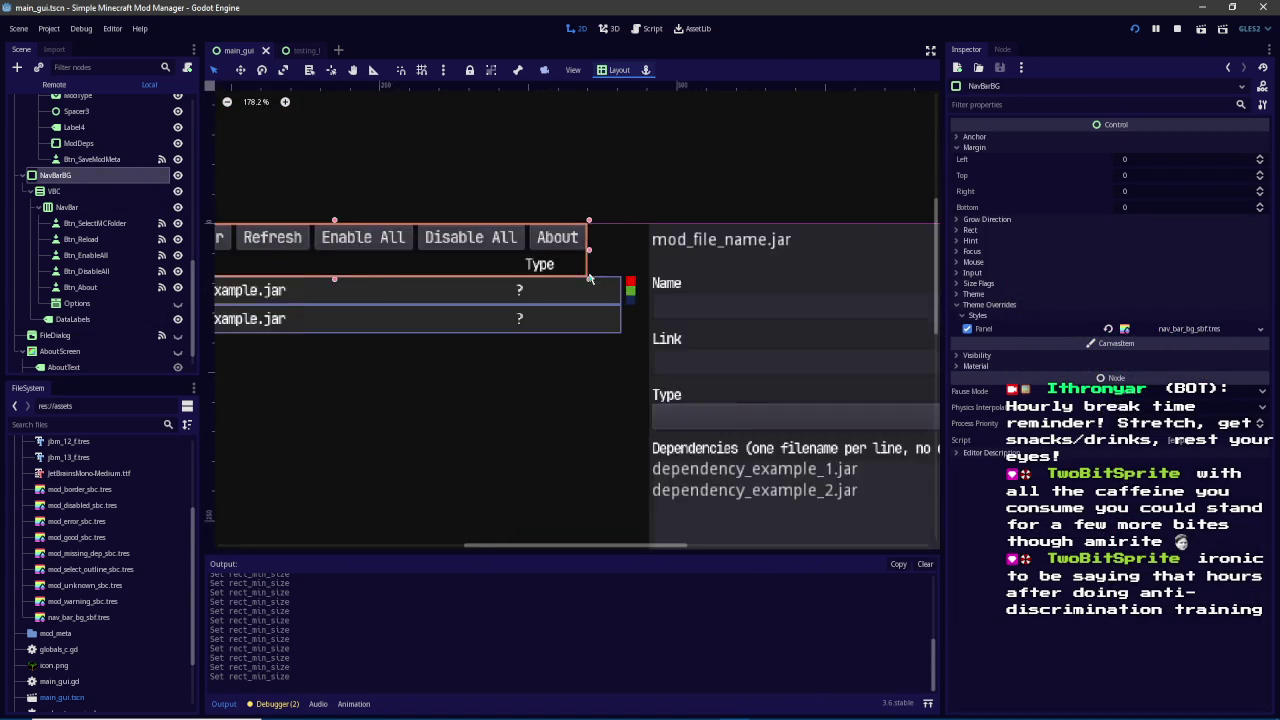
scroll(590, 278, "down", 4)
key("F5")
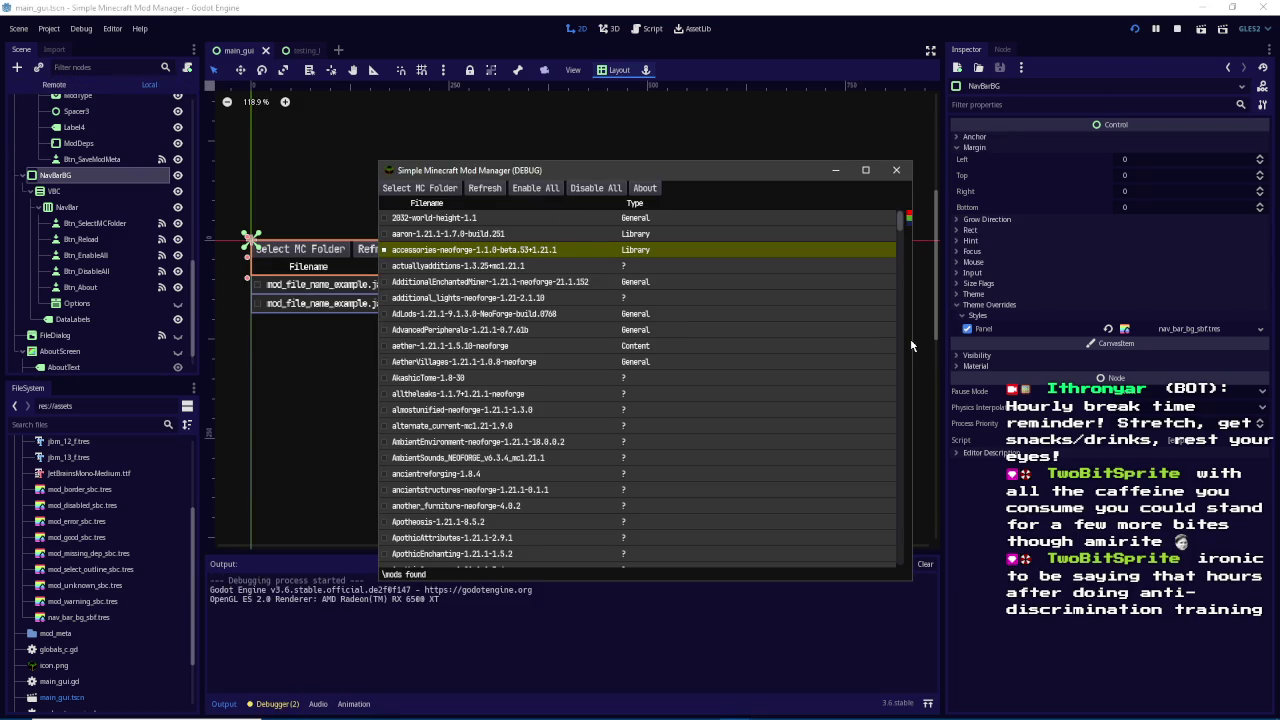
View AdLods and alternate_current metadata and widen the mod list against the metadata panel
left_click(770, 346)
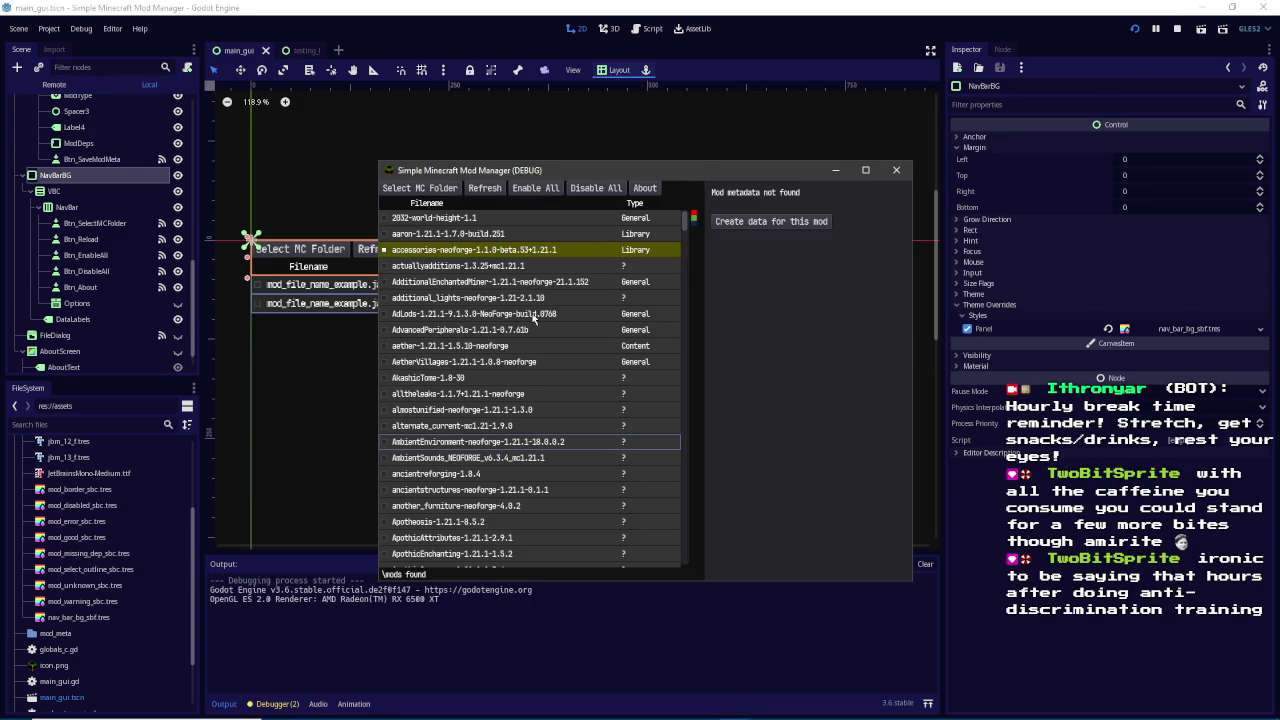
left_click(535, 314)
mouse_move(700, 371)
left_mouse_down()
mouse_move(670, 368)
mouse_move(866, 342)
mouse_move(748, 338)
mouse_move(913, 335)
mouse_move(673, 336)
left_mouse_up()
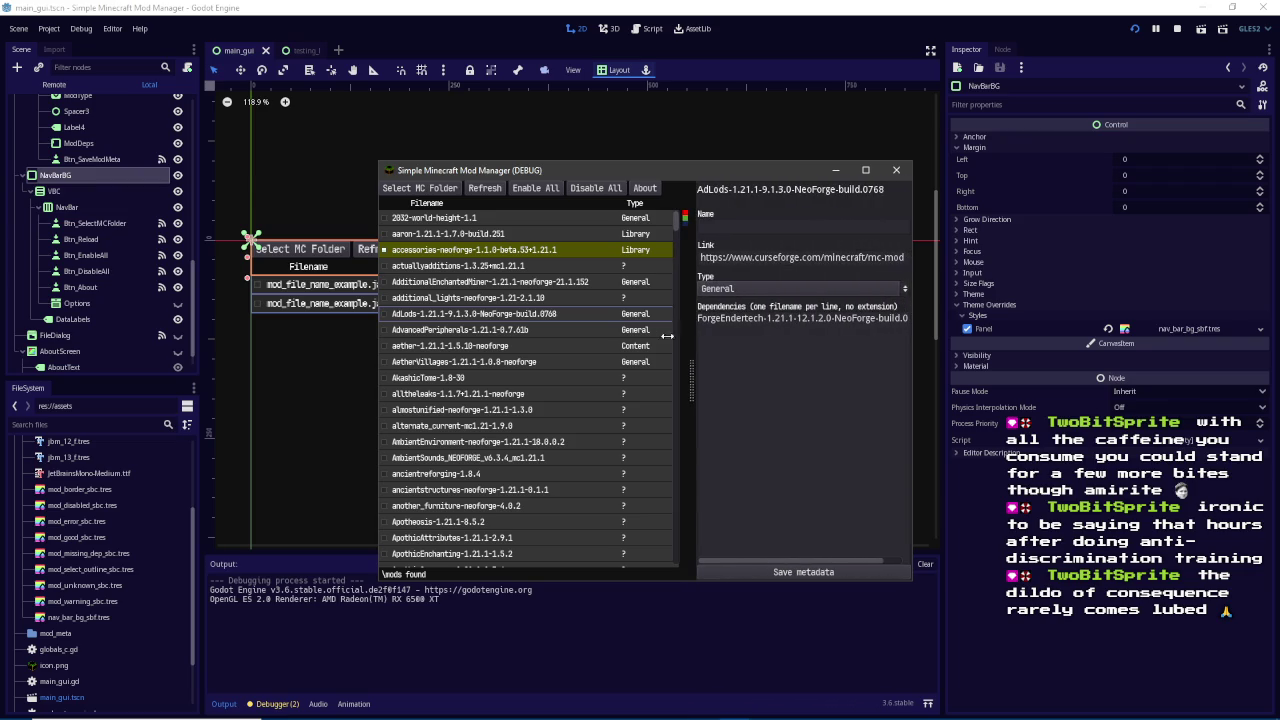
left_click(573, 425)
scroll(572, 425, "down", 5)
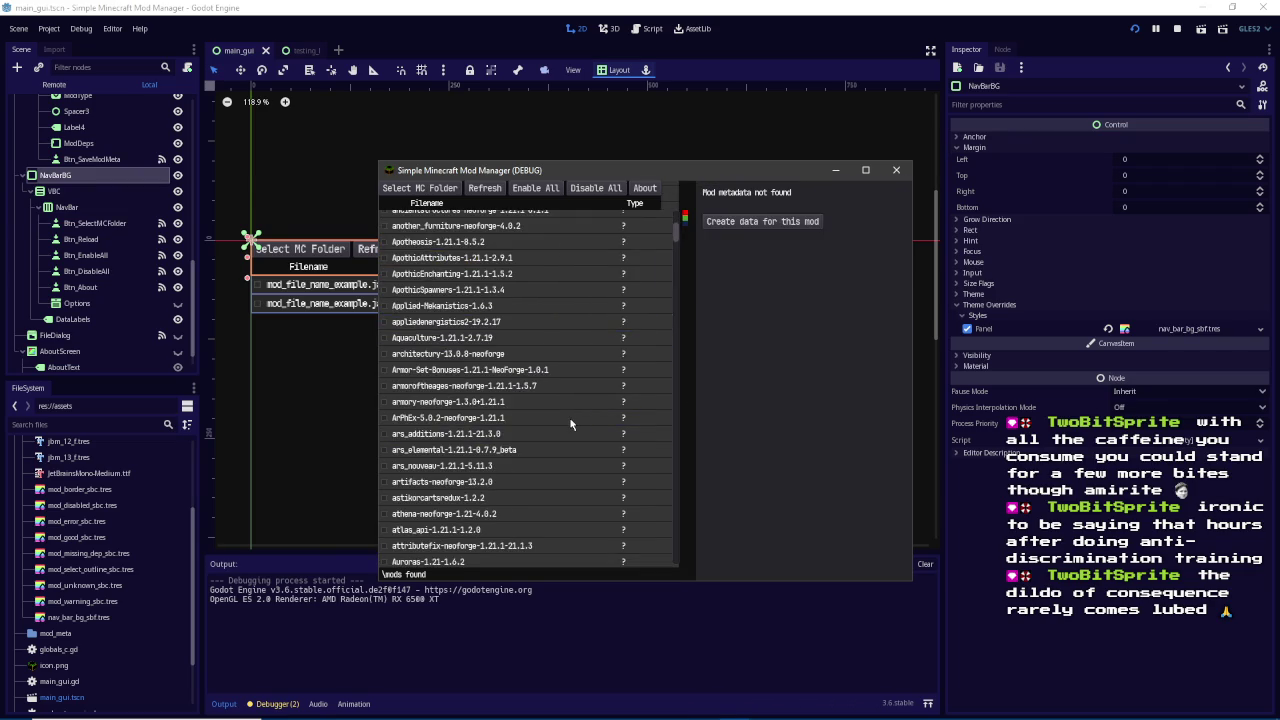
scroll(570, 425, "down", 5)
mouse_move(690, 391)
left_mouse_down()
mouse_move(904, 386)
mouse_move(673, 386)
left_mouse_up()
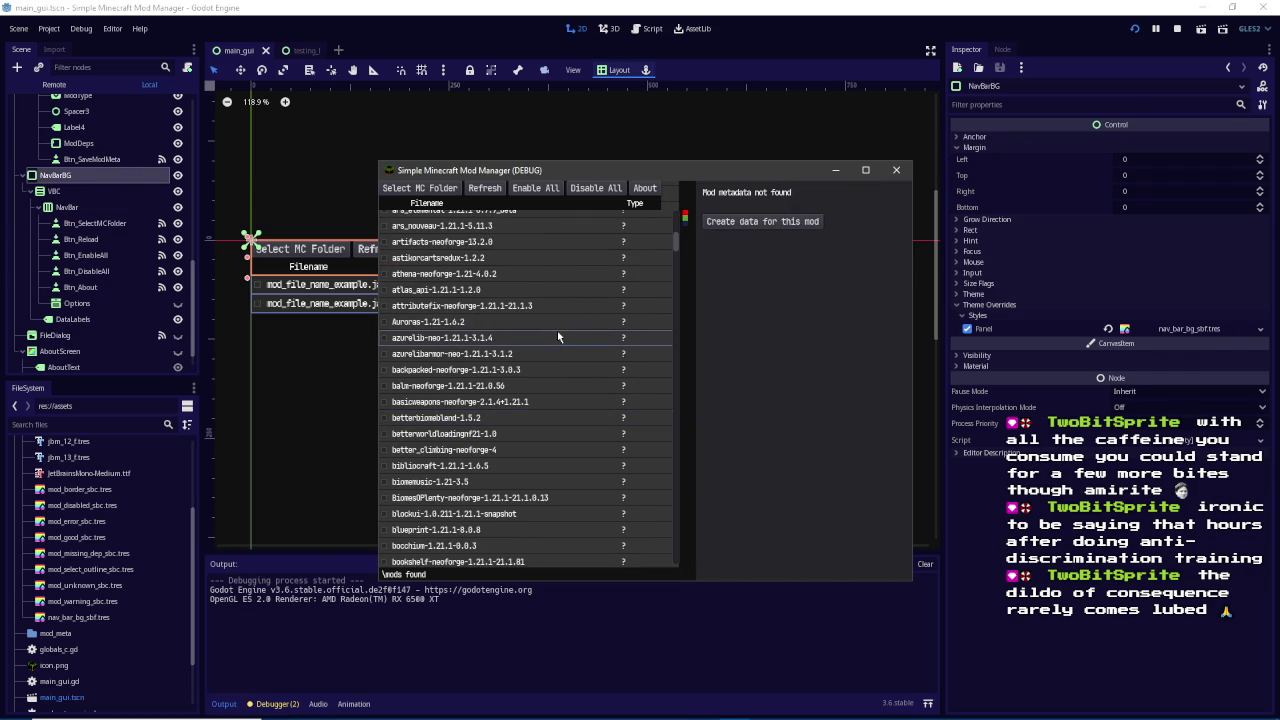
Shrink the mod manager window, widen its list, and close it with Alt+F4
mouse_move(378, 580)
left_mouse_down()
mouse_move(313, 400)
mouse_move(297, 392)
mouse_move(262, 503)
left_mouse_up()
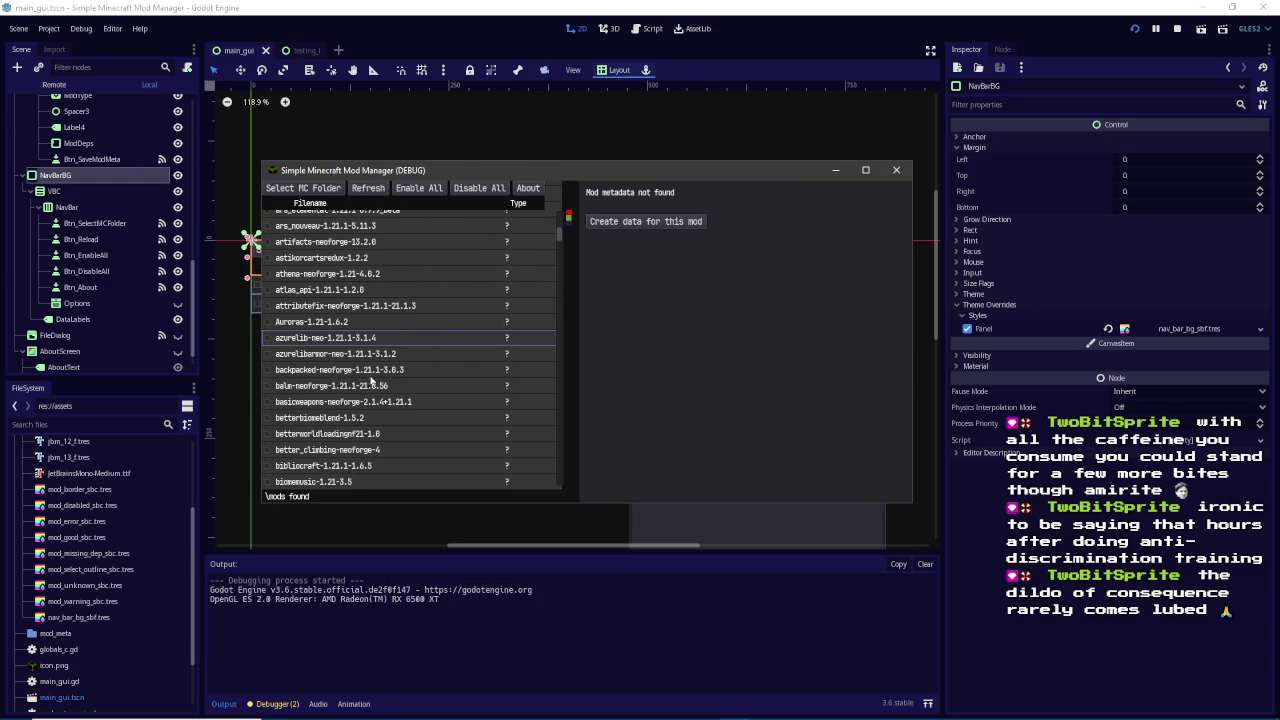
mouse_move(571, 327)
left_mouse_down()
mouse_move(651, 329)
mouse_move(494, 330)
left_mouse_up()
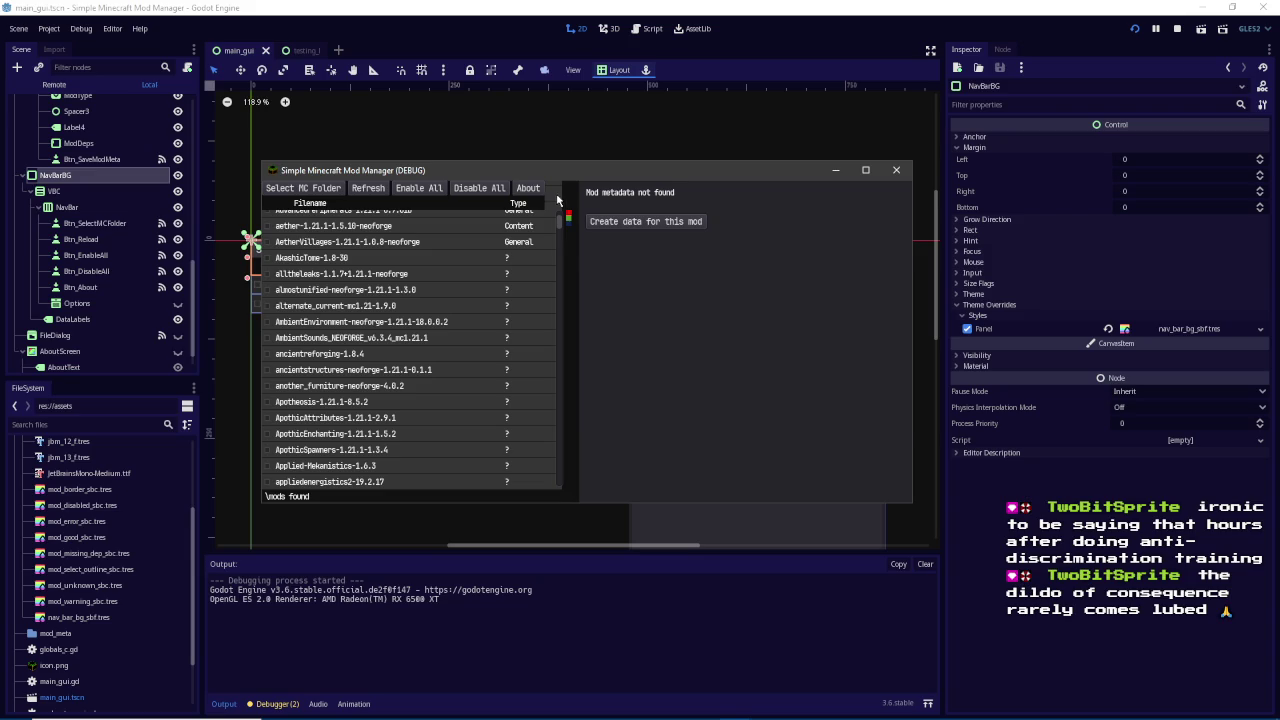
key("alt+F4")
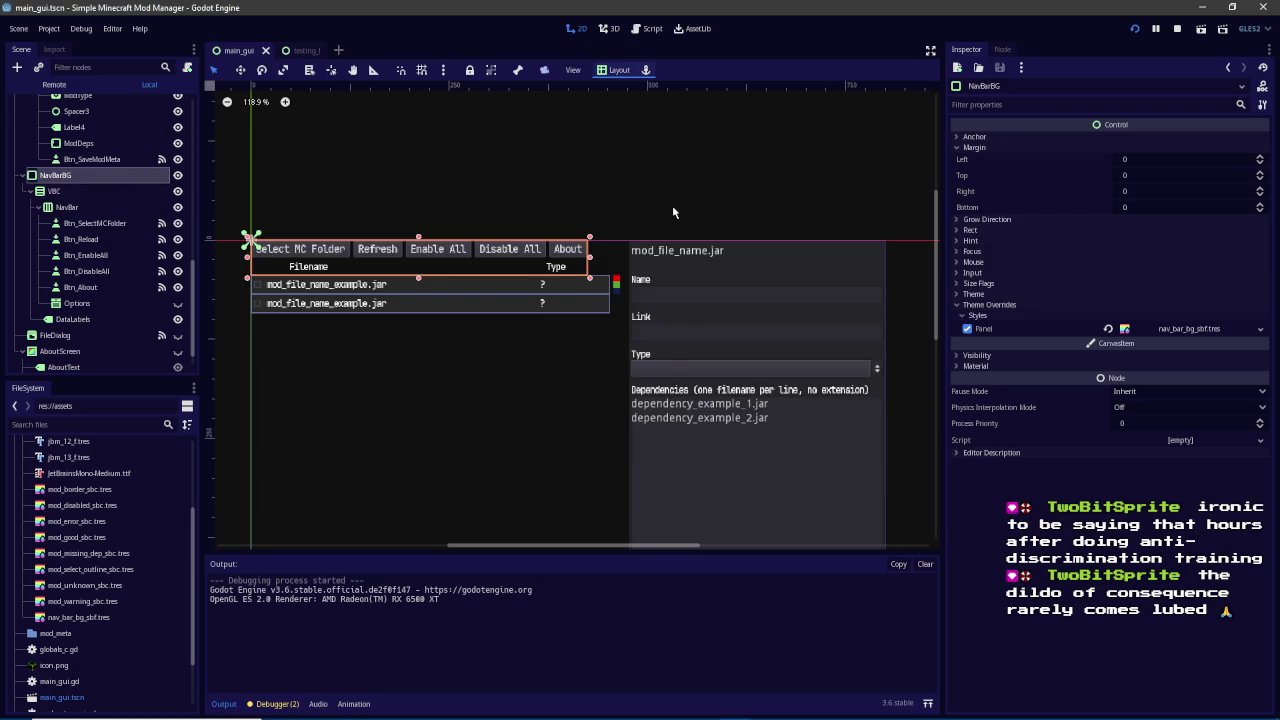
Inspect the NavBarBG node's margin and anchor properties in the Inspector
left_click(990, 148)
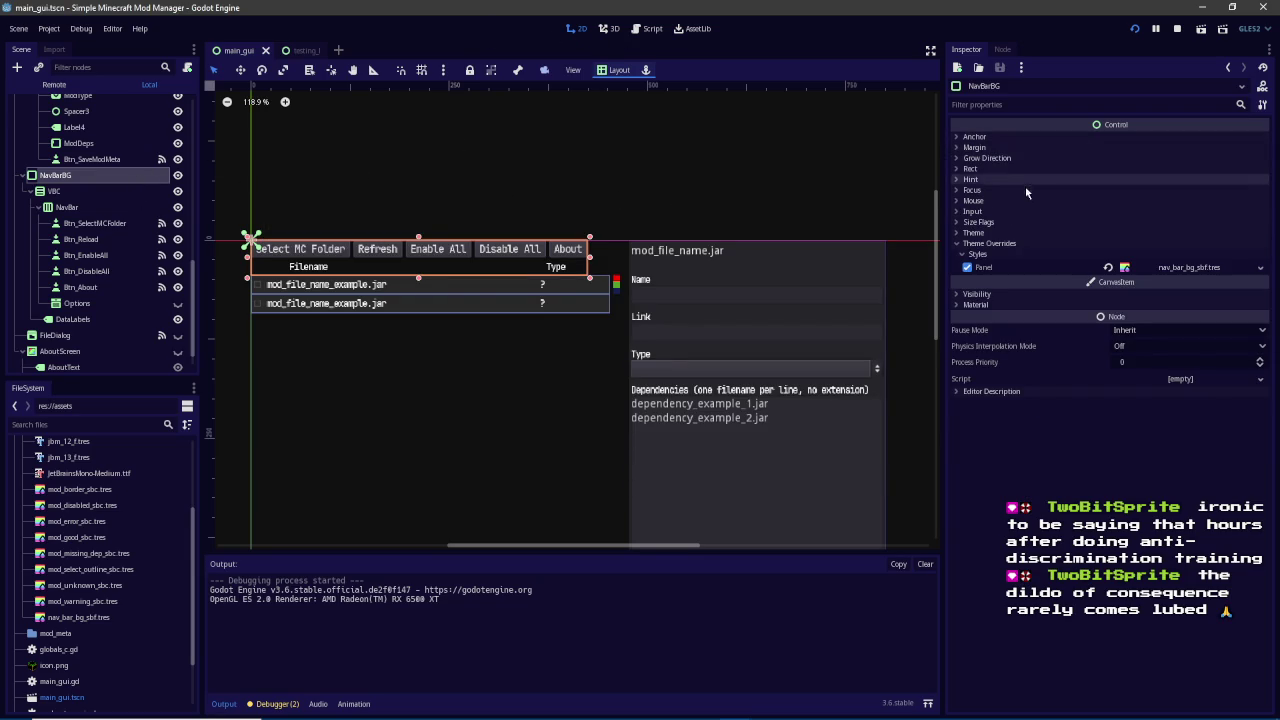
left_click(993, 147)
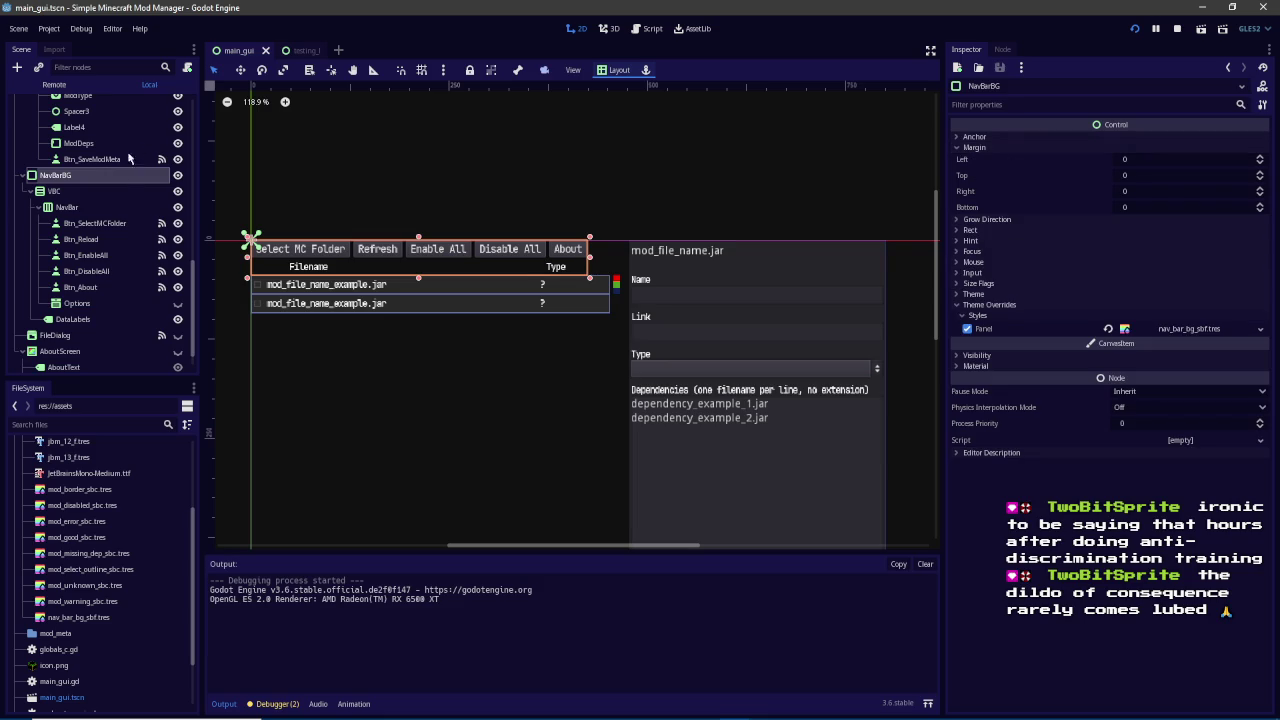
left_click(993, 137)
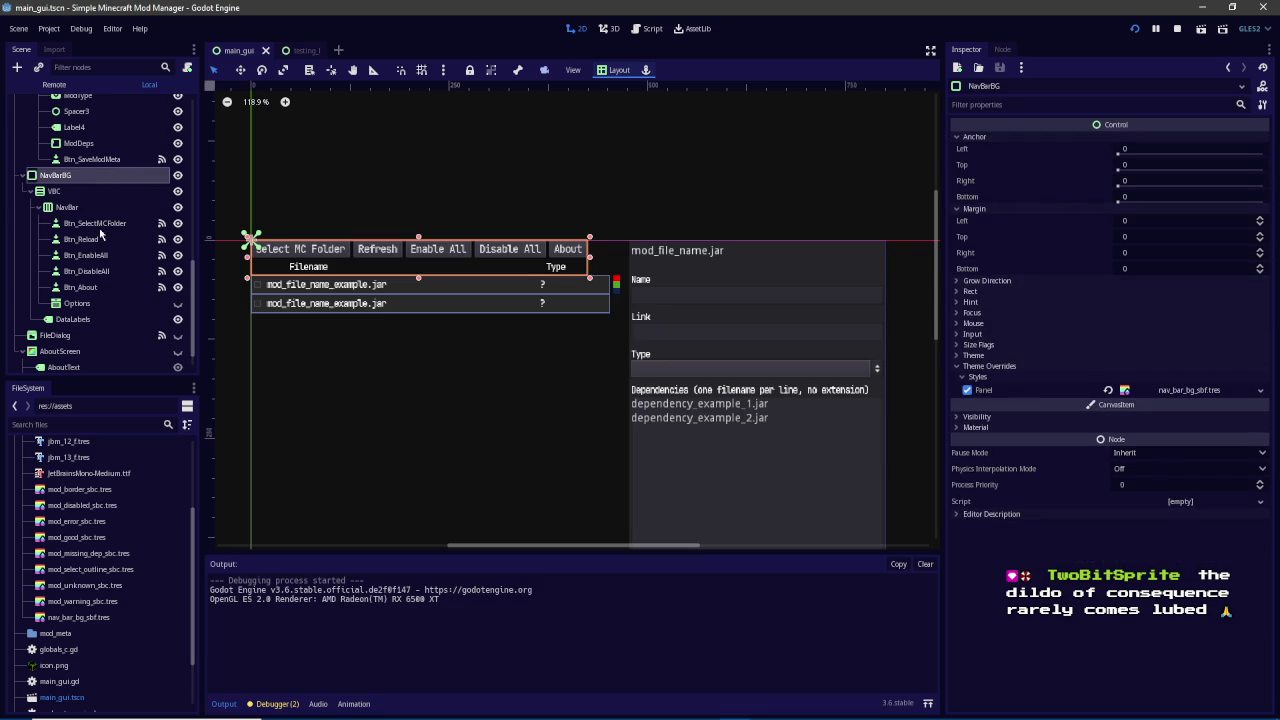
Drag the VBC container's right margin to 473 and rerun the project
left_click(87, 191)
left_click(978, 163)
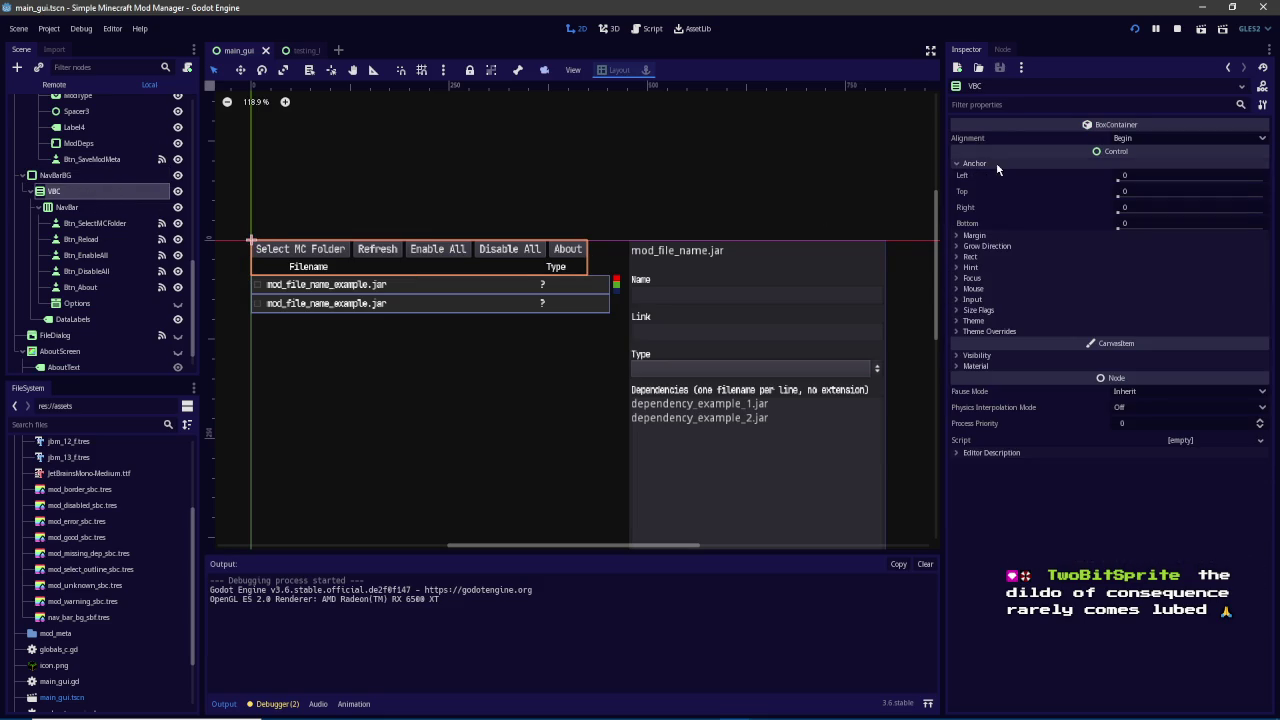
left_click(983, 234)
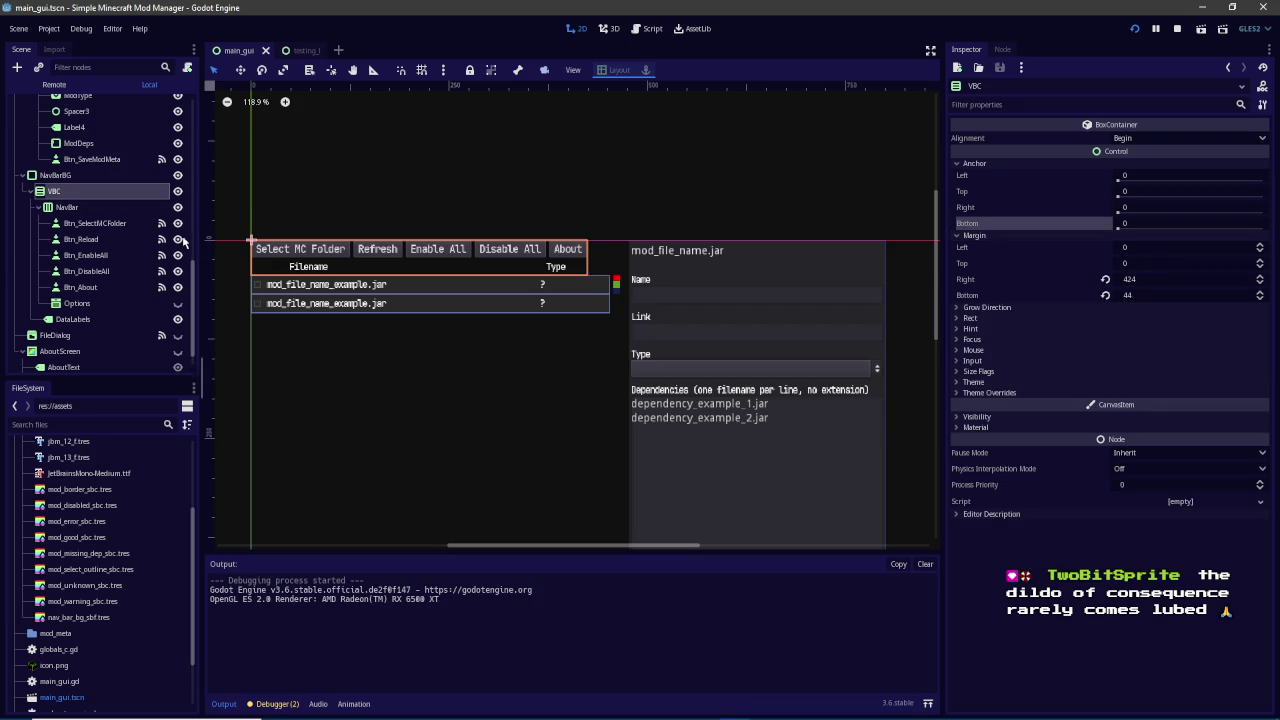
left_click(68, 178)
left_click(54, 190)
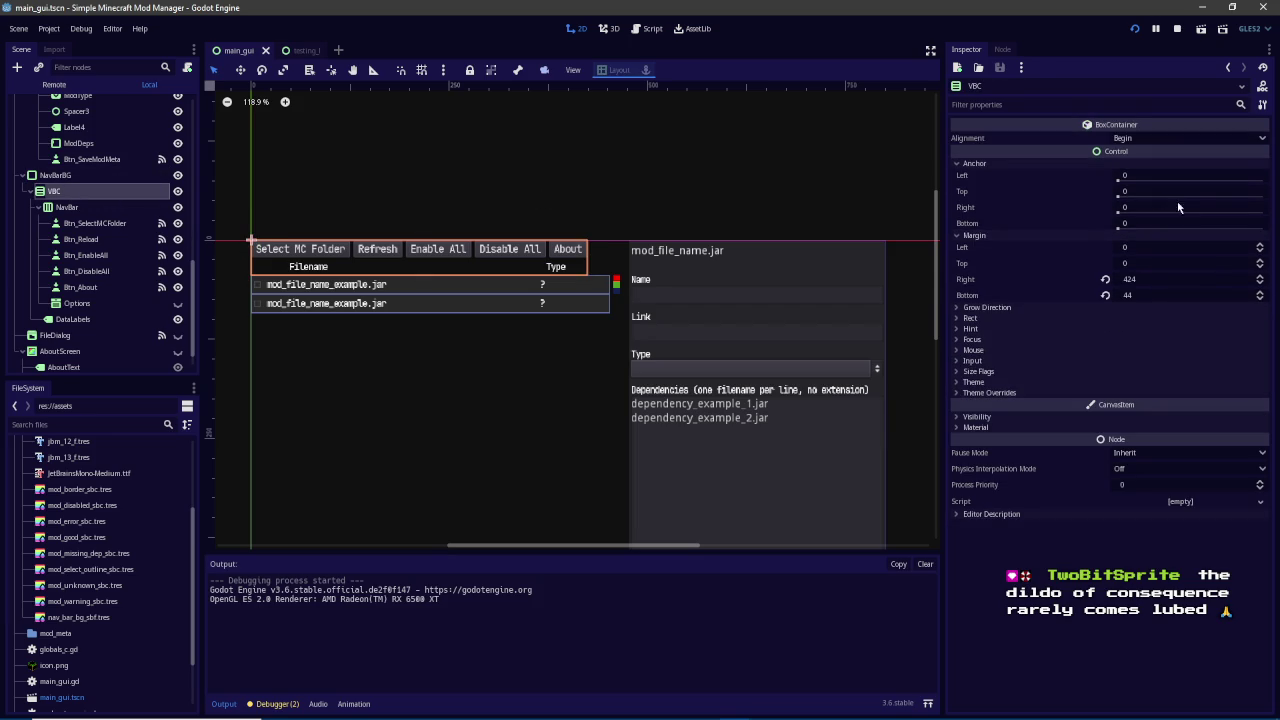
left_click_drag(1128, 280, 1100, 280)
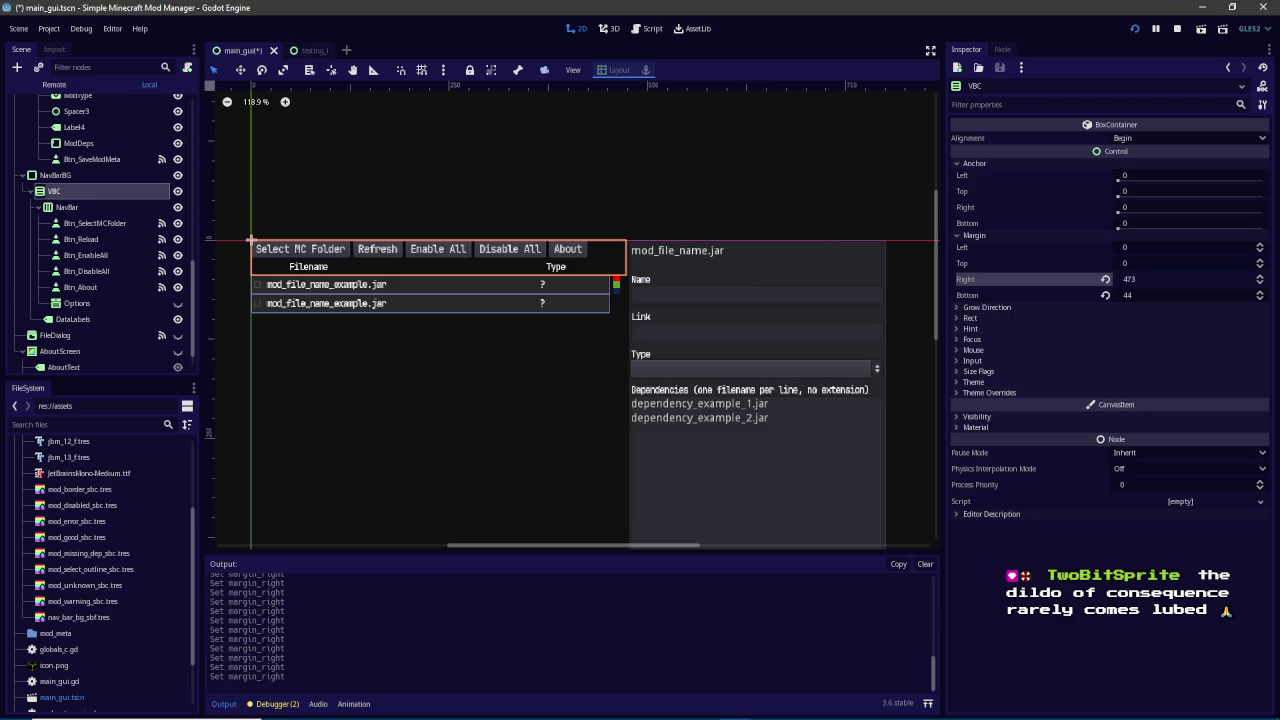
left_click(1135, 28)
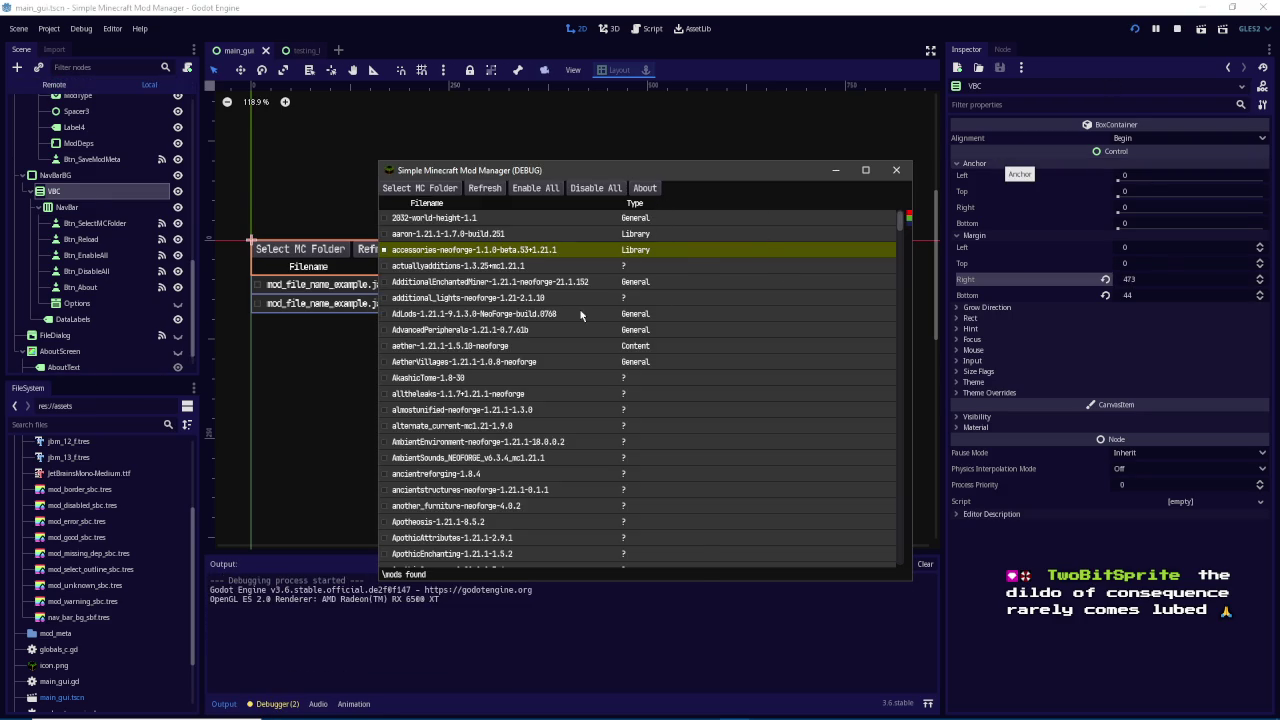
Check the AdLods, alltheleaks and AmbientEnvironment mods' metadata and drag the list/details splitter
left_click(580, 314)
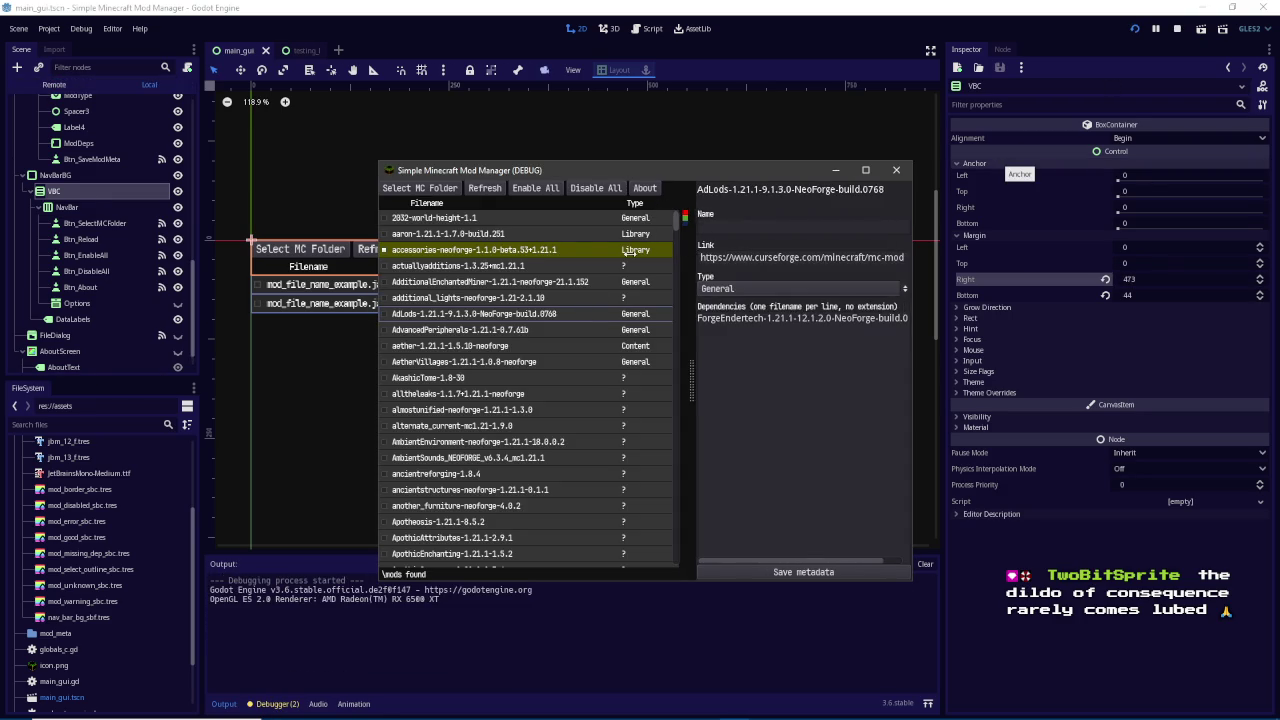
left_click(533, 393)
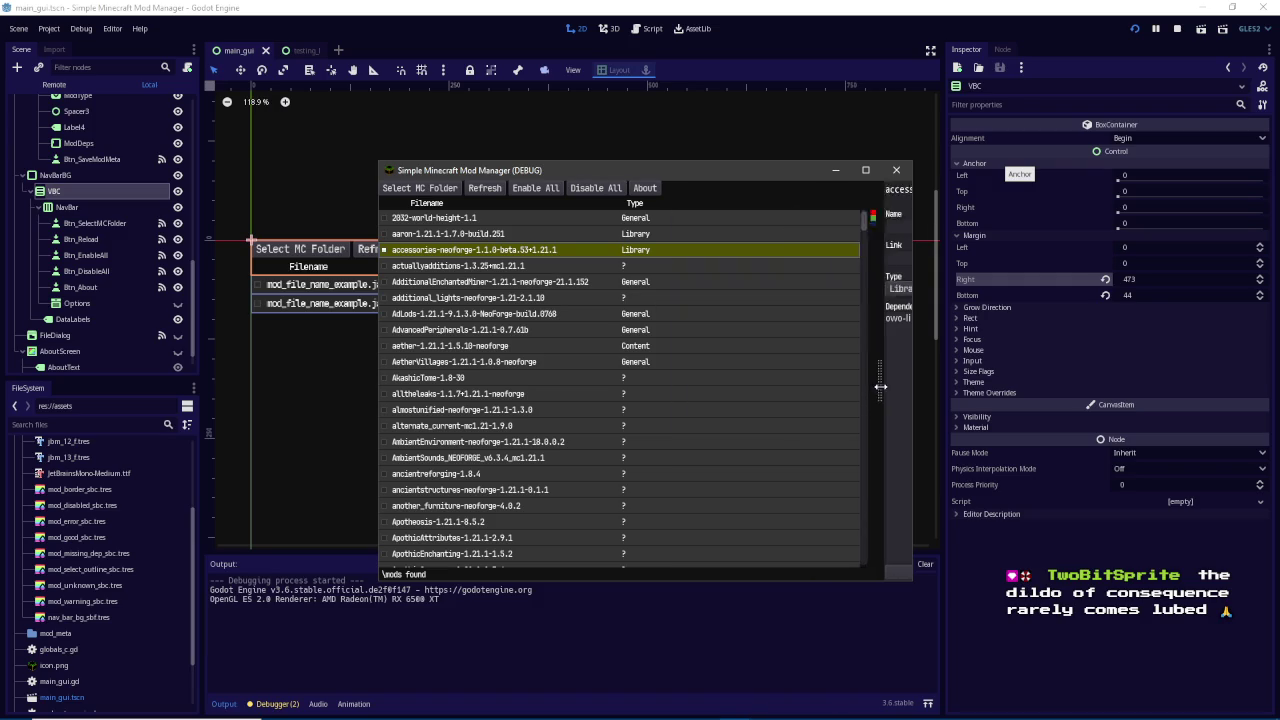
left_click(536, 446)
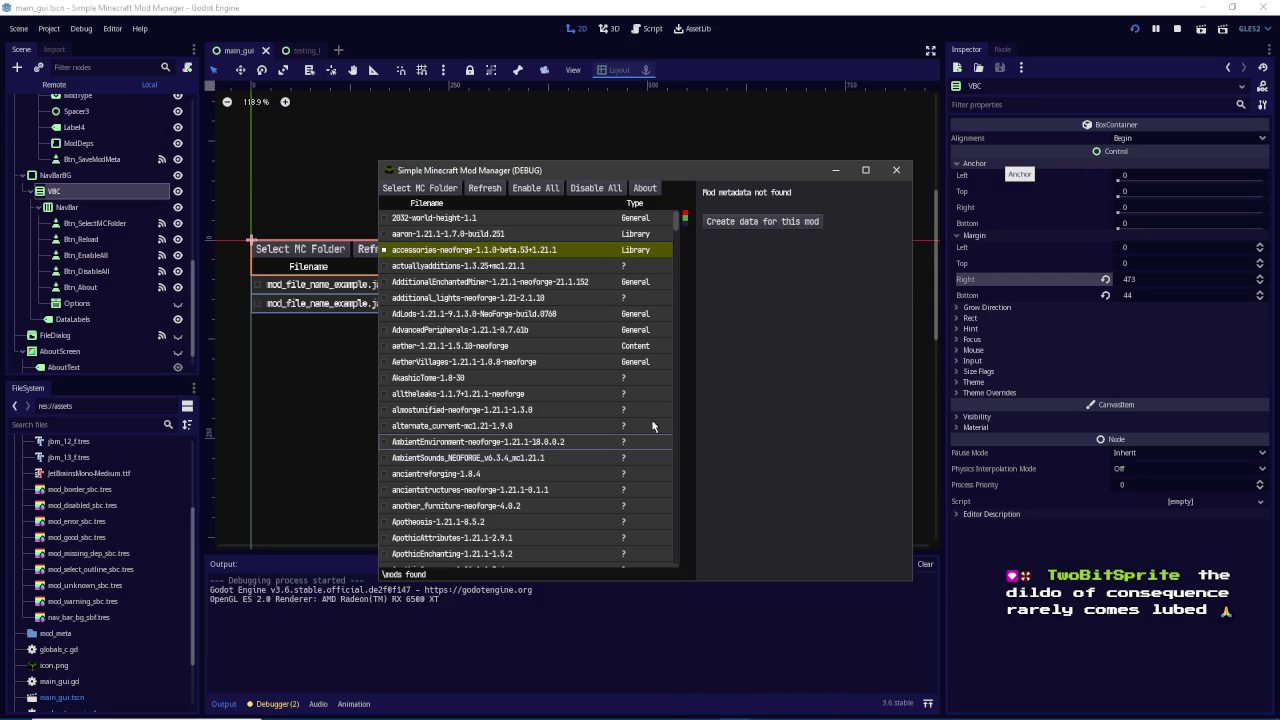
left_click_drag(692, 391, 608, 406)
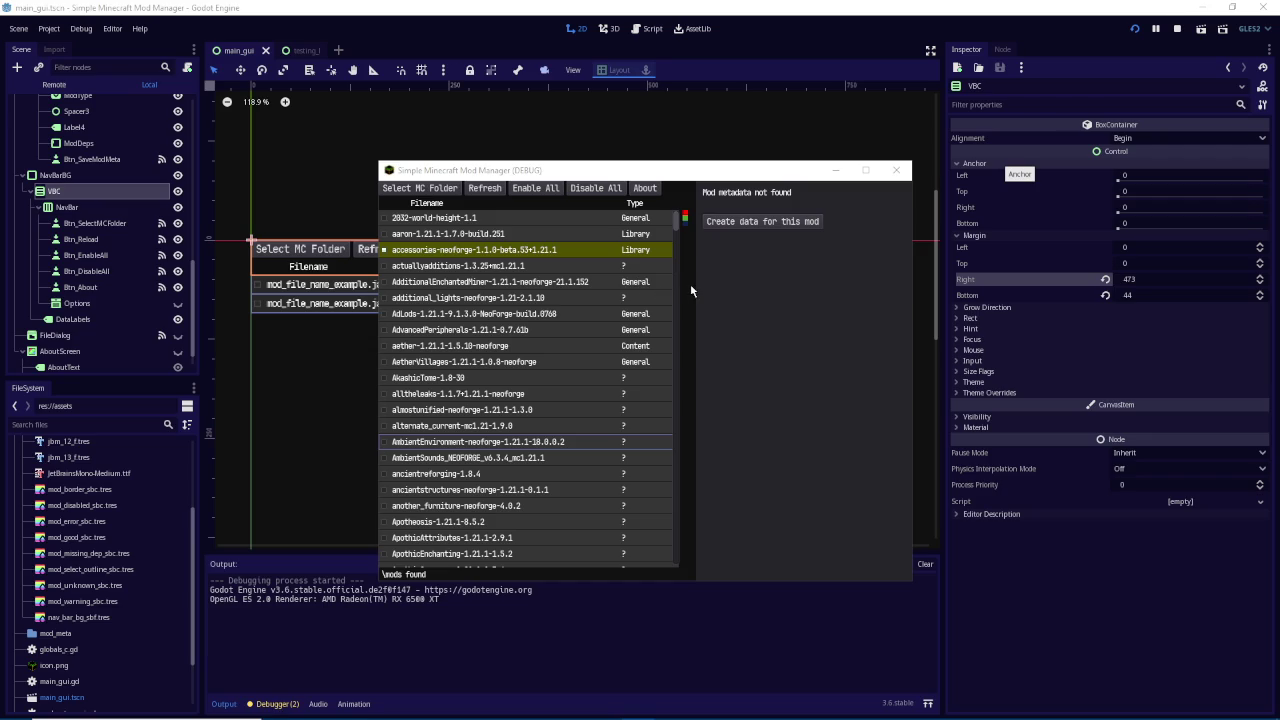
Scroll through and select mods in the running manager's list, then return to HSC_Details in the editor
left_click(720, 418)
mouse_move(688, 393)
left_mouse_down()
mouse_move(893, 371)
mouse_move(688, 374)
left_mouse_up()
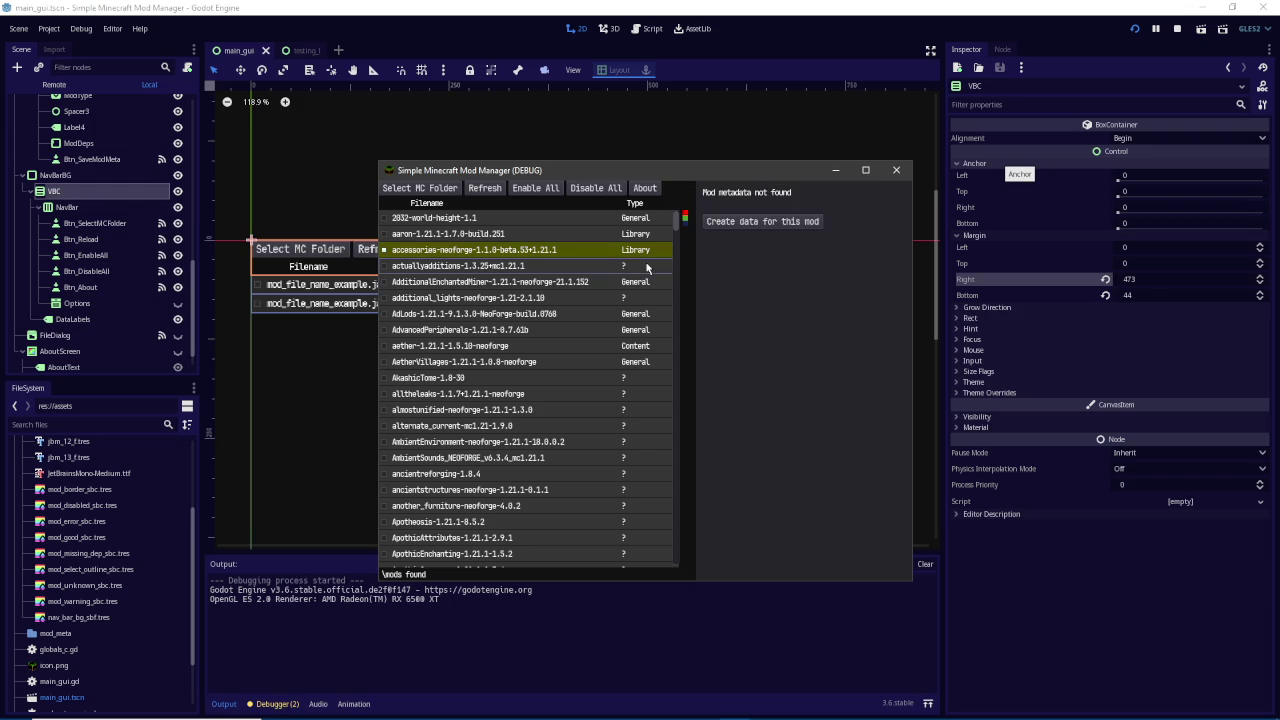
left_click_drag(676, 220, 669, 392)
scroll(669, 392, "down", 5)
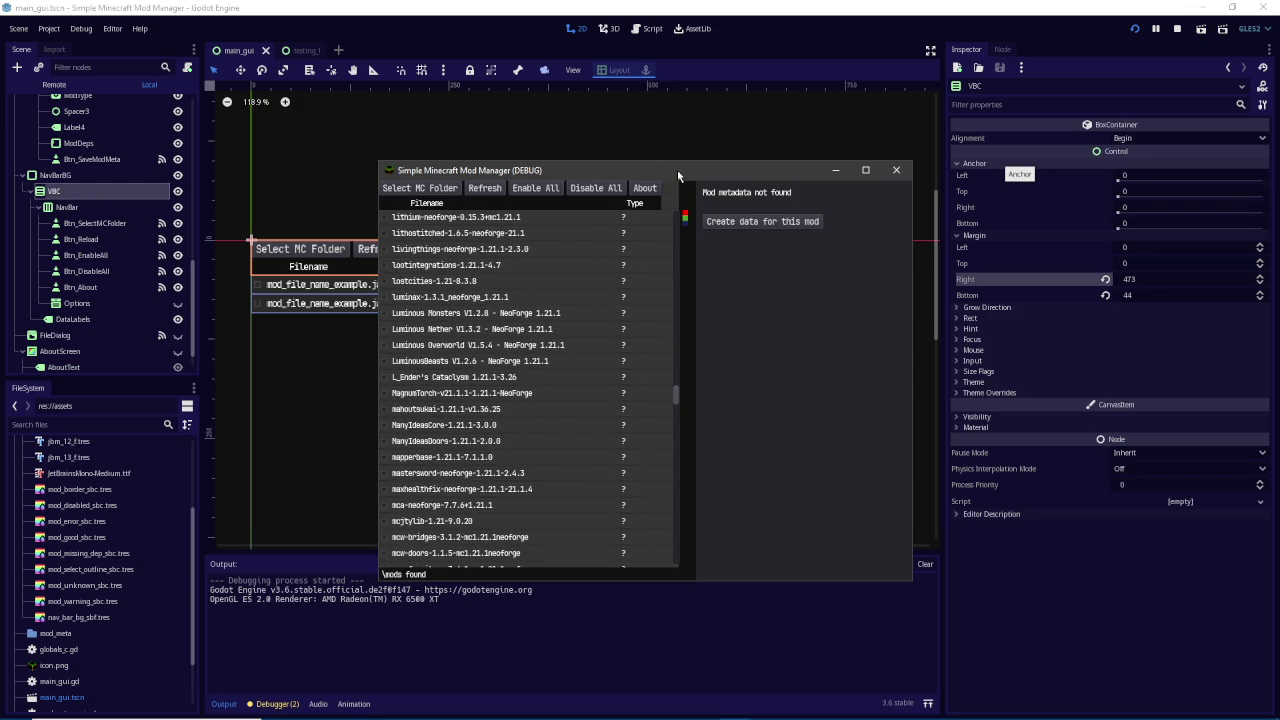
mouse_move(676, 396)
left_mouse_down()
mouse_move(677, 540)
mouse_move(677, 214)
mouse_move(678, 240)
left_mouse_up()
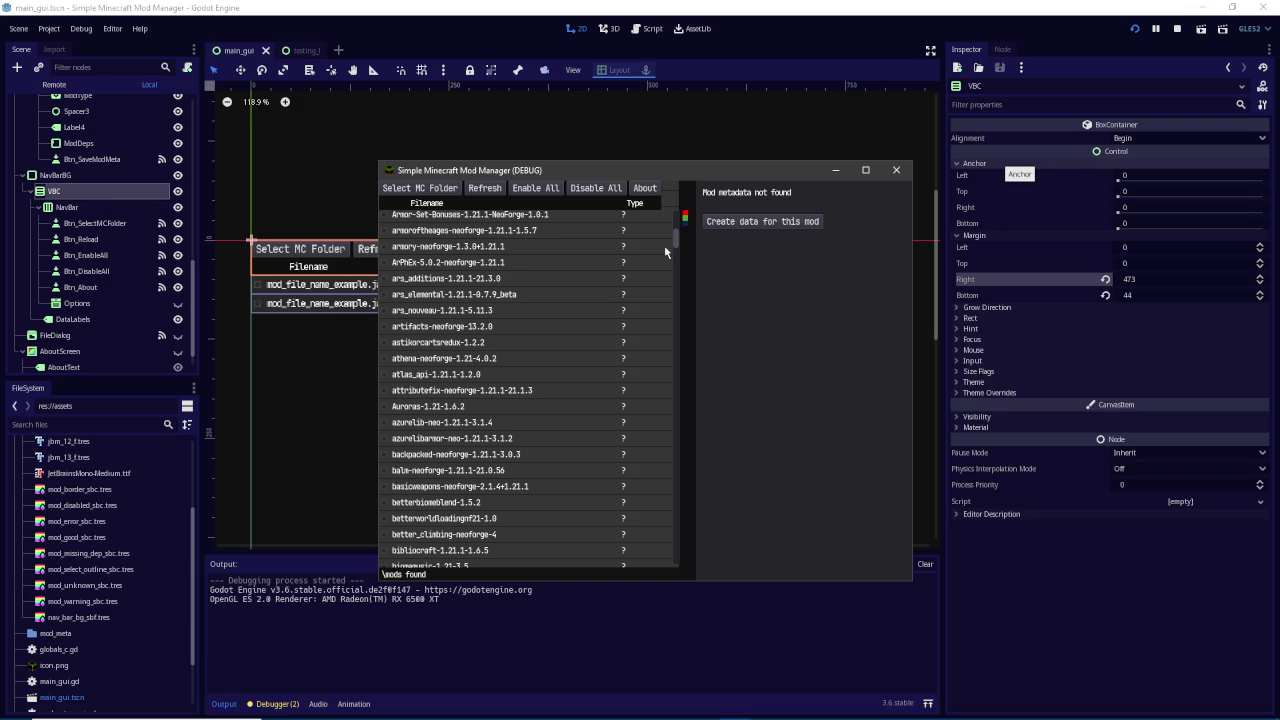
left_click(664, 245)
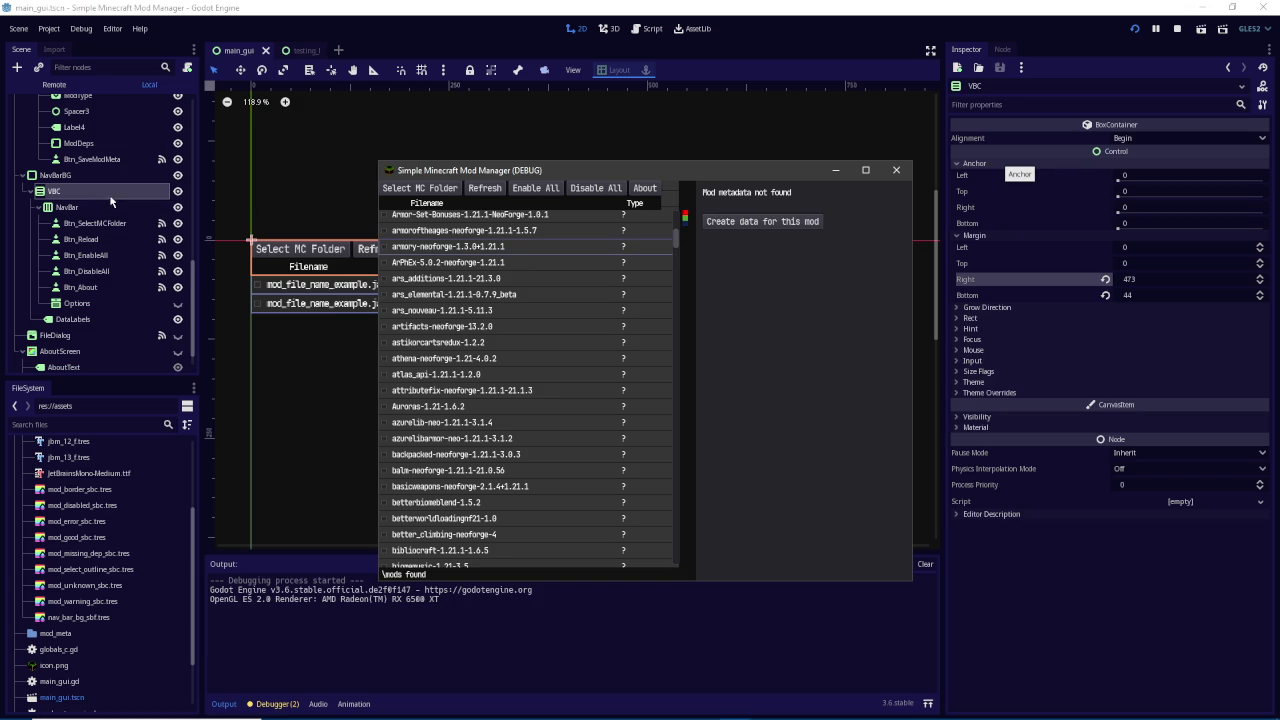
scroll(109, 194, "up", 10)
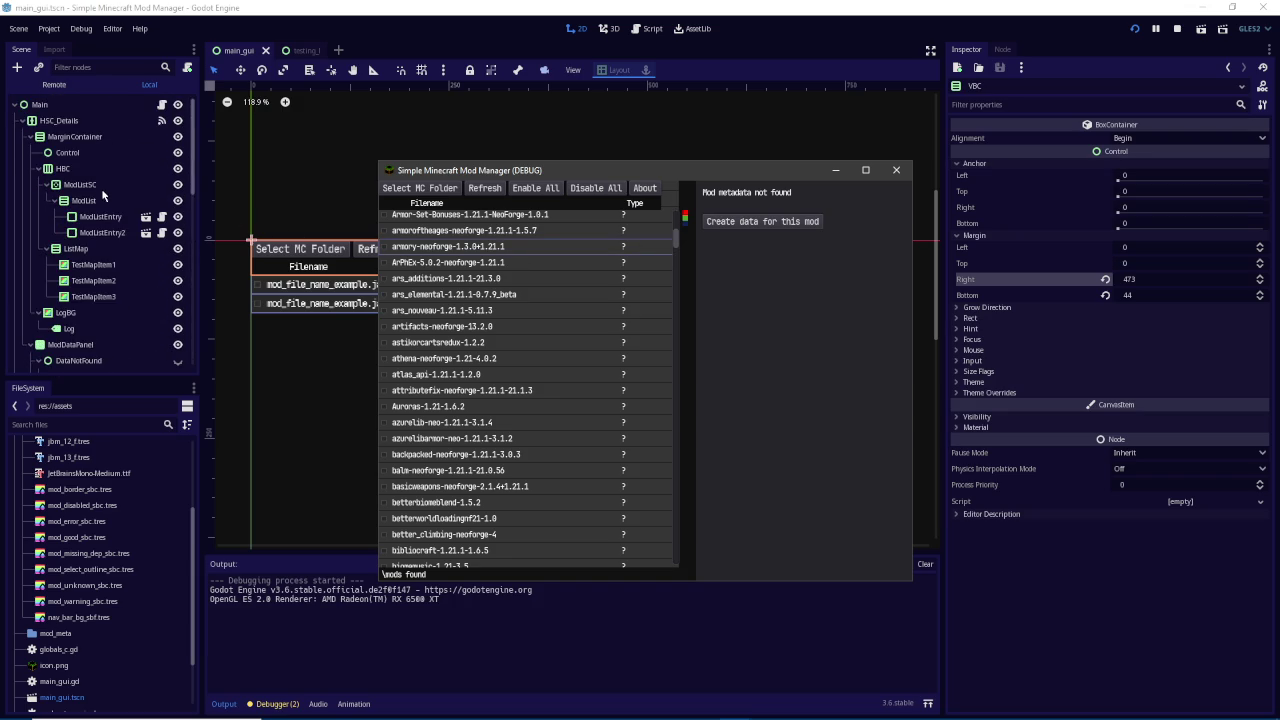
left_click(67, 125)
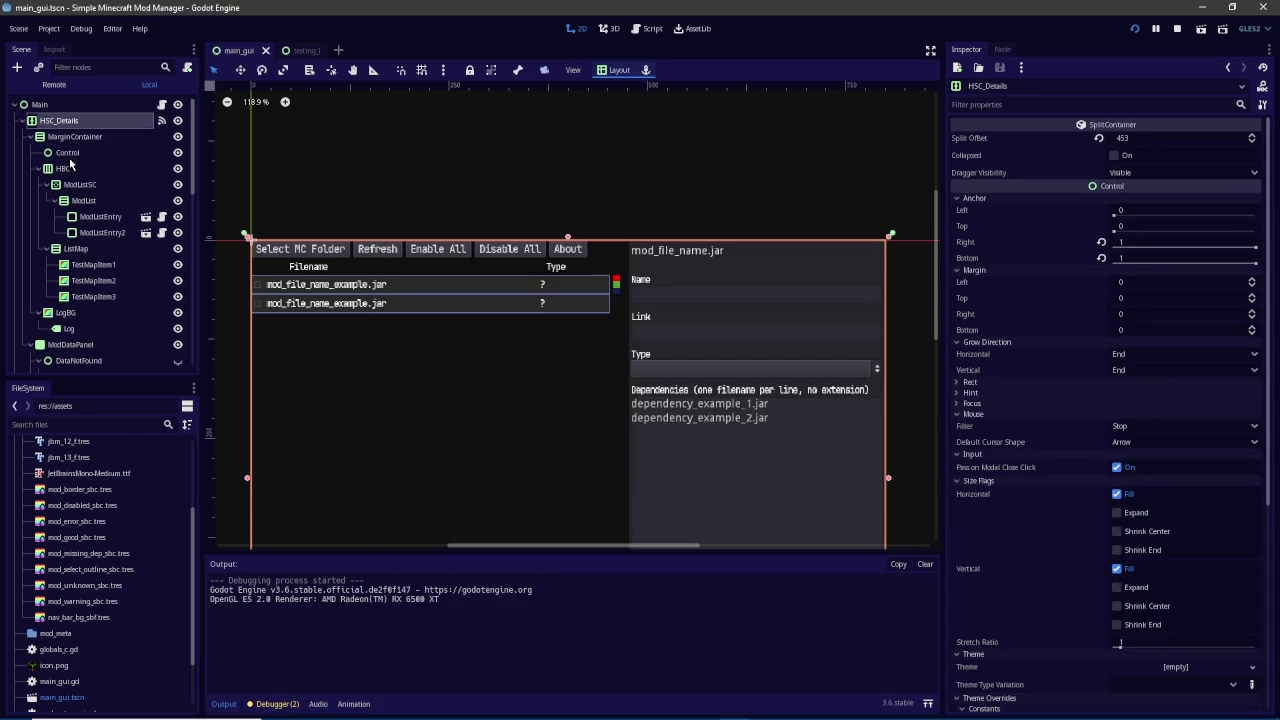
Turn on Clip Content for the ModListSC container and save the scene
scroll(72, 313, "down", 3)
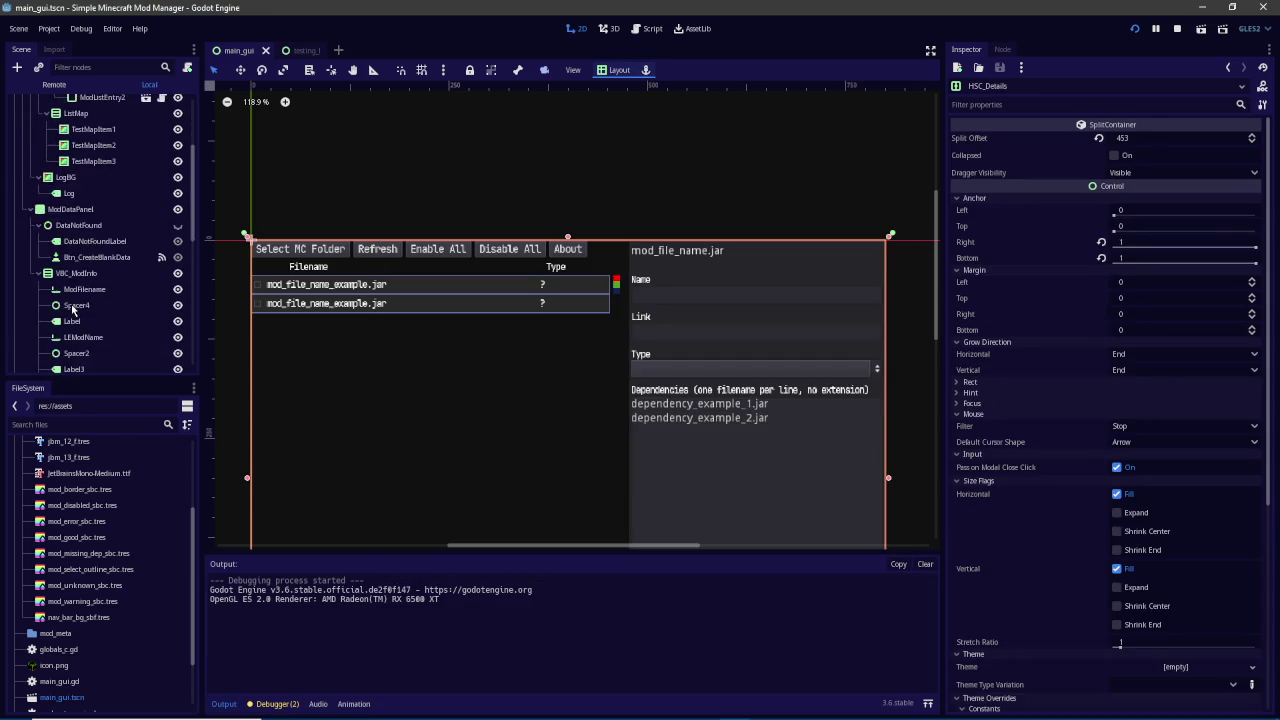
scroll(73, 305, "up", 3)
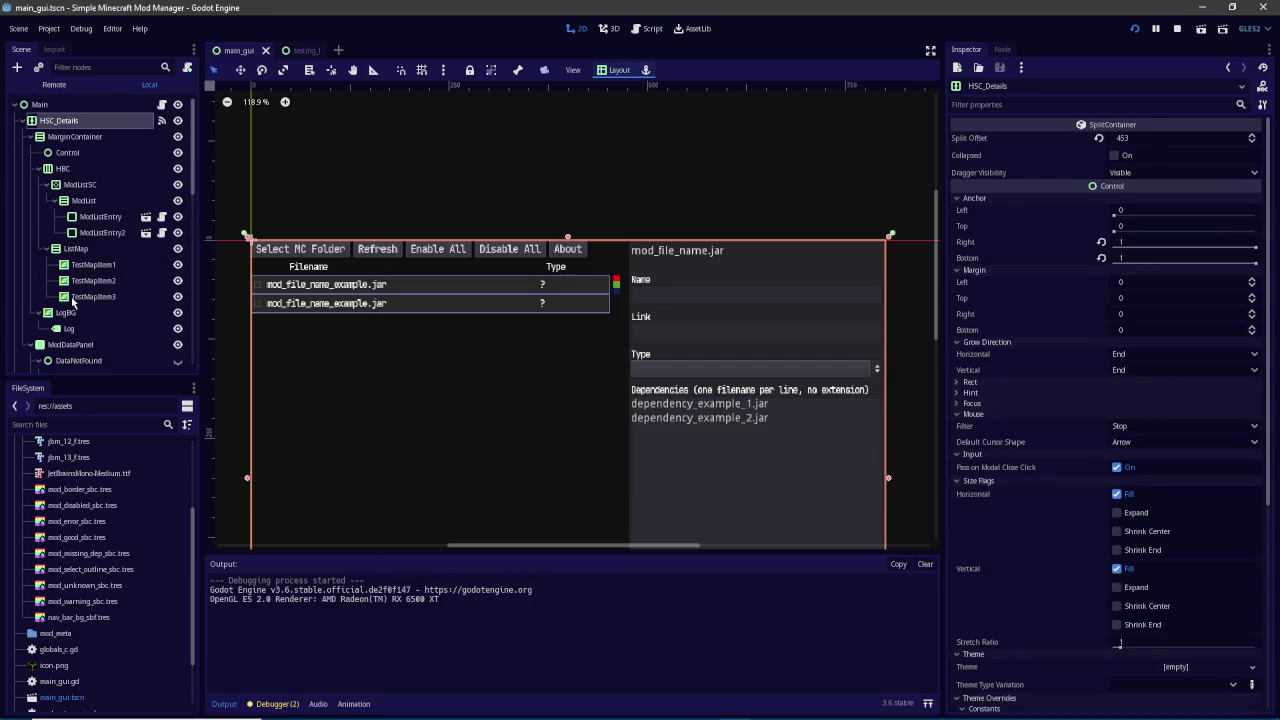
scroll(72, 303, "down", 5)
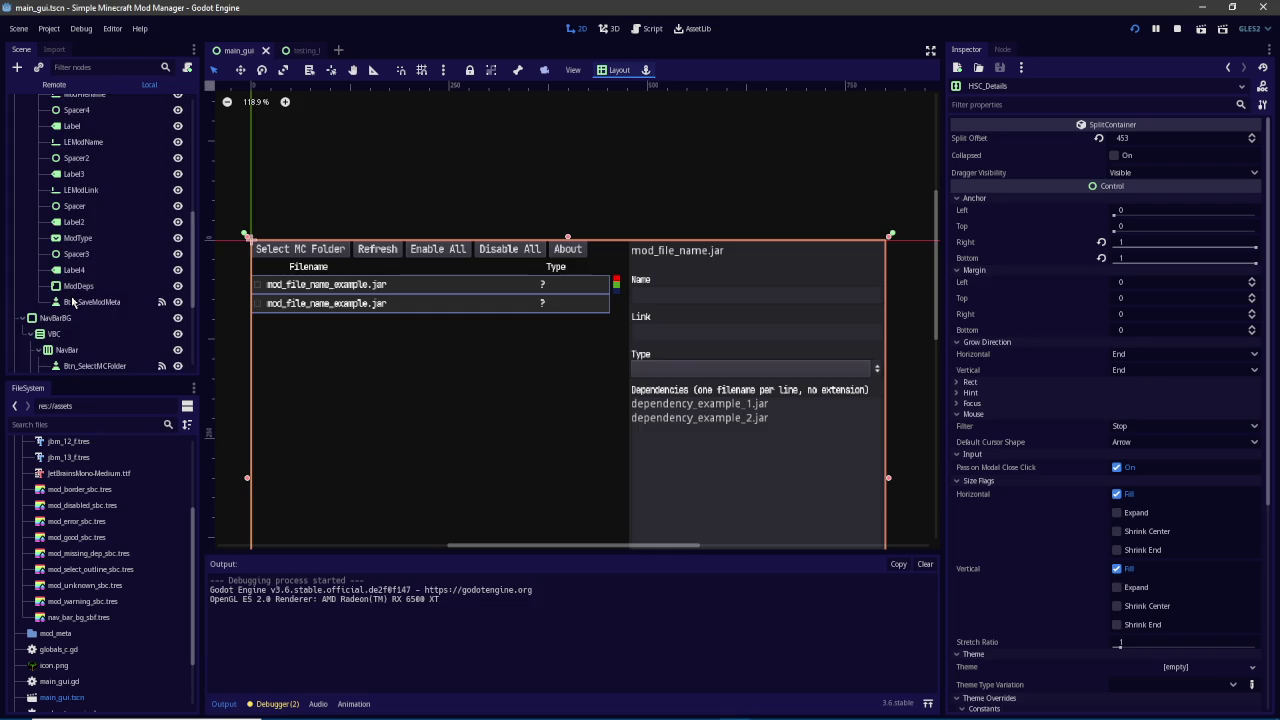
scroll(72, 302, "up", 5)
left_click(88, 188)
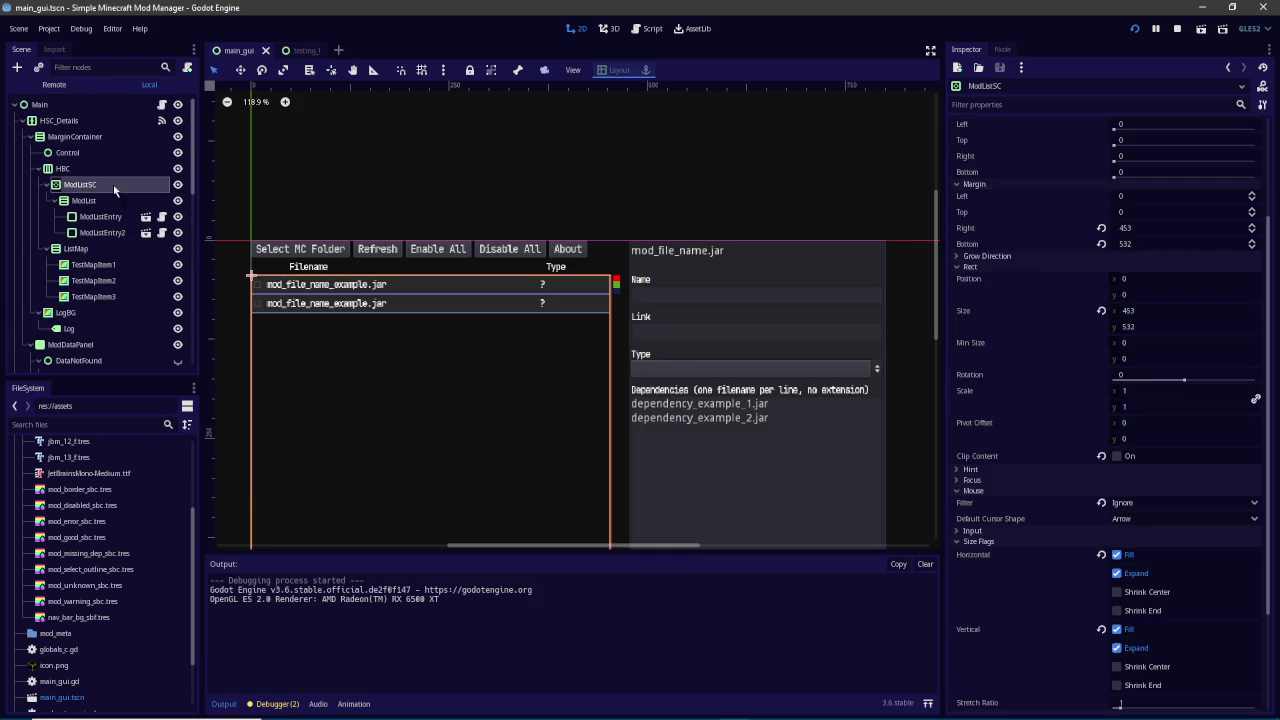
left_click(1126, 457)
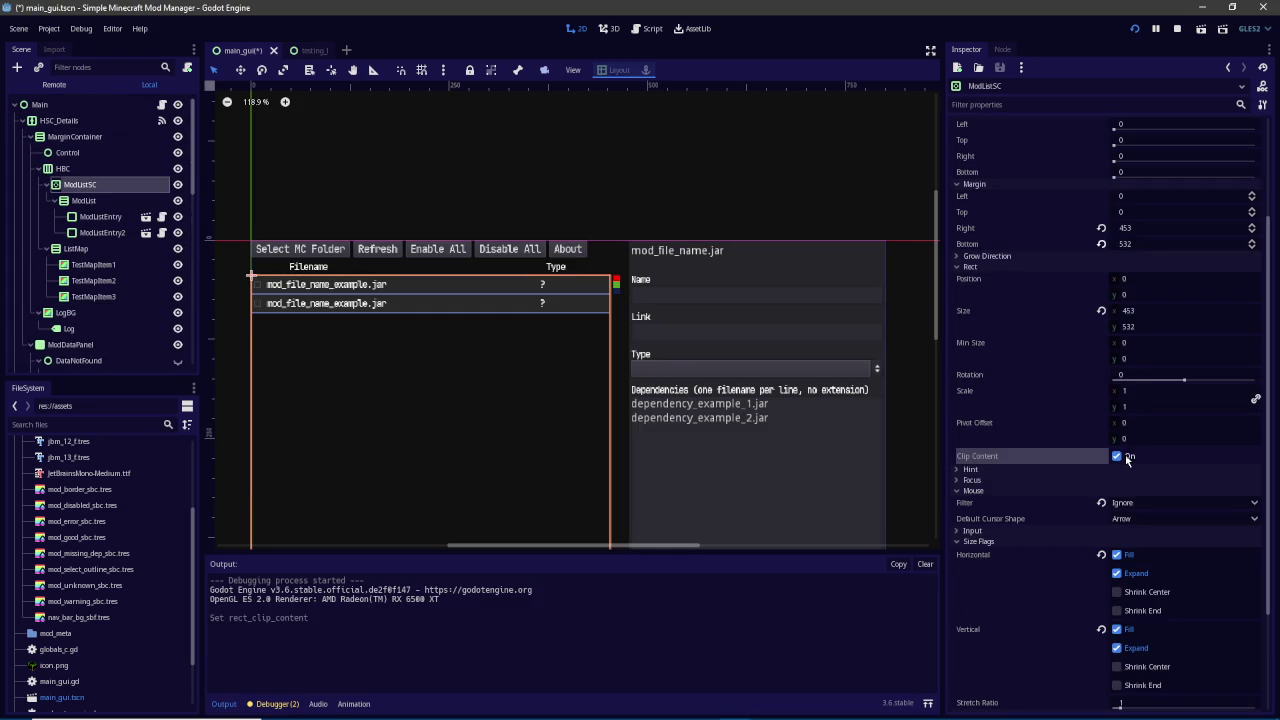
key("ctrl+s")
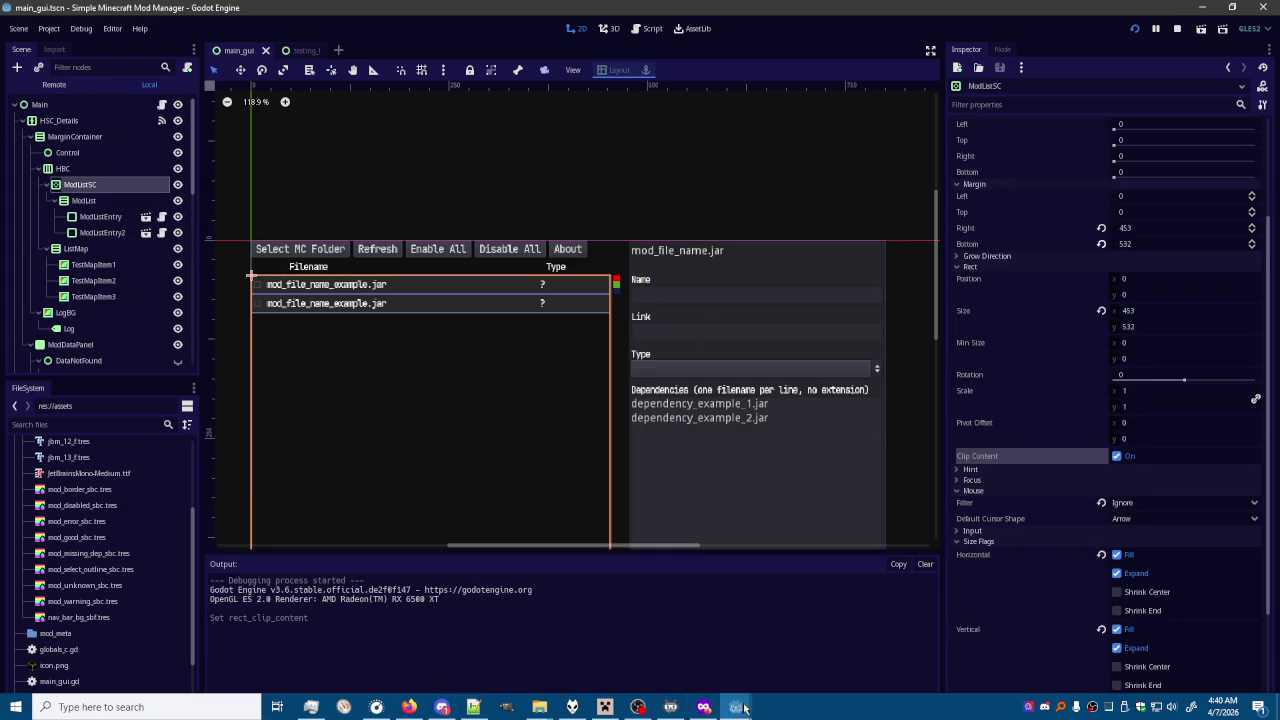
Check the running Mod Manager's list, then stop the game from the editor
mouse_move(736, 705)
left_click(762, 688)
mouse_move(680, 232)
left_mouse_down()
mouse_move(675, 561)
mouse_move(673, 240)
mouse_move(674, 543)
mouse_move(680, 277)
mouse_move(806, 281)
mouse_move(684, 273)
left_mouse_up()
scroll(678, 235, "up", 2)
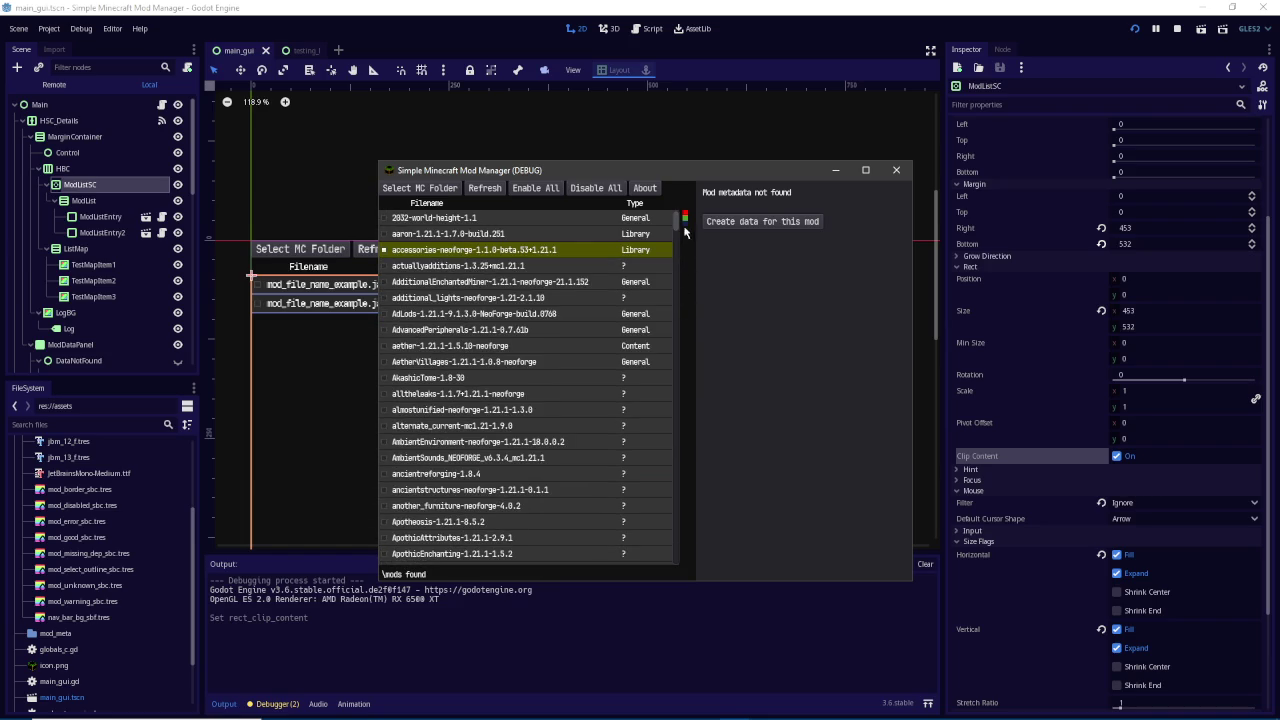
left_click(659, 6)
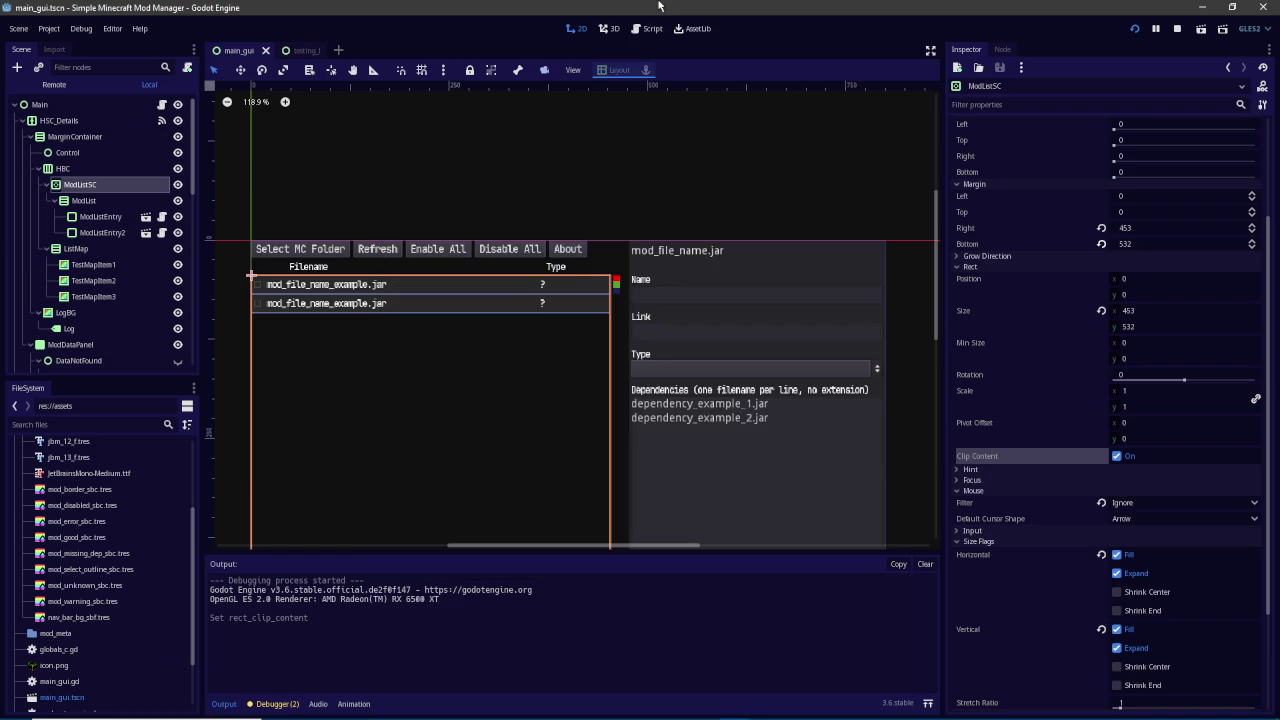
left_click(1178, 30)
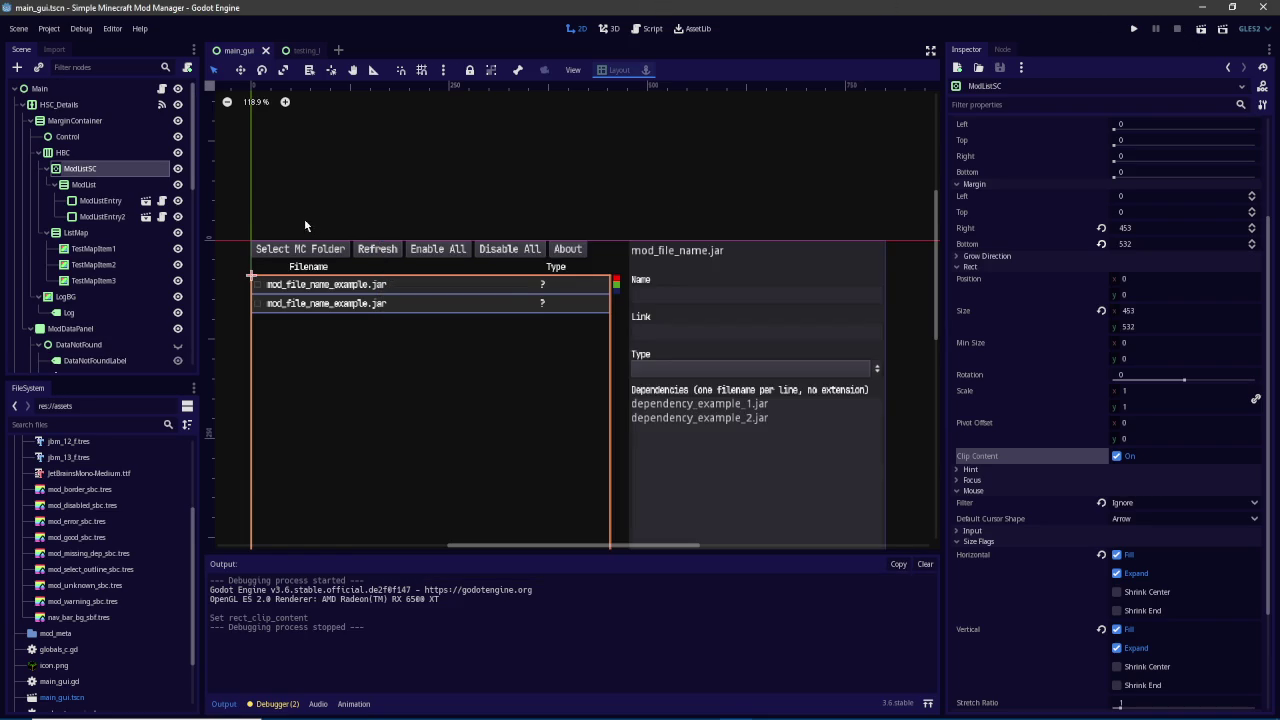
scroll(640, 318, "down", 3)
mouse_move(598, 458)
left_mouse_down()
mouse_move(591, 314)
mouse_move(573, 372)
left_mouse_up()
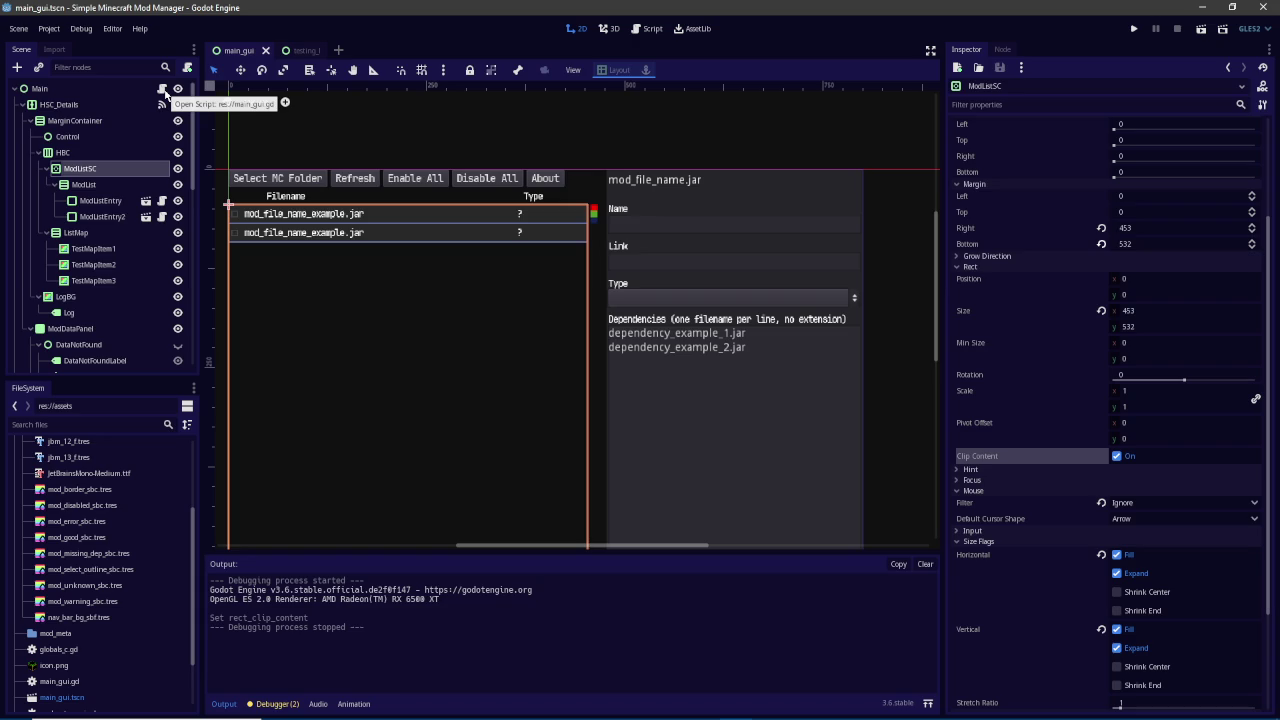
Search main_gui.gd for the get_mods( function
left_click(162, 89)
left_click(529, 358)
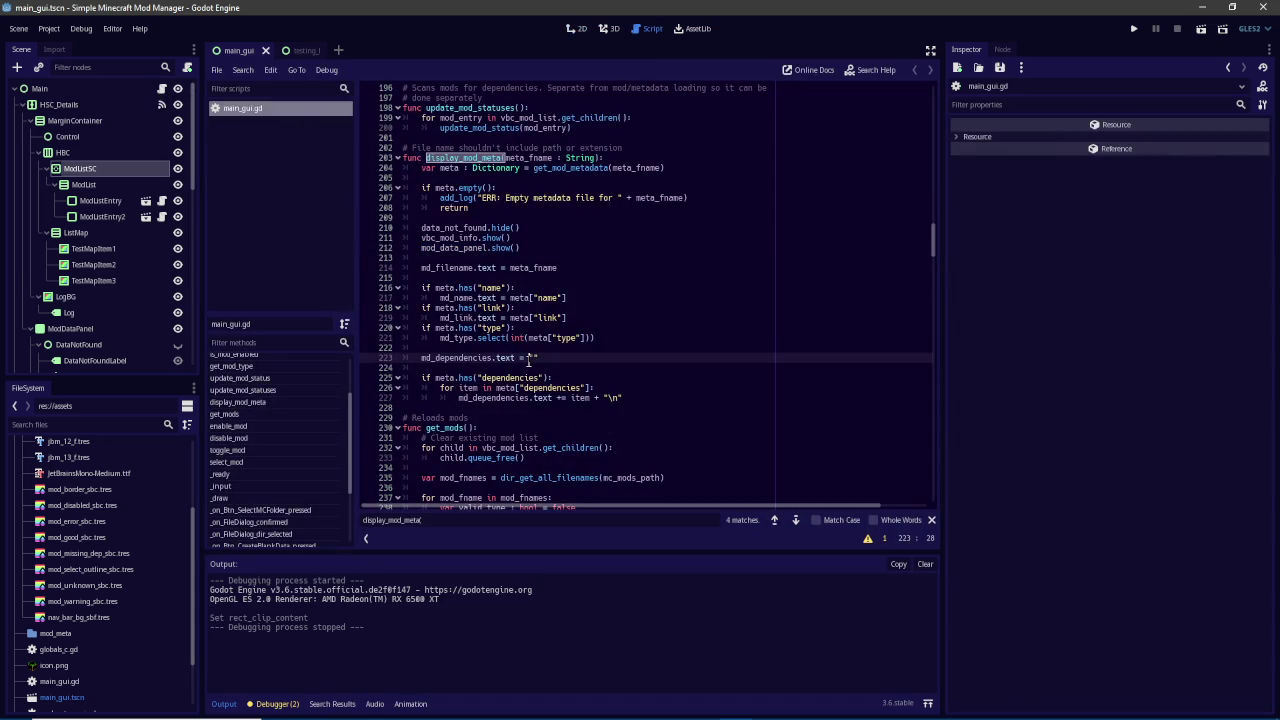
key("ctrl+f")
type("get_mod")
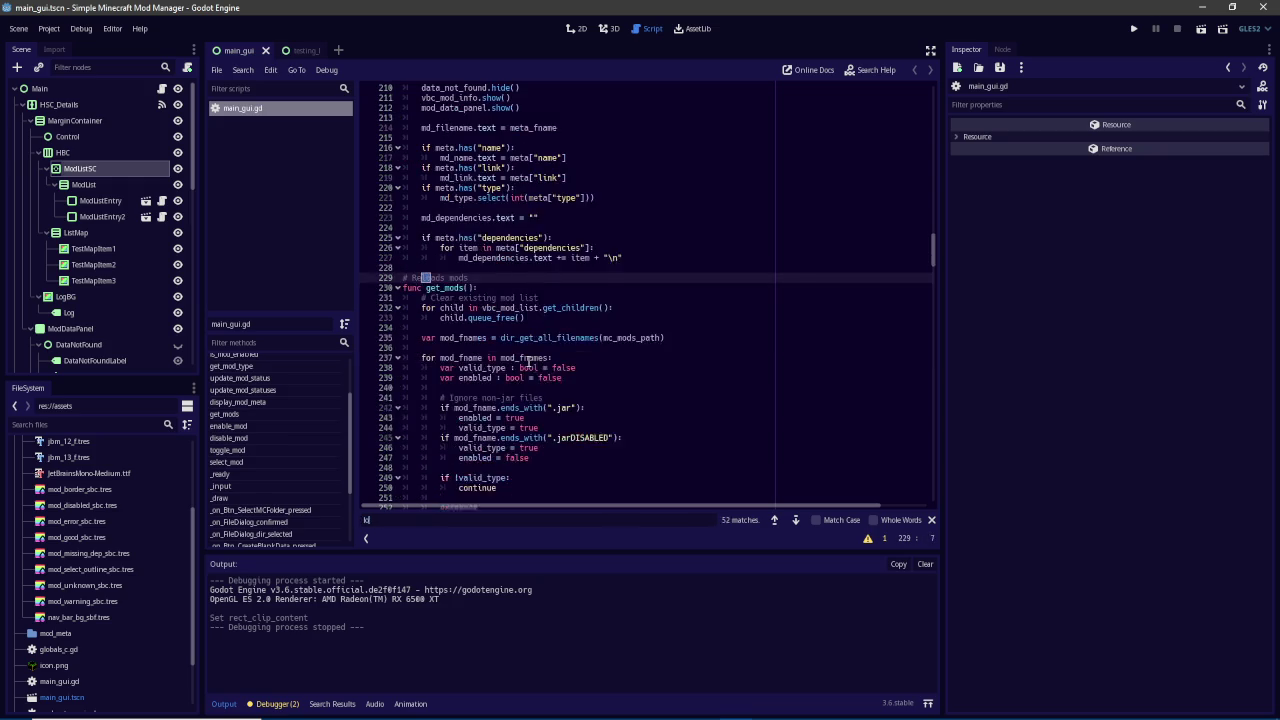
key("BackSpace")
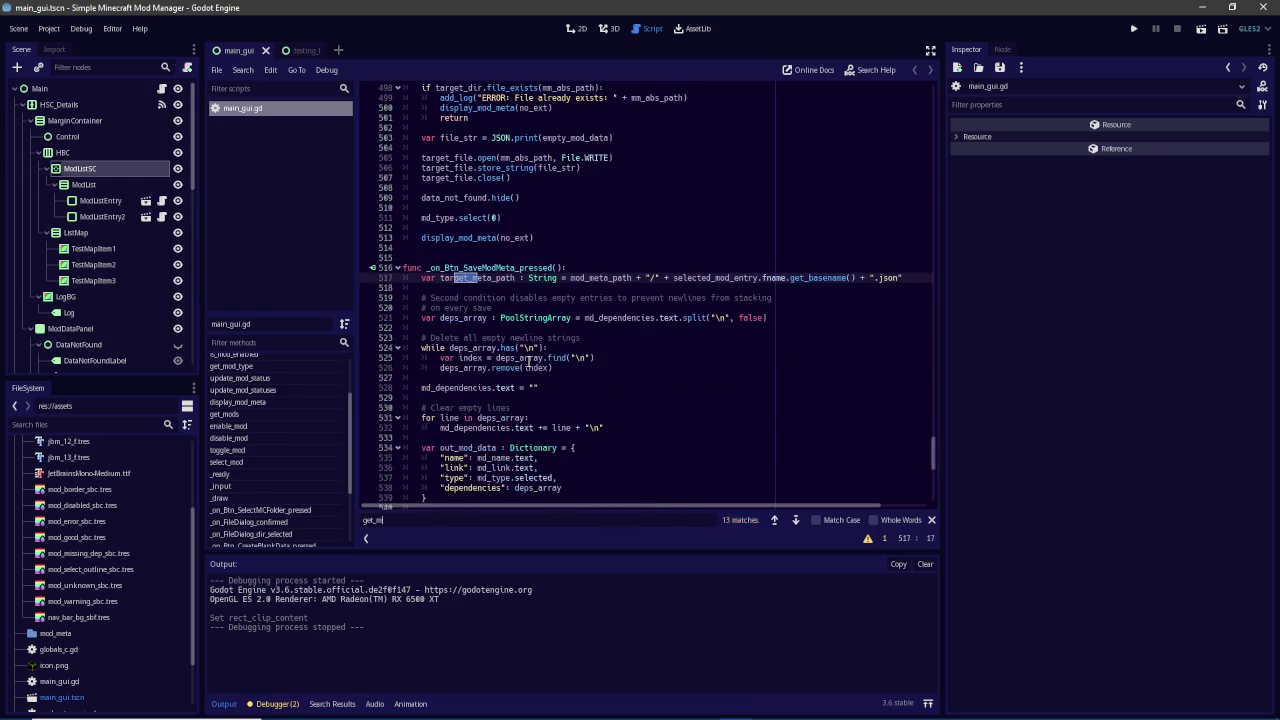
key("BackSpace")
key("BackSpace")
key("BackSpace")
type("mods")
type("(")
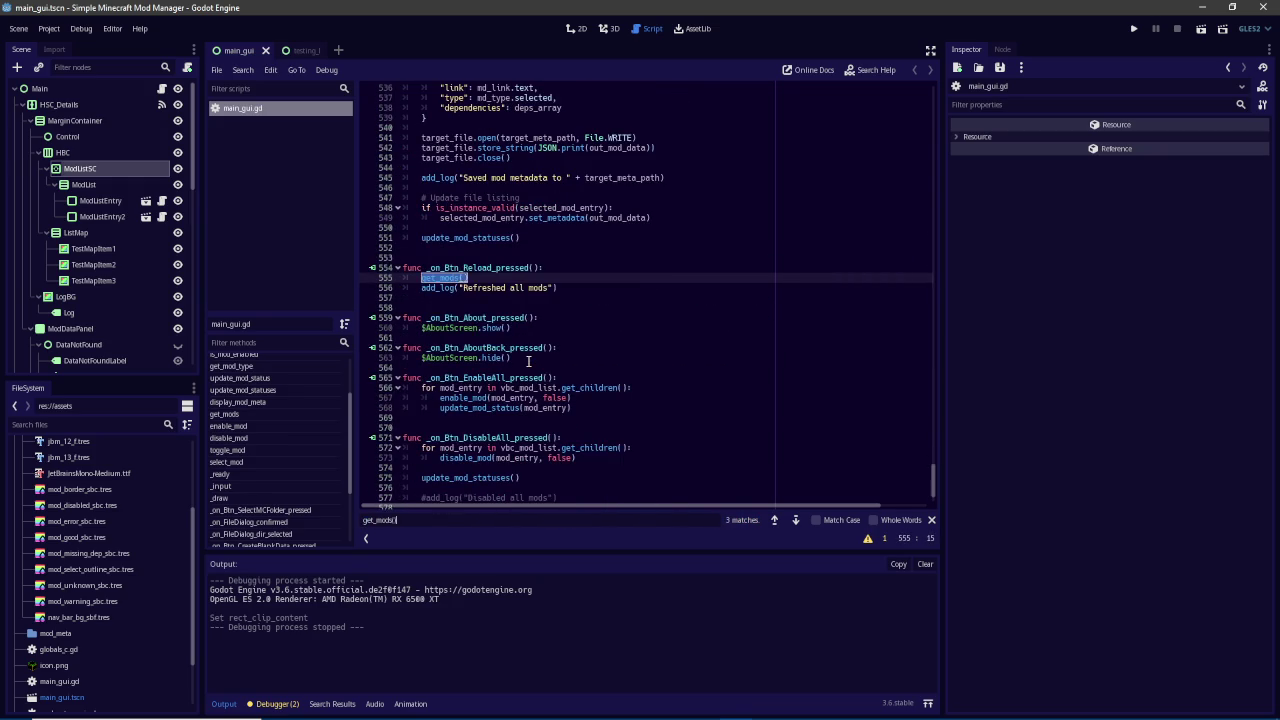
key("Return")
key("Return")
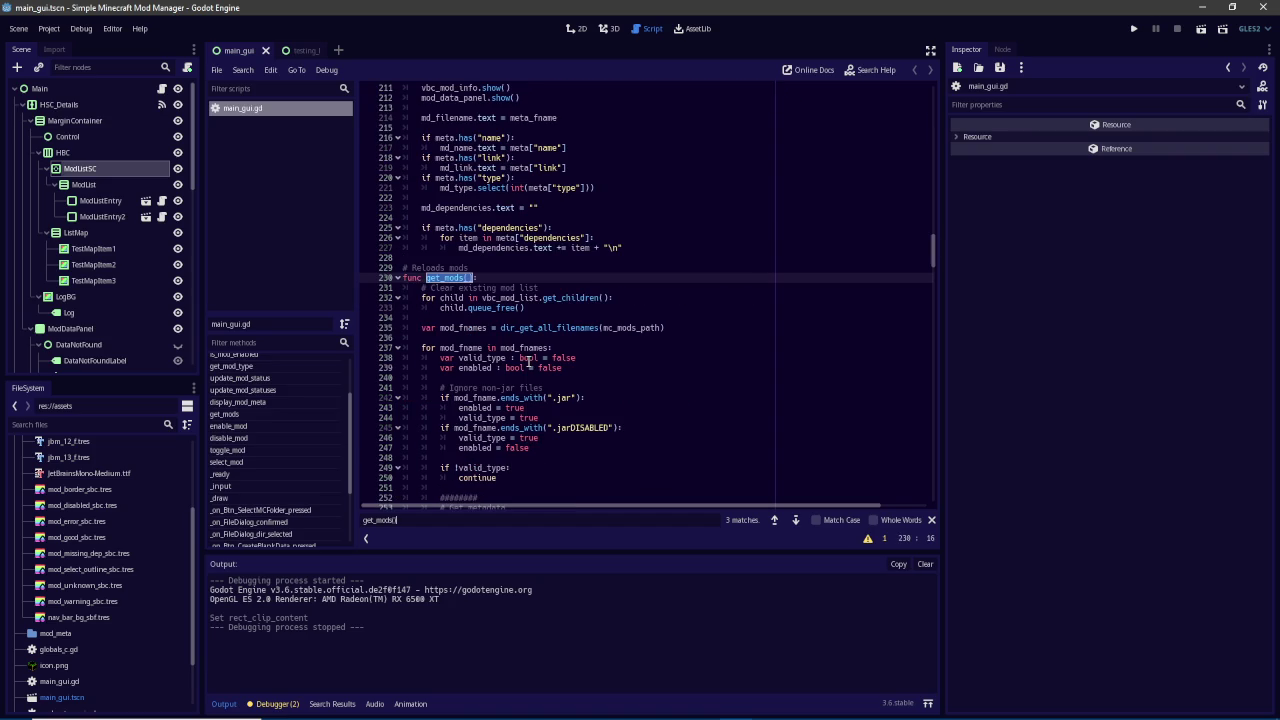
scroll(539, 328, "down", 3)
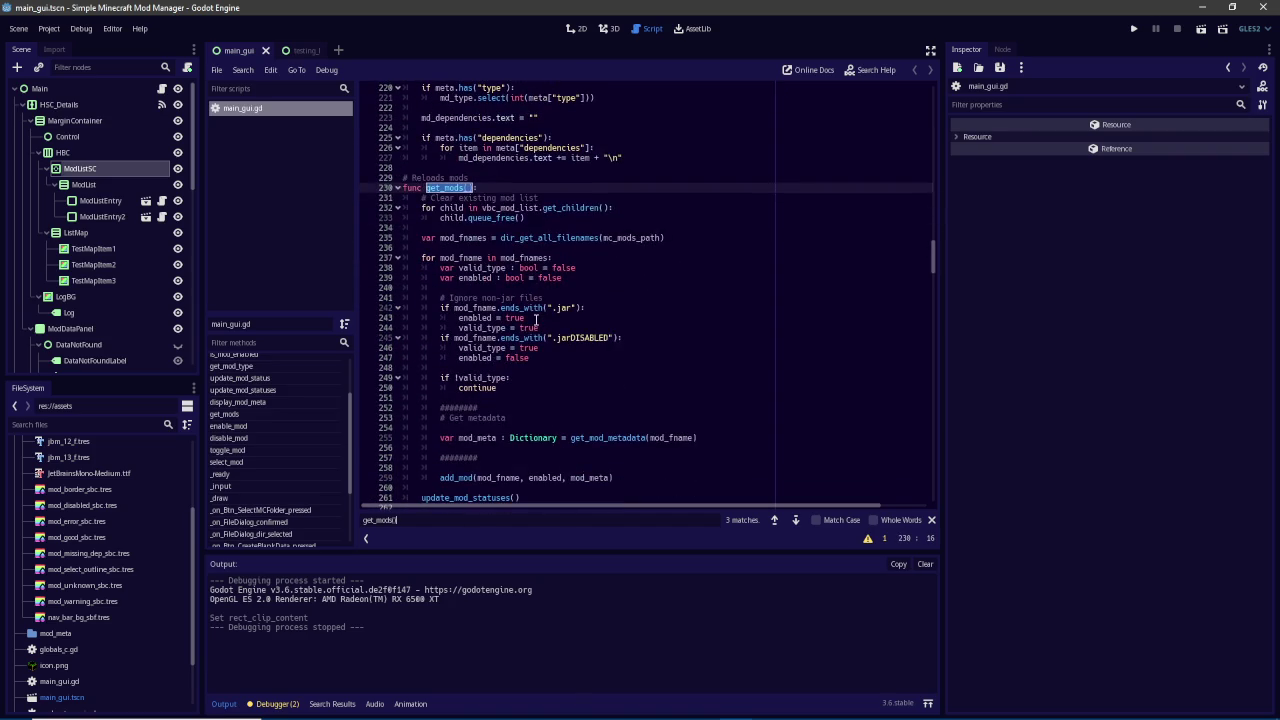
Add a '# Clear list map squares' comment and start a 'for child in' loop in get_mods
left_click(537, 250)
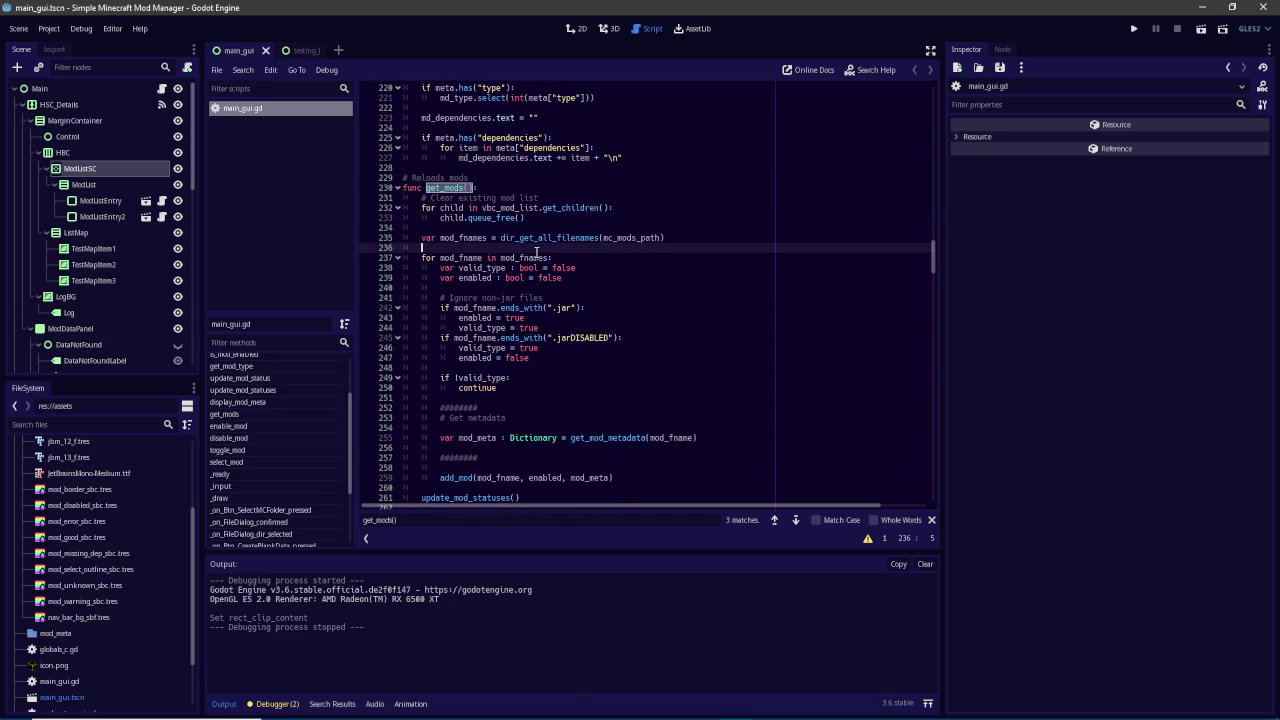
left_click(669, 231)
key("Return")
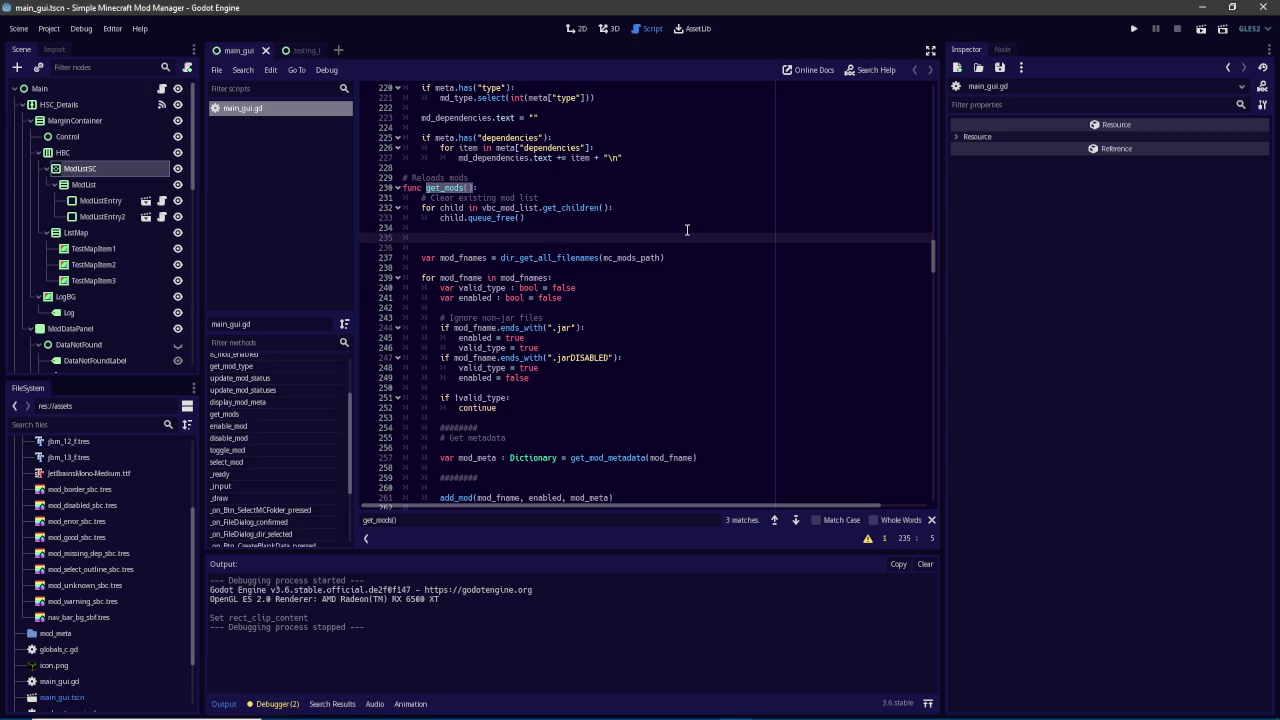
type("# Clear file")
type(" mod ")
type("squares")
type("for child for")
key("BackSpace")
key("BackSpace")
key("BackSpace")
type("in")
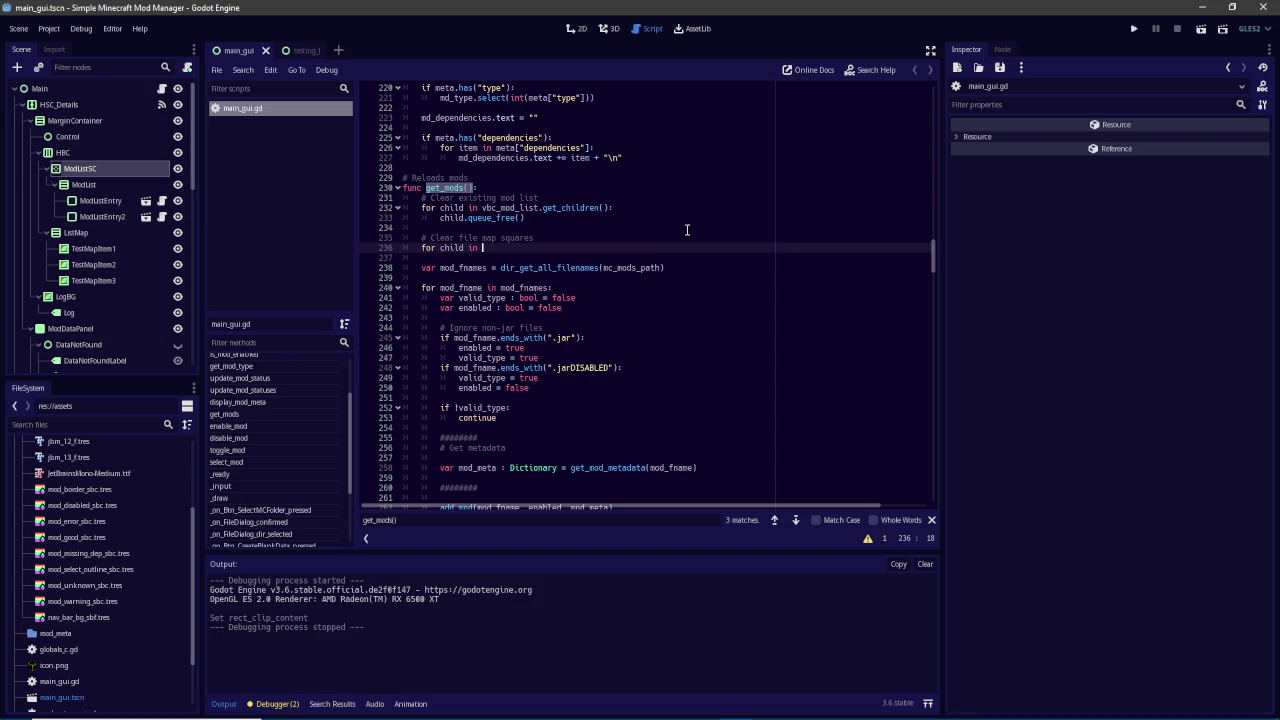
left_click(113, 233)
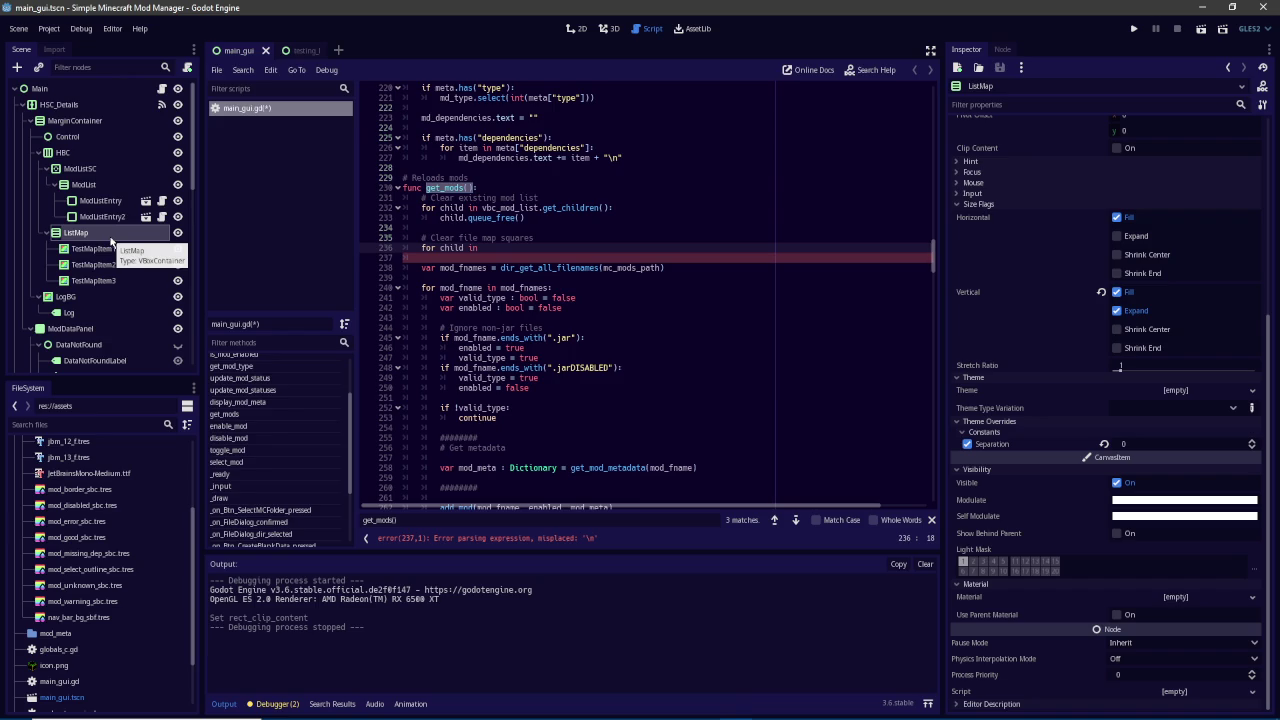
double_click(466, 238)
type("list")
Declare 'onready var list_map : Control' pointing to the ListMap node path
left_click_drag(932, 258, 932, 100)
scroll(736, 285, "down", 3)
left_click(590, 297)
left_click(580, 307)
key("Return")
type("o")
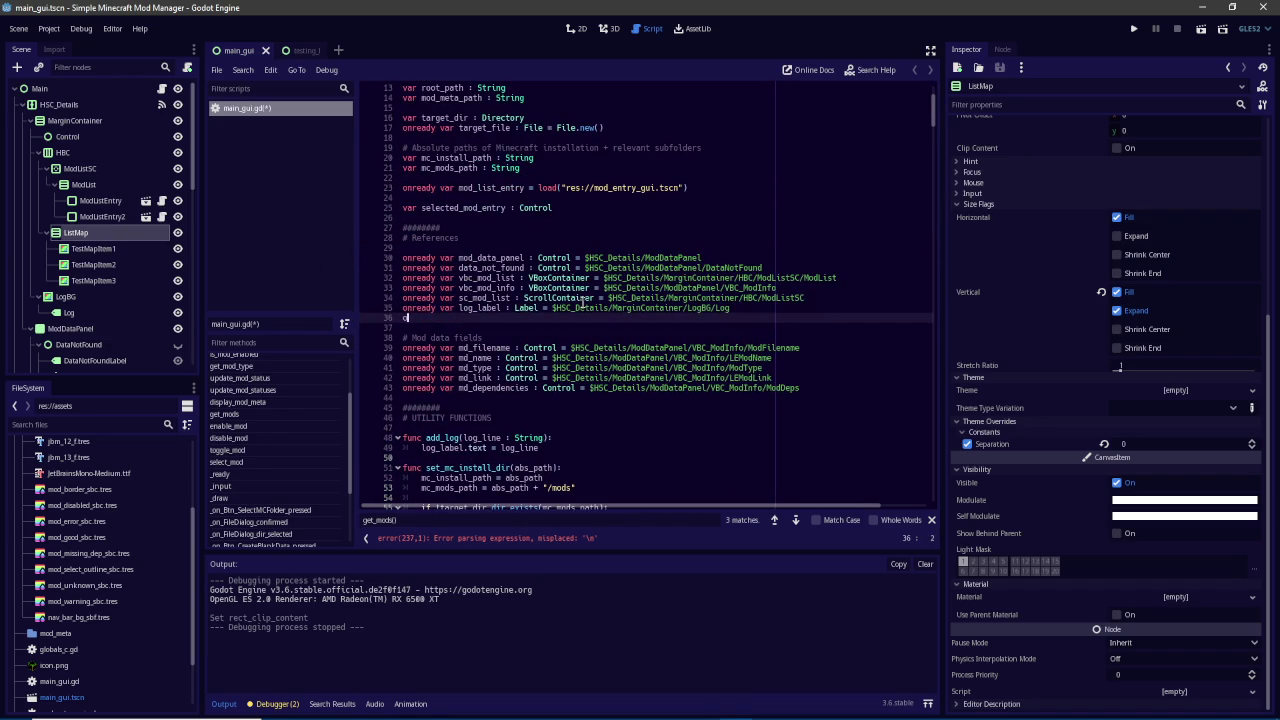
type("nready v")
type("ar list_map_c")
type("ontainer : Cont")
type("rol = ")
type("$ListM")
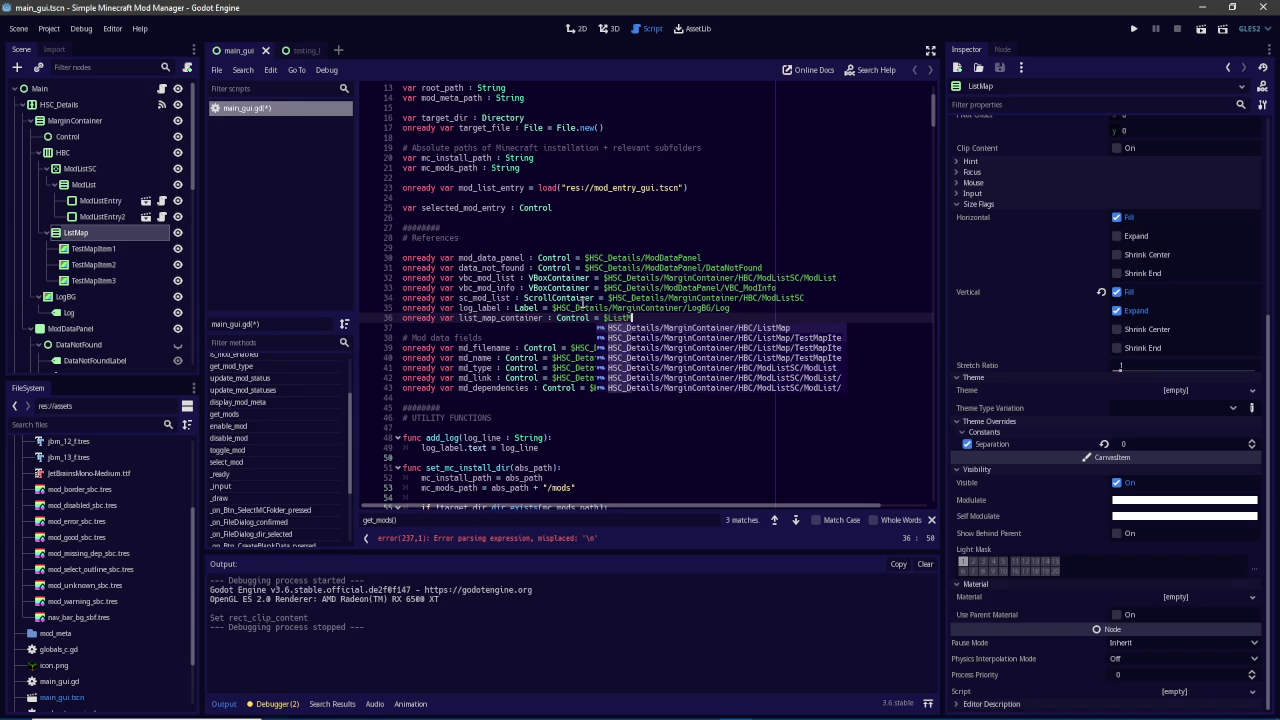
key("Return")
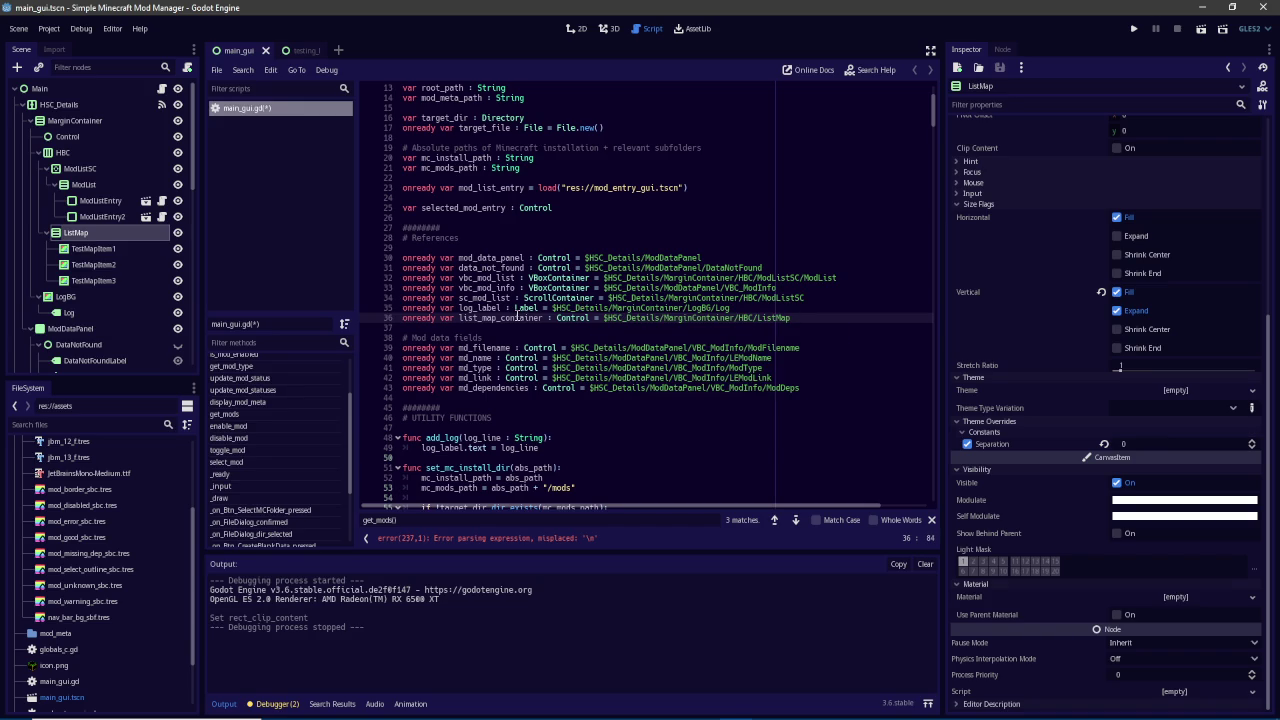
double_click(519, 316)
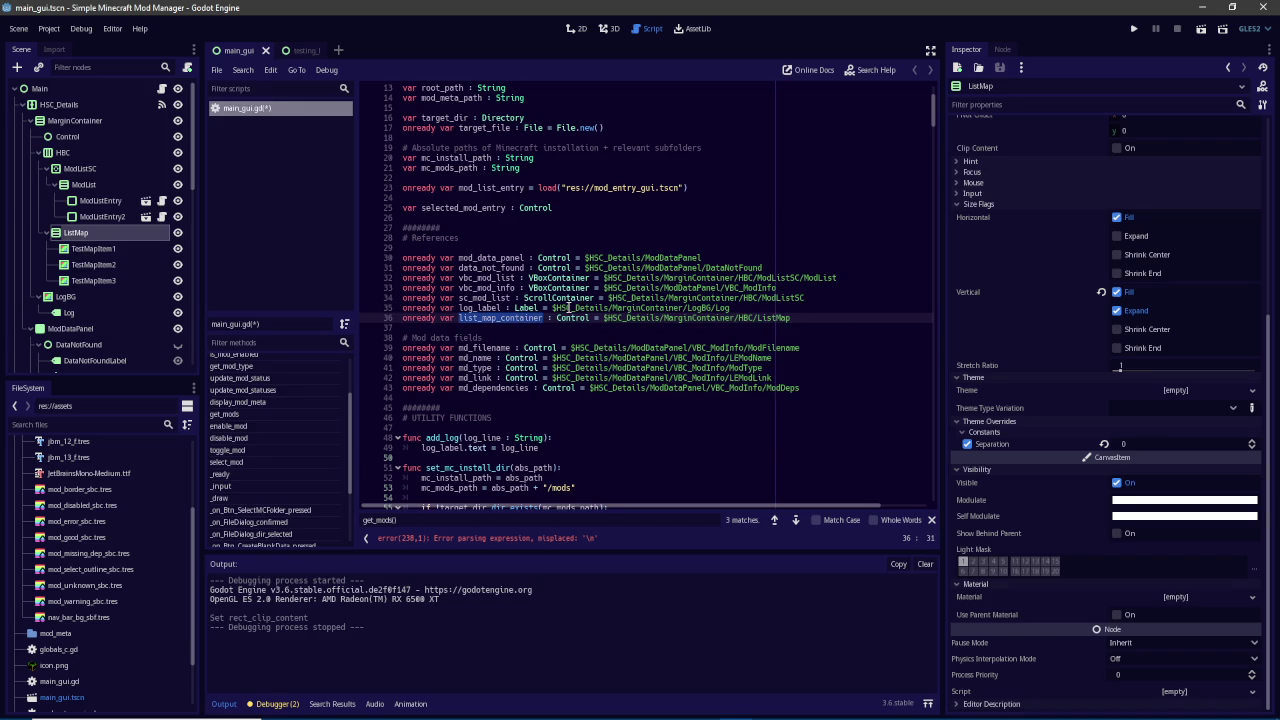
key("Down")
left_click(626, 313)
left_click_drag(544, 317, 500, 317)
key("BackSpace")
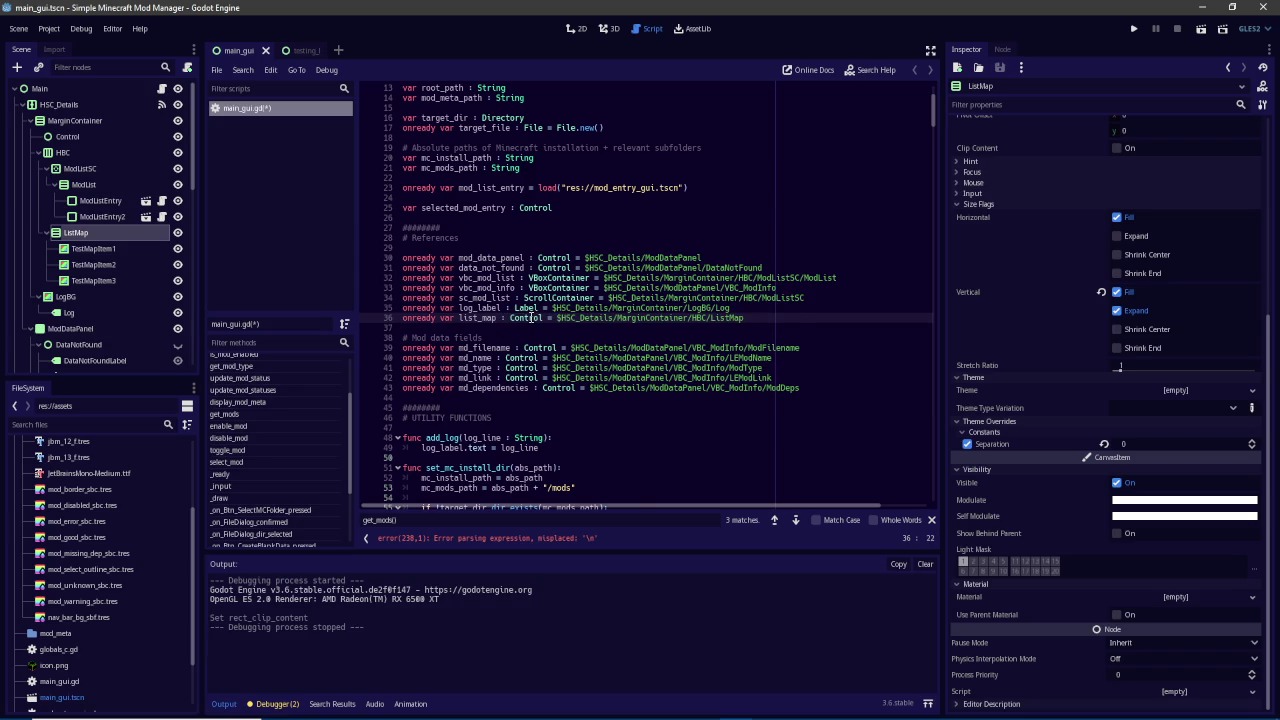
Complete the loop to call child.queue_free() for every child in list_map.get_children()
left_click(513, 537)
left_click(498, 268)
type("ist_map.get_children")
key("Return")
type(":")
key("Return")
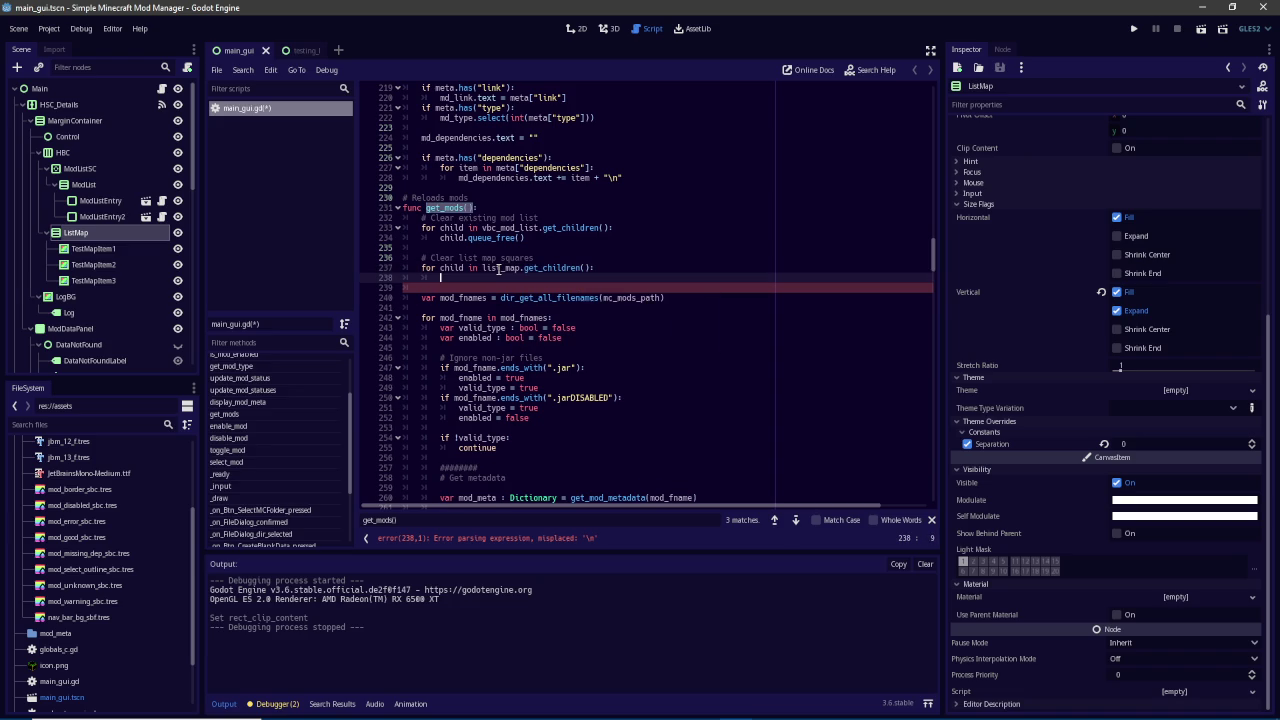
type("child.queue")
type("_free()")
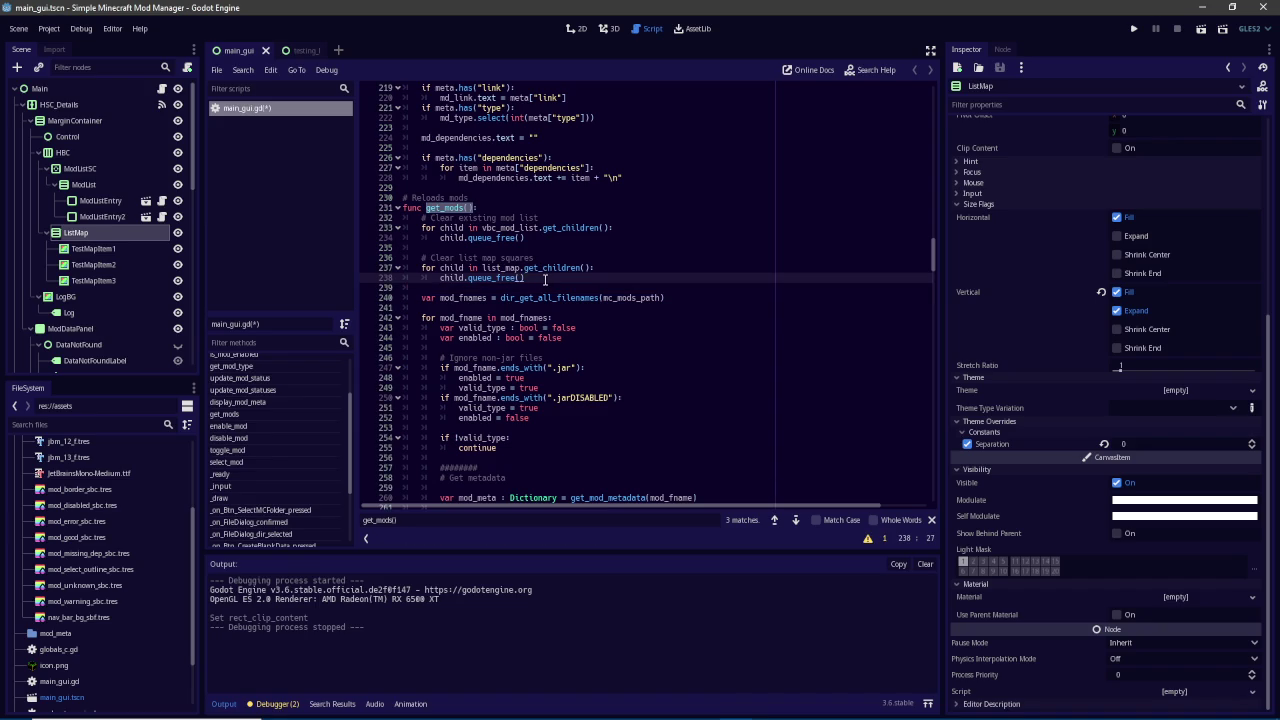
Select the add_mod call on line 264 and search the script for it
scroll(545, 279, "down", 5)
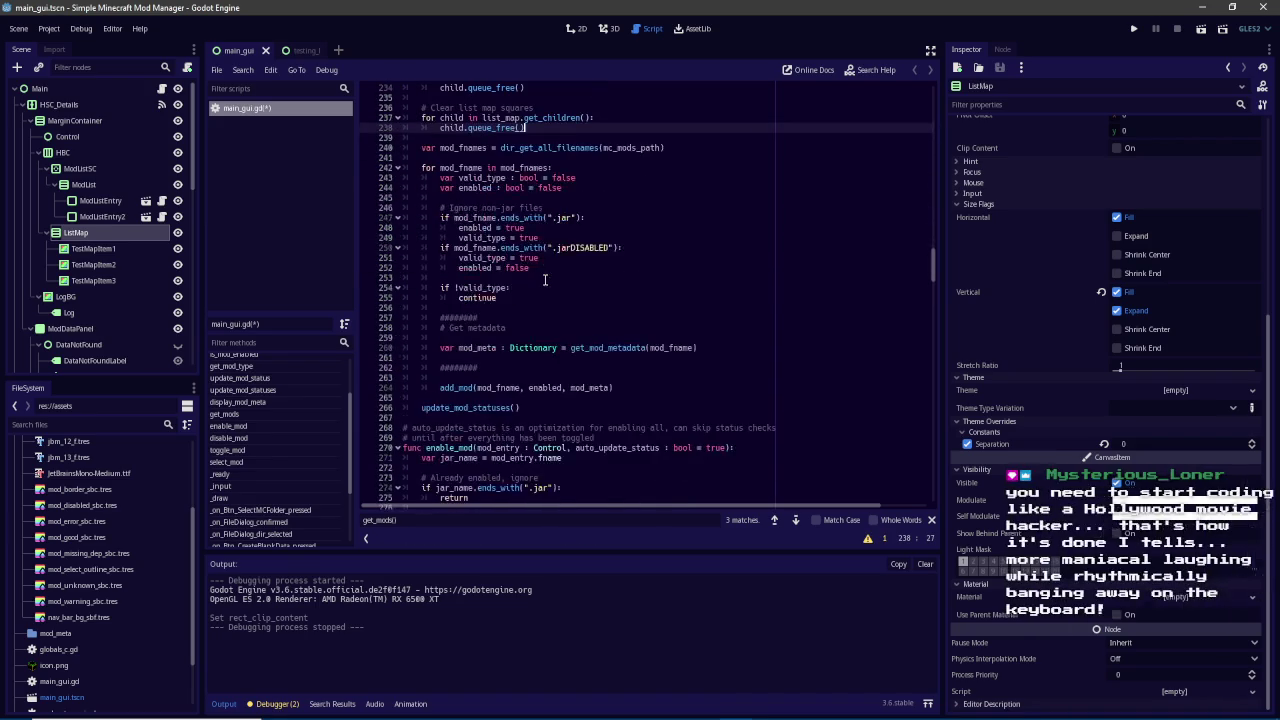
scroll(545, 279, "down", 1)
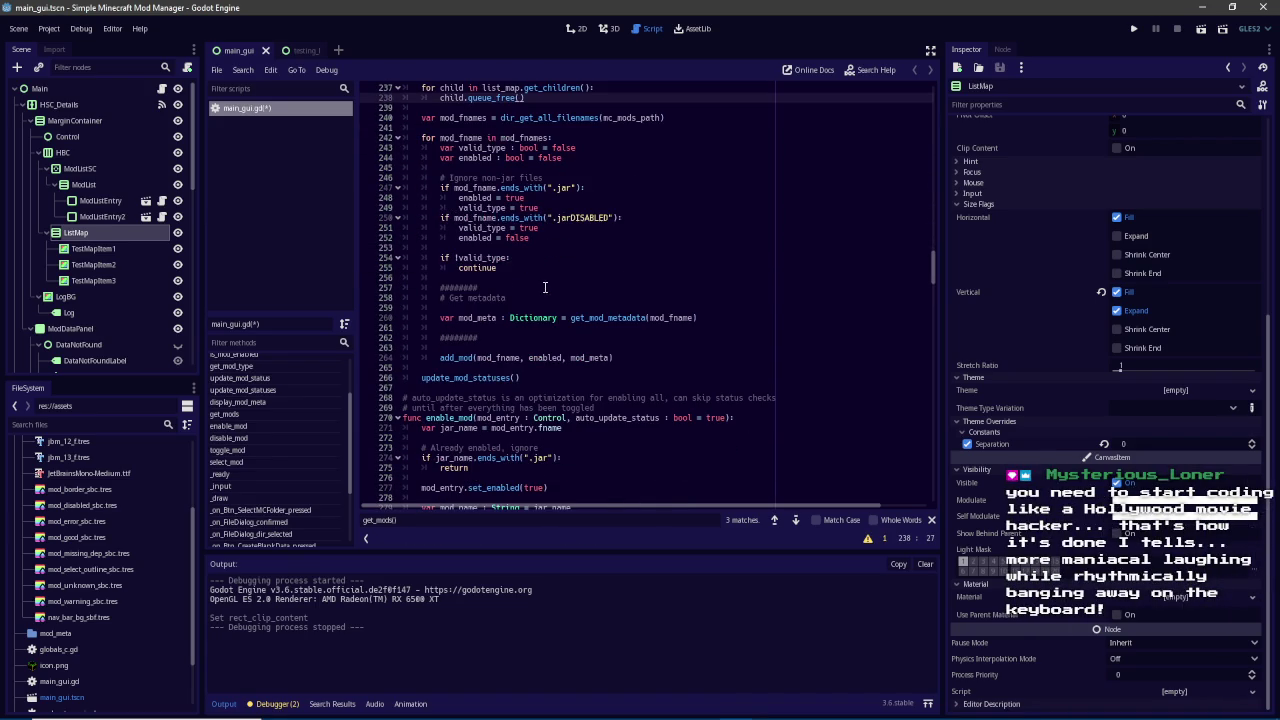
double_click(467, 357)
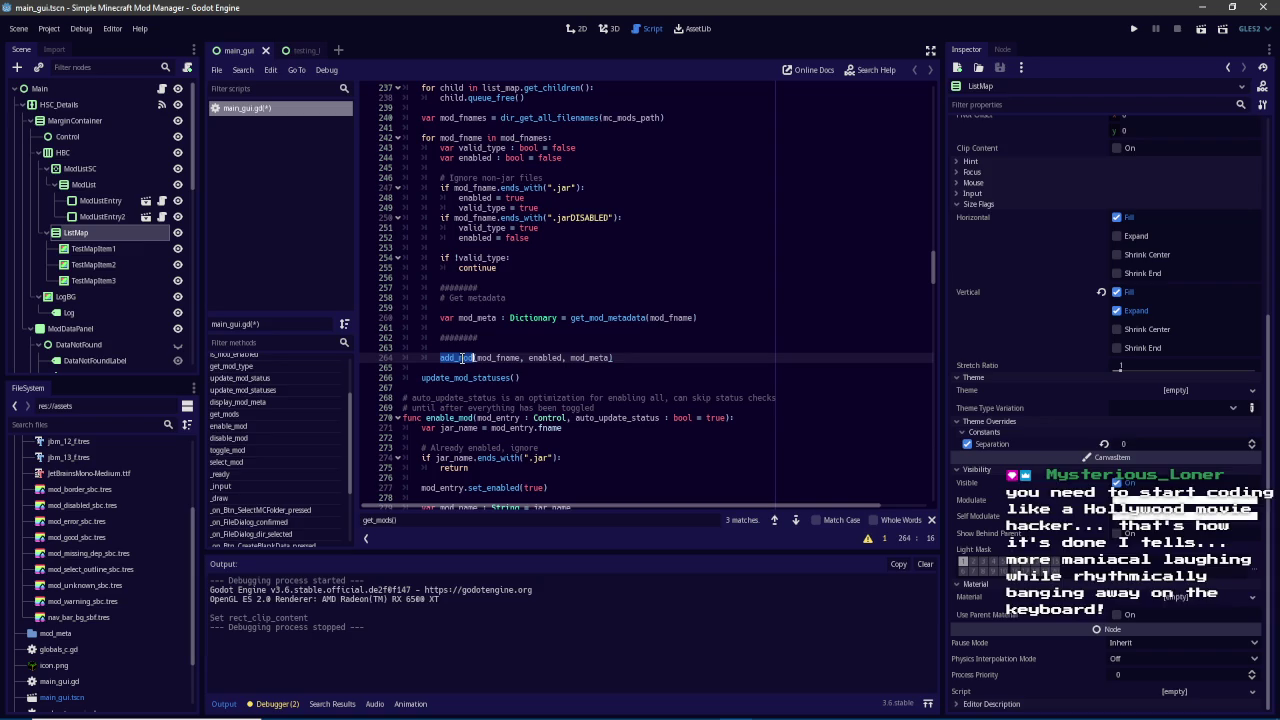
key("ctrl+f")
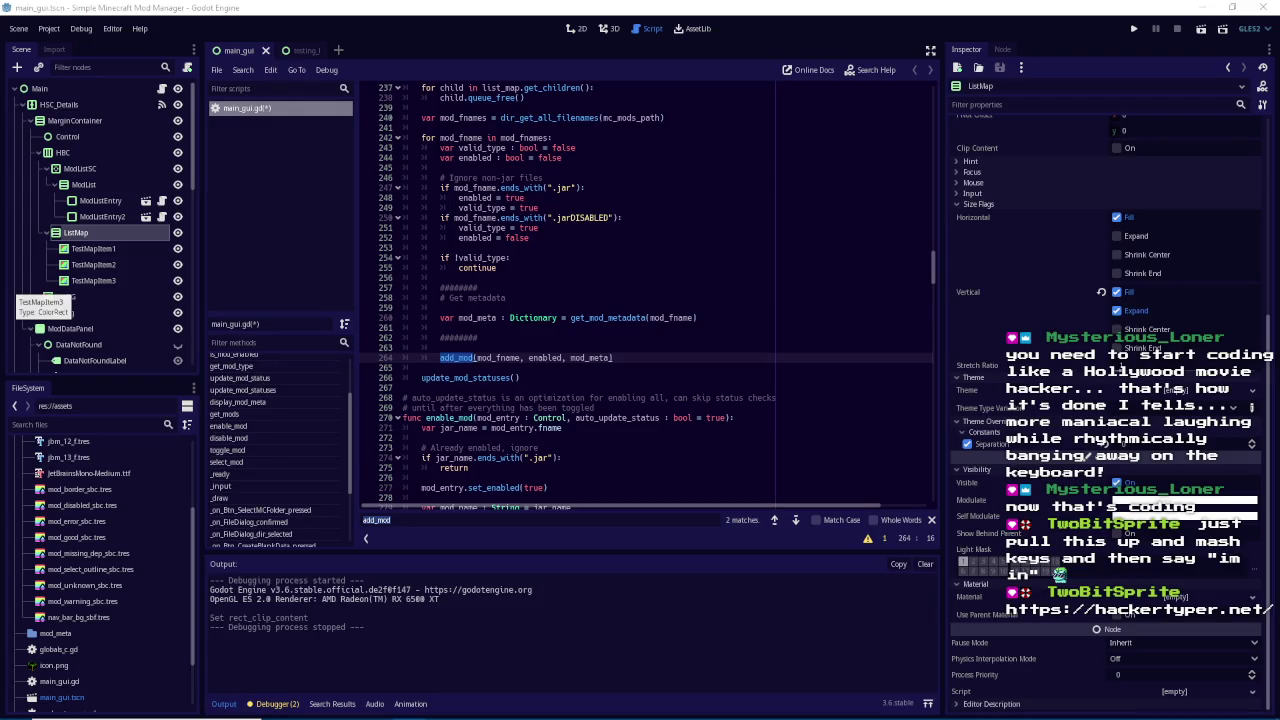
Switch to the Code Faker page in the browser
key("alt+Tab")
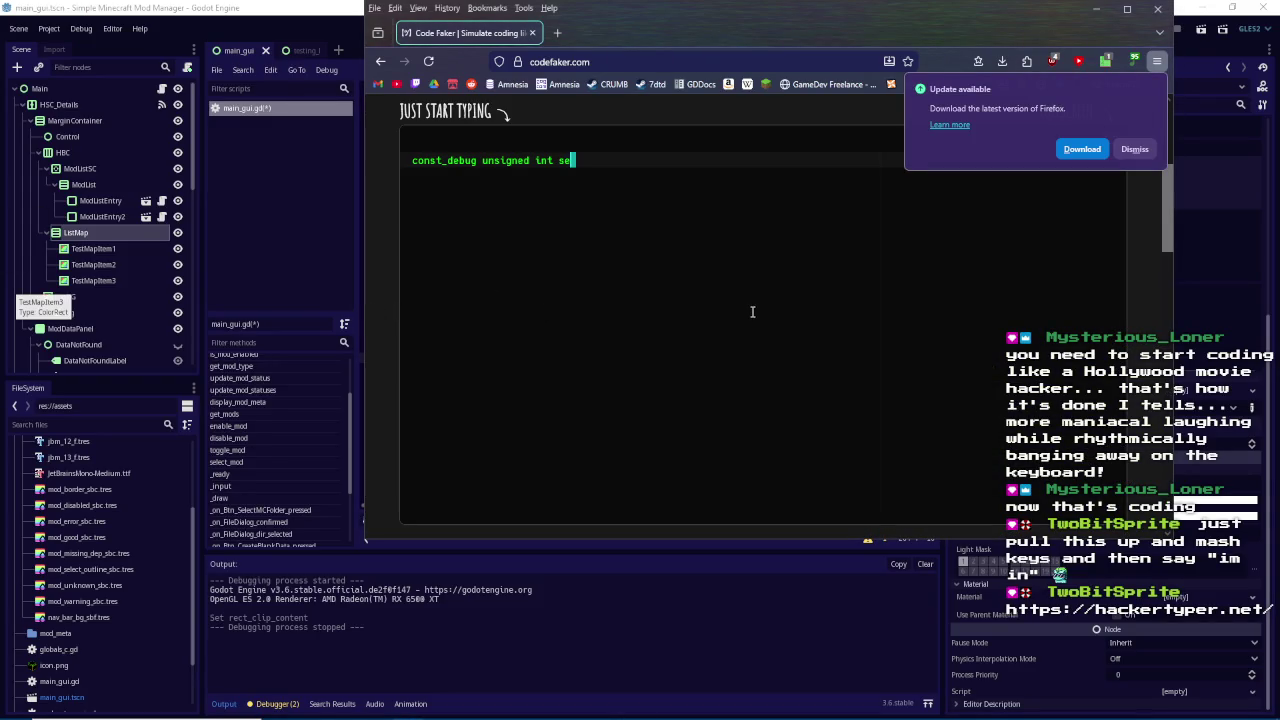
Dismiss Firefox's update notice, type fake scheduler code in Code Faker, then close the tab
left_click(1134, 149)
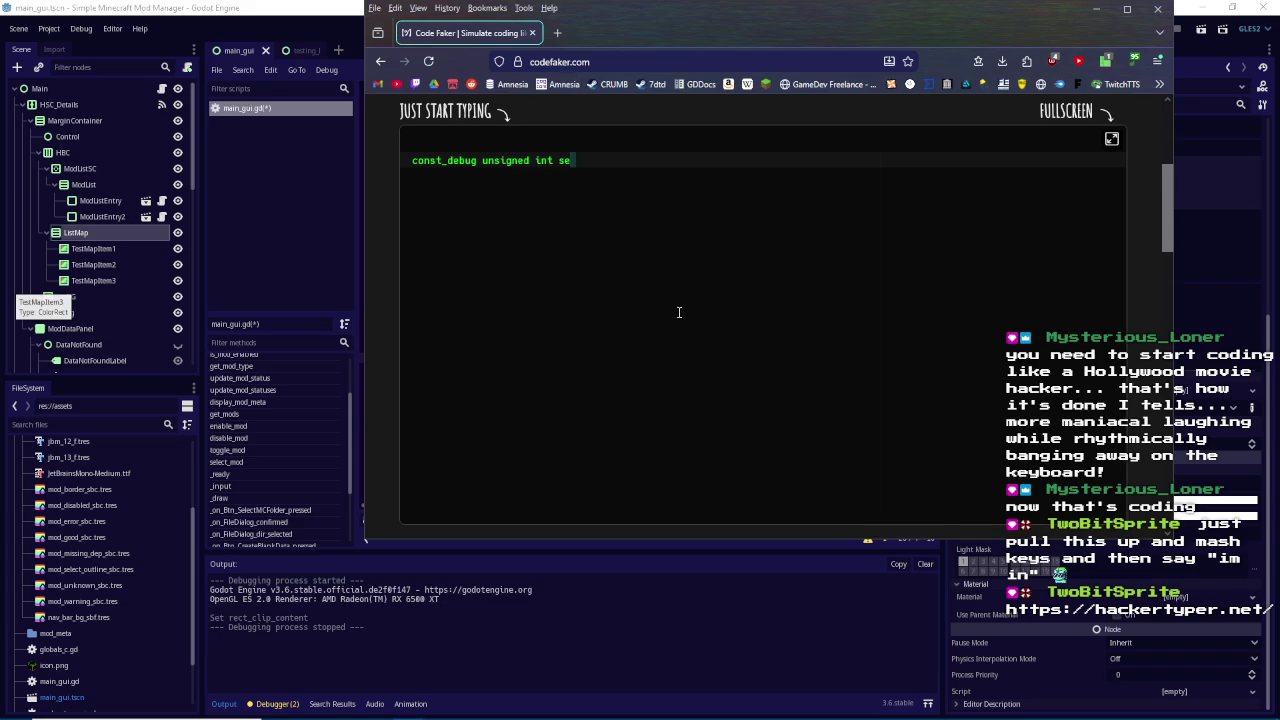
type("ysdctl_sched_nr_migrate = SCHED_NR_MIGRATE;")
type("_BREAK;  __read_mostly int scheduler_r")
type("unning;  #ifdef CONFIG_SCHED_CORE")
type("  DEFINE_STATIC_KEY_FALSE(__sched_")
type("core_enabled);  static inline int __tc")
type("sk_prio(const struct task_struct *p) {")
type("     if (p->sched_class == &stop_r")
type("sched_class) /* trumps deadline */     r")
type("eturn -2;      if (p->dl_server)         re")
type("turn -1; o")
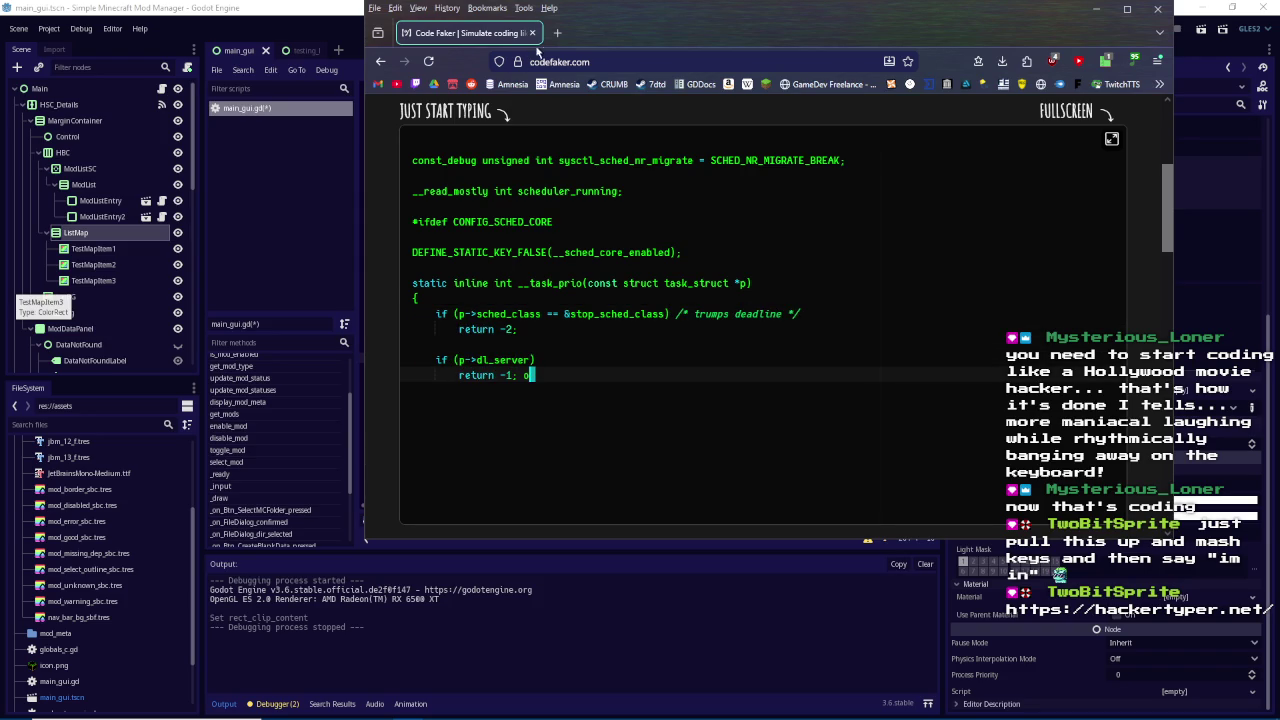
key("ctrl+w")
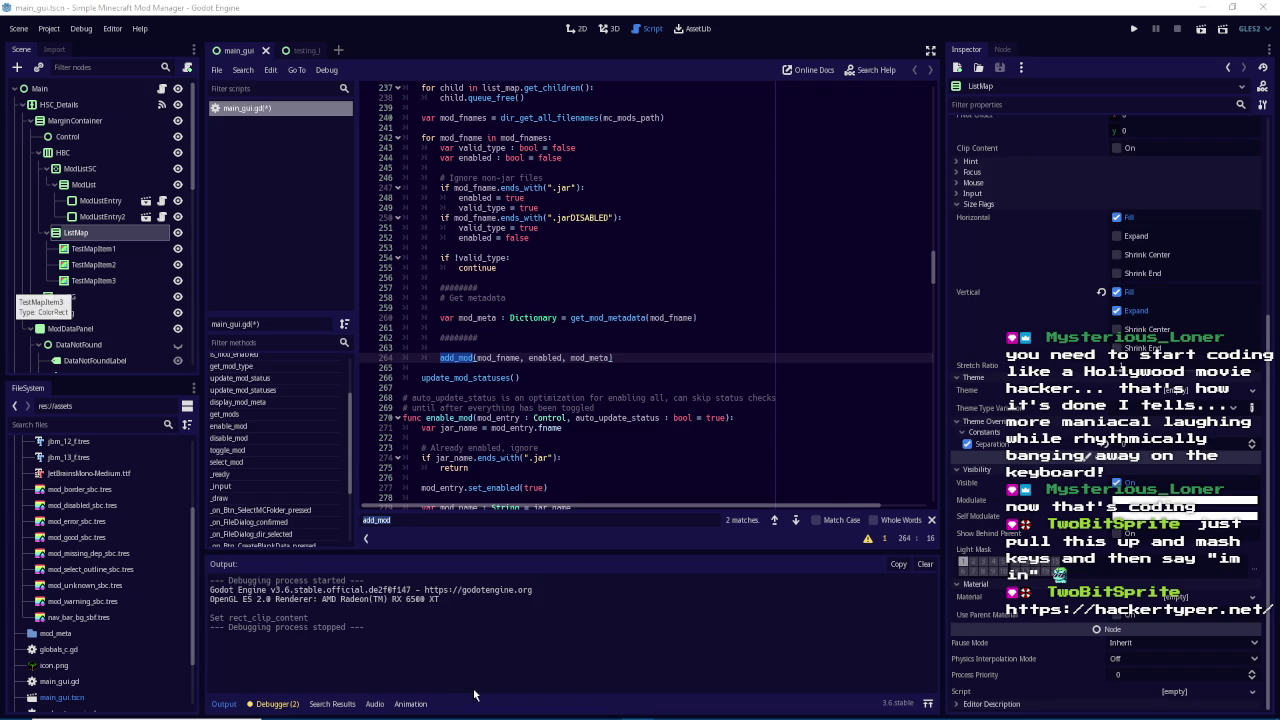
Jump from the add_mod call on line 264 to the add_mod function definition
mouse_move(480, 705)
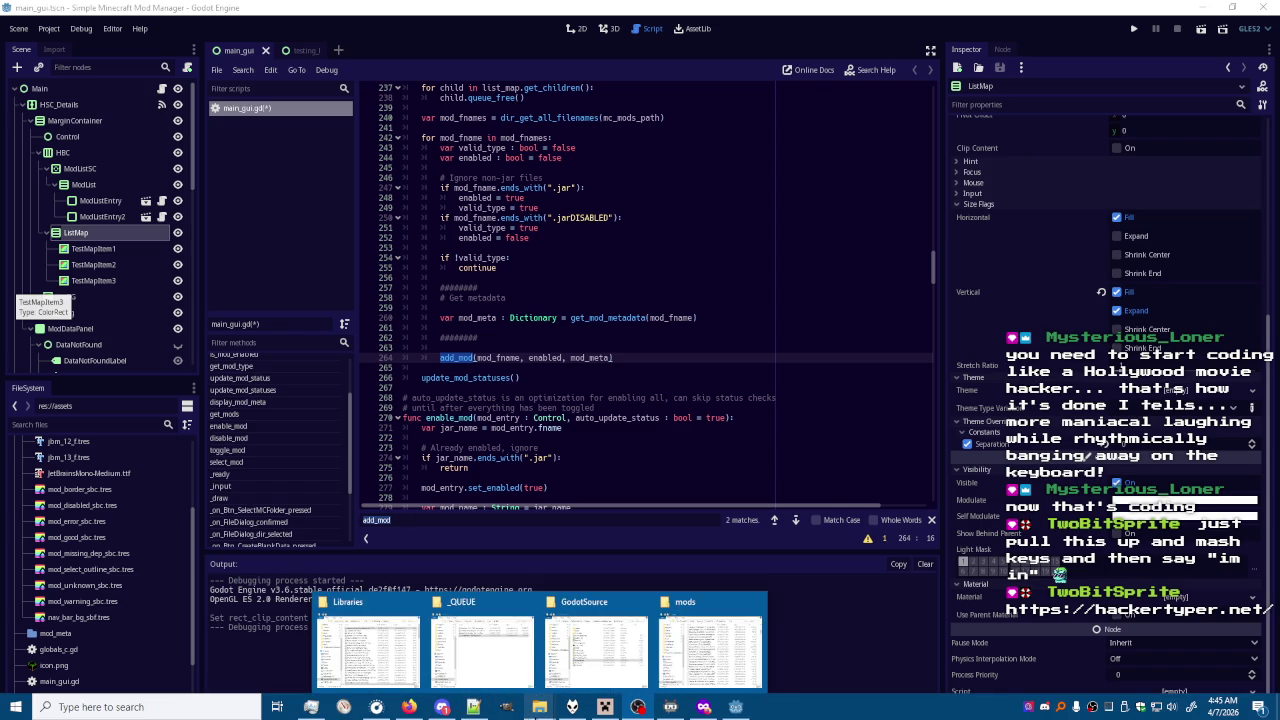
mouse_move(560, 712)
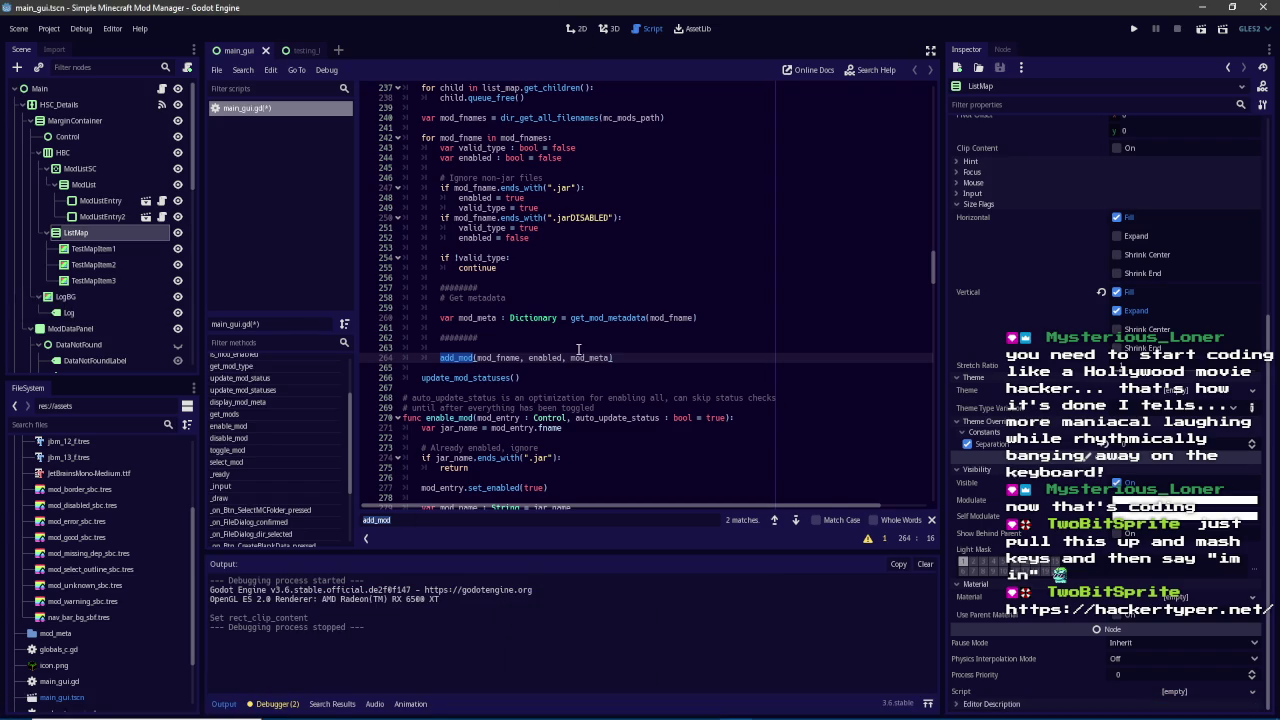
left_click(669, 358)
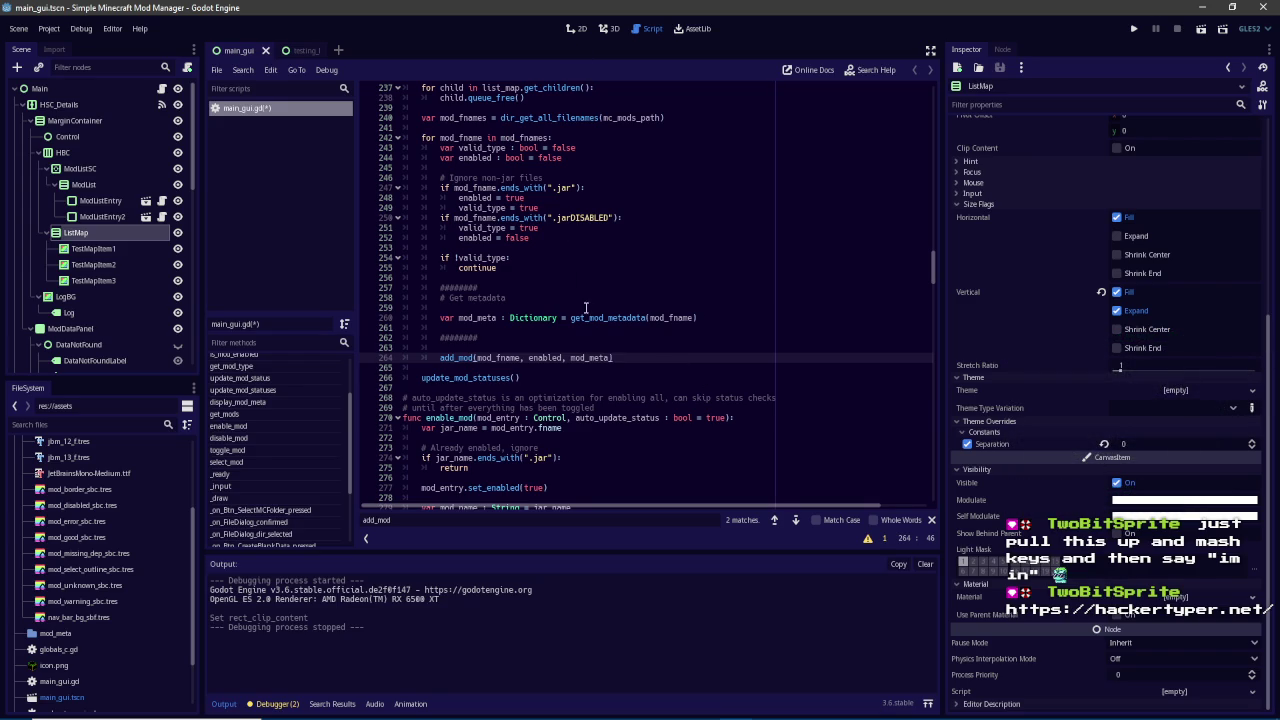
key("ctrl+f")
key("Return")
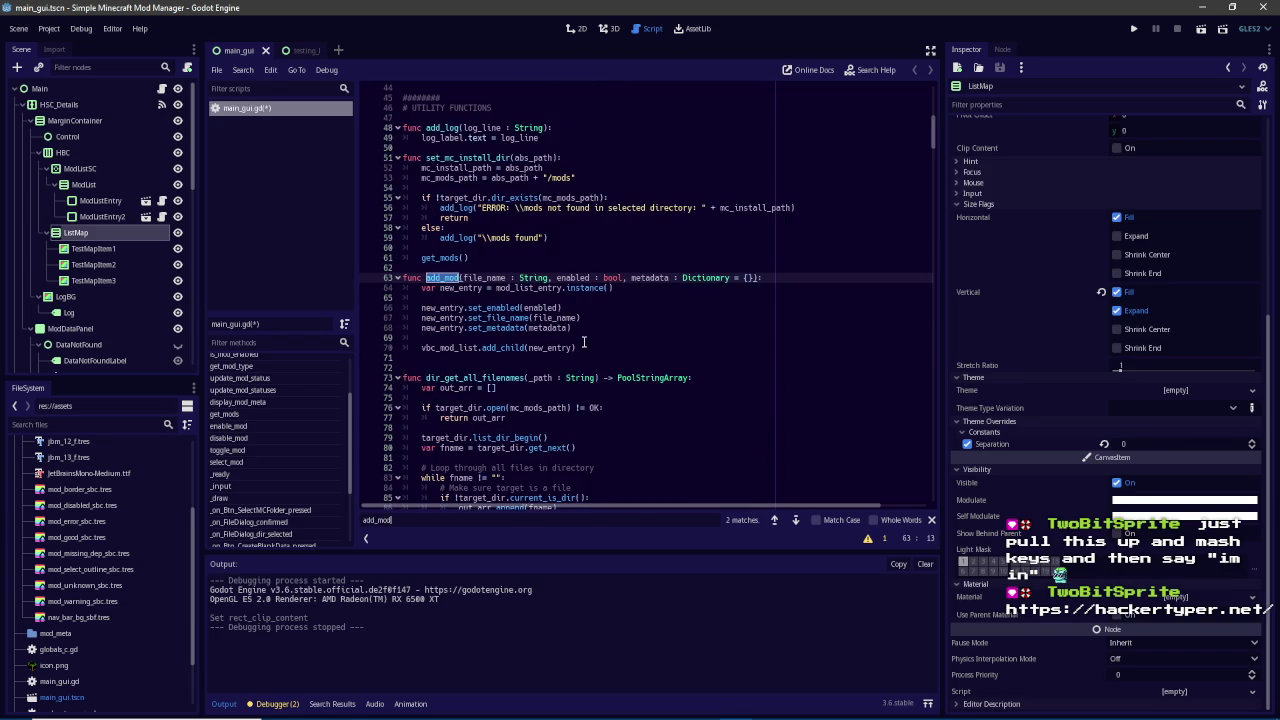
Add a '# Create square in list map' section declaring var new_square as a new ColorRect
left_click(605, 347)
key("Return")
key("Return")
type("########")
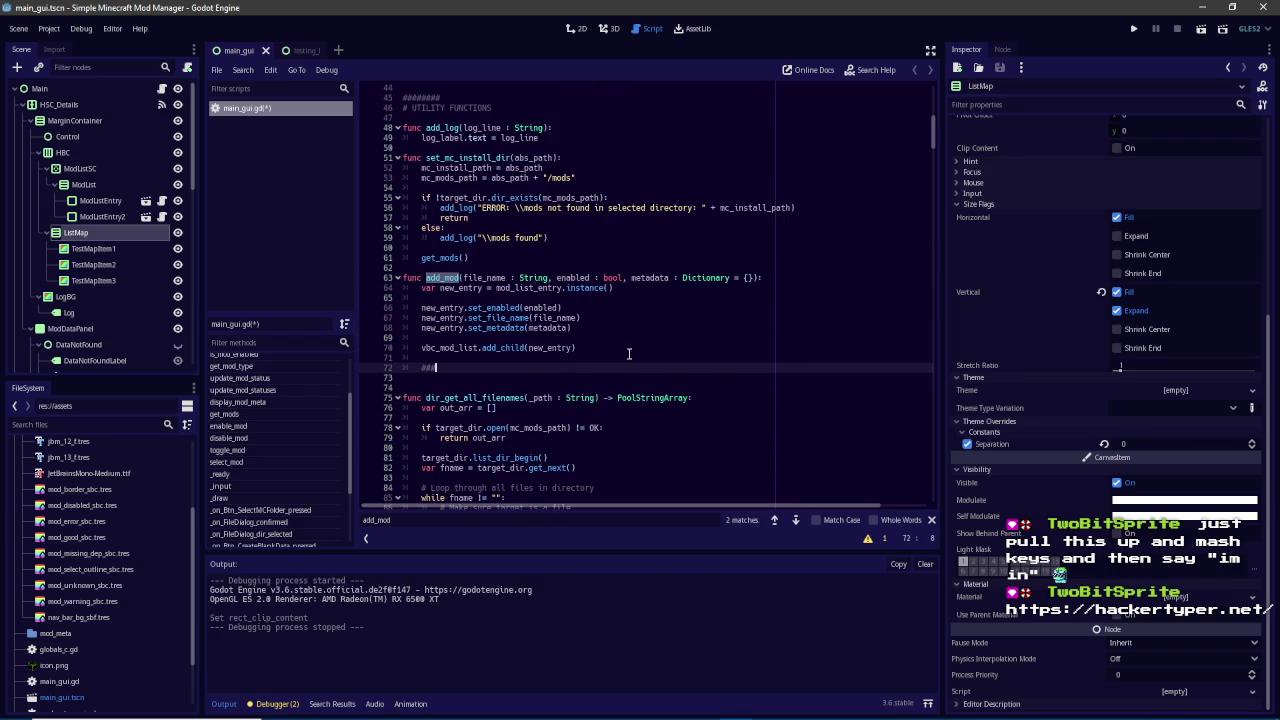
key("Return")
type("# Create ")
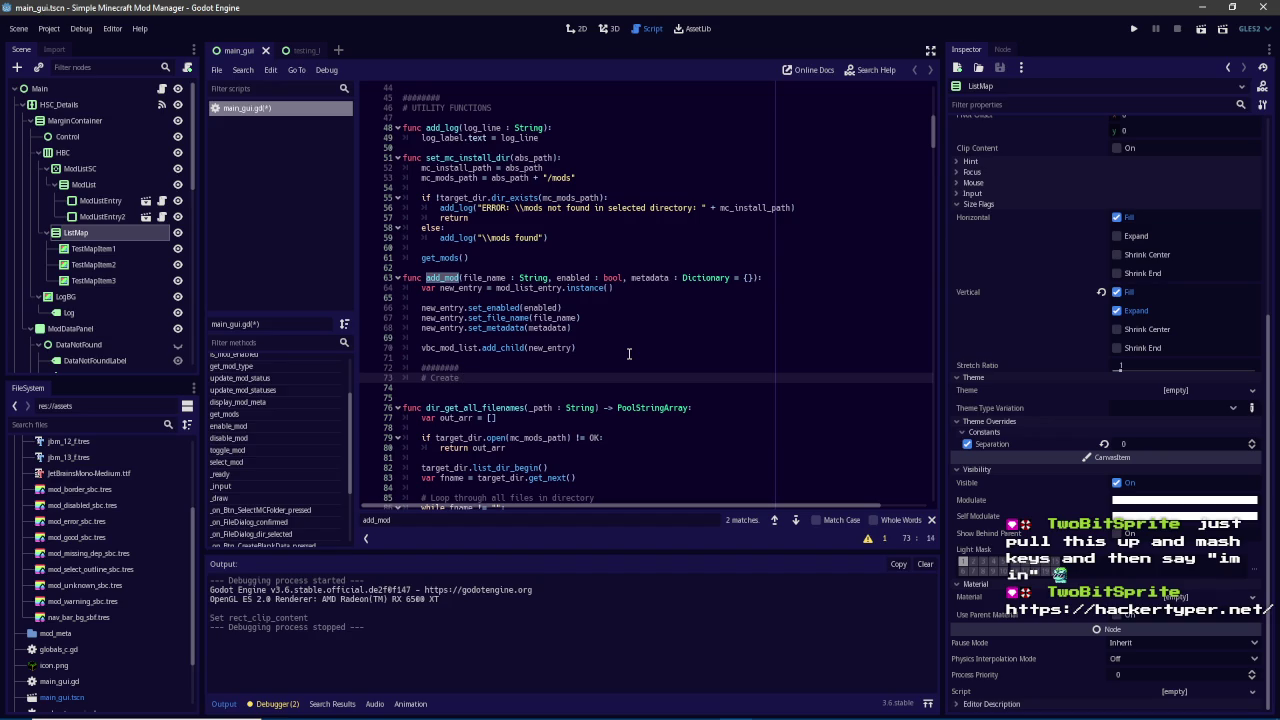
type("square in ")
type("list map")
key("Return")
key("Return")
type("var ne")
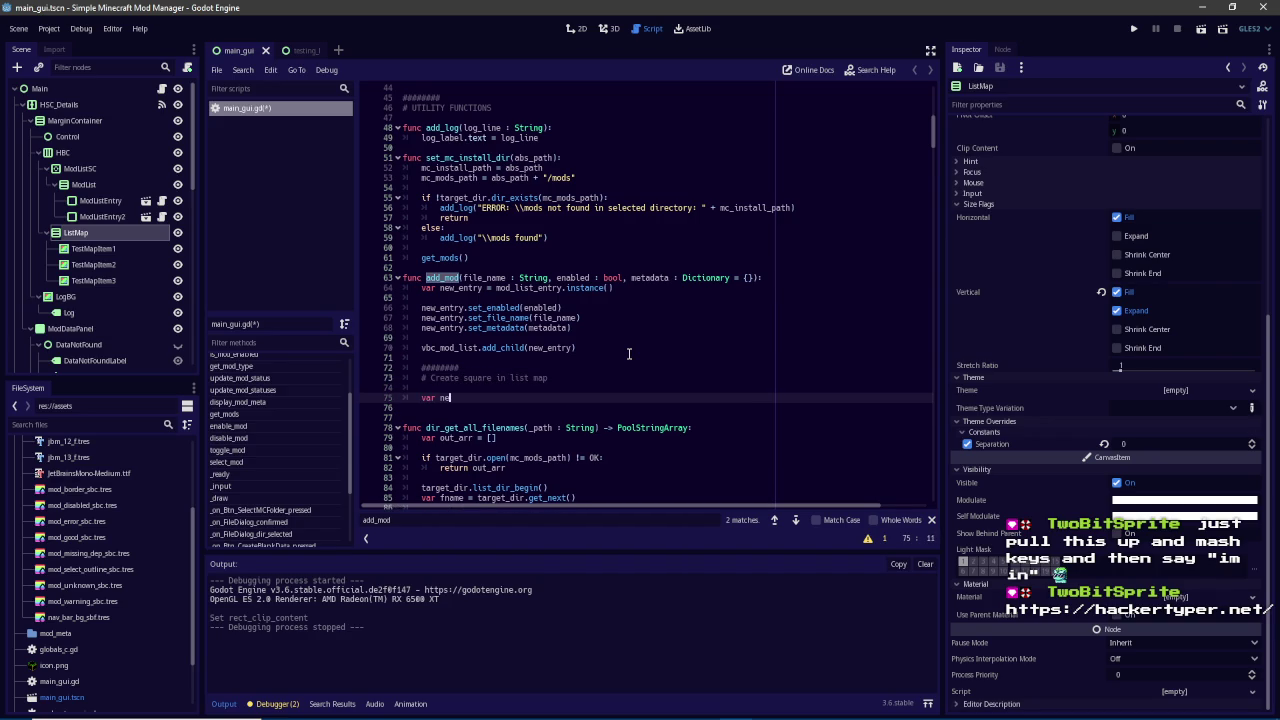
type("w_square")
type("= ColorN")
type("Rect")
type(".new()")
Set new_square.color.r = randf() and save the script
key("Return")
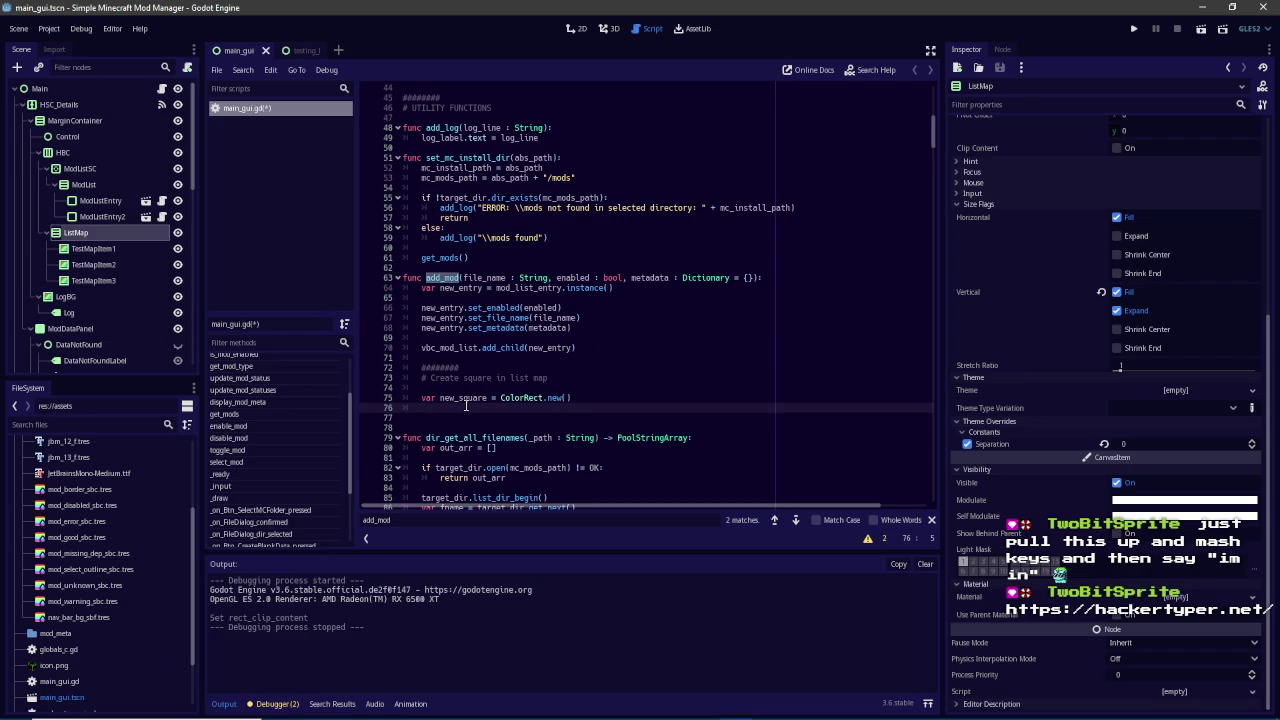
type("new_square.color = ")
type("rand")
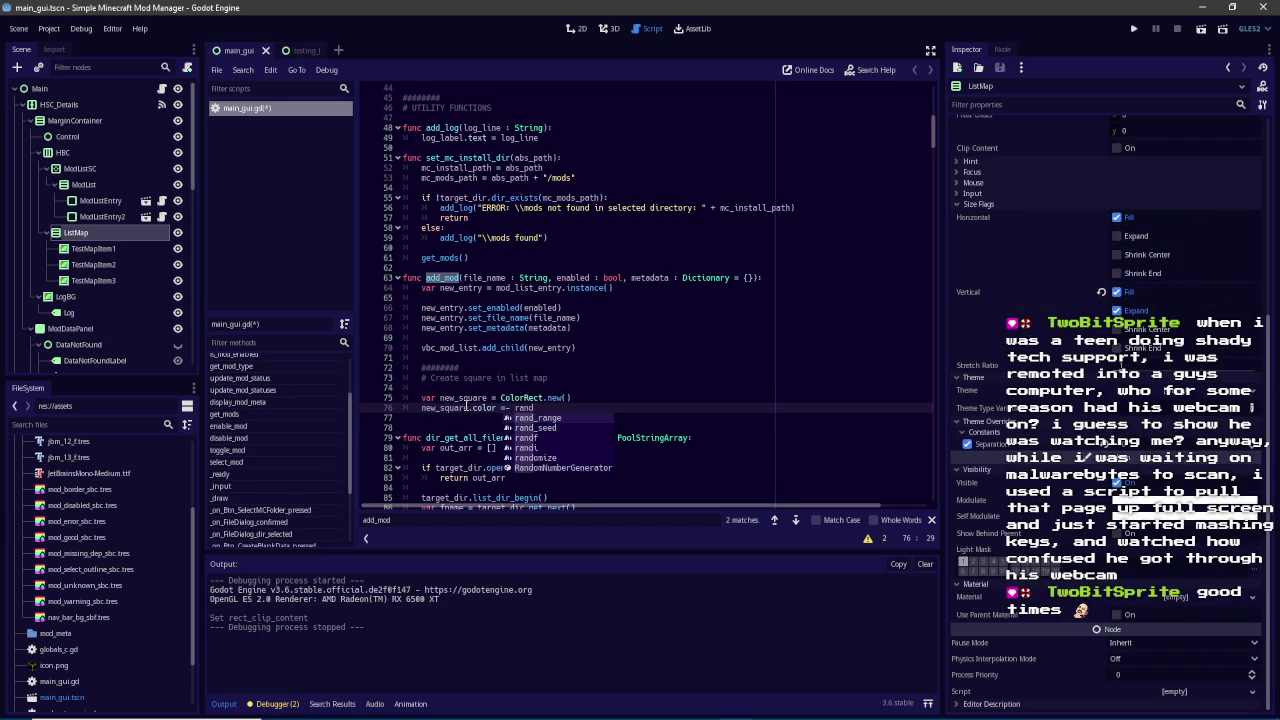
key("BackSpace")
key("BackSpace")
key("BackSpace")
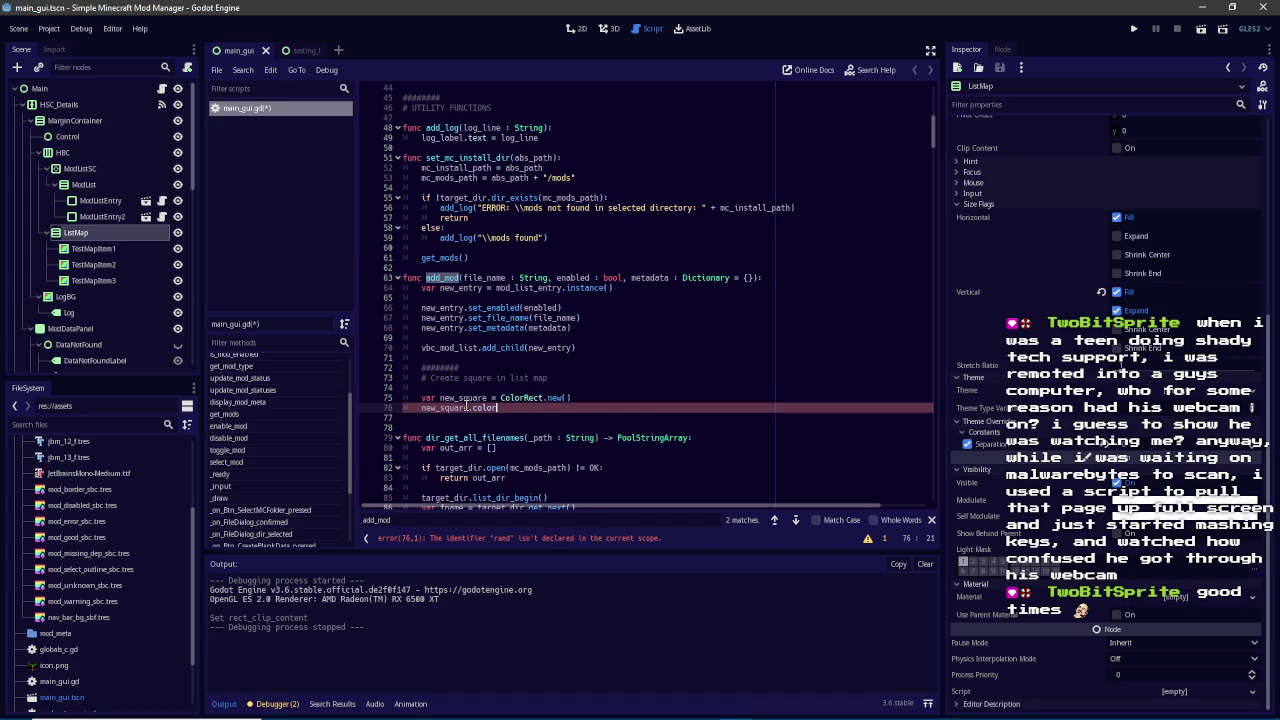
type(".r = randf()")
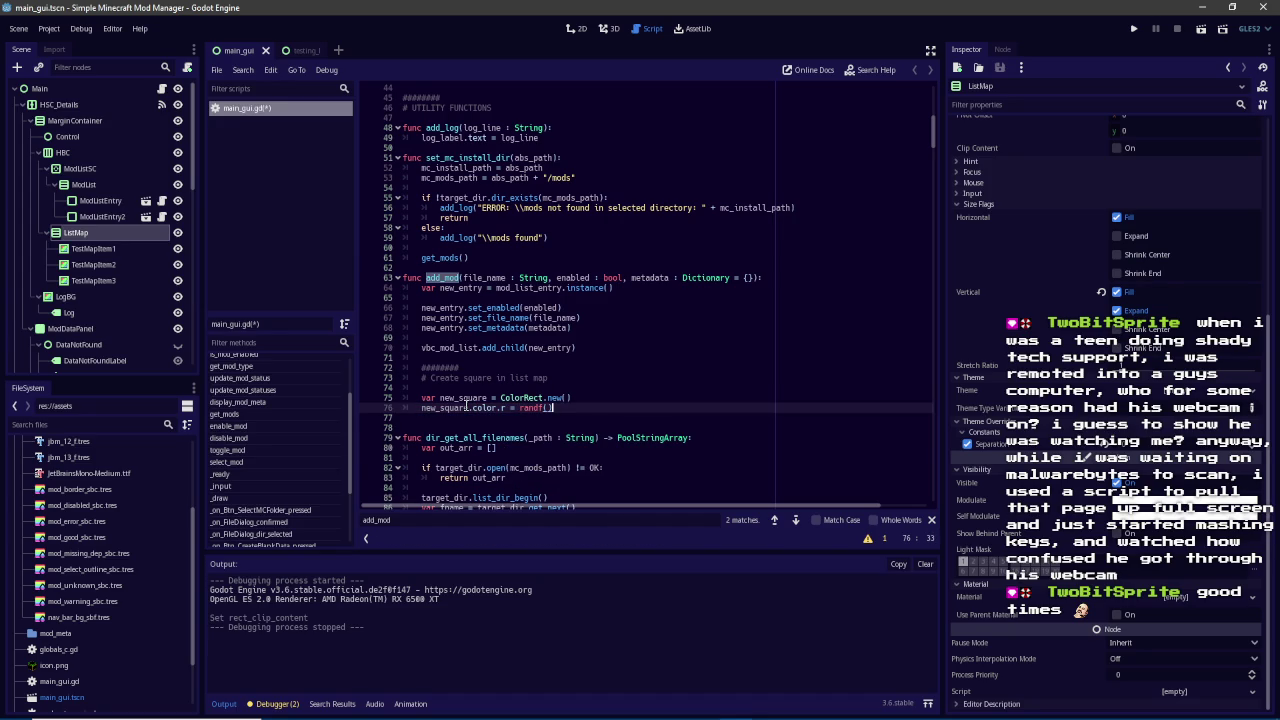
key("ctrl+s")
Duplicate the red-channel line to also set color.g and color.b to randf()
key("ctrl+b")
left_click(505, 417)
key("BackSpace")
type("g")
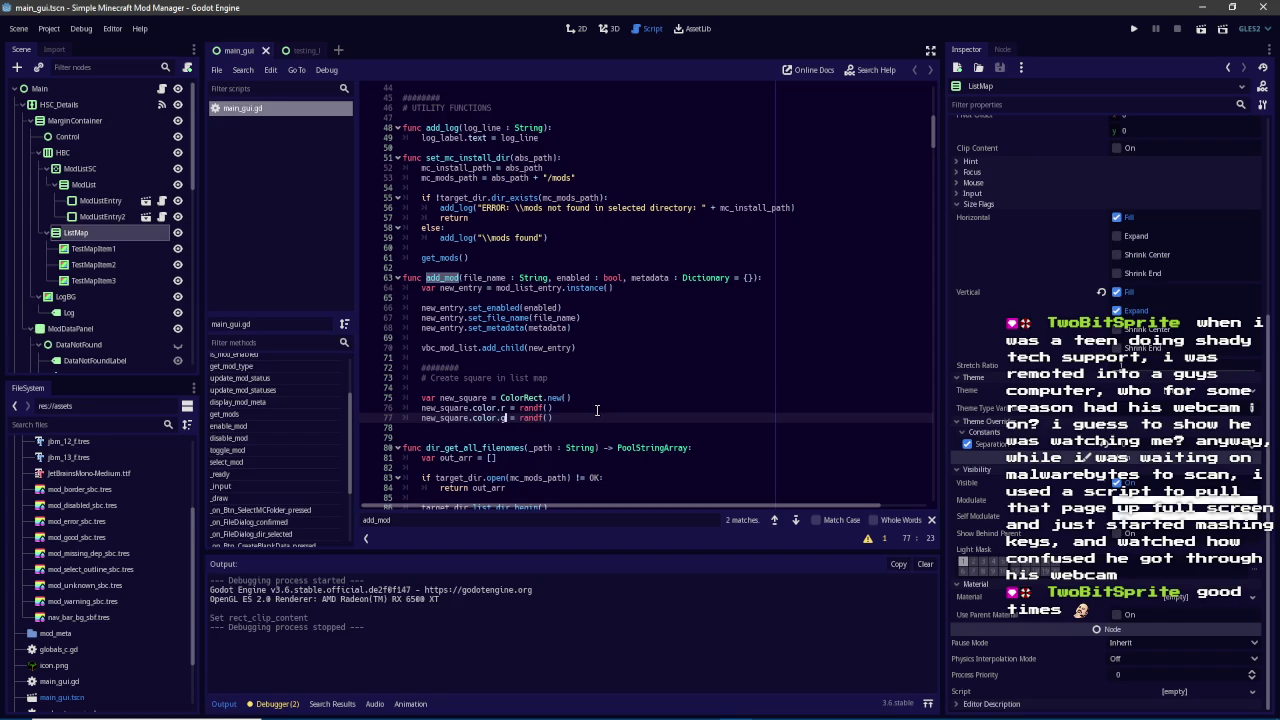
key("ctrl+d")
key("BackSpace")
type("b")
key("Escape")
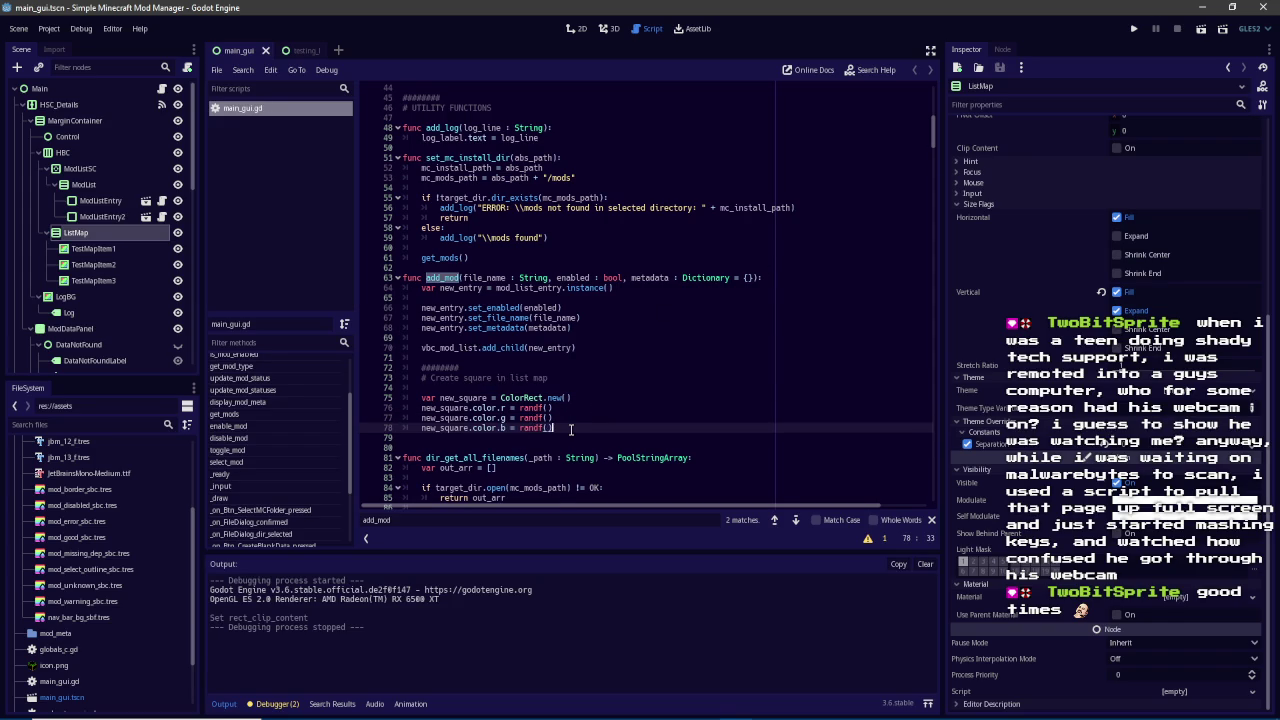
Add new_square to list_map with rect_min_size Vector2(4,4), and run the project
key("Return")
key("Return")
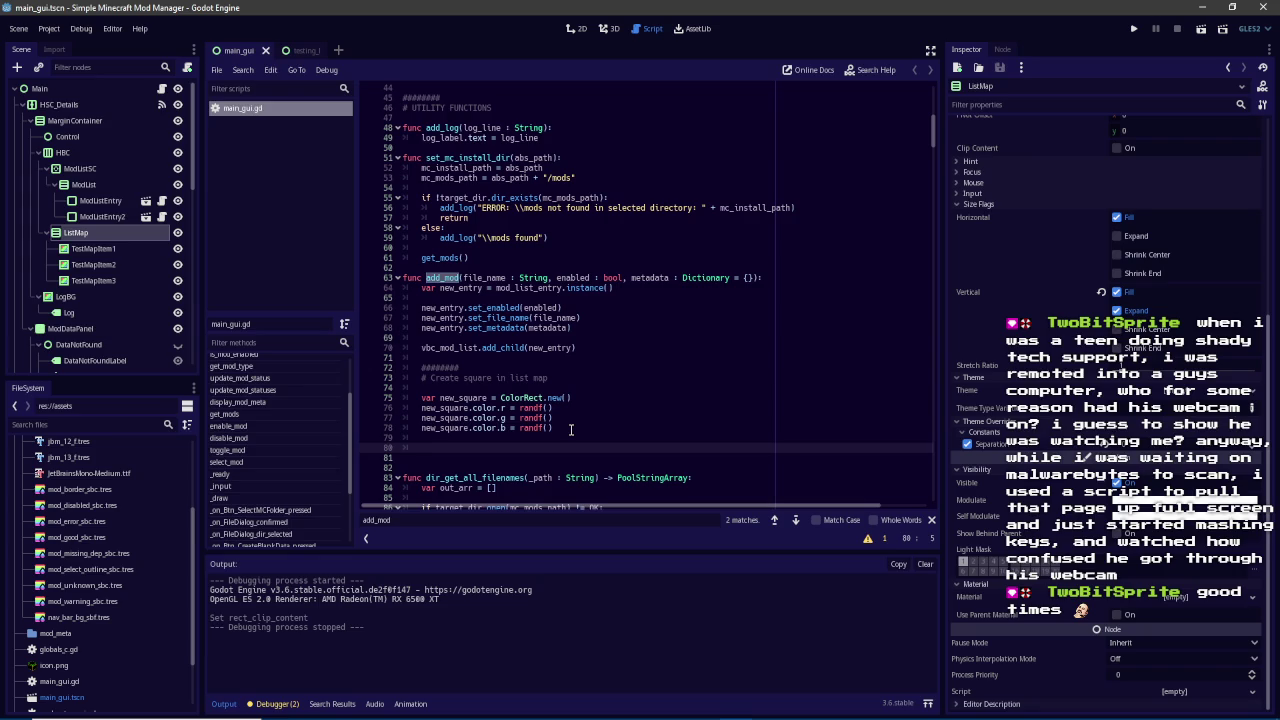
type("list_map")
type(".")
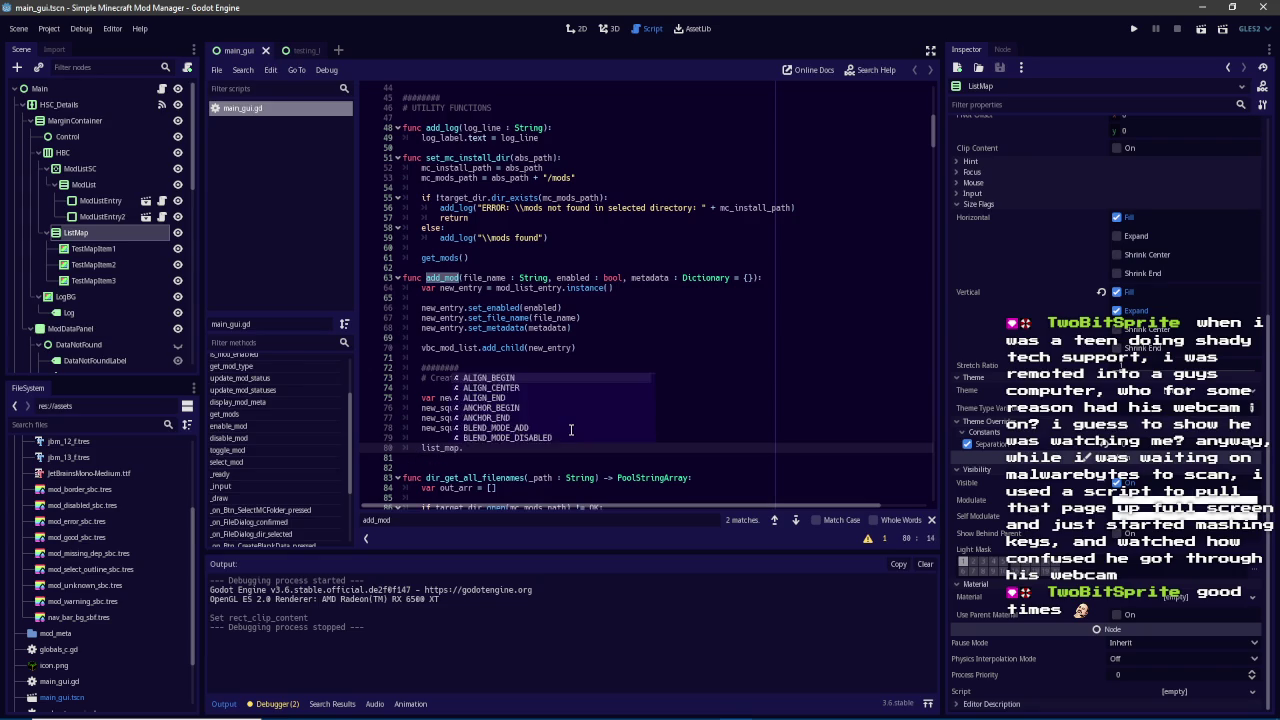
type("add_child(new_s")
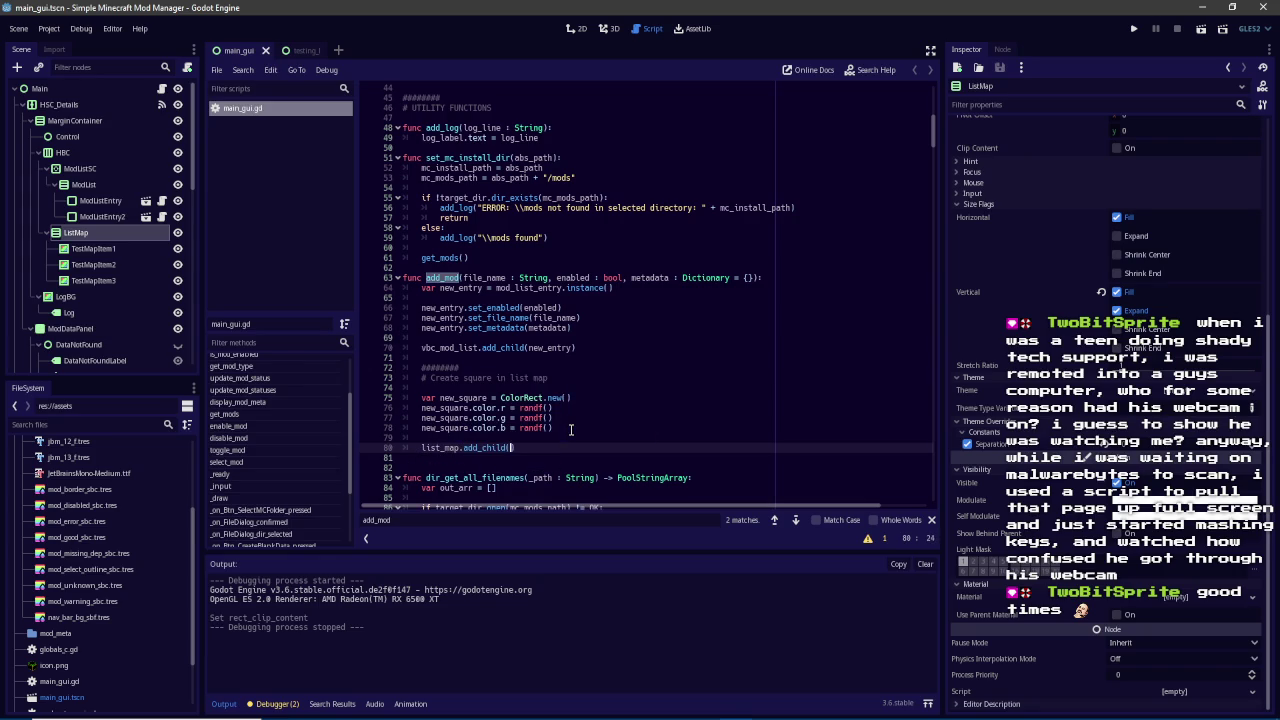
key("Return")
left_click(572, 427)
key("Return")
key("Return")
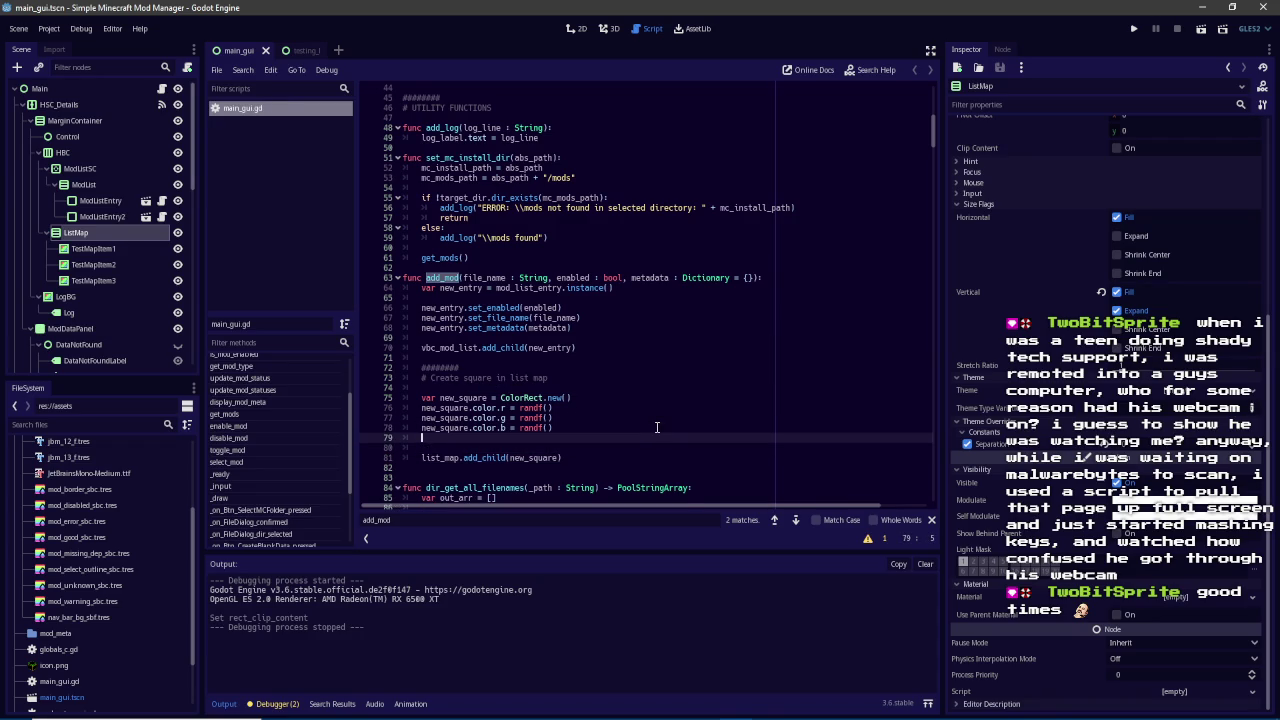
type("new_squ")
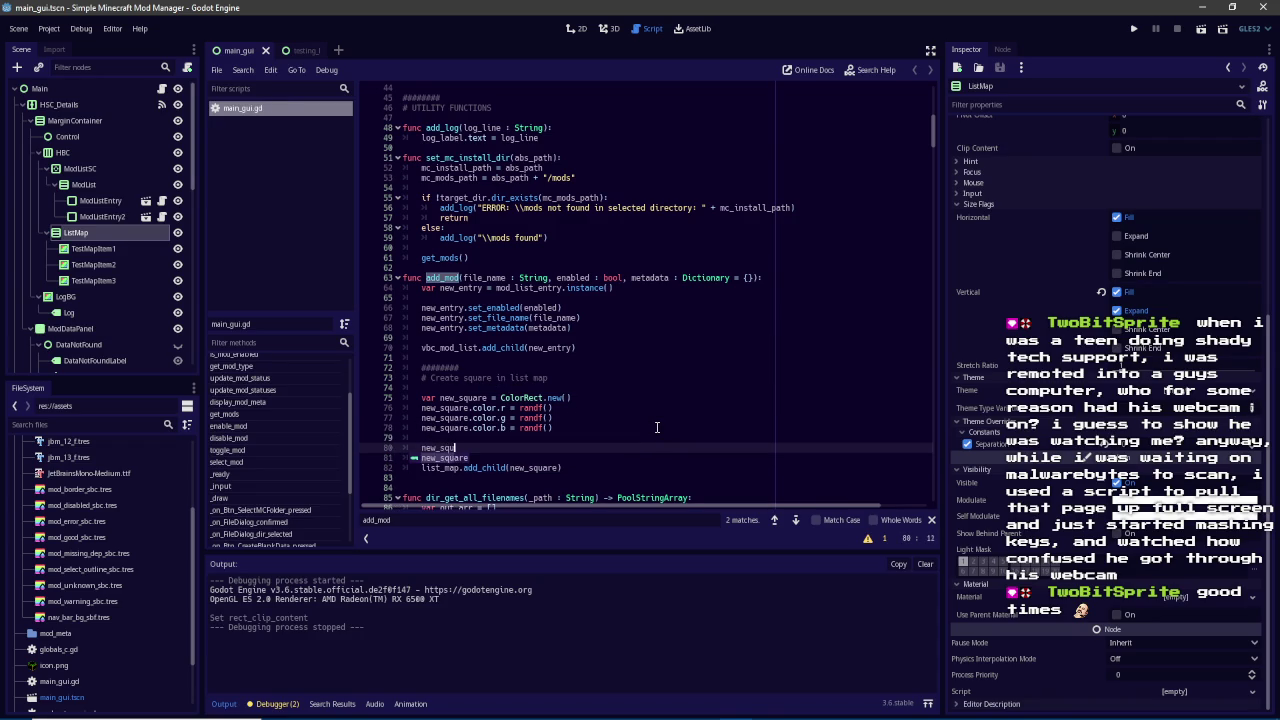
type("are.rect_min_size = ")
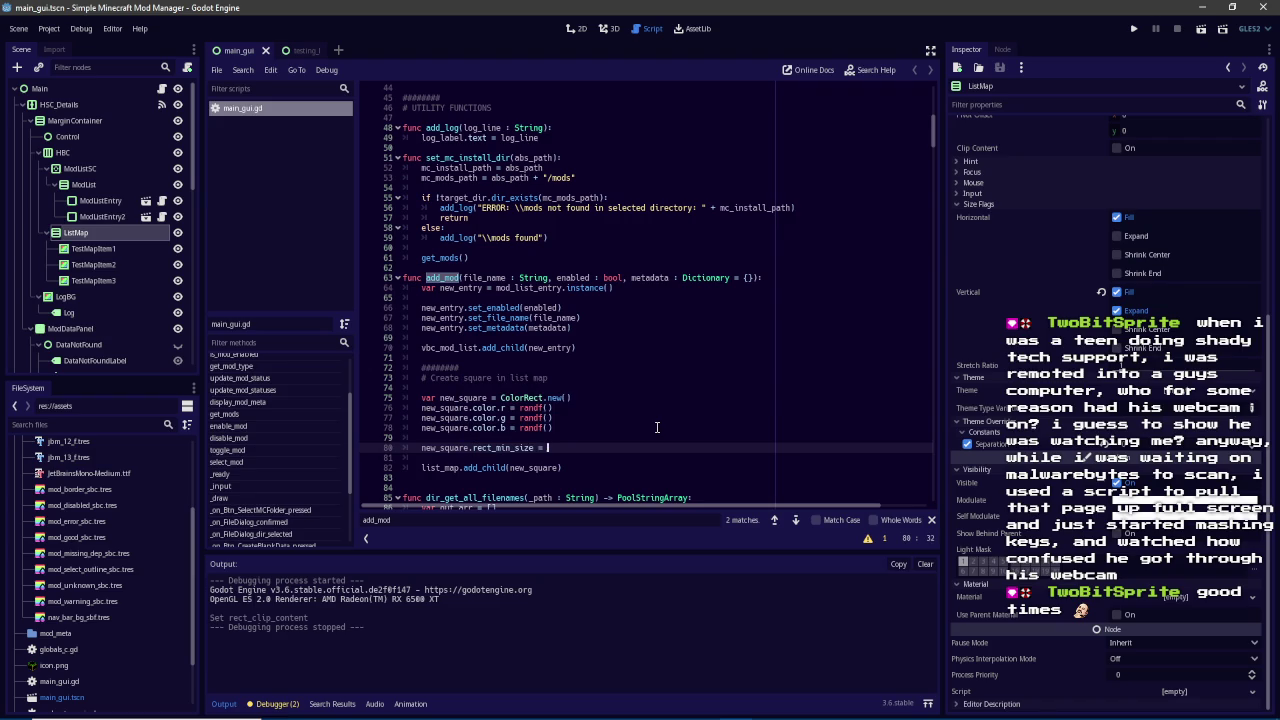
type("Vector2(")
key("Left")
type("4,4")
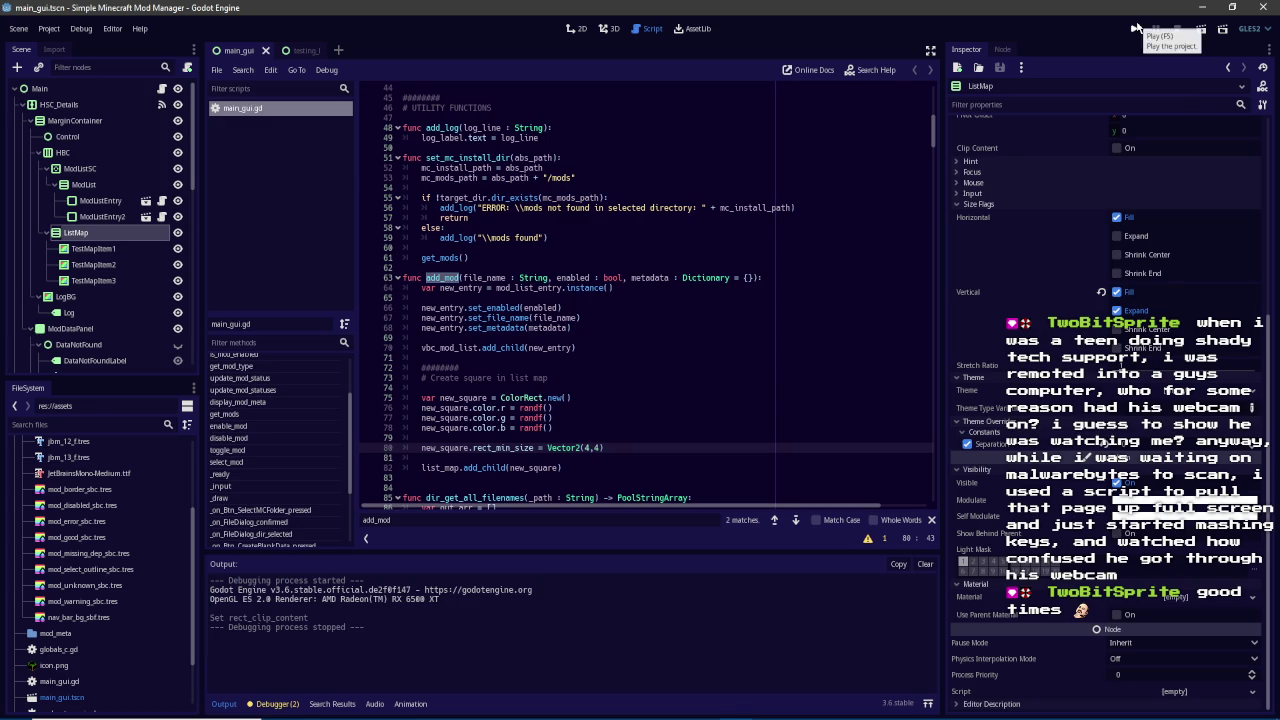
left_click(1134, 28)
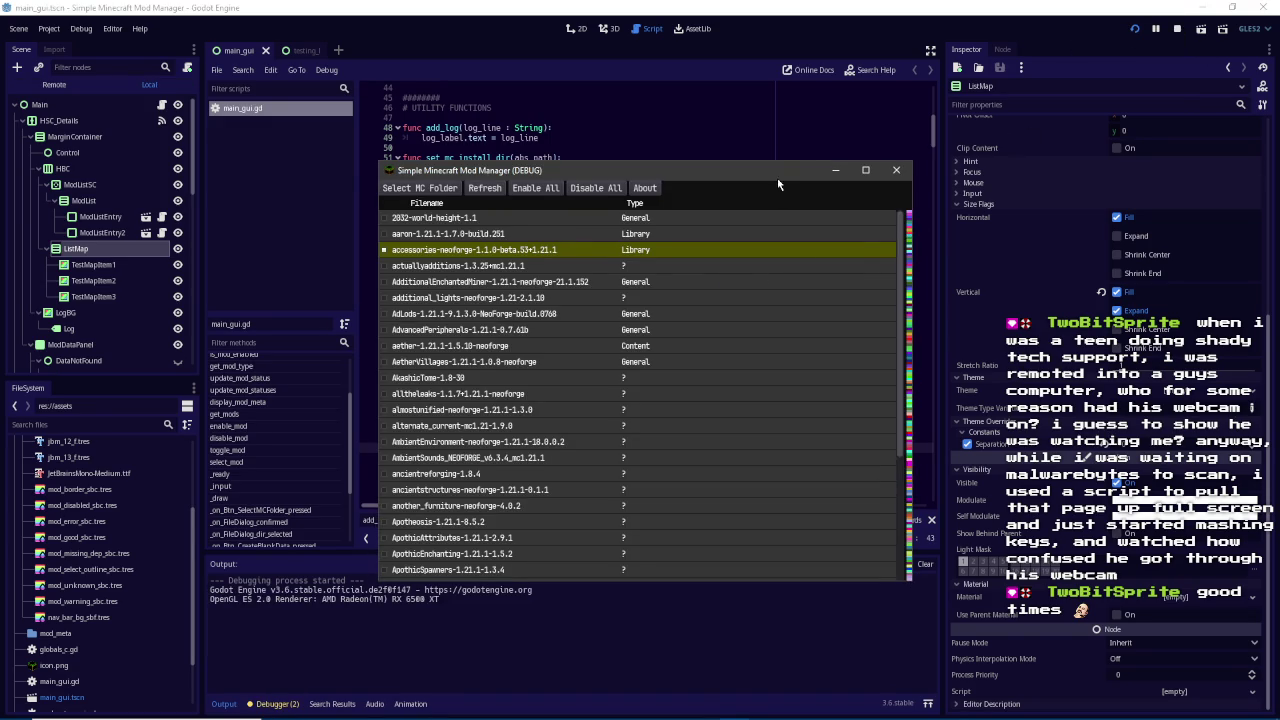
left_click_drag(777, 177, 557, 113)
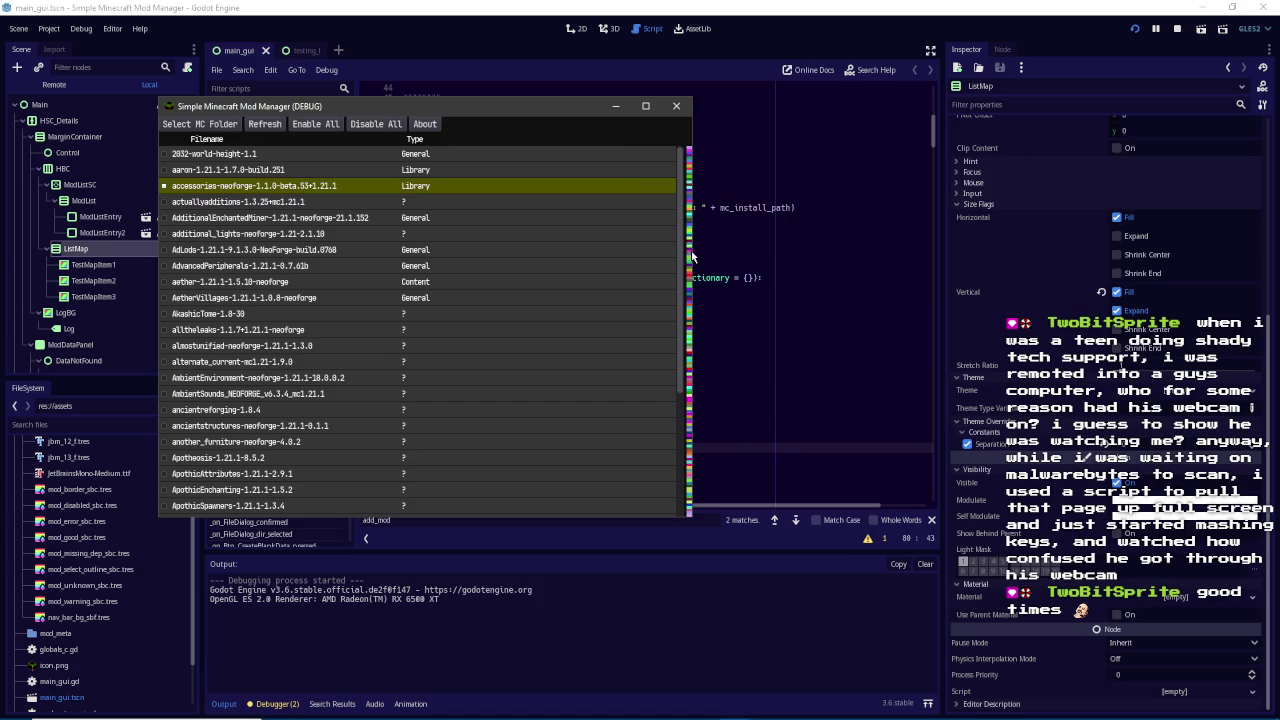
left_click(397, 264)
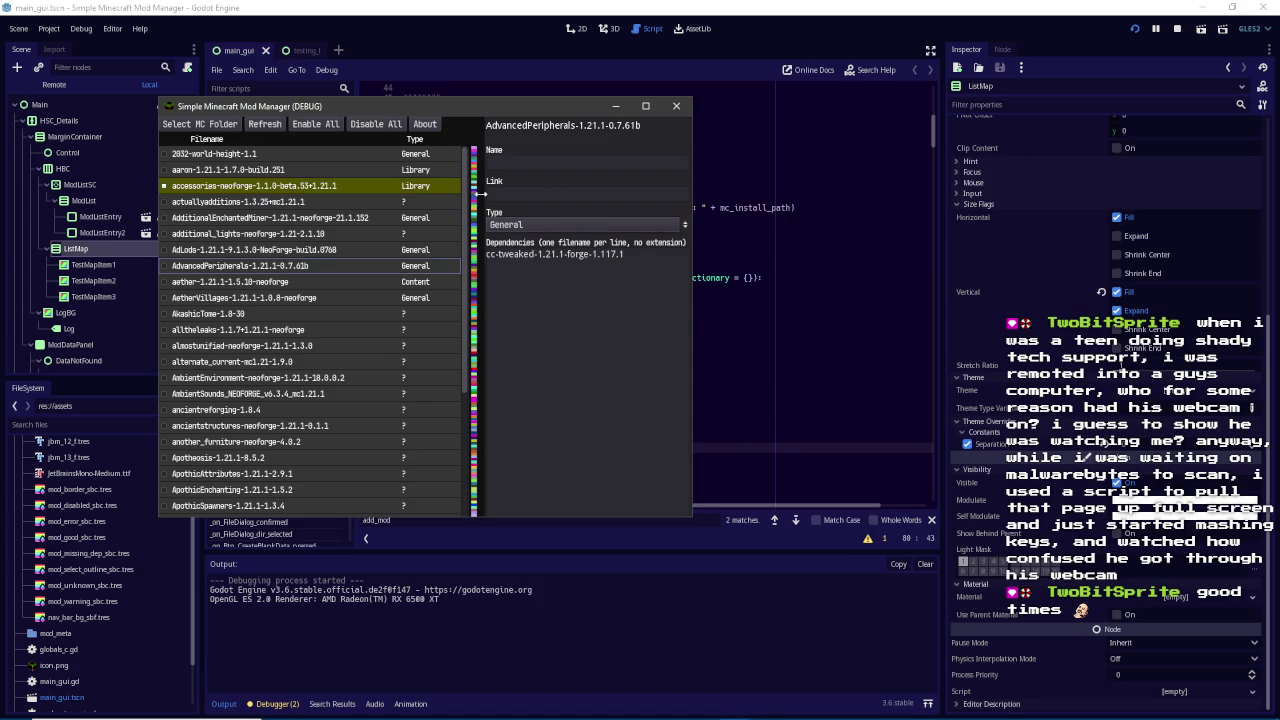
left_click_drag(464, 250, 463, 388)
scroll(463, 388, "up", 10)
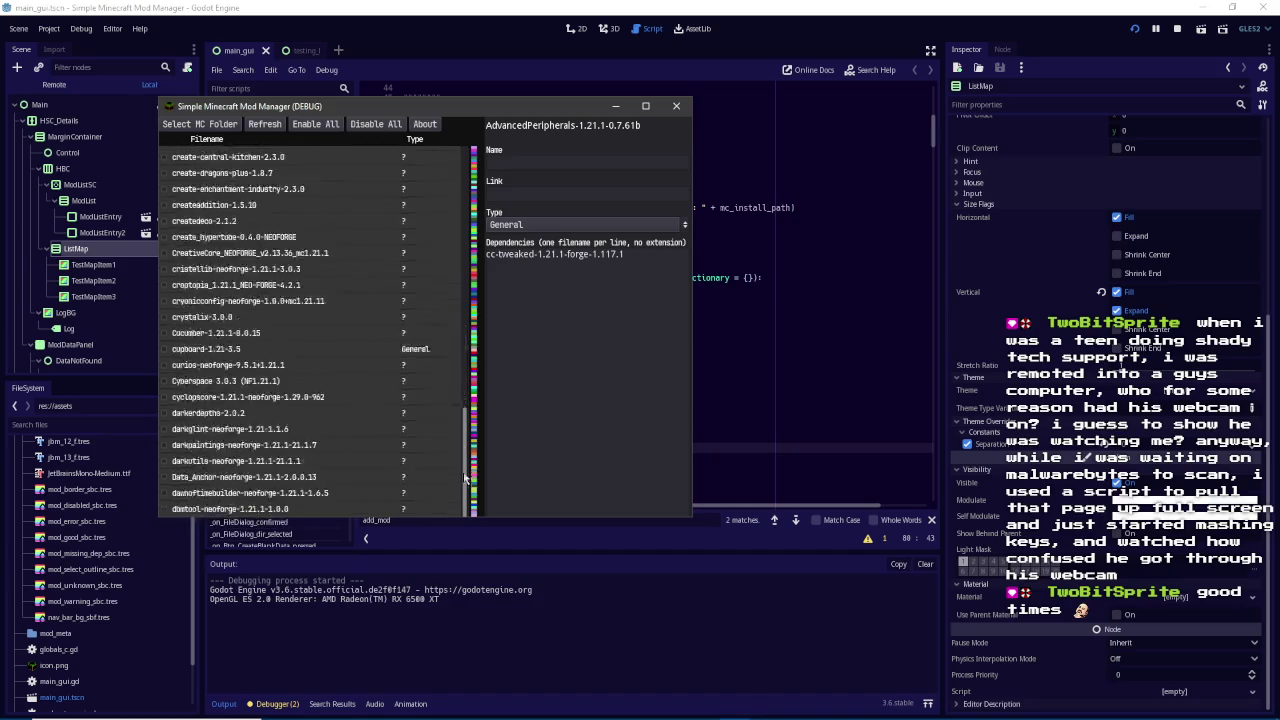
scroll(460, 490, "down", 10)
scroll(442, 345, "down", 15)
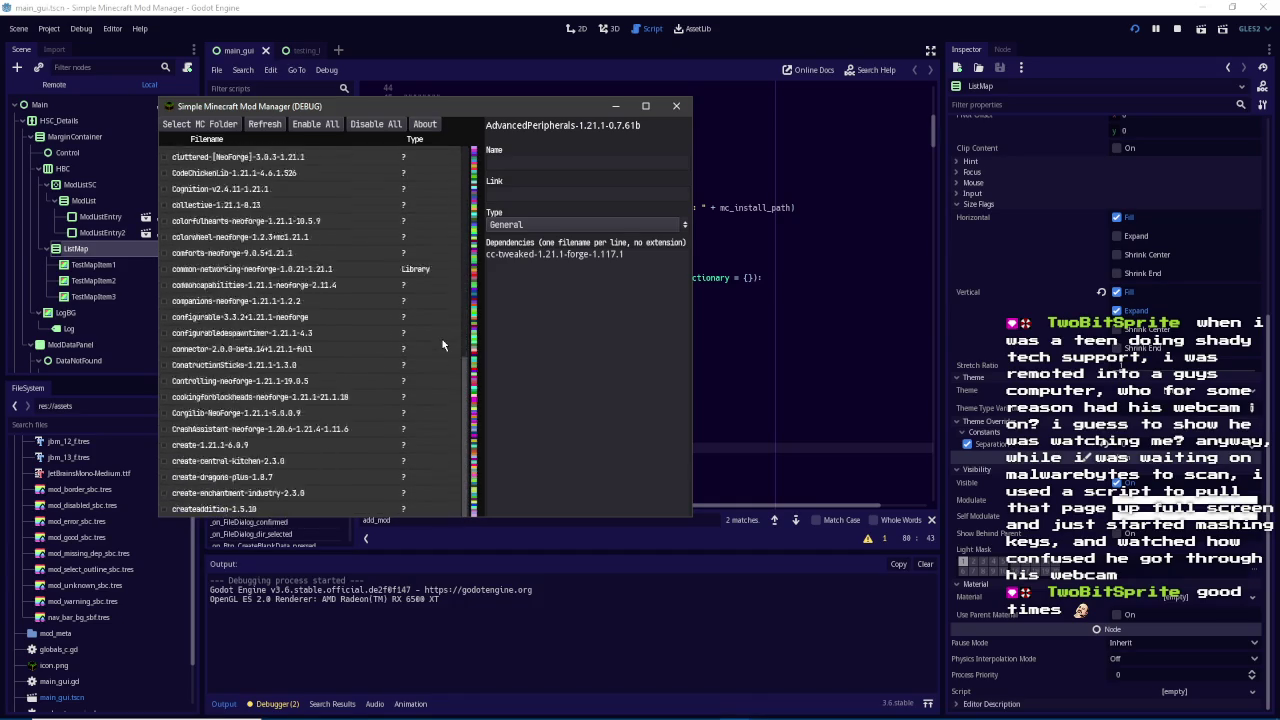
scroll(442, 339, "down", 10)
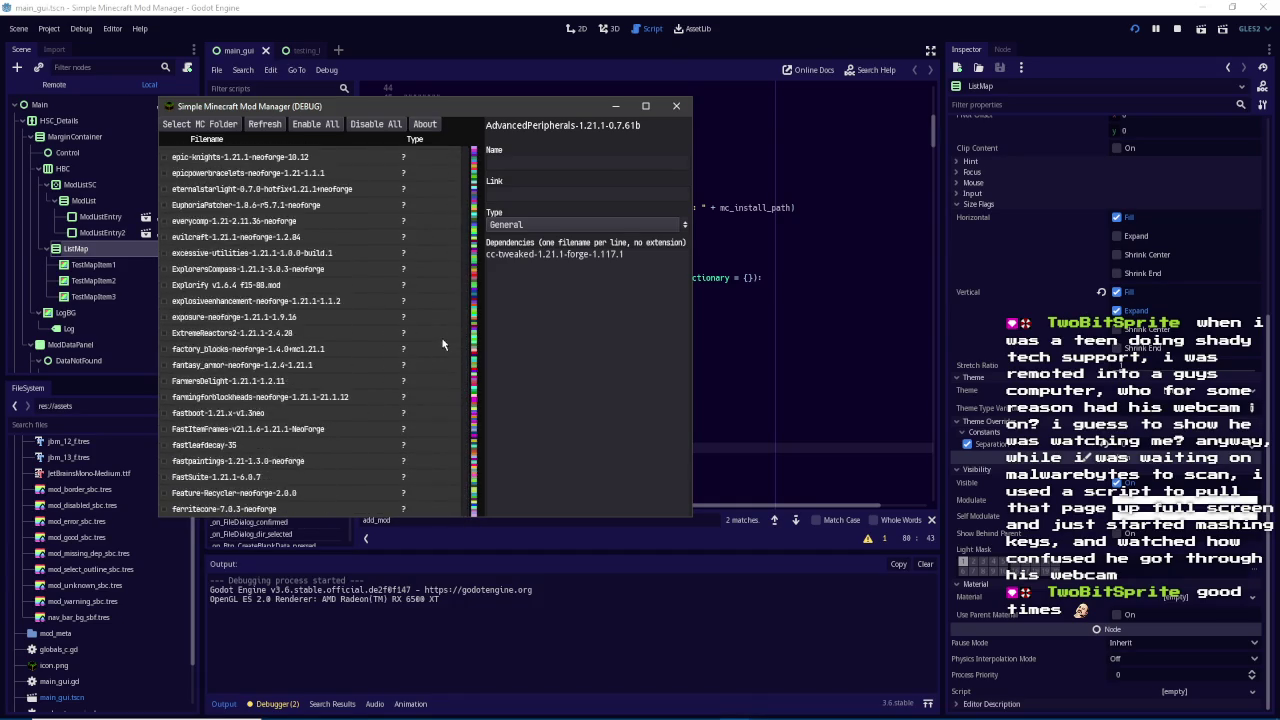
left_click_drag(528, 518, 509, 672)
scroll(458, 600, "down", 5)
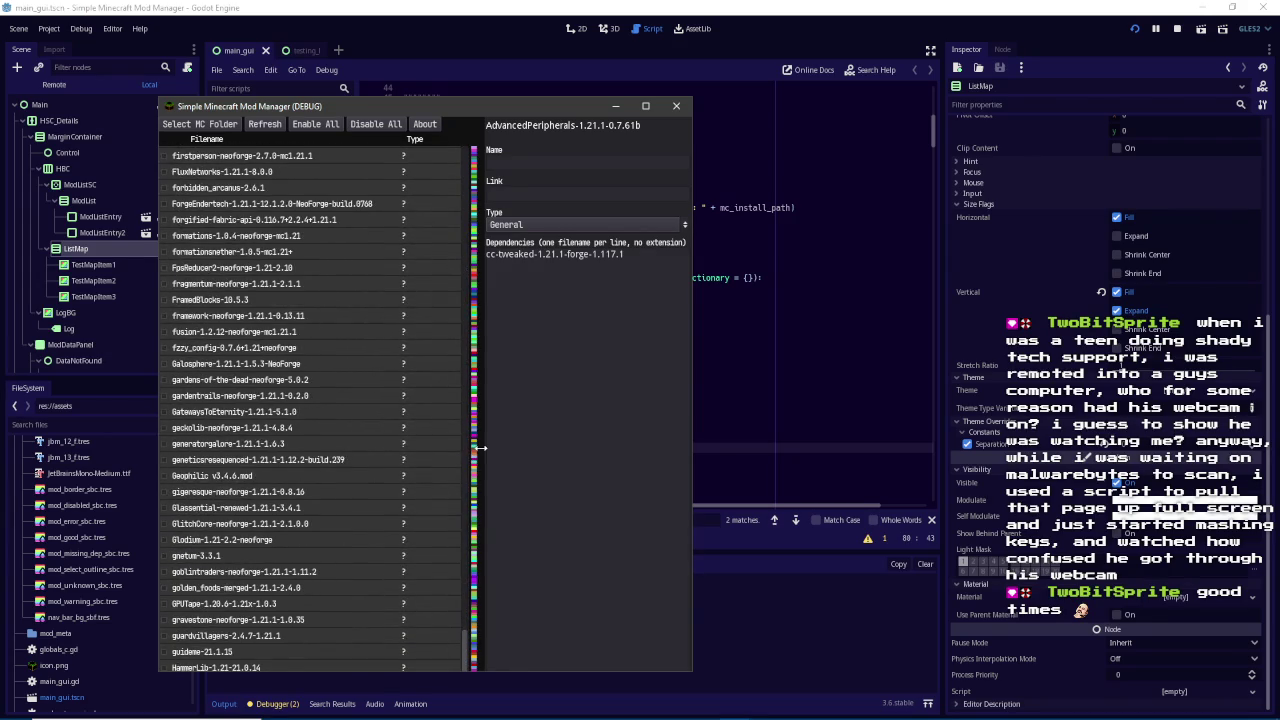
scroll(477, 335, "down", 20)
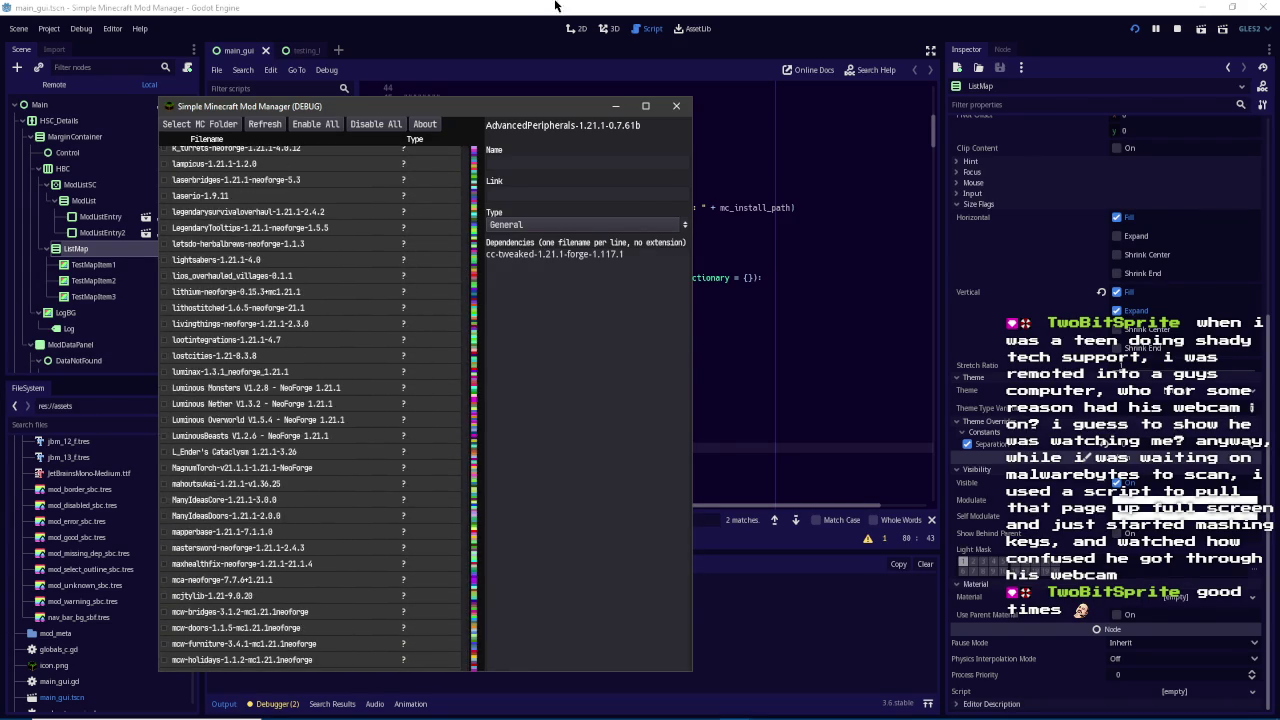
left_click(676, 105)
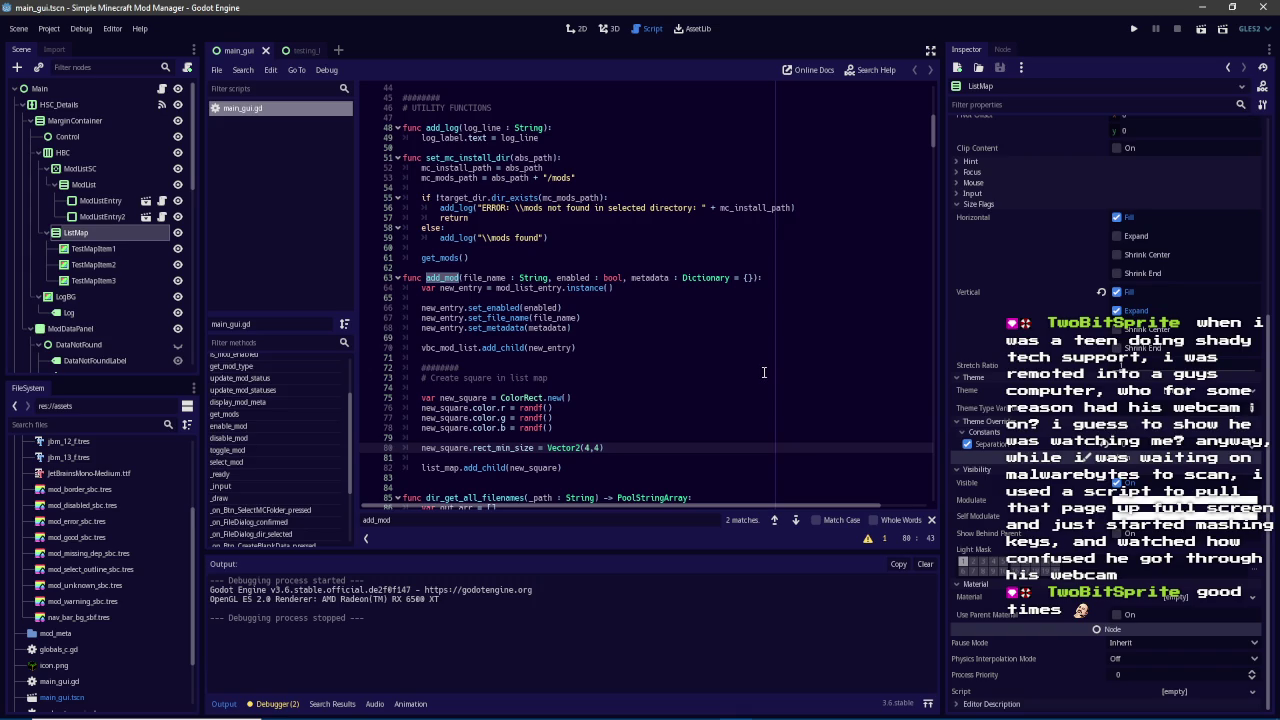
scroll(700, 395, "down", 1)
Change the square size to Vector2(4,1), rerun, scroll the mod list, and close the game window
key("BackSpace")
type("1")
left_click(1133, 28)
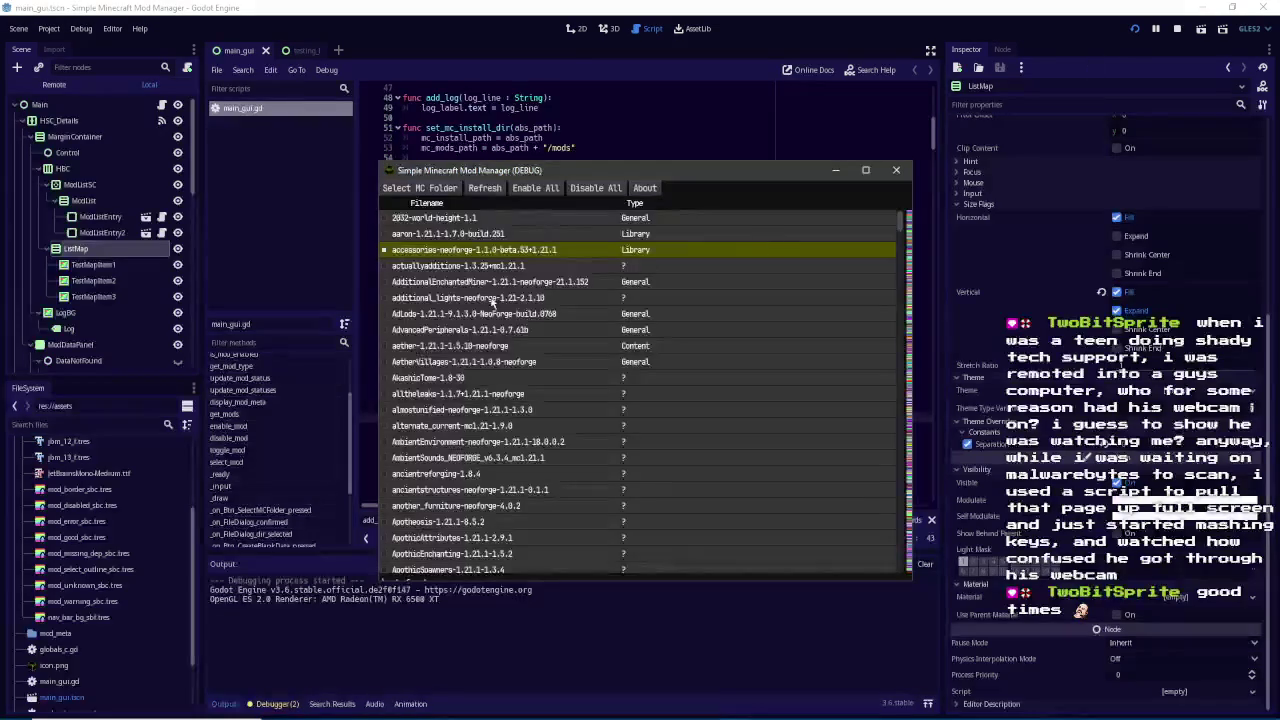
mouse_move(684, 227)
left_mouse_down()
mouse_move(657, 576)
mouse_move(674, 531)
mouse_move(667, 197)
left_mouse_up()
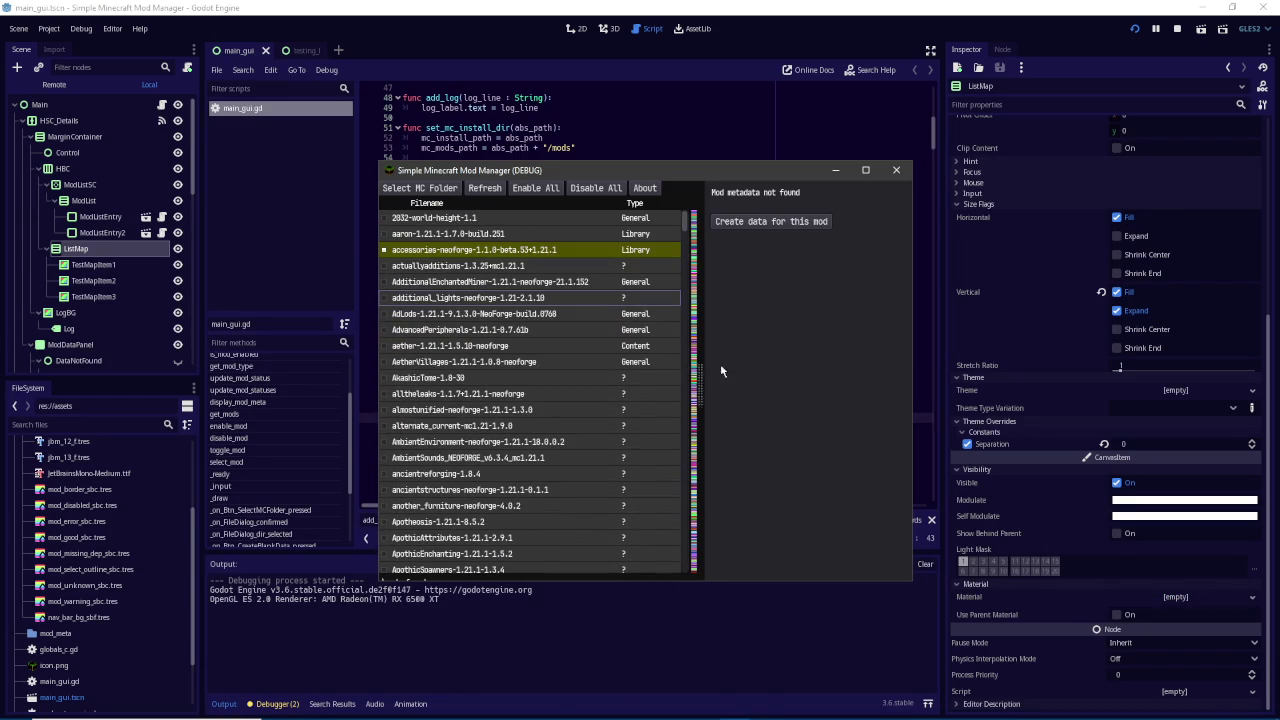
left_click(896, 170)
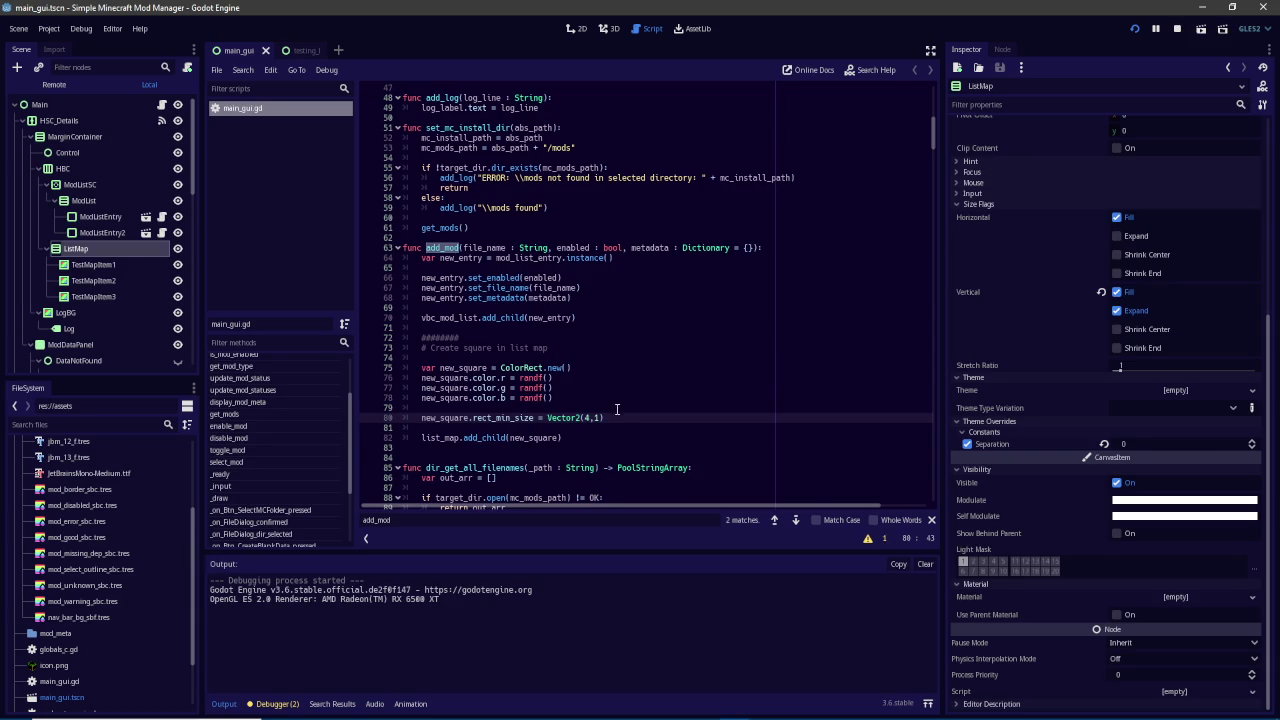
Add line 82 with new_square.size_flags_vertical and enable vertical expand on the ListMap node
key("Return")
key("Return")
type("new_square.")
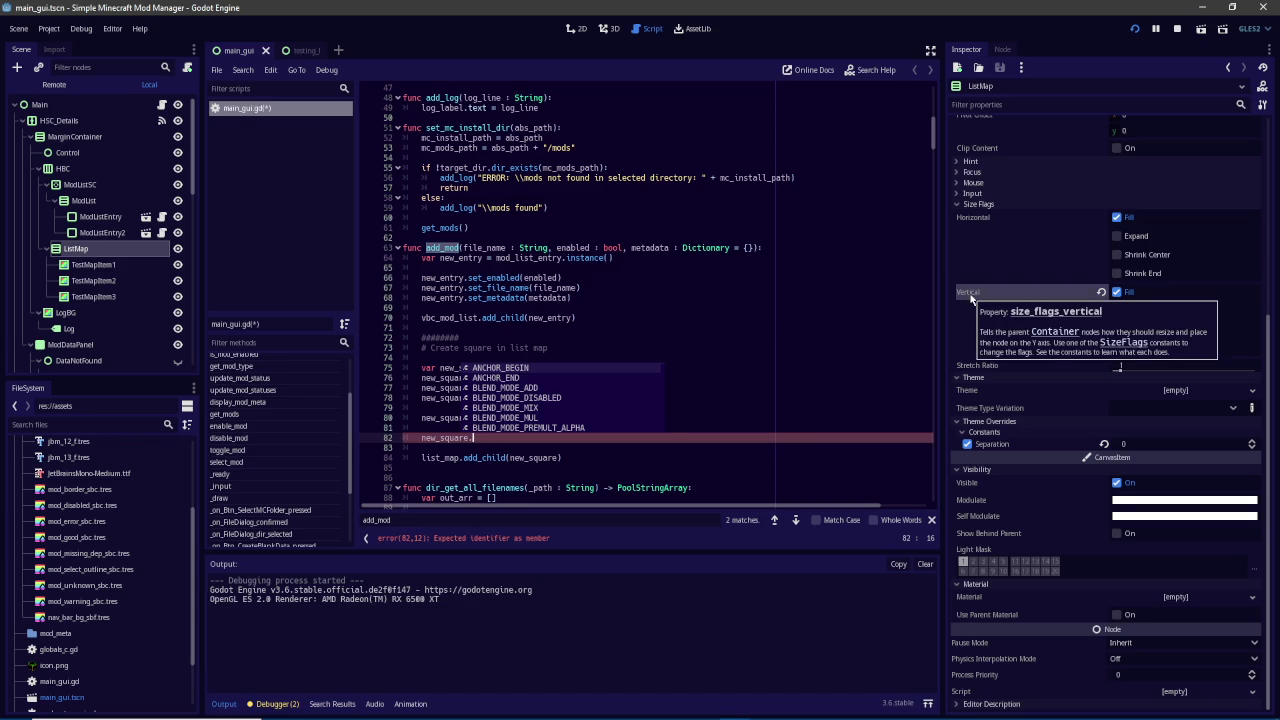
type("size")
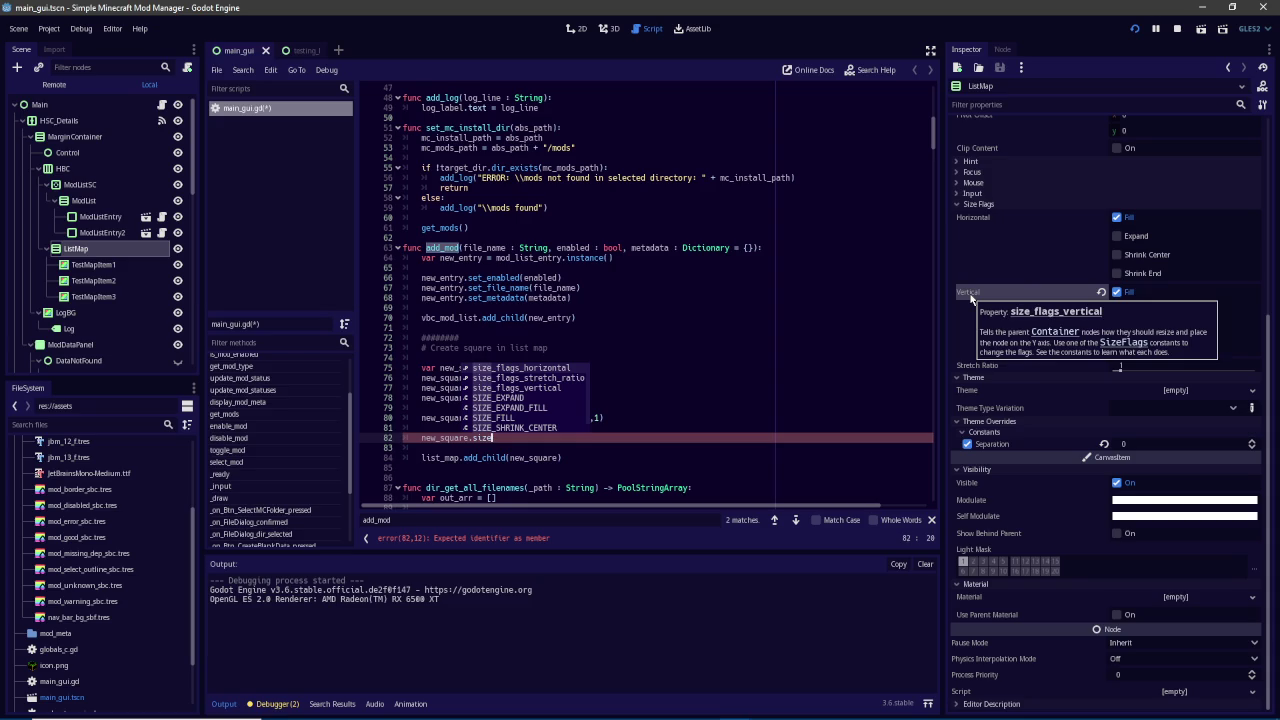
key("Down")
key("Down")
key("Return")
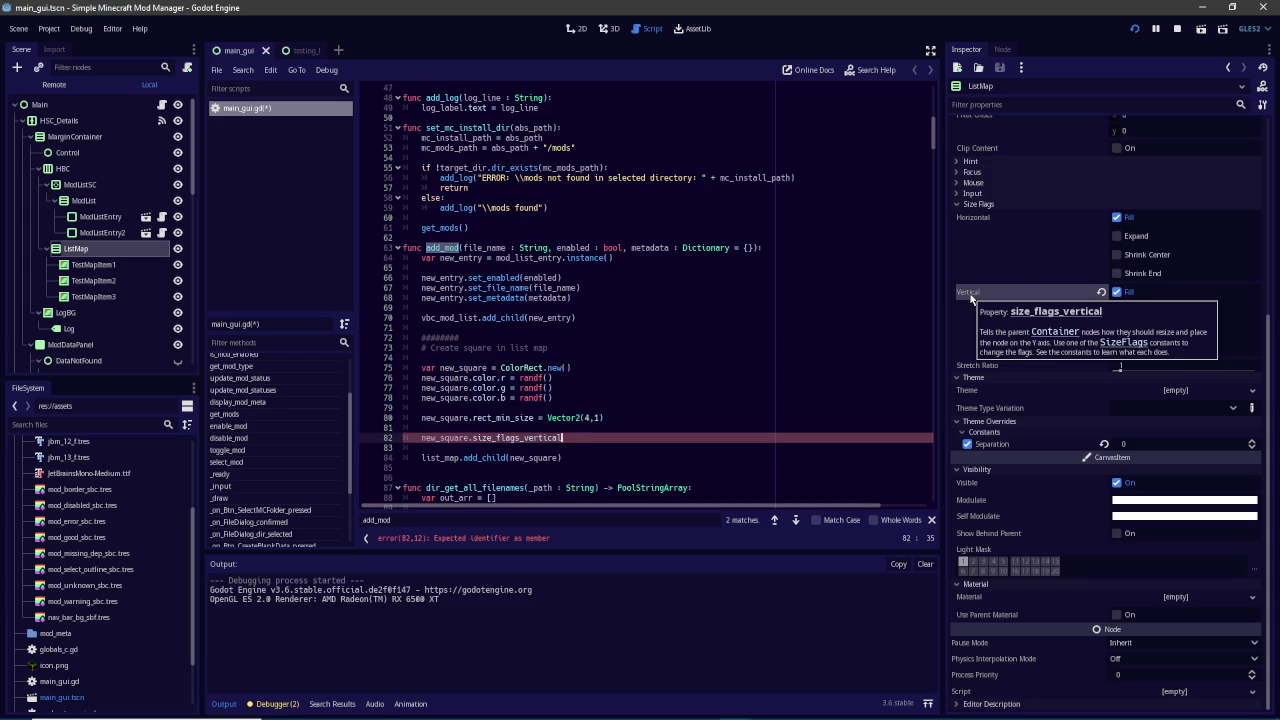
type("=")
left_click(1178, 312)
left_click(670, 441)
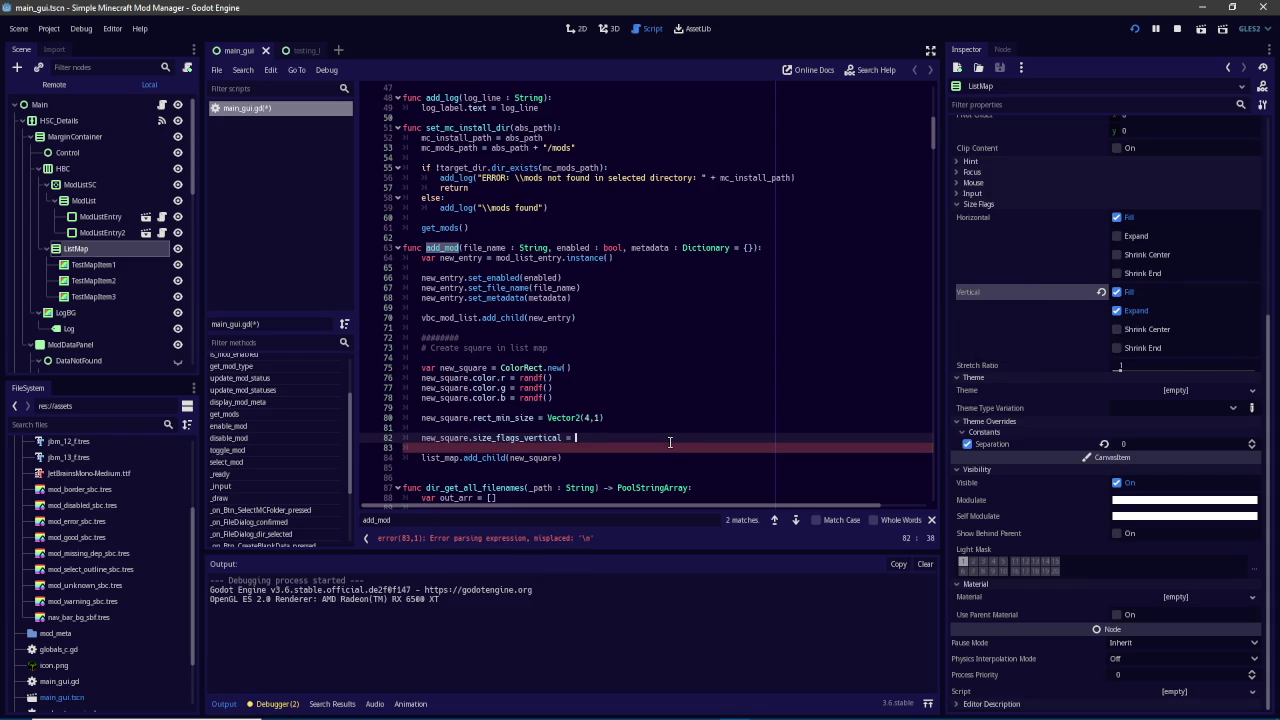
Assign Control.SIZE_FILL | Control.SIZE_EXPAND to it and save the script
type("Fill")
key("BackSpace")
key("BackSpace")
key("BackSpace")
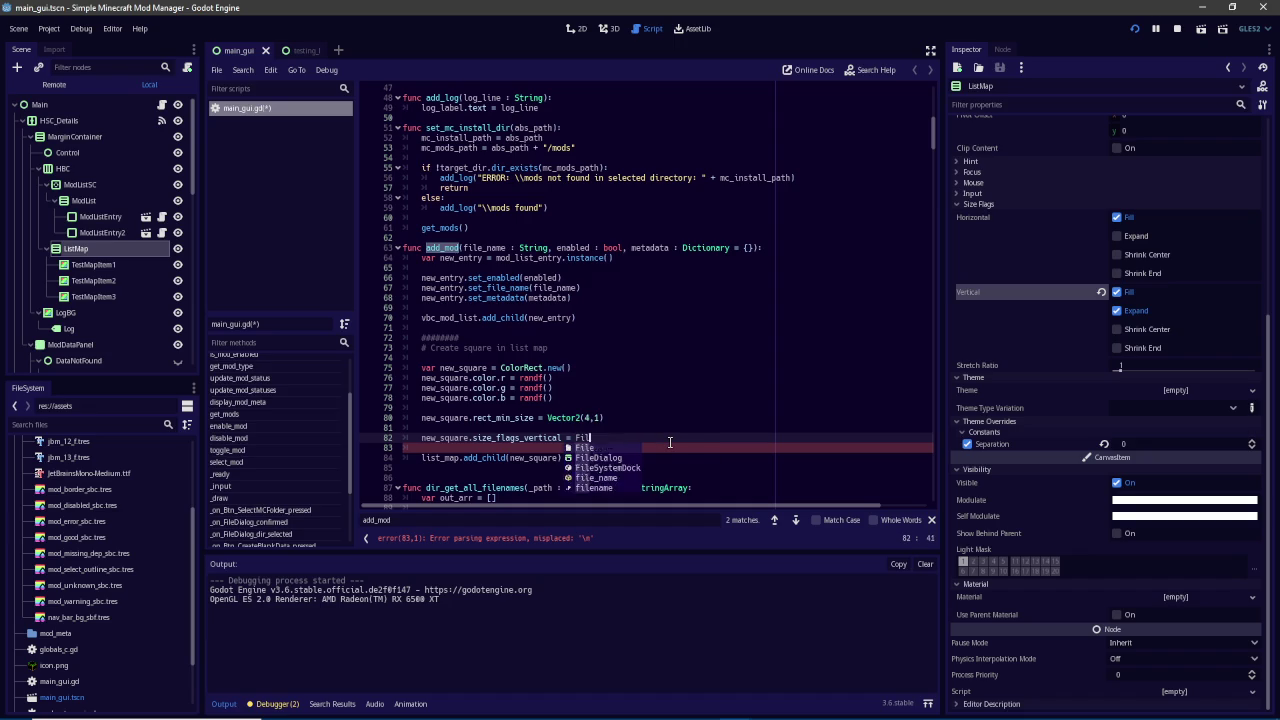
type("Control.SI")
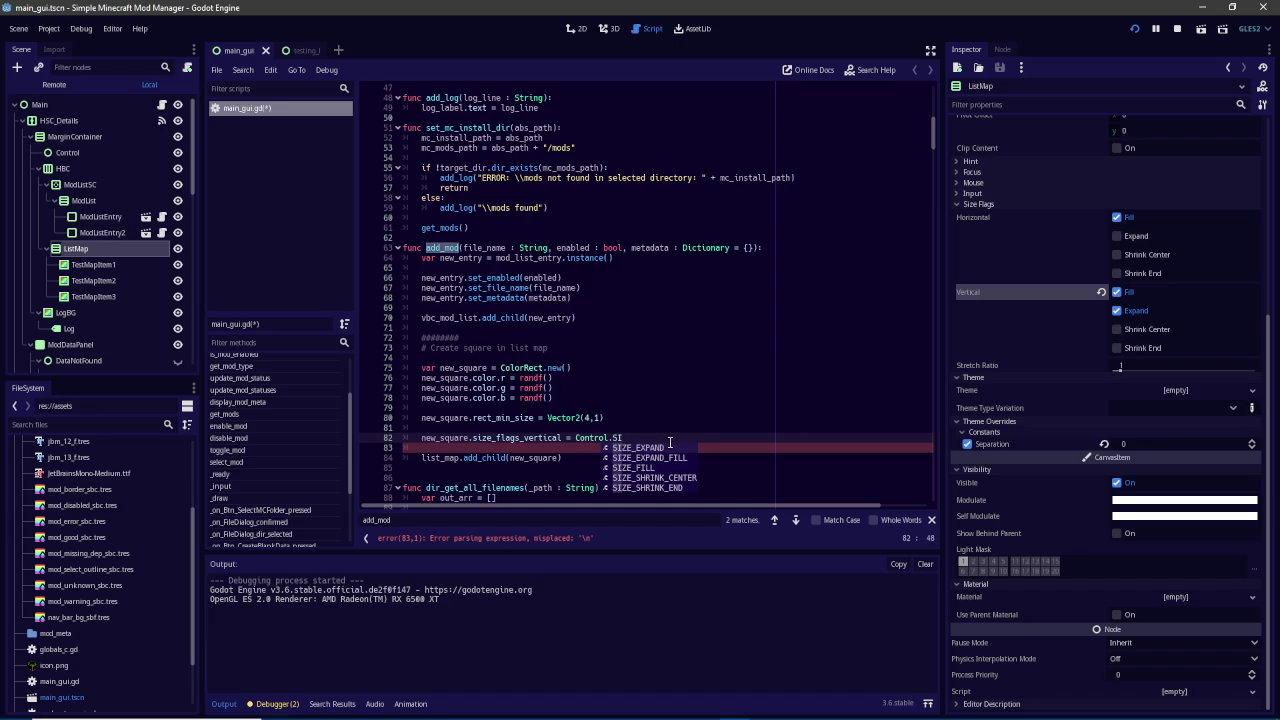
key("Down")
key("Down")
key("Return")
type("| Control.")
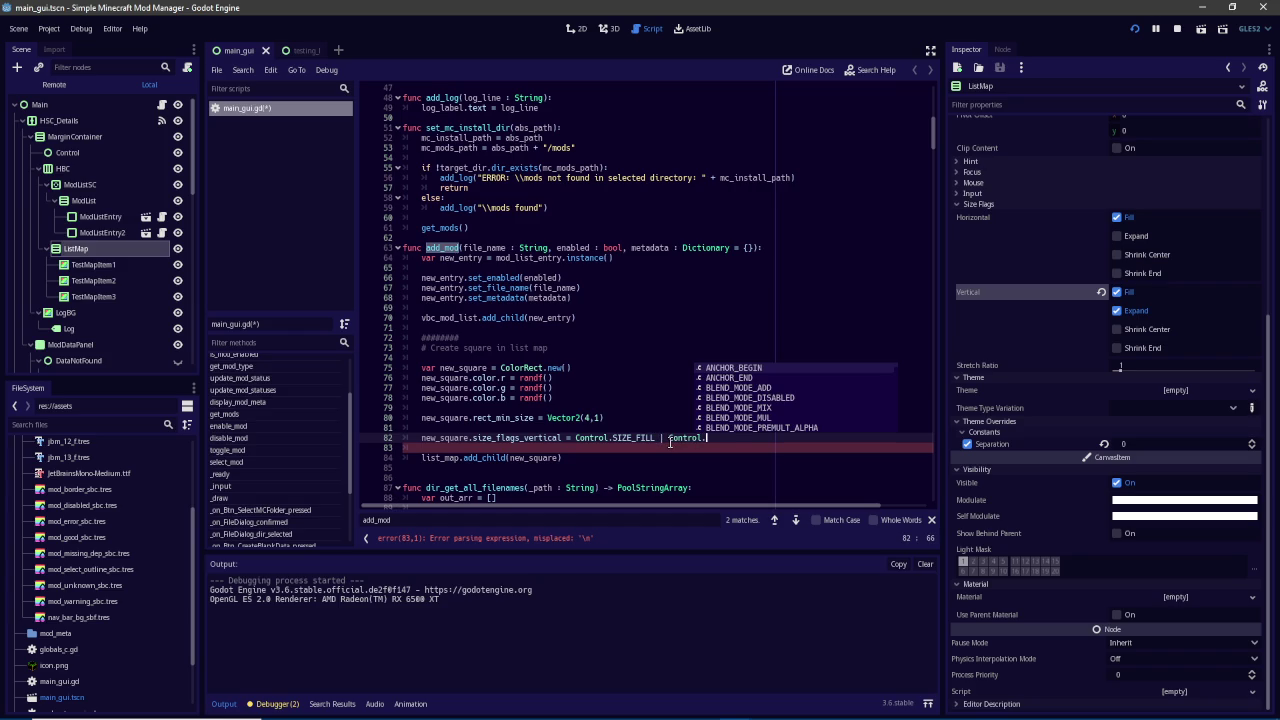
type("EXPA")
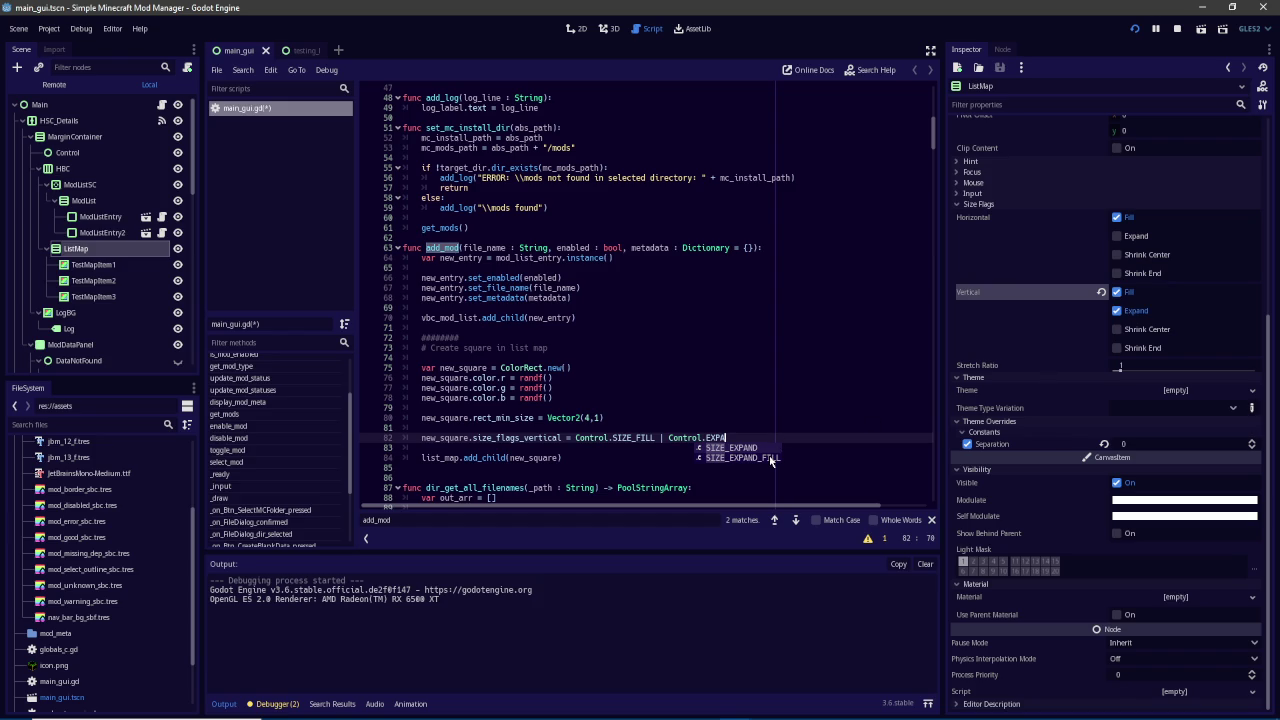
key("Return")
key("ctrl+s")
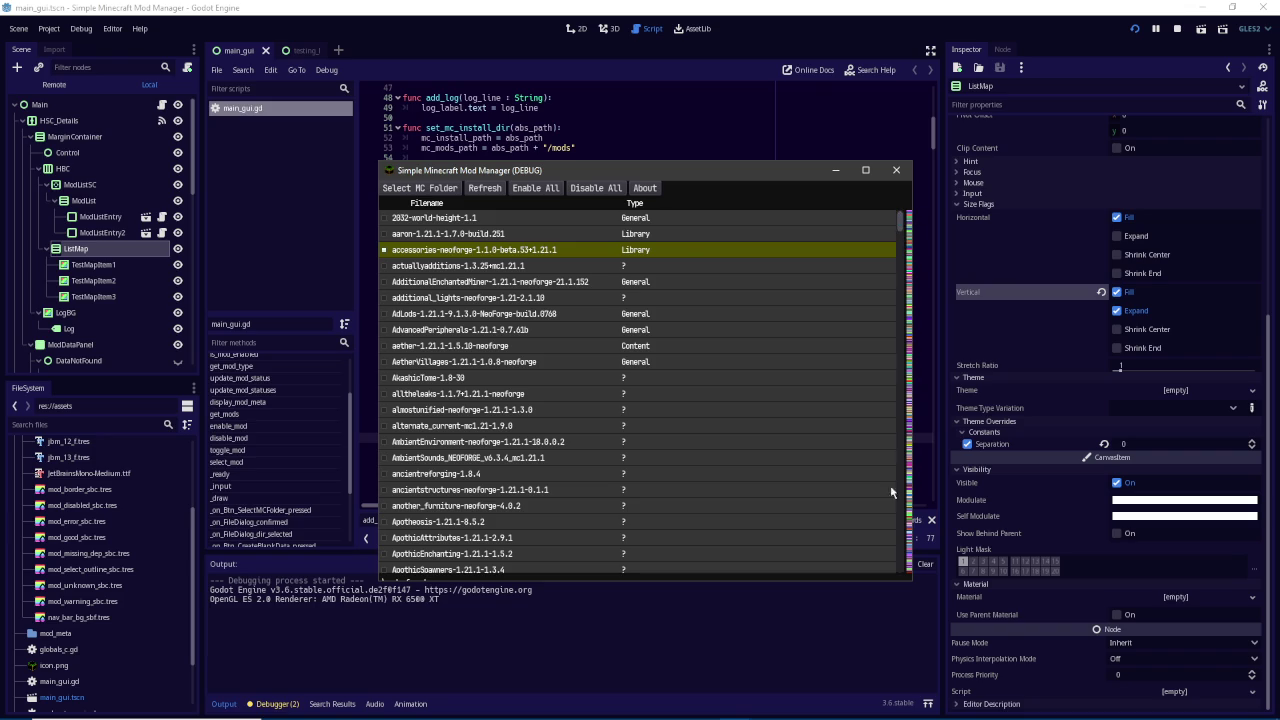
Set the Minecraft folder to DEV_TestMCInstall in the running mod manager
left_click(595, 425)
left_click(432, 189)
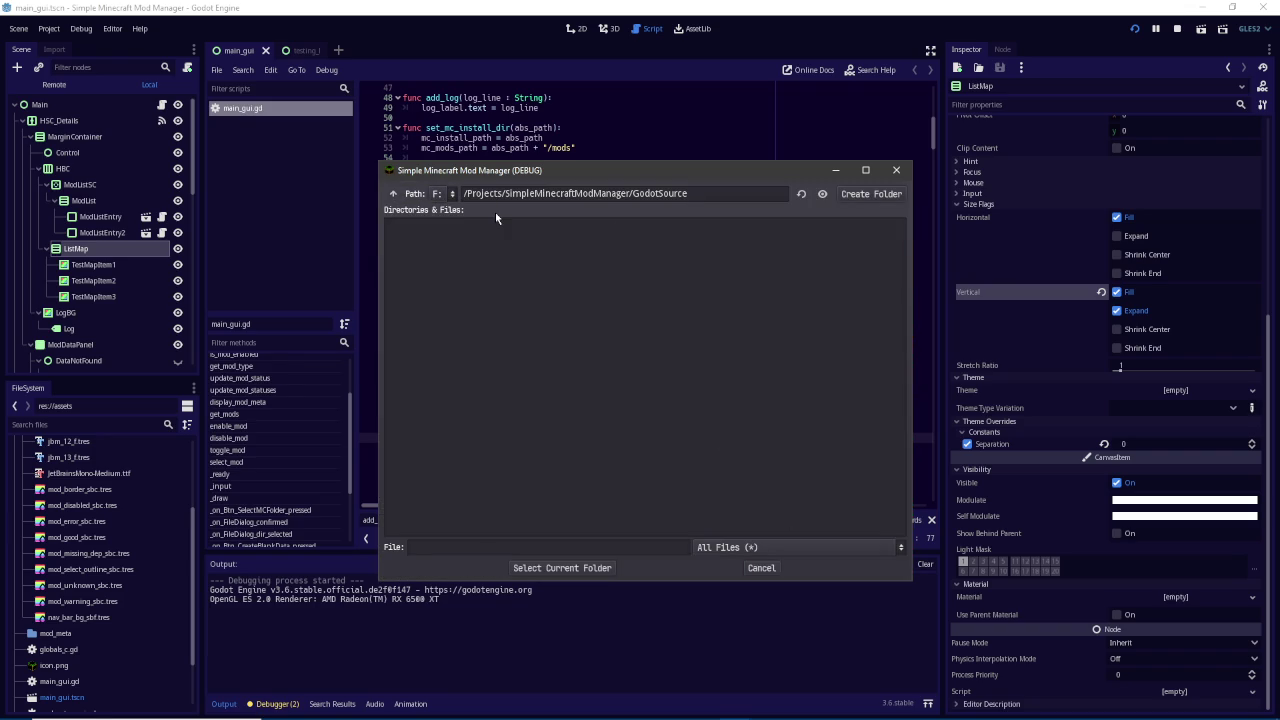
left_click(393, 193)
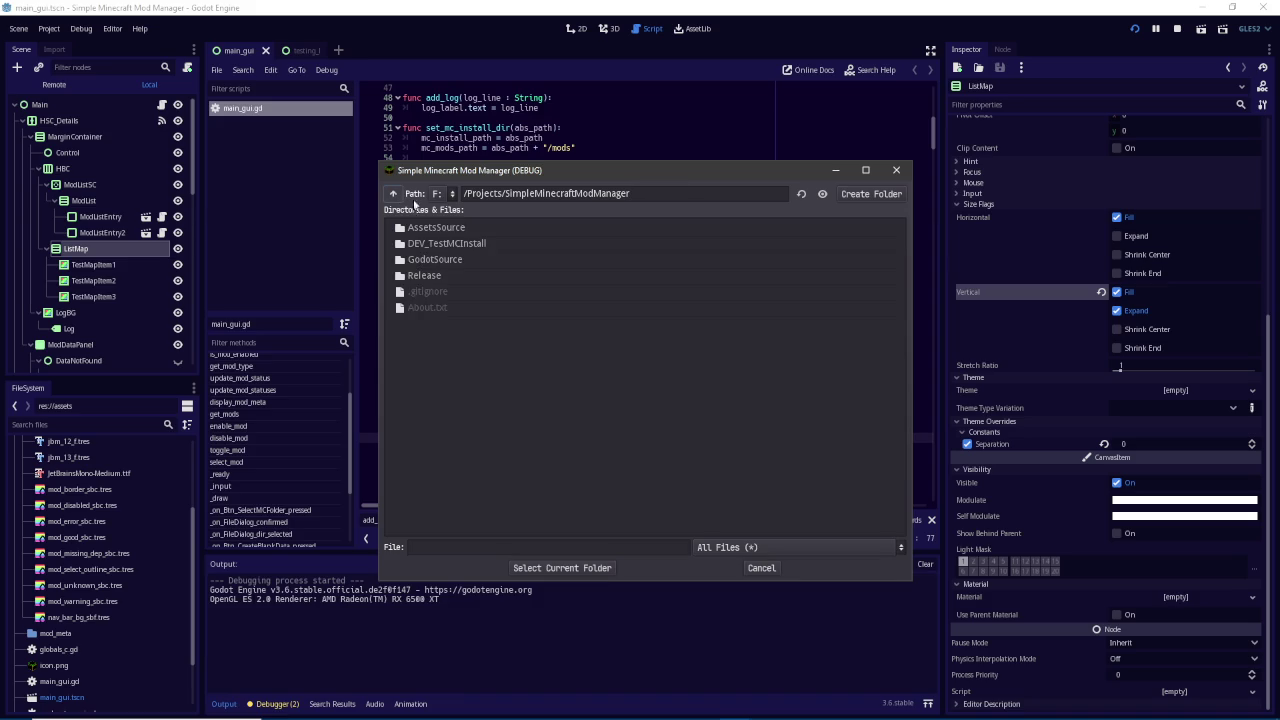
left_click(433, 227)
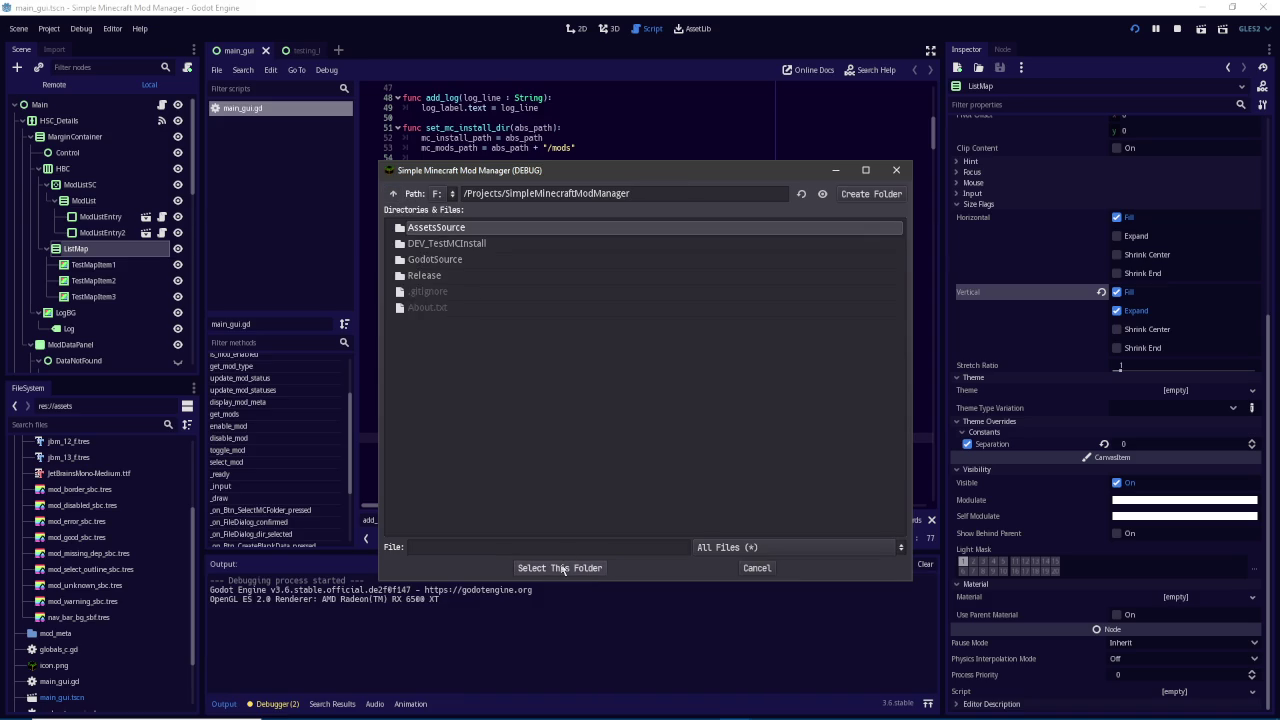
left_click(486, 243)
left_click(565, 568)
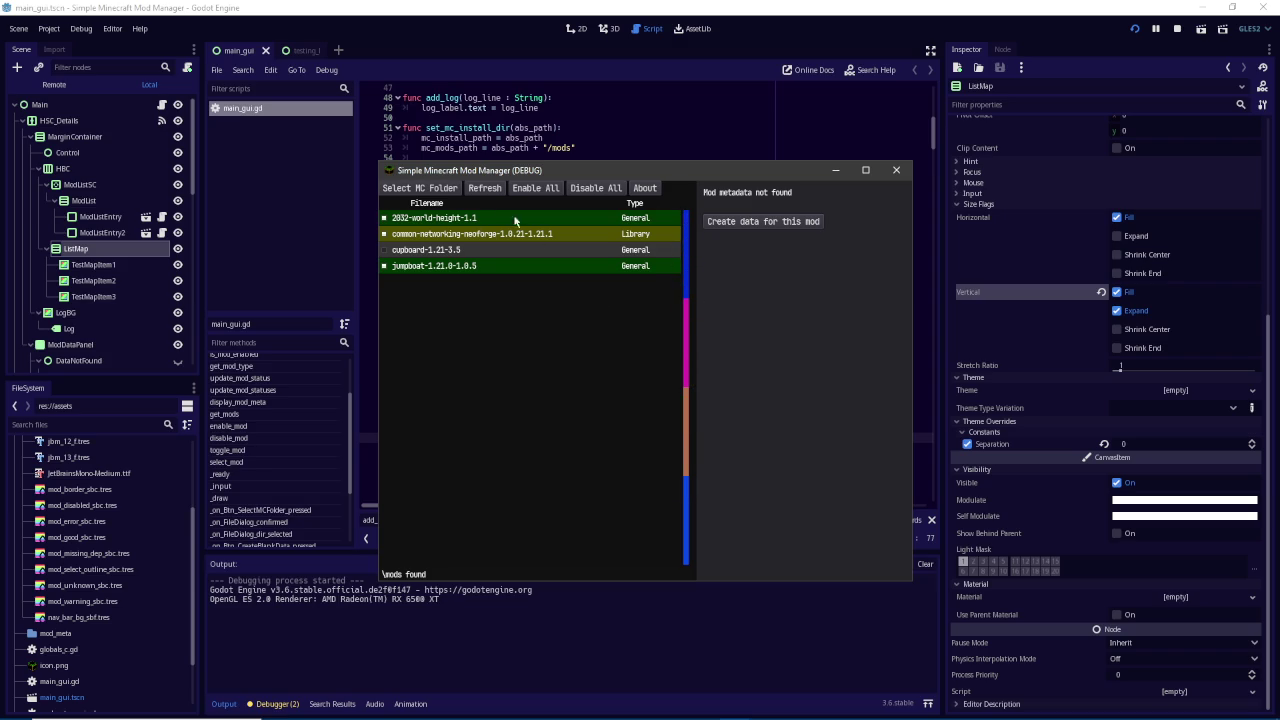
Switch the Minecraft folder to F:/Games/Minecraft/Installations/1.21.1_NeoForge
left_click(438, 189)
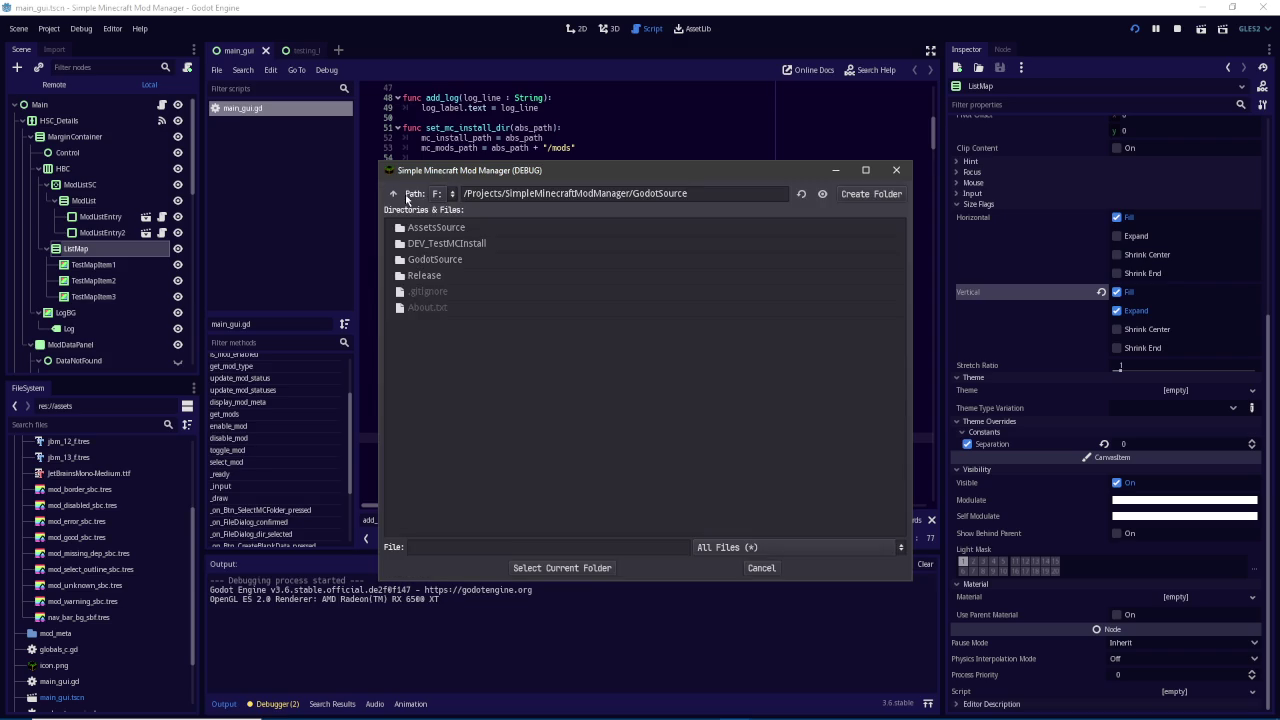
left_click(397, 194)
left_click(397, 194)
left_click(397, 194)
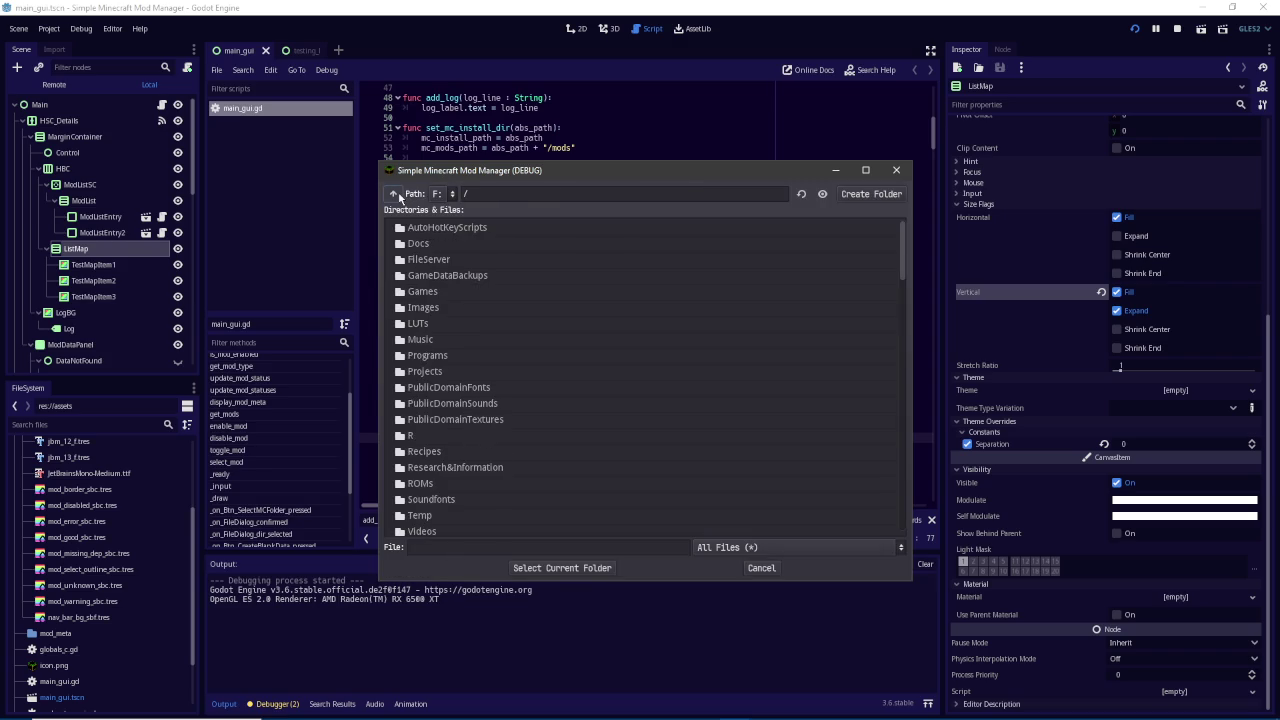
double_click(429, 295)
scroll(535, 329, "down", 5)
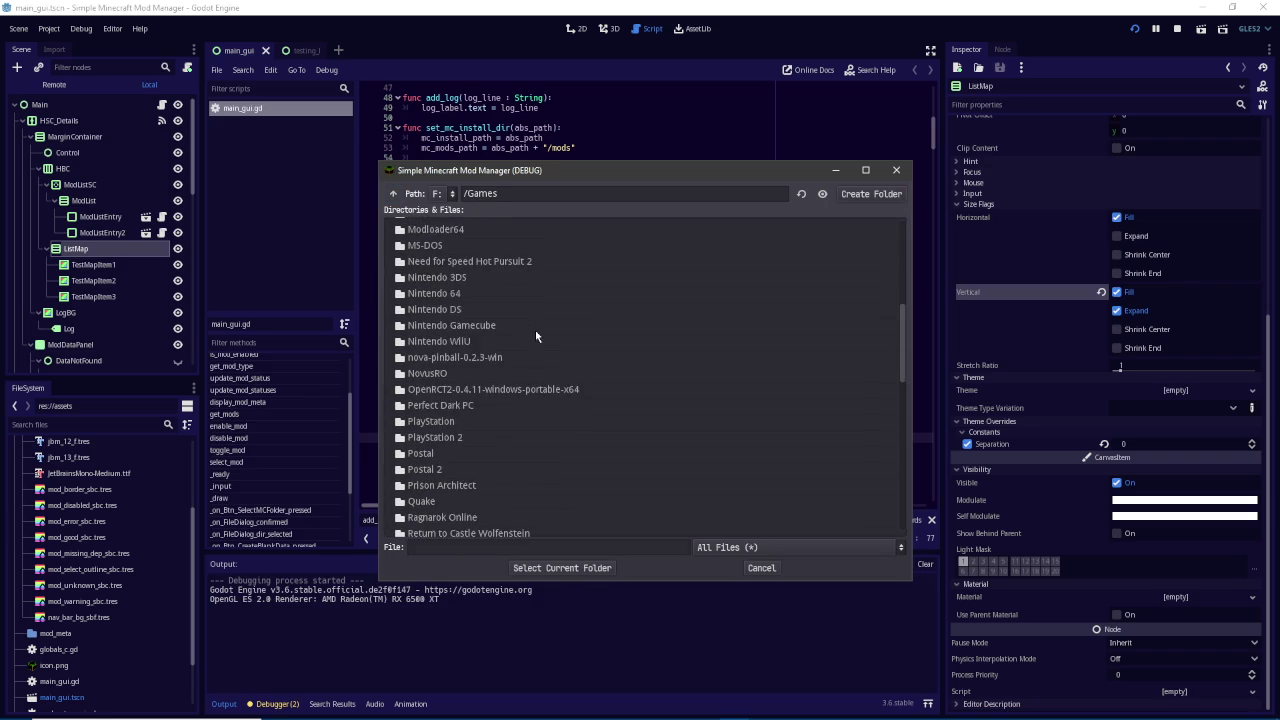
scroll(536, 337, "down", 1)
double_click(536, 335)
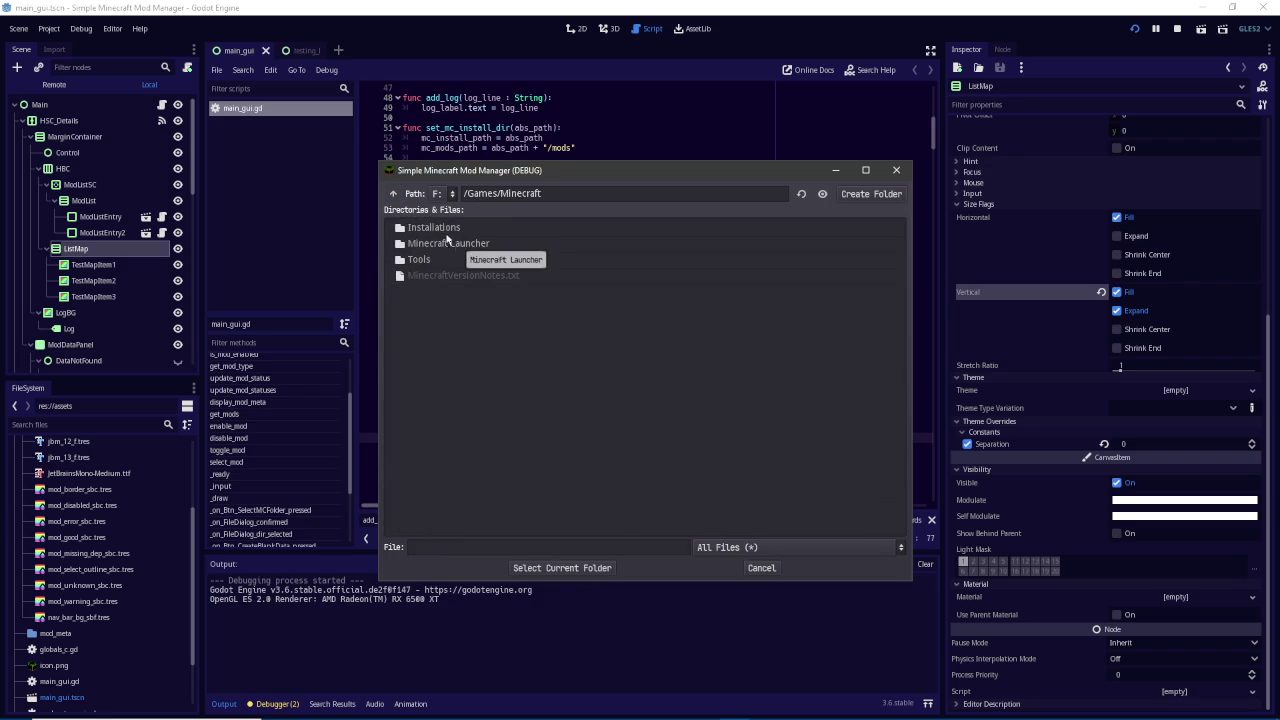
double_click(447, 232)
scroll(512, 360, "down", 1)
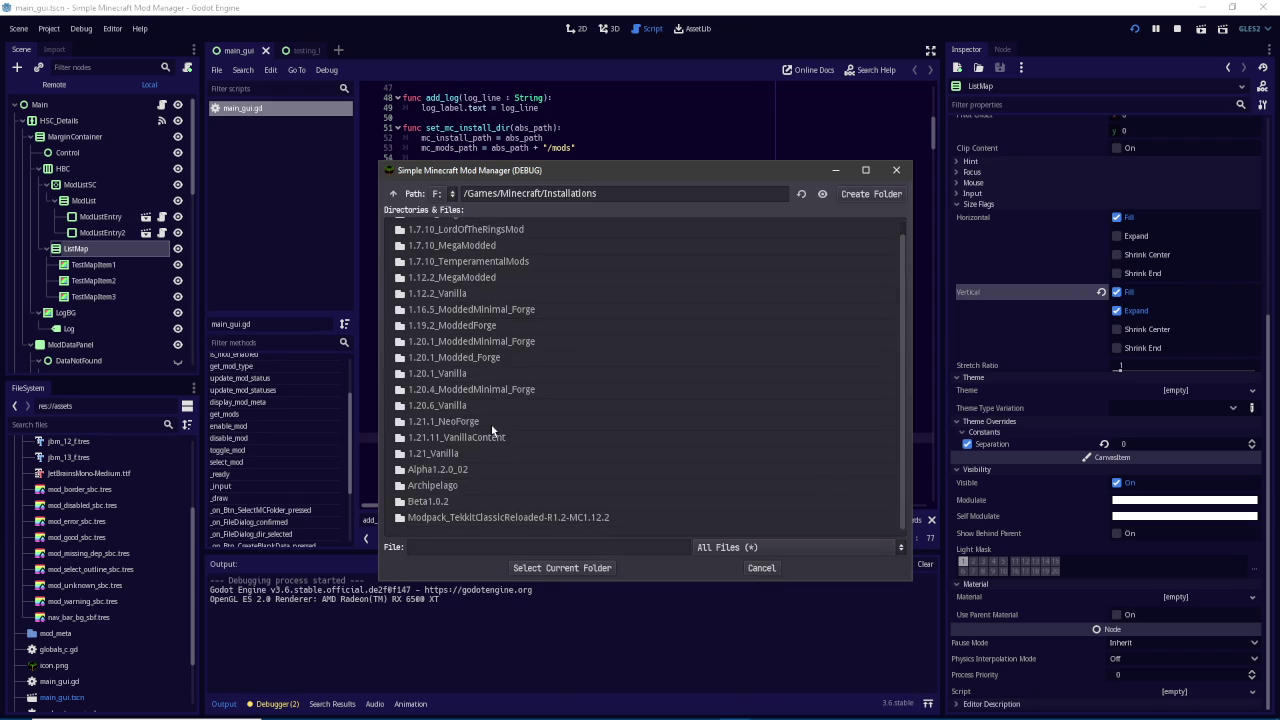
left_click(448, 424)
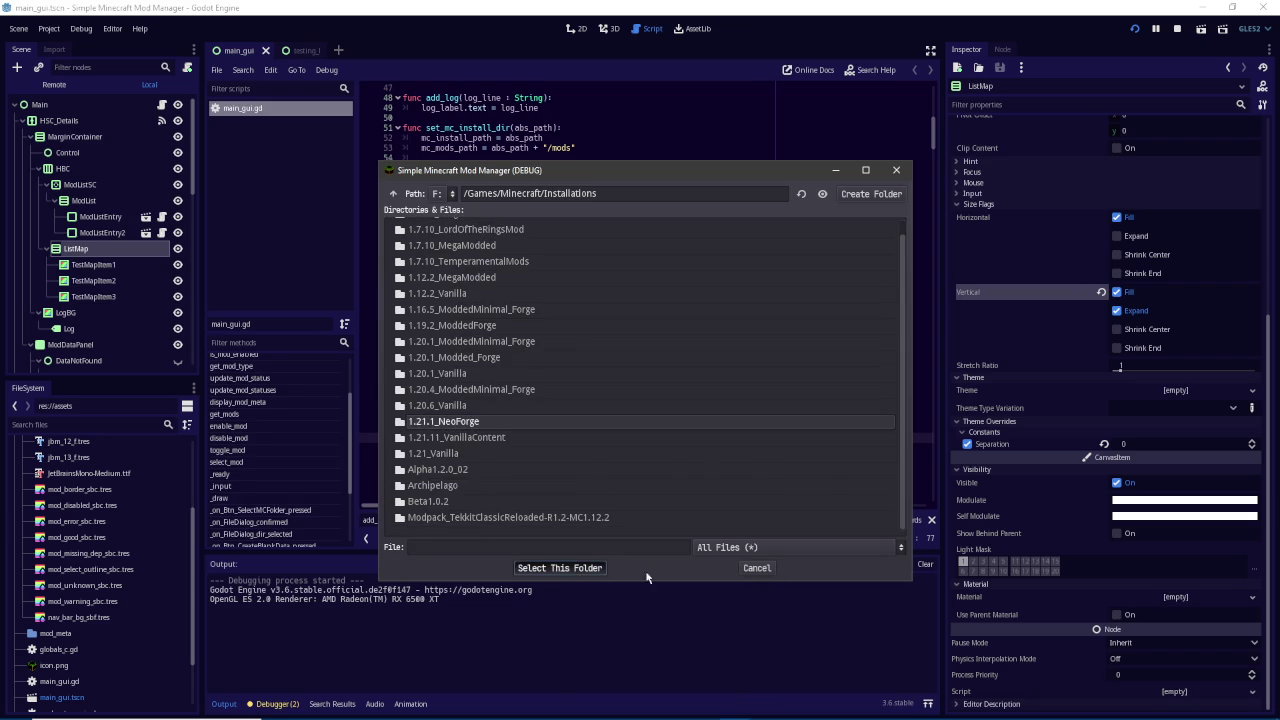
left_click(590, 568)
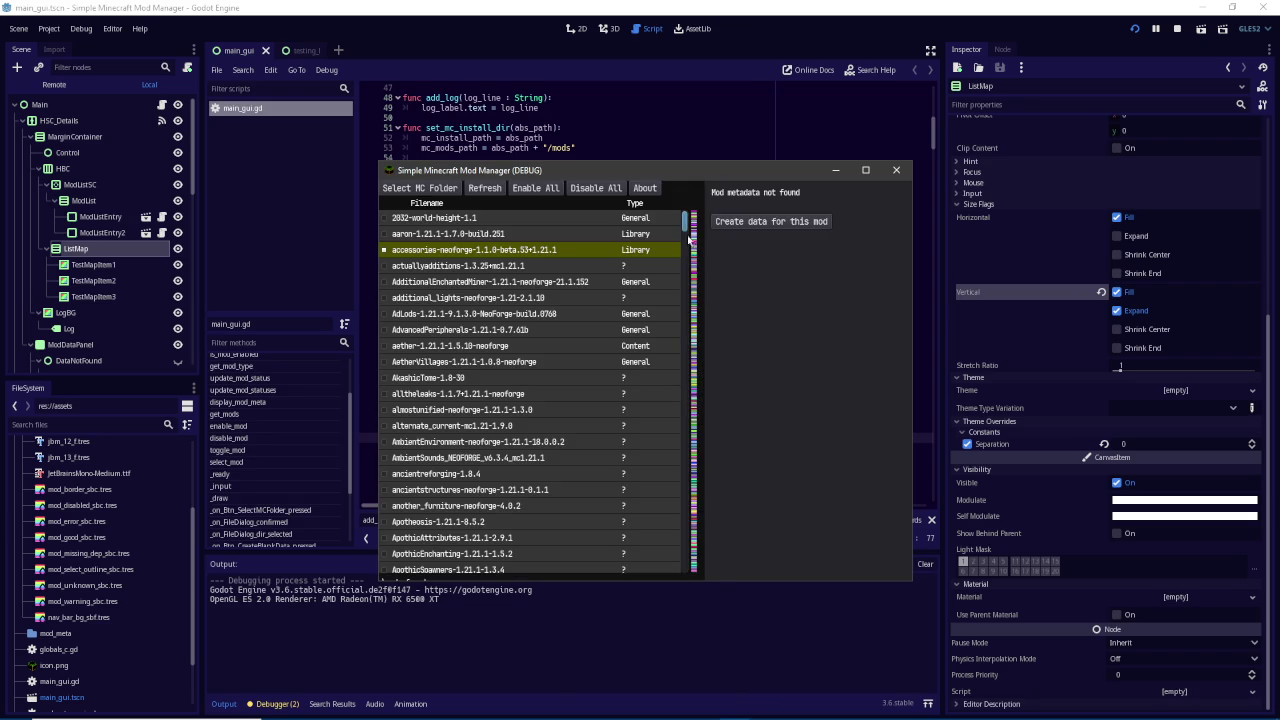
mouse_move(687, 225)
left_mouse_down()
mouse_move(691, 676)
mouse_move(685, 250)
left_mouse_up()
Stop the running mod manager and return focus to main_gui.gd
left_click(896, 170)
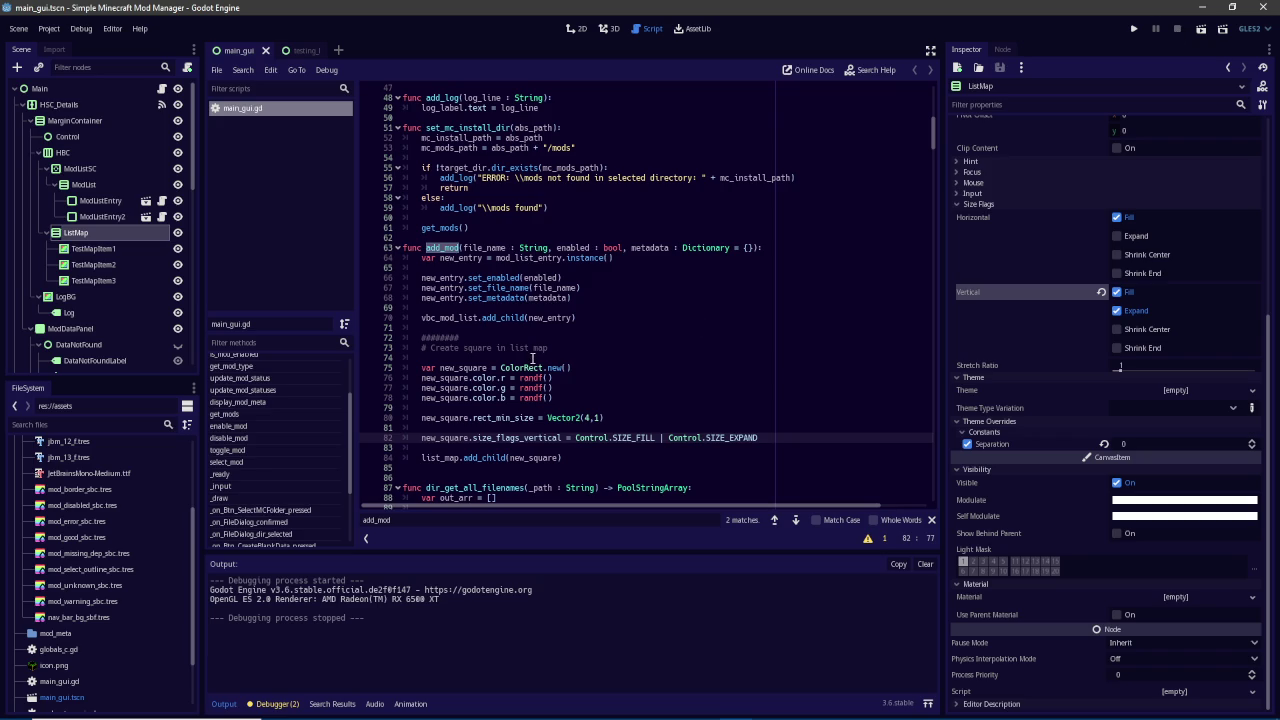
scroll(532, 360, "down", 5)
scroll(532, 358, "up", 1)
left_click(570, 349)
Search the script for update_mod_status and step through the first matches
key("ctrl+f")
type("update")
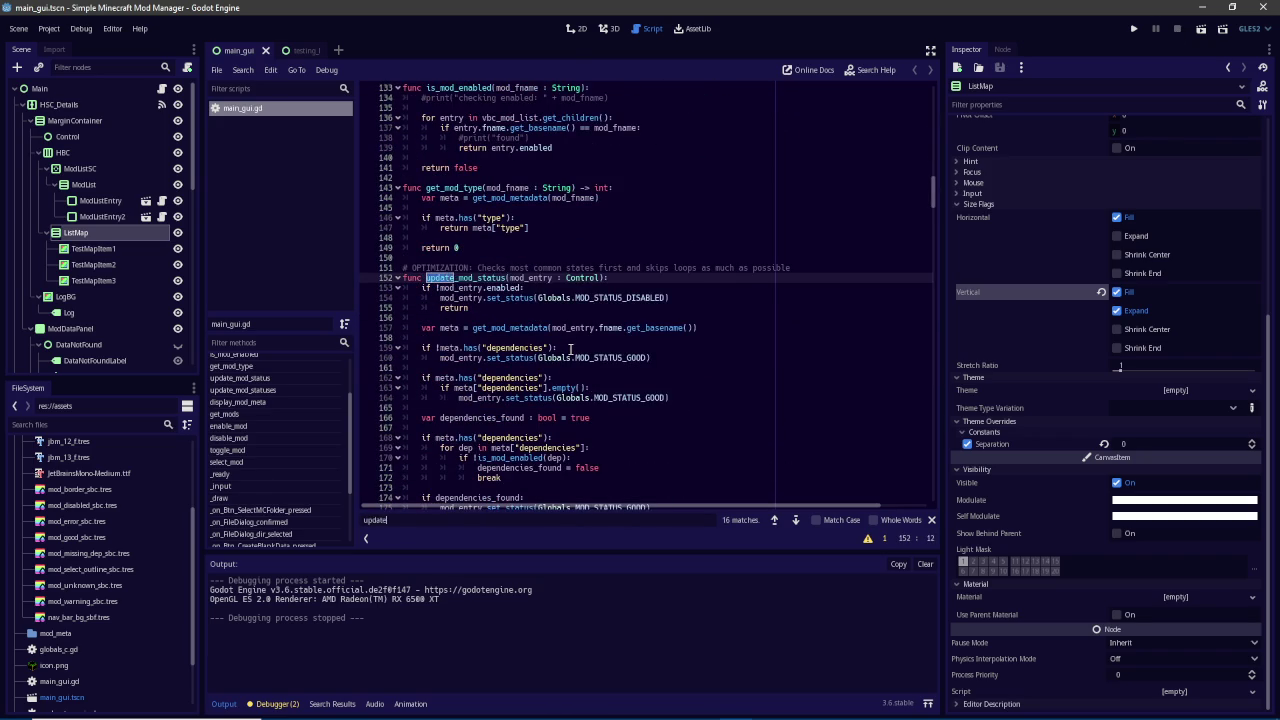
type("_mod_stat")
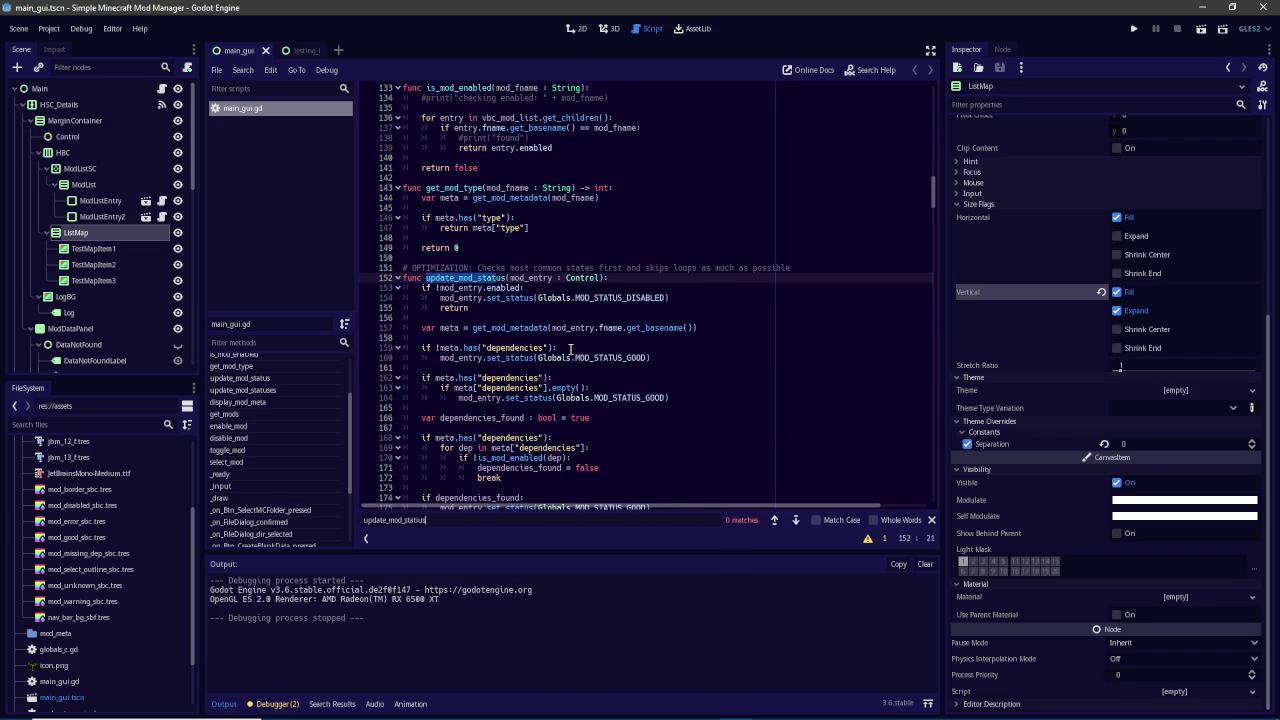
type("us")
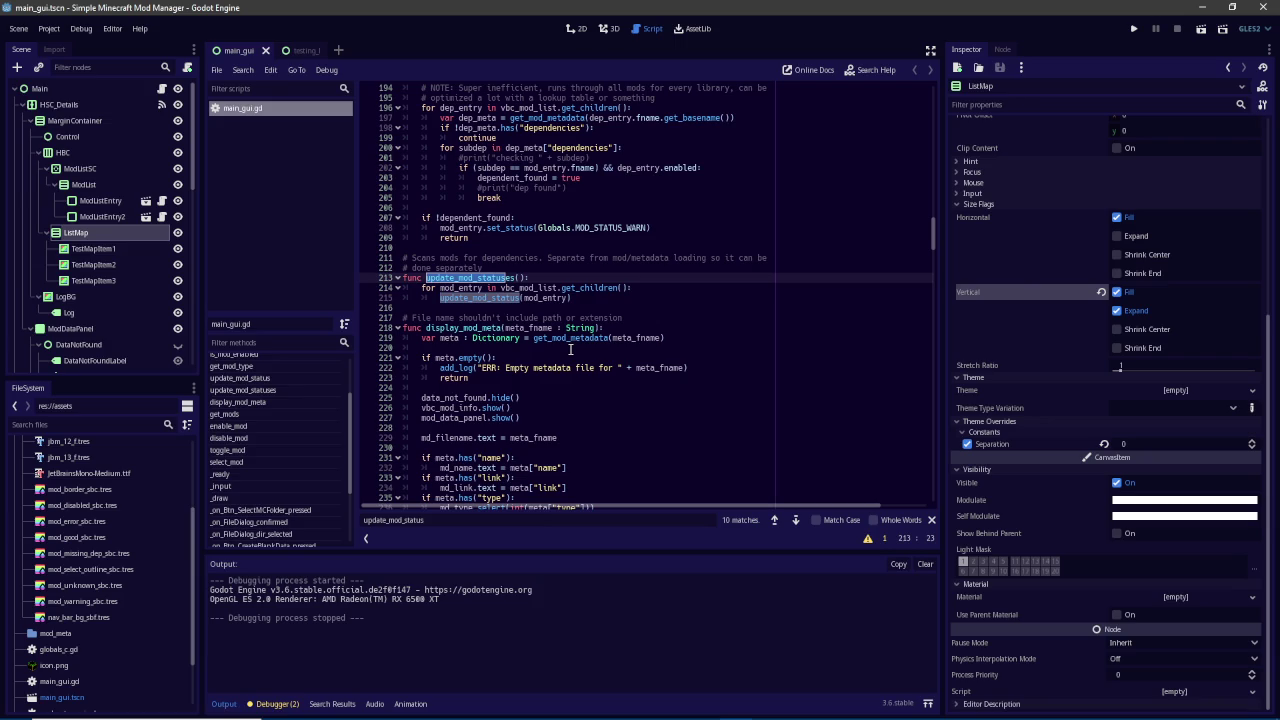
key("Return")
key("Return")
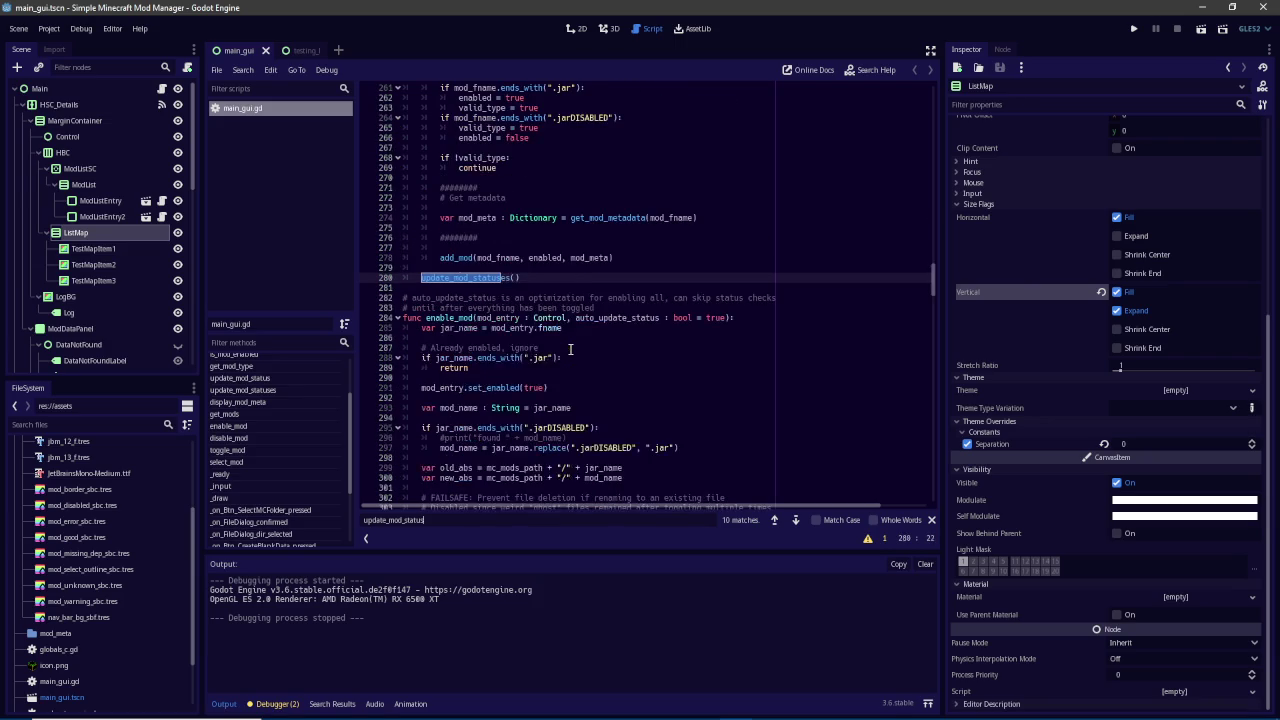
key("Return")
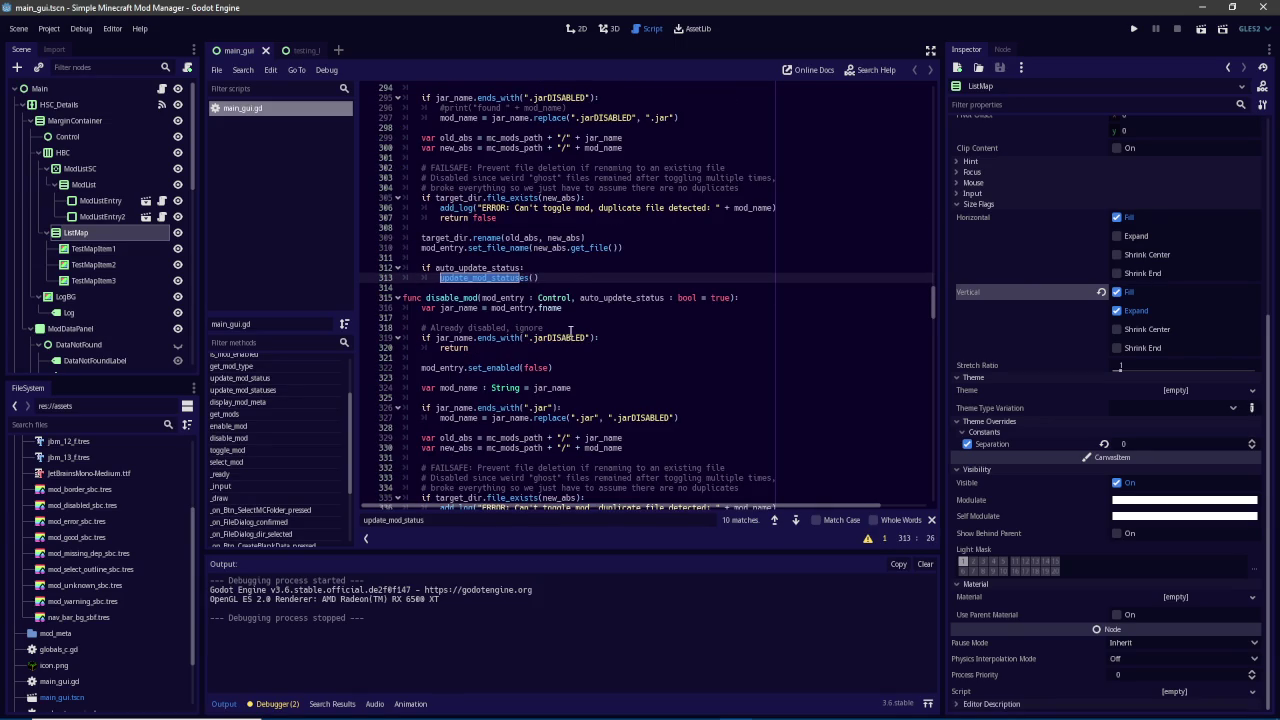
key("Return")
Refine the search to reach the update_mod_status definition at line 152
key("BackSpace")
key("BackSpace")
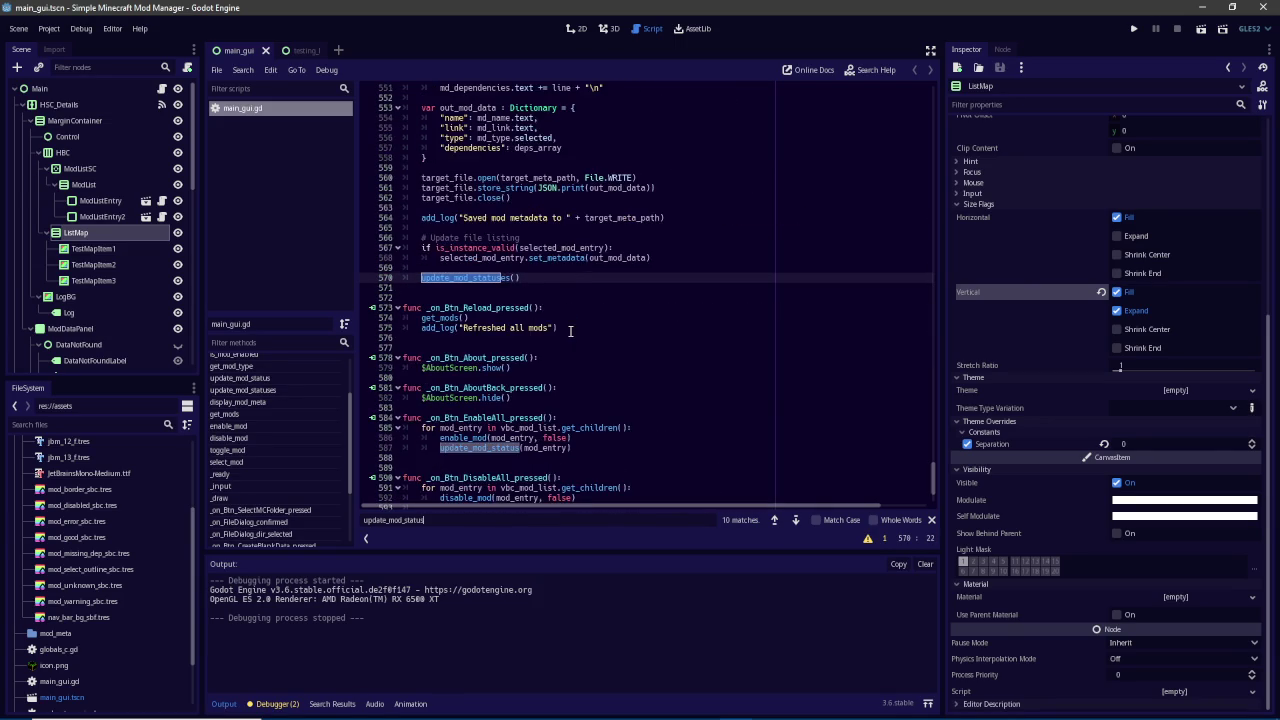
key("Return")
key("Return")
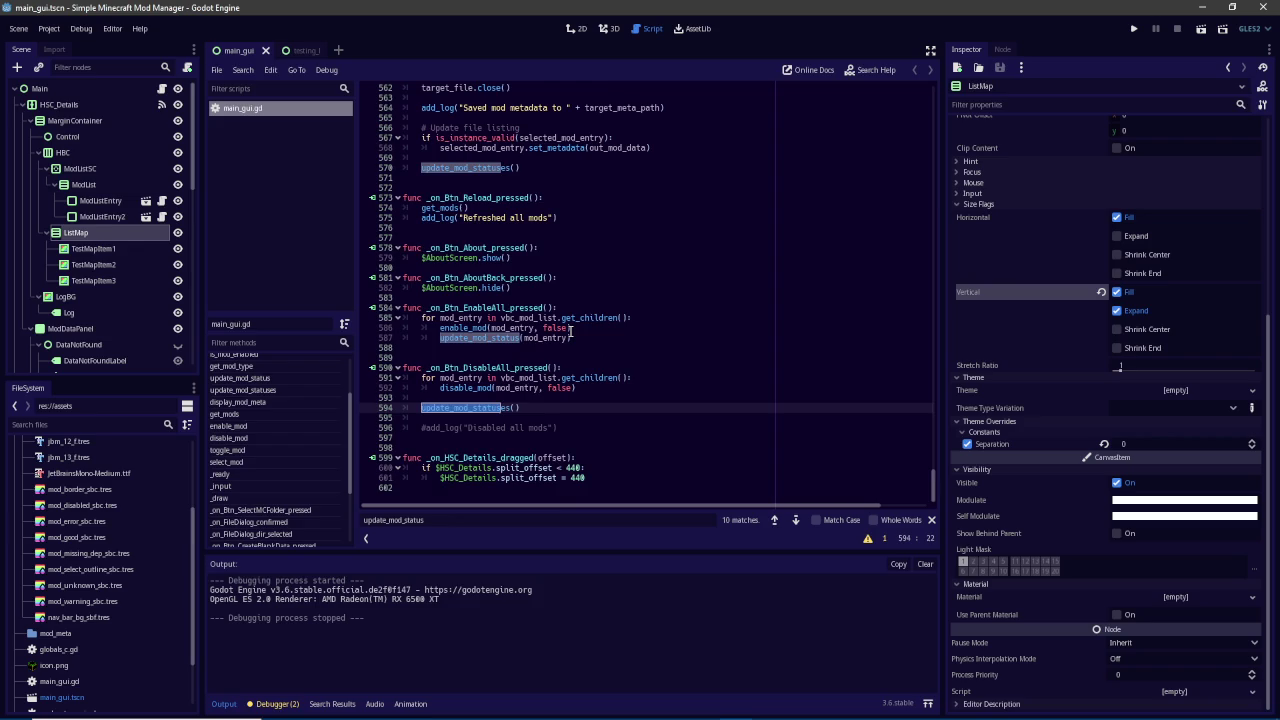
key("Return")
type("(")
key("Return")
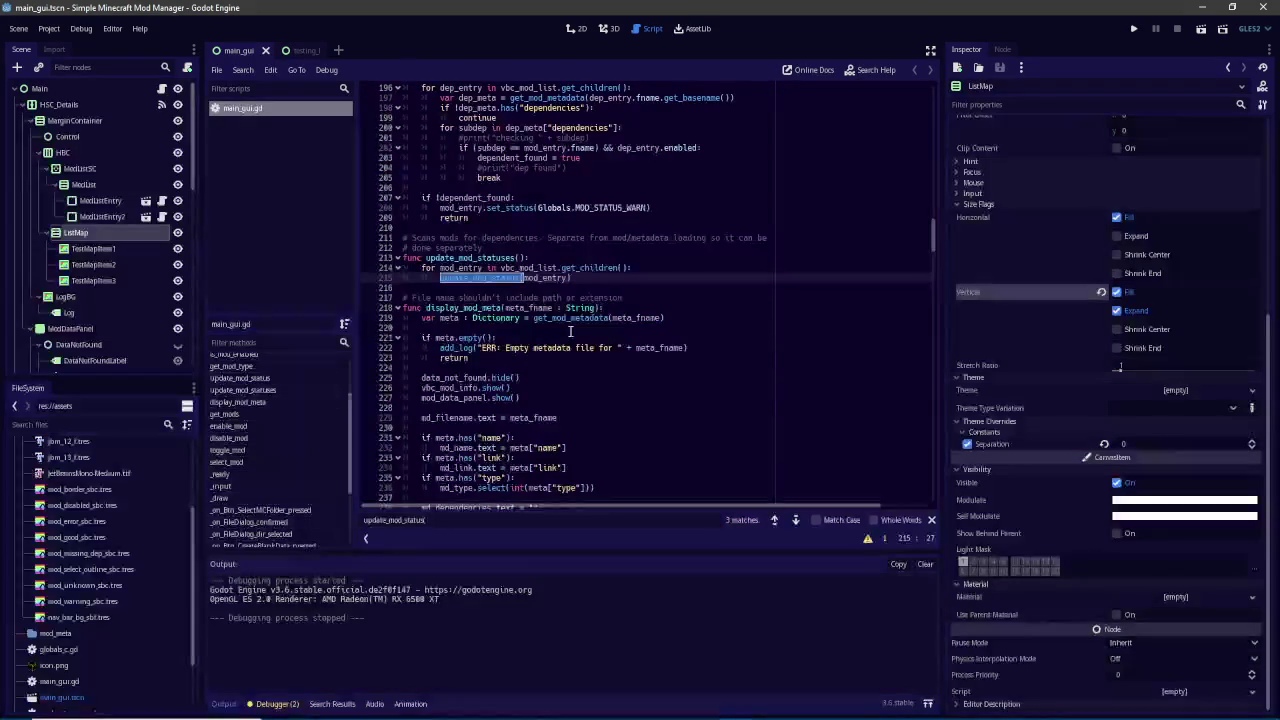
type("m")
key("Return")
key("Return")
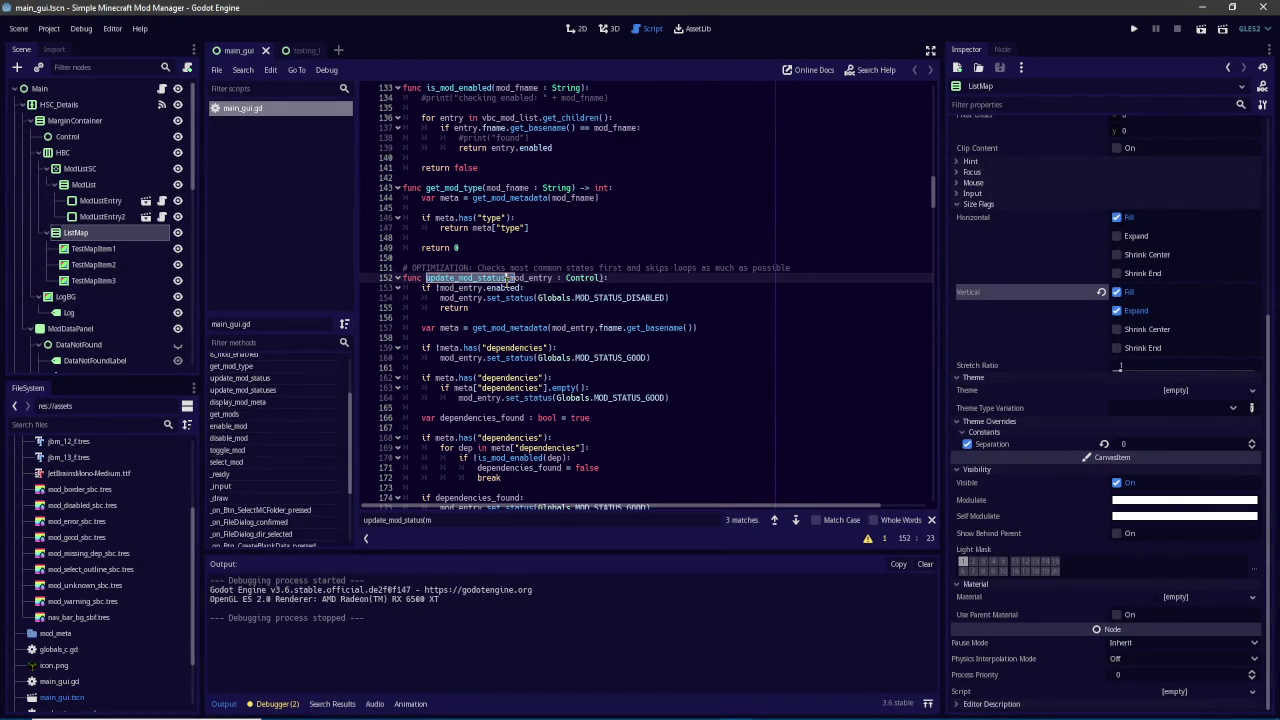
scroll(536, 268, "down", 2)
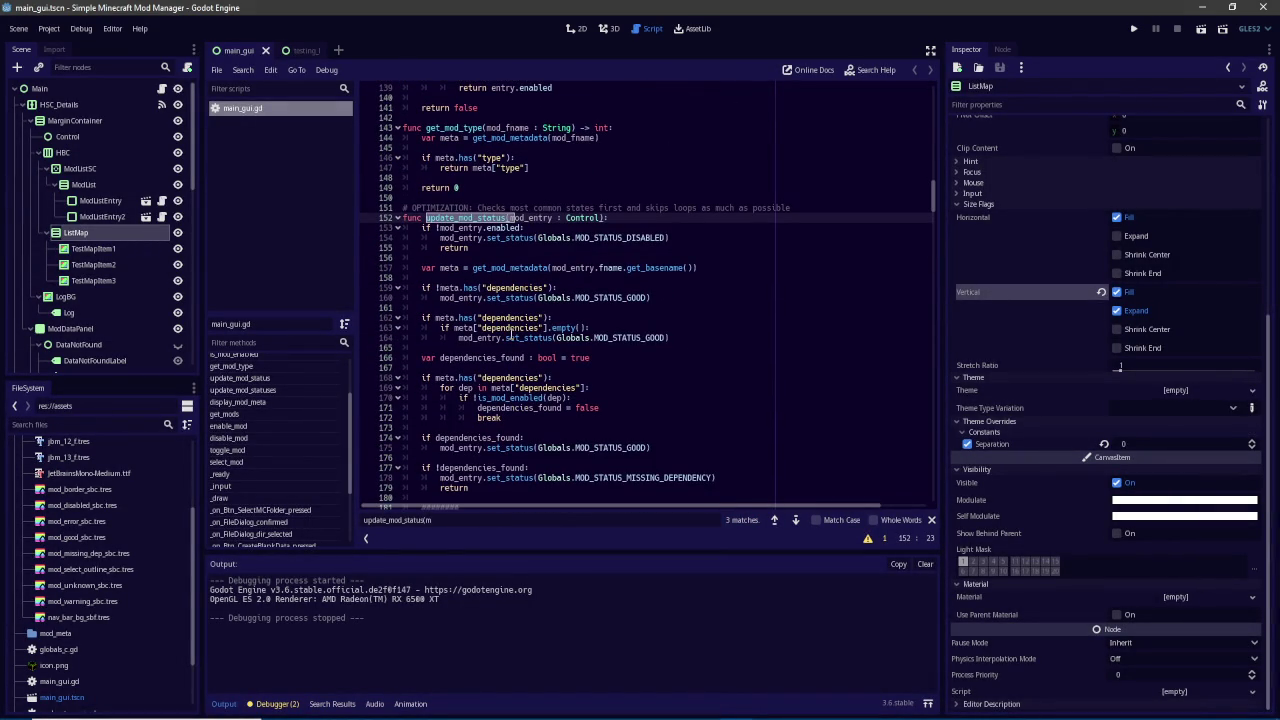
scroll(510, 335, "down", 7)
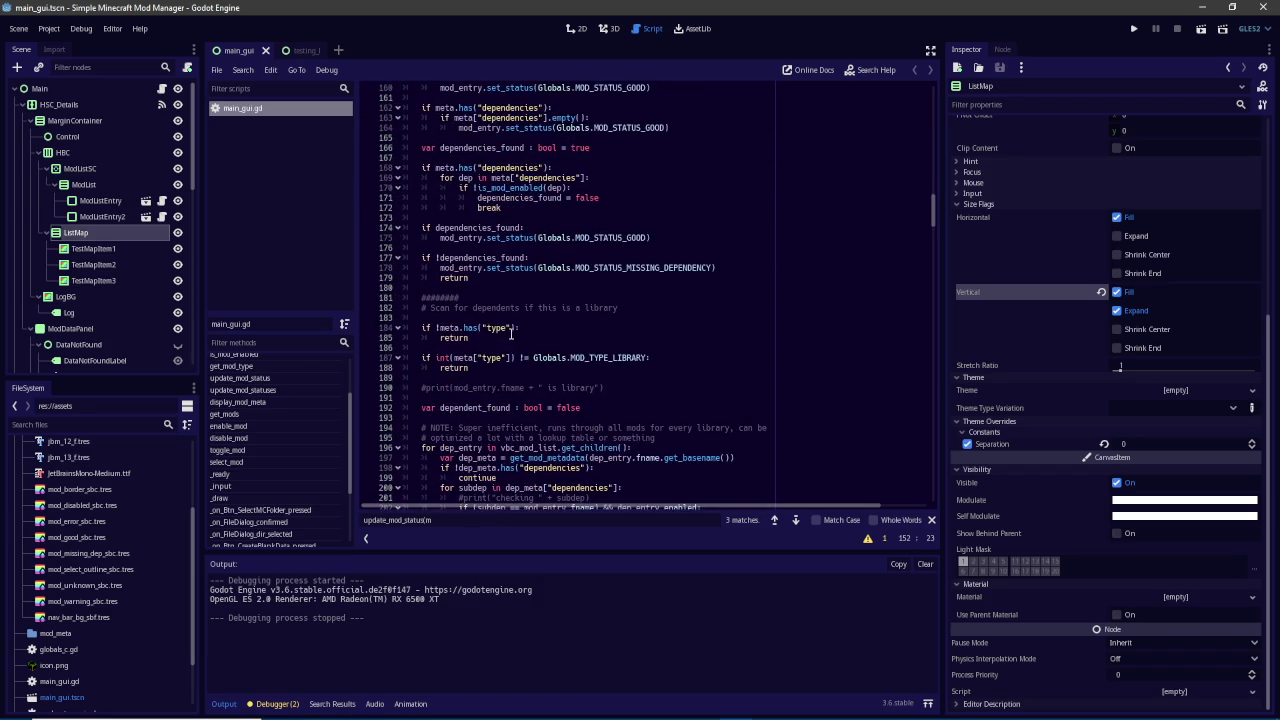
scroll(511, 333, "up", 7)
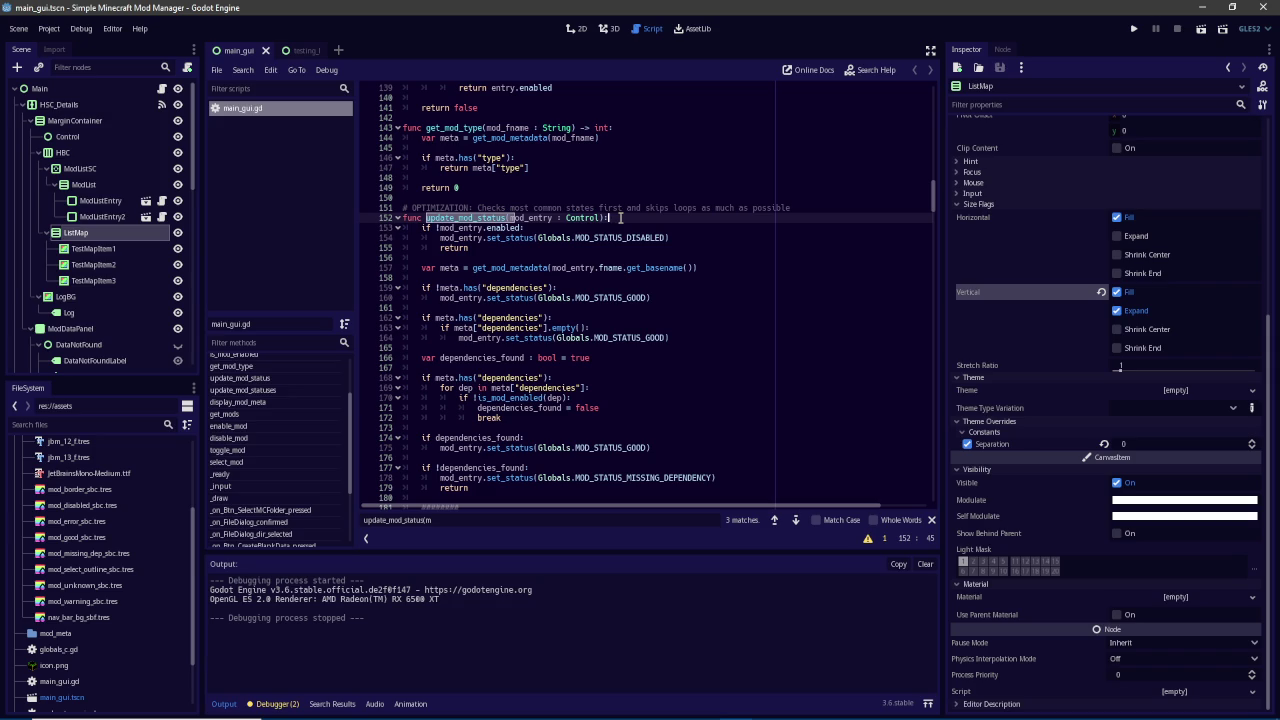
Start a new first line in update_mod_status reading var index = mod_
key("Return")
key("Return")
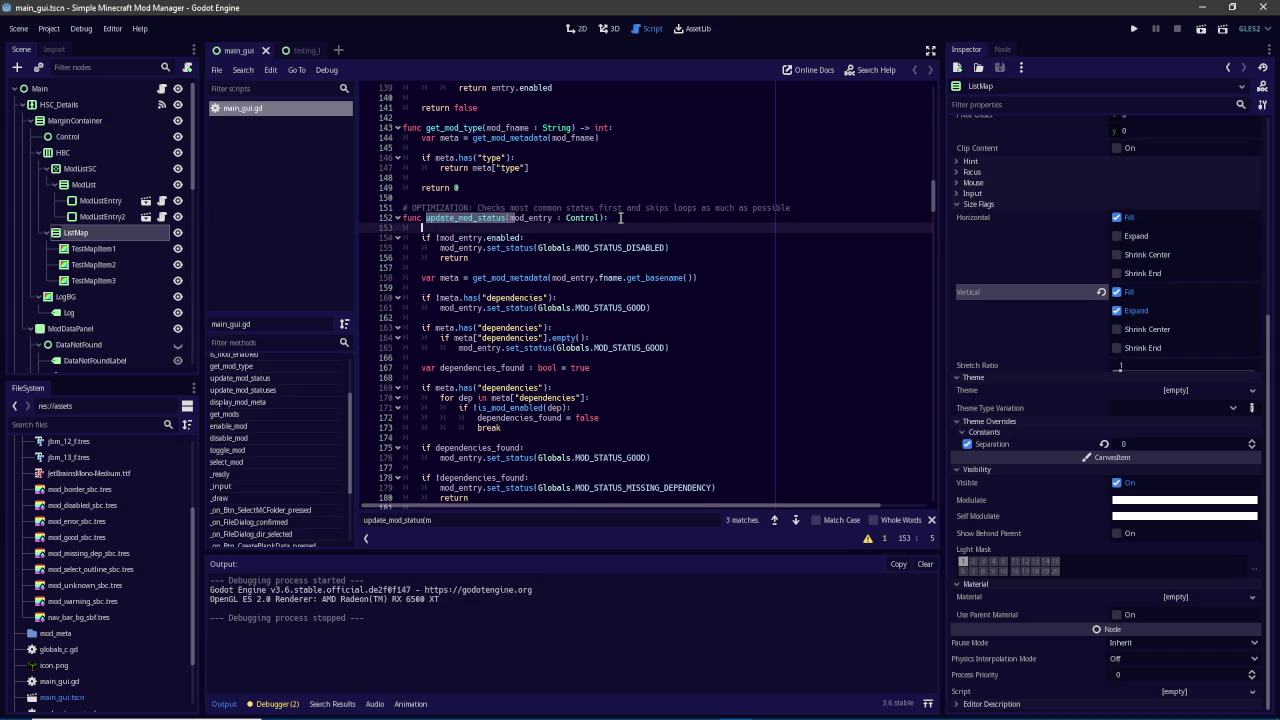
key("Up")
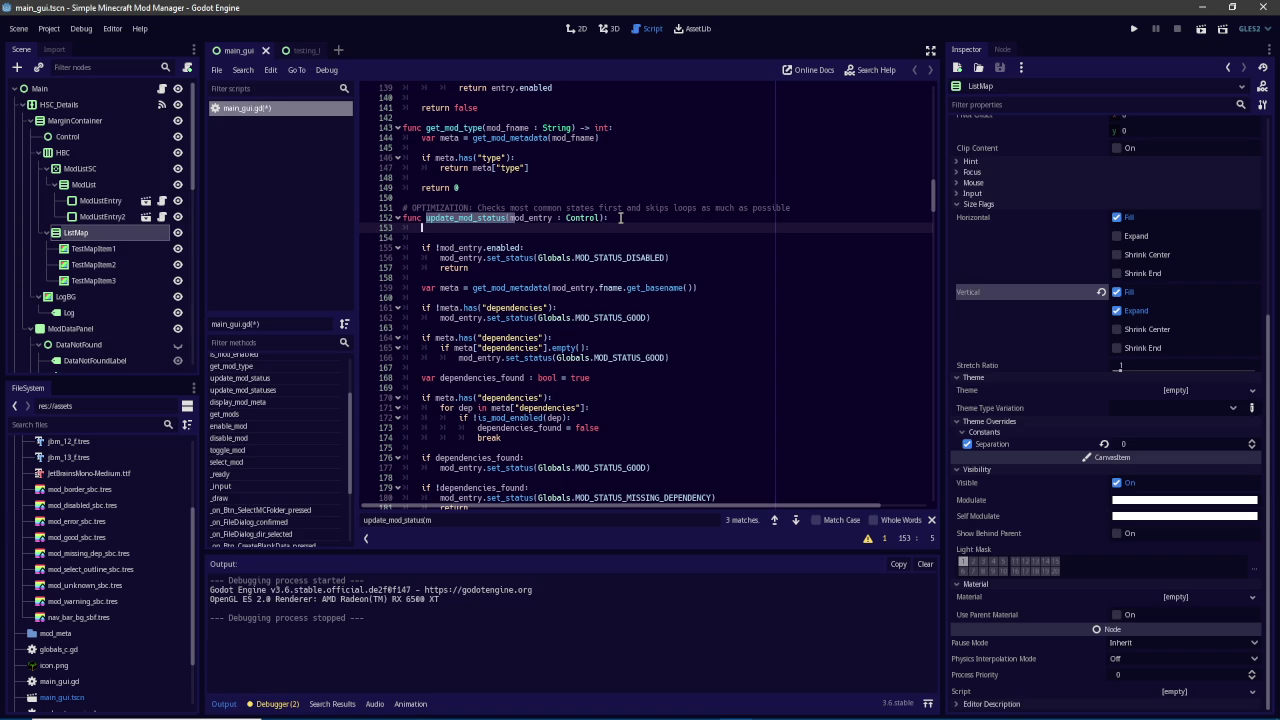
type("var")
type(" inde")
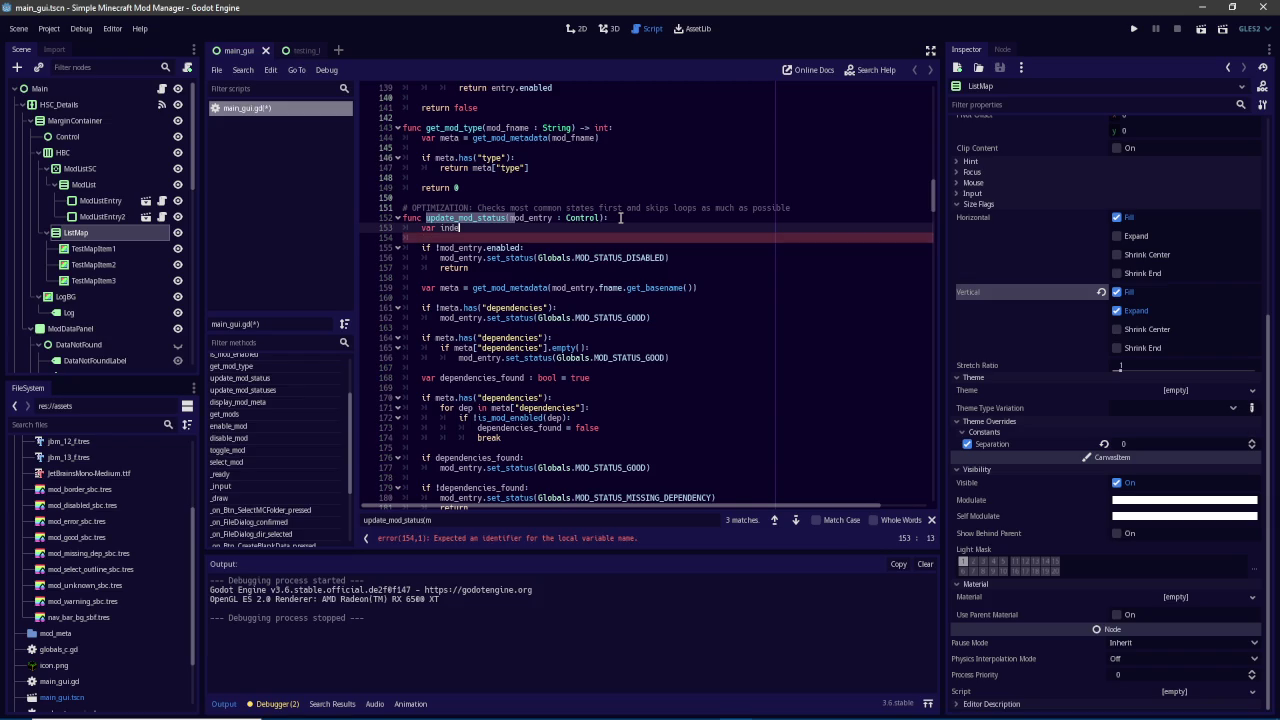
type("x = mod_li")
key("BackSpace")
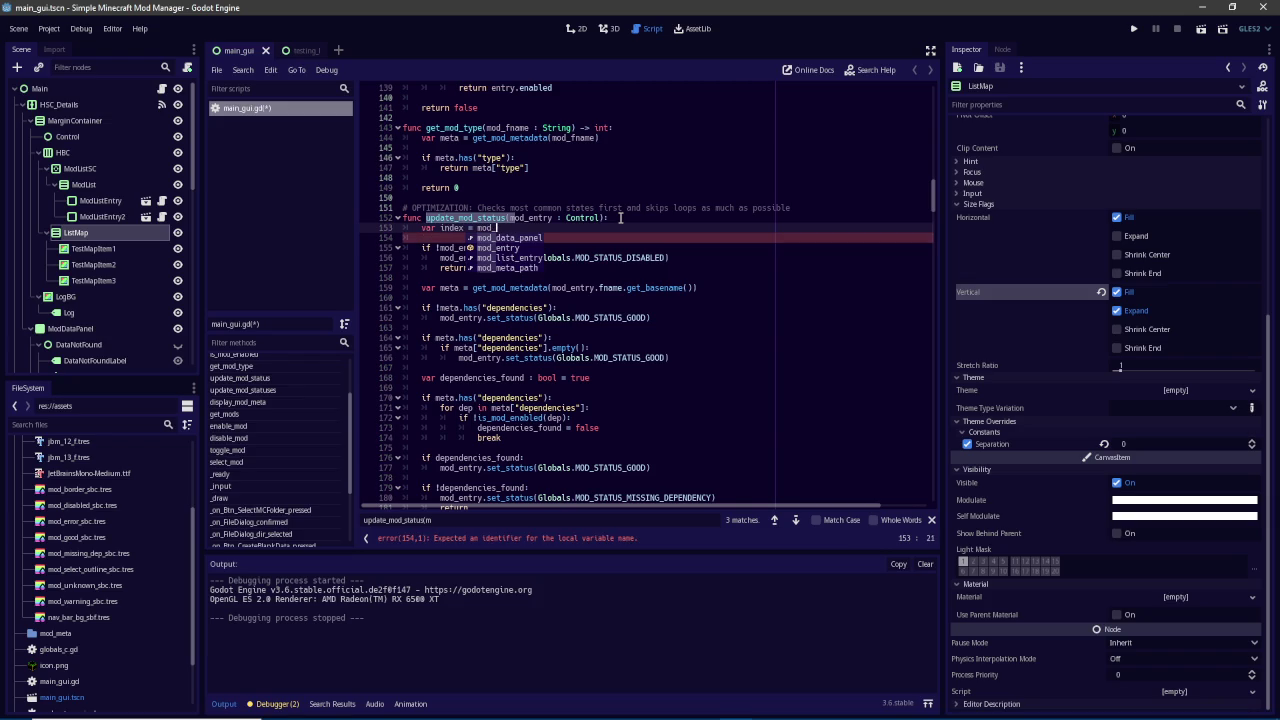
key("BackSpace")
key("BackSpace")
key("BackSpace")
type("list")
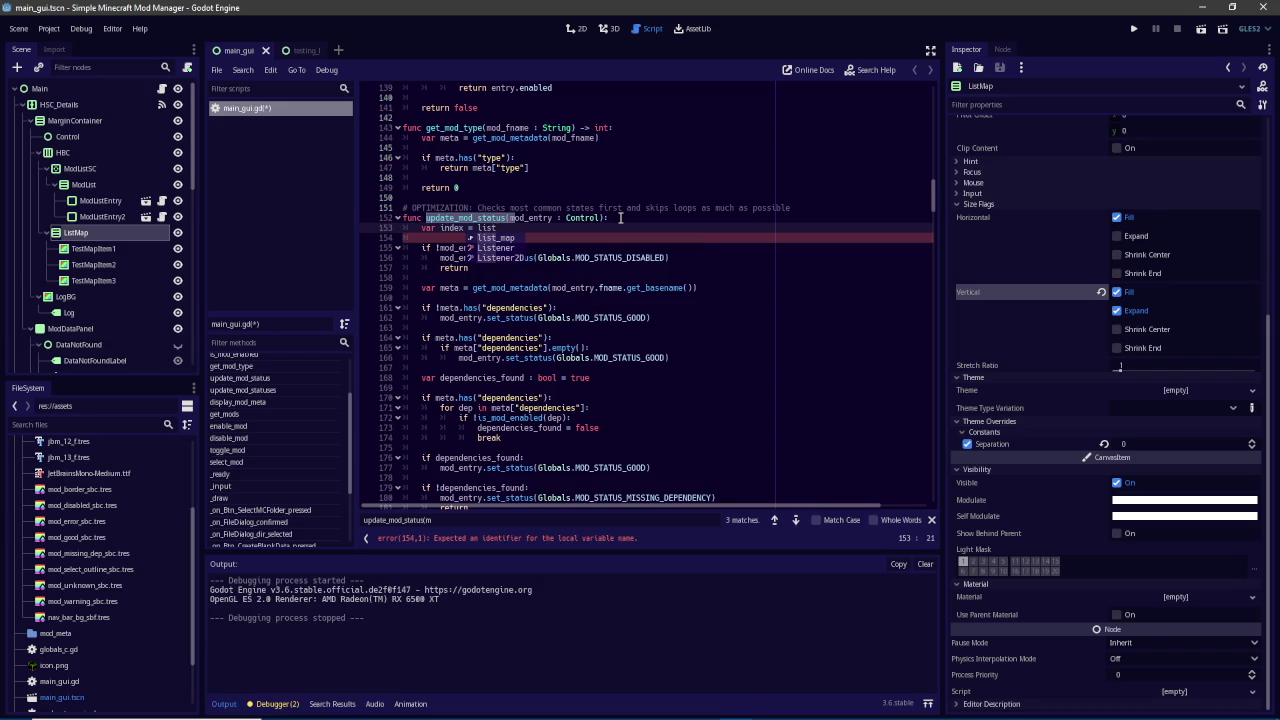
key("BackSpace")
key("BackSpace")
key("BackSpace")
type("mod_l")
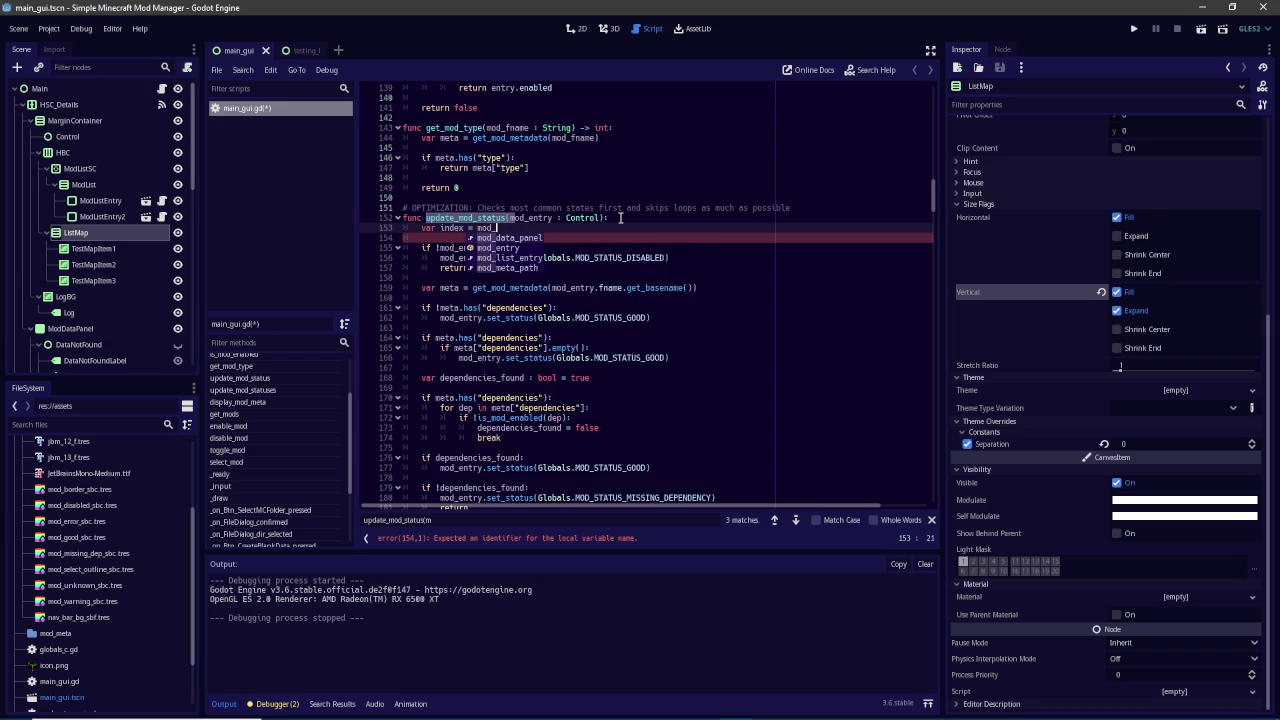
key("BackSpace")
left_click_drag(931, 200, 931, 125)
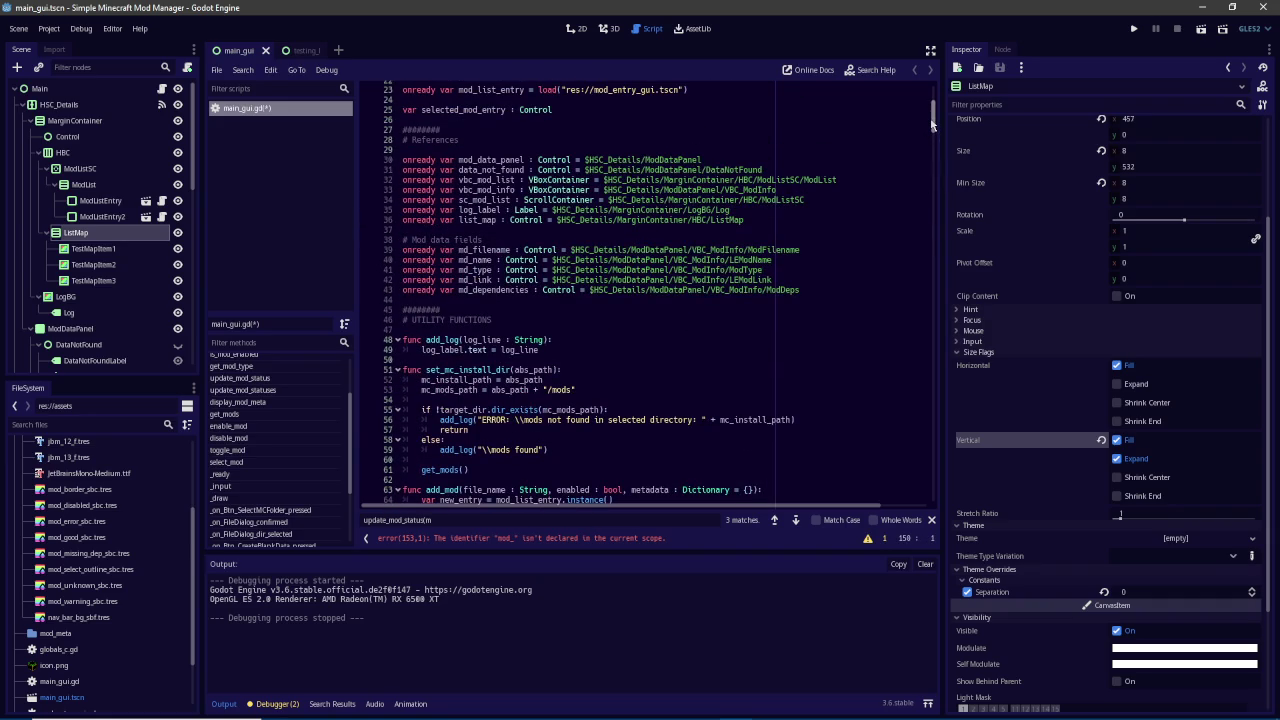
Copy vbc_mod_list from line 32 into the index line and call find_node(mod_entry) on it
double_click(490, 180)
key("ctrl+c")
left_click(529, 540)
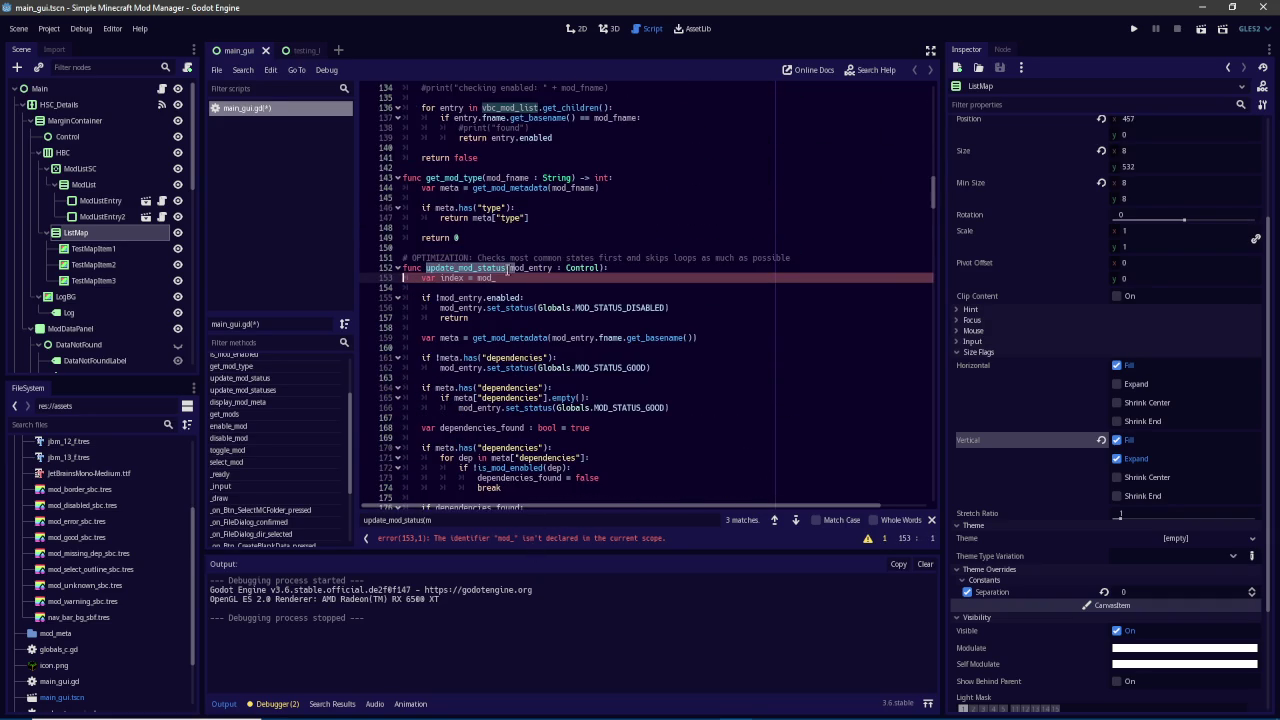
key("ctrl+BackSpace")
key("ctrl+v")
type(".find")
key("Down")
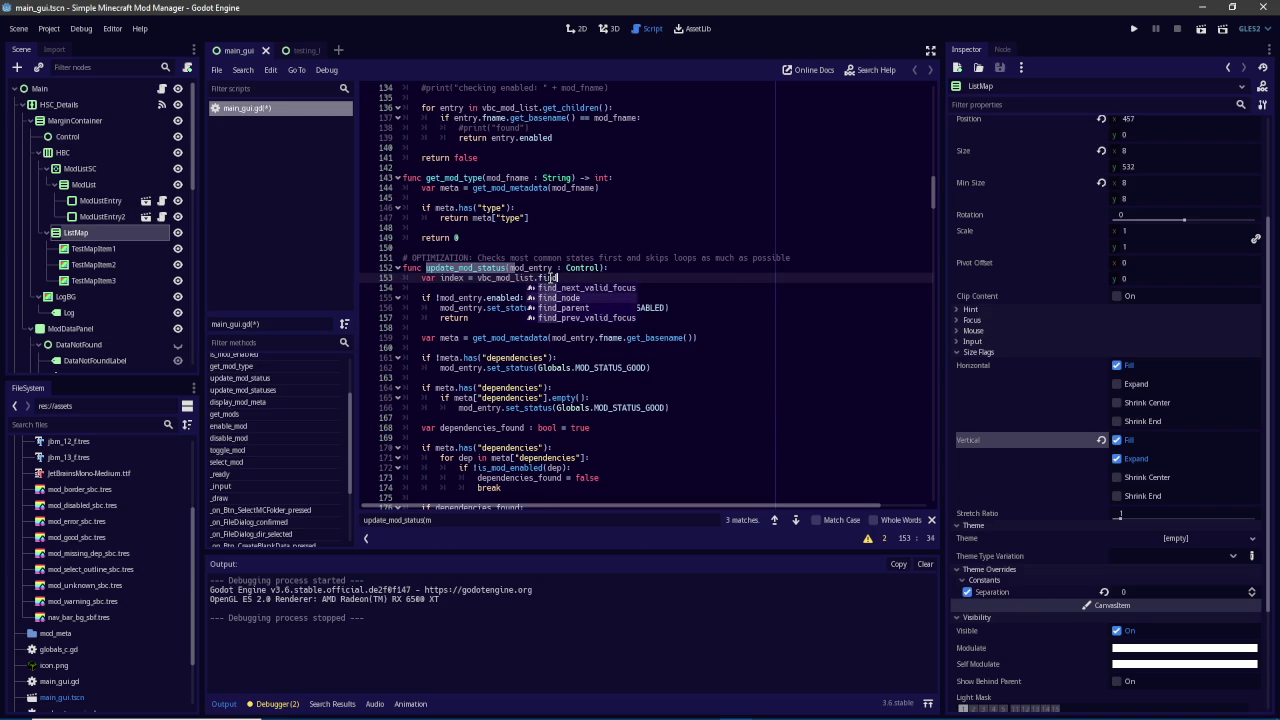
key("Return")
type("mod_entry)")
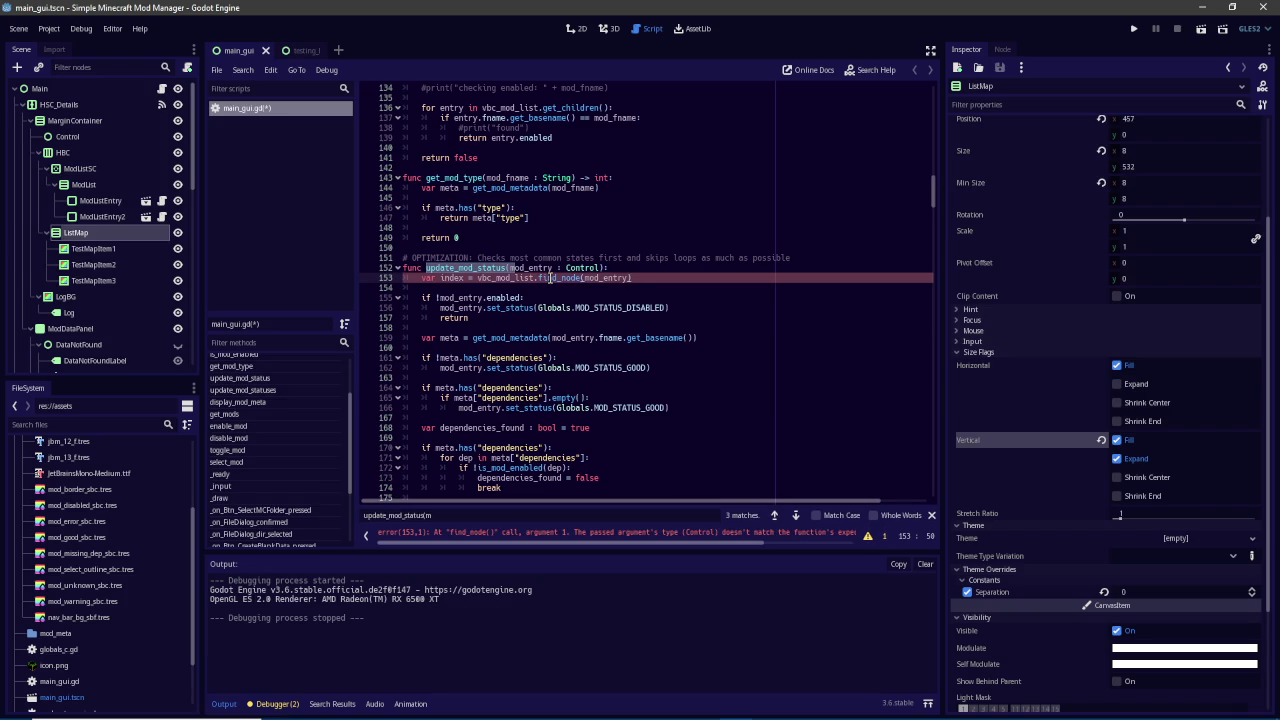
left_click_drag(507, 548, 644, 548)
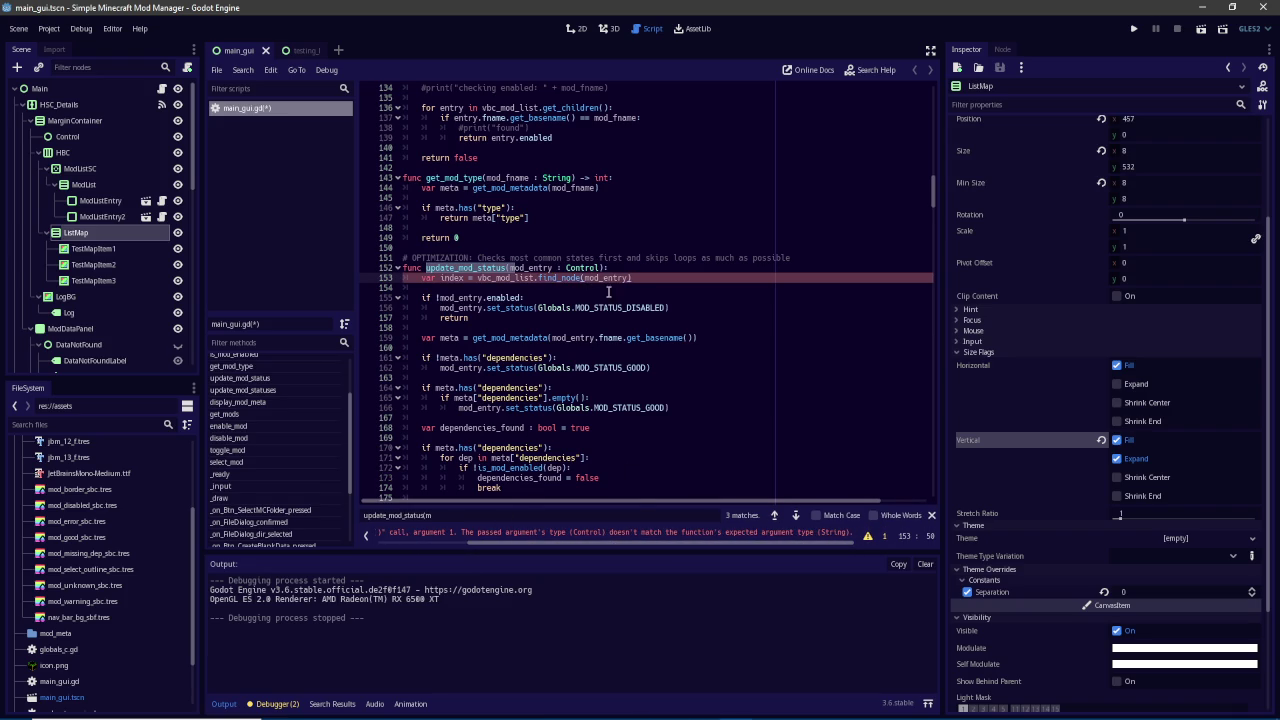
key("Left")
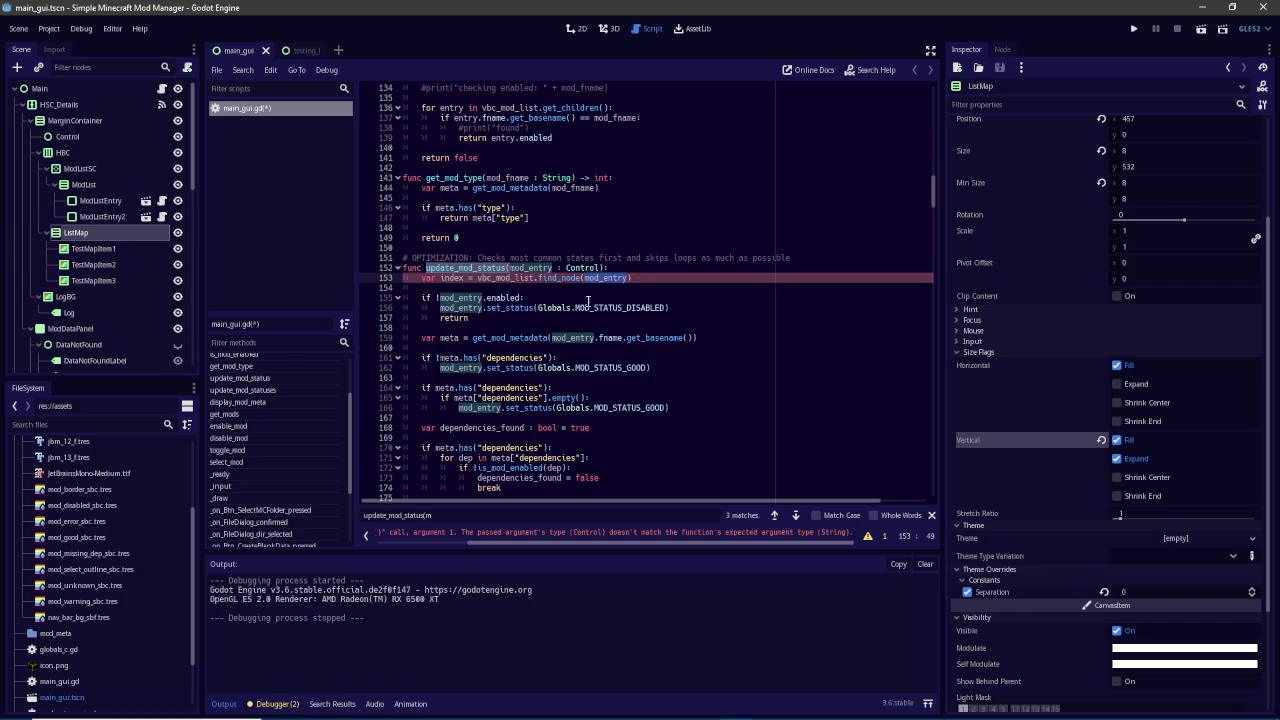
Change the lookup to vbc_mod_list.get_node_or_null(mod_entry.name) and open a line below it
double_click(569, 278)
type("get_no")
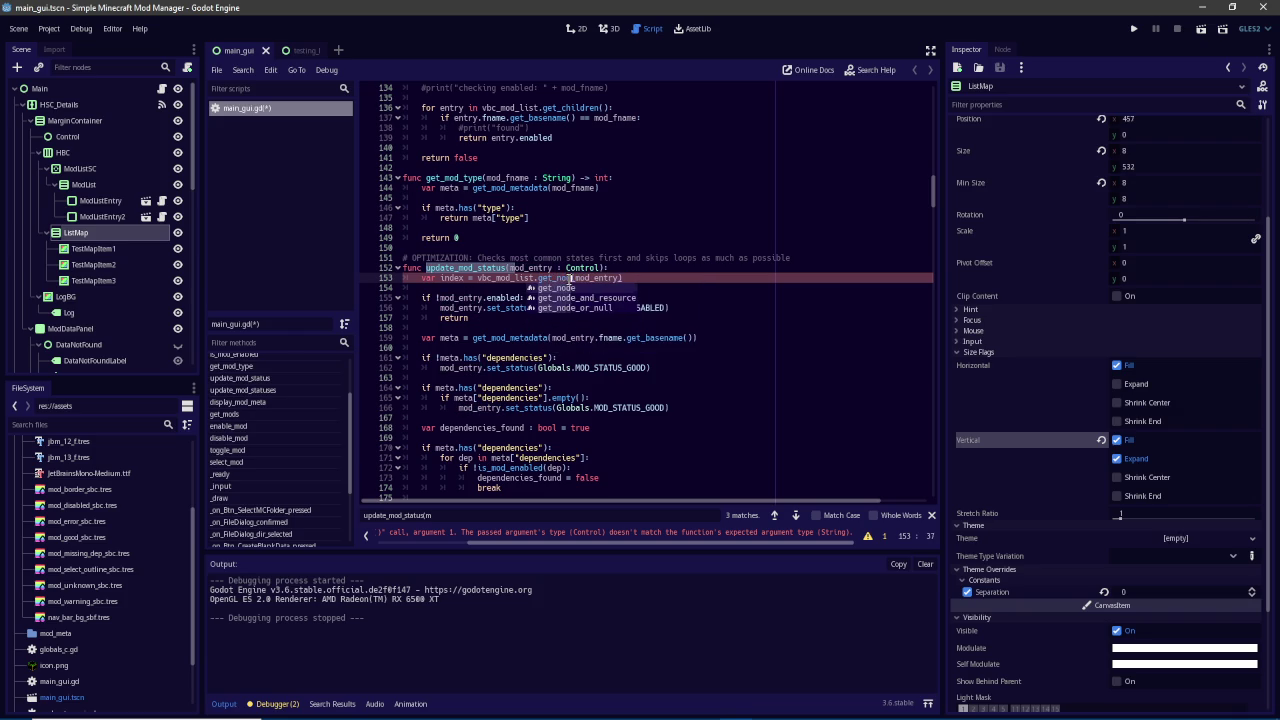
key("Down")
key("Down")
key("Return")
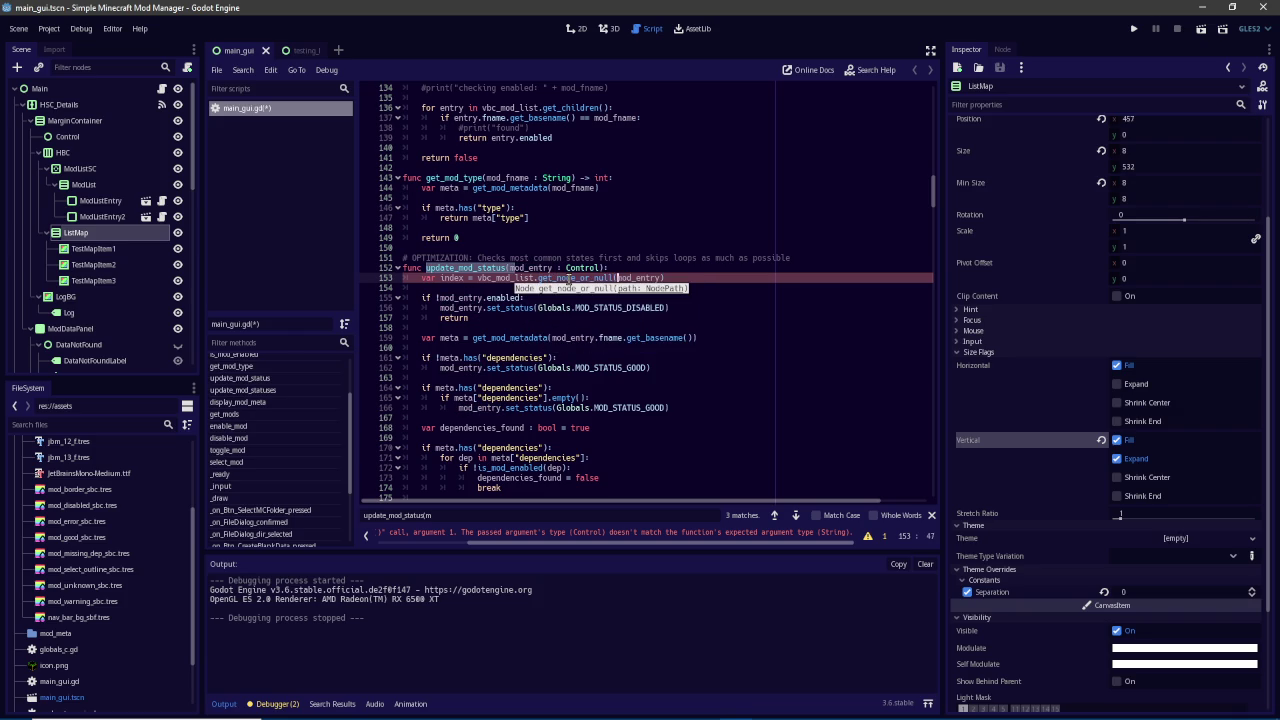
key("End")
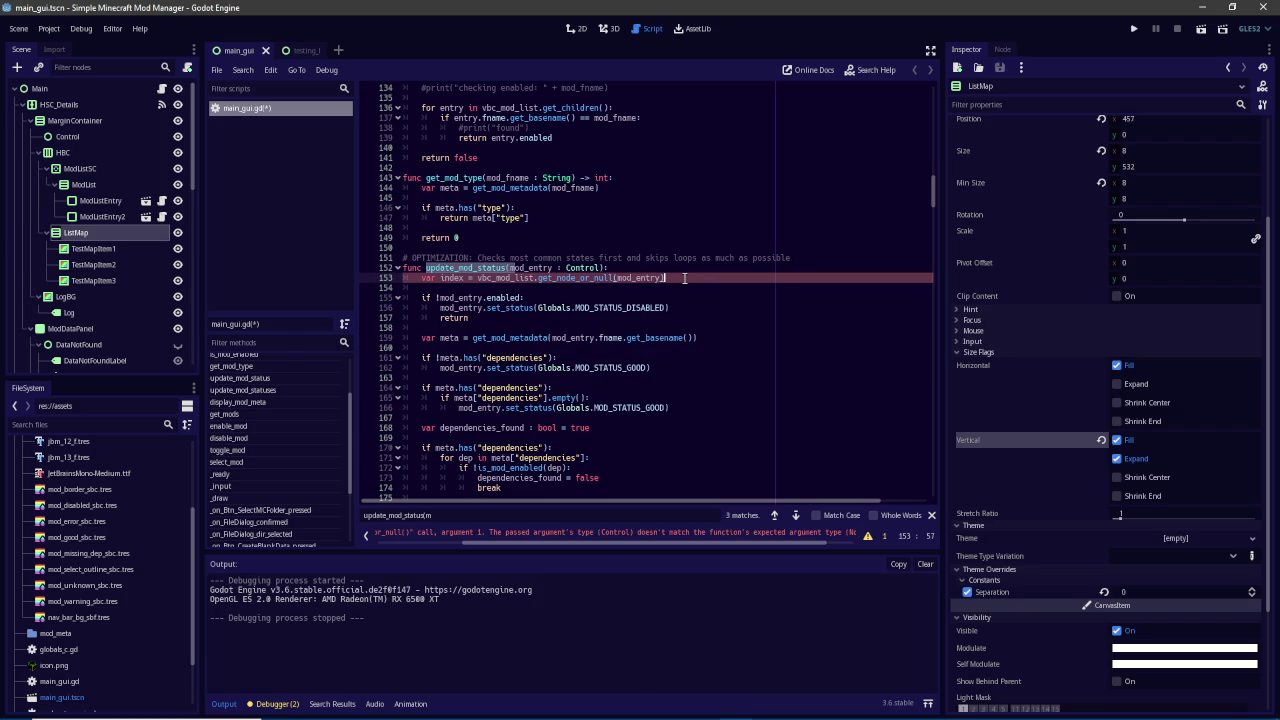
left_click_drag(619, 546, 668, 547)
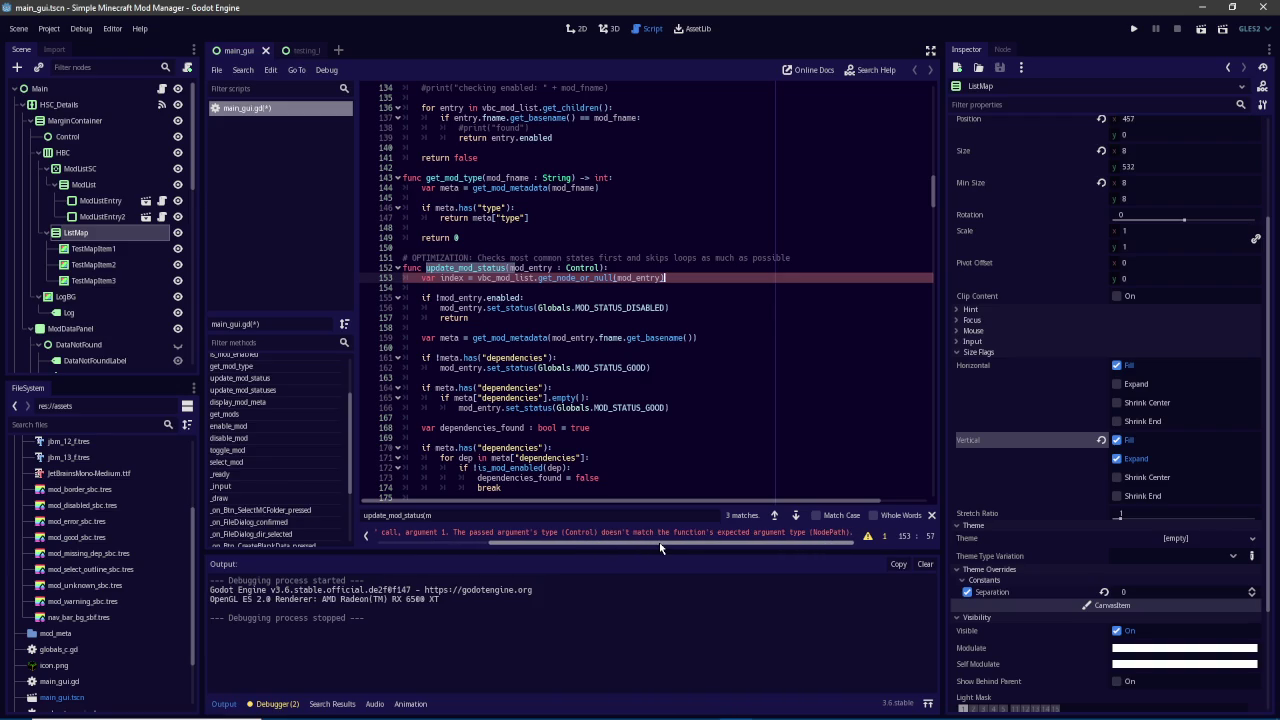
left_click_drag(660, 547, 546, 547)
type(".name")
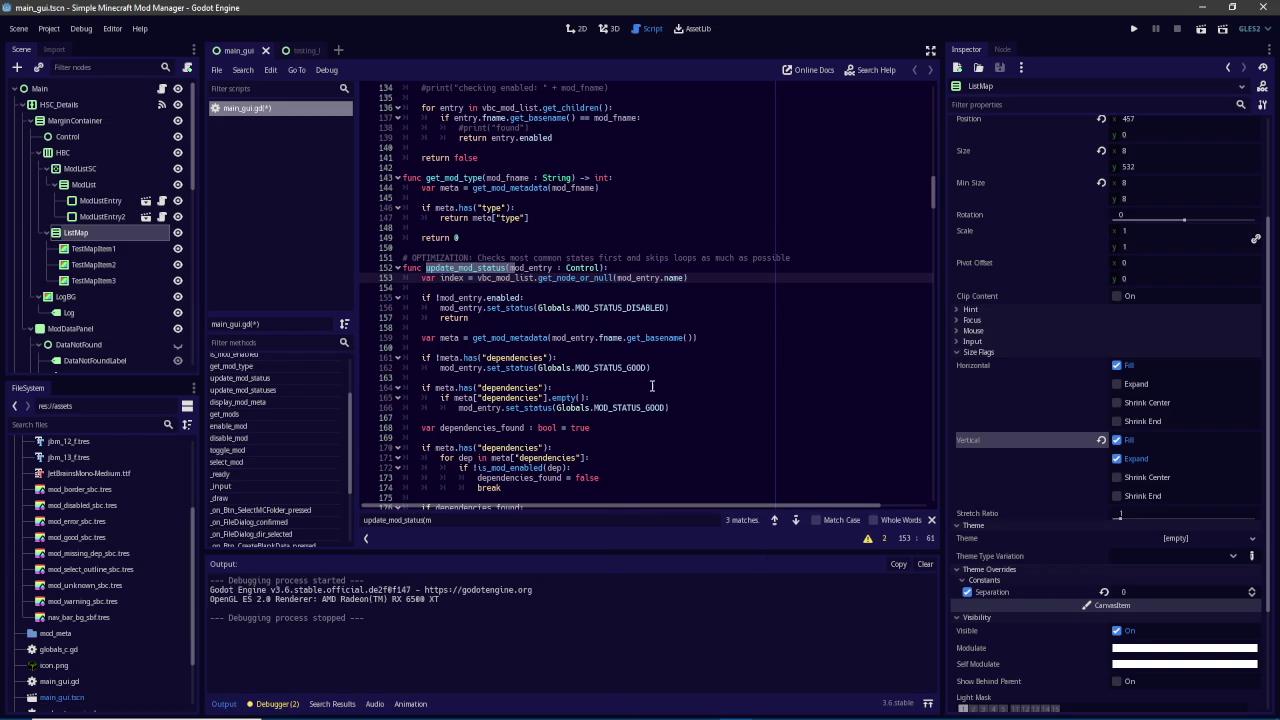
left_click(688, 287)
key("Return")
Add print("mod index: " + str(index)), save the script, and run the project to check the output
type("print(\"")
key("Left")
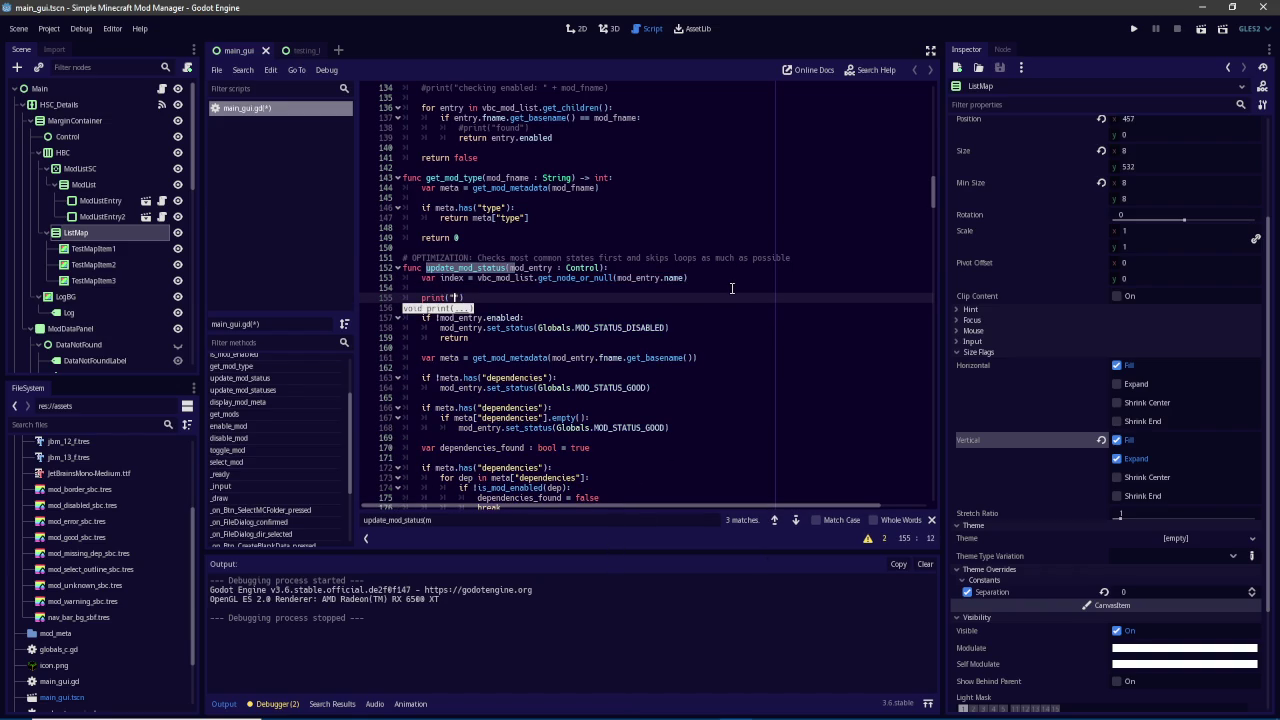
type("mod index: ")
type("\" + ")
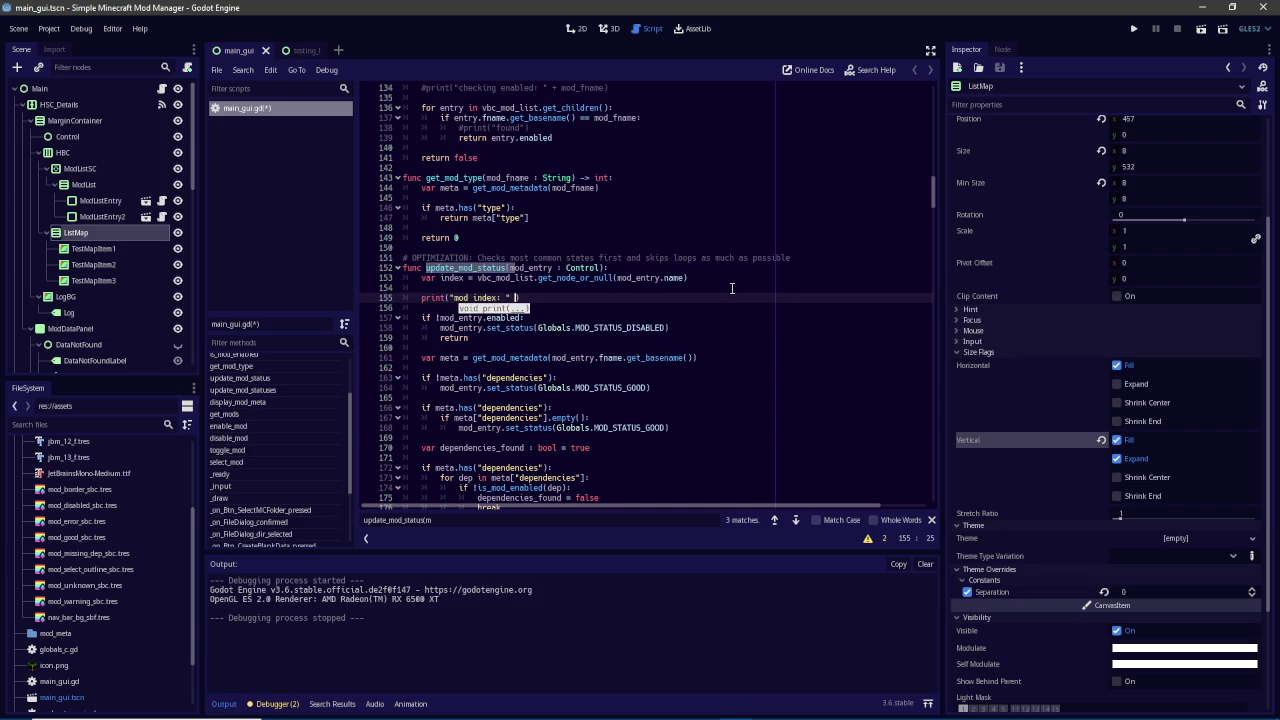
type("str(")
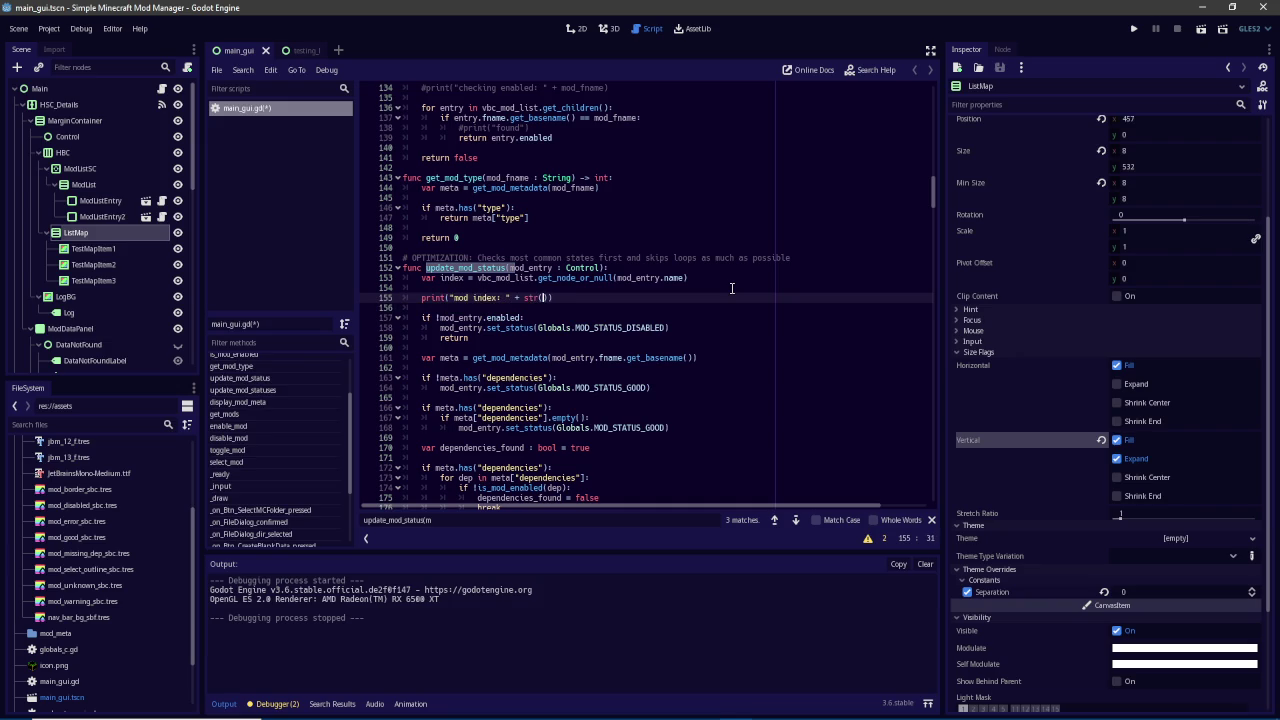
type("index")
key("ctrl+s")
left_click(1138, 30)
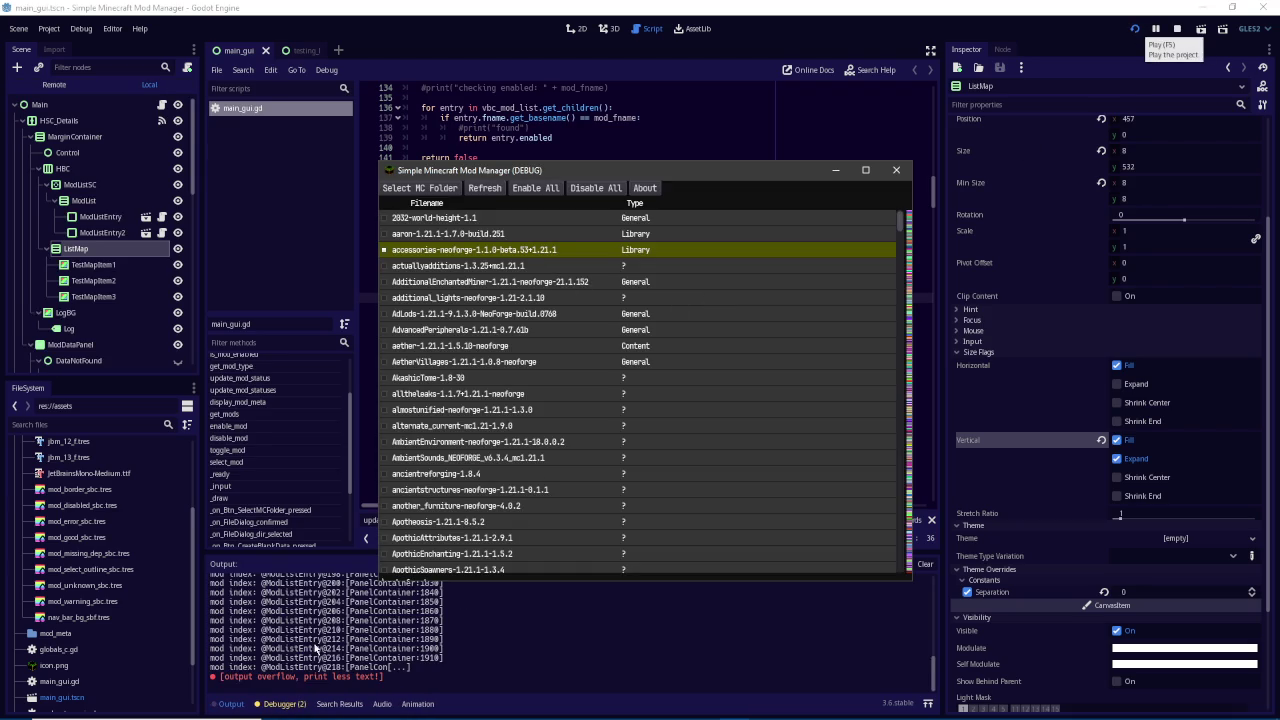
mouse_move(543, 177)
left_mouse_down()
mouse_move(172, 281)
mouse_move(193, 322)
left_mouse_up()
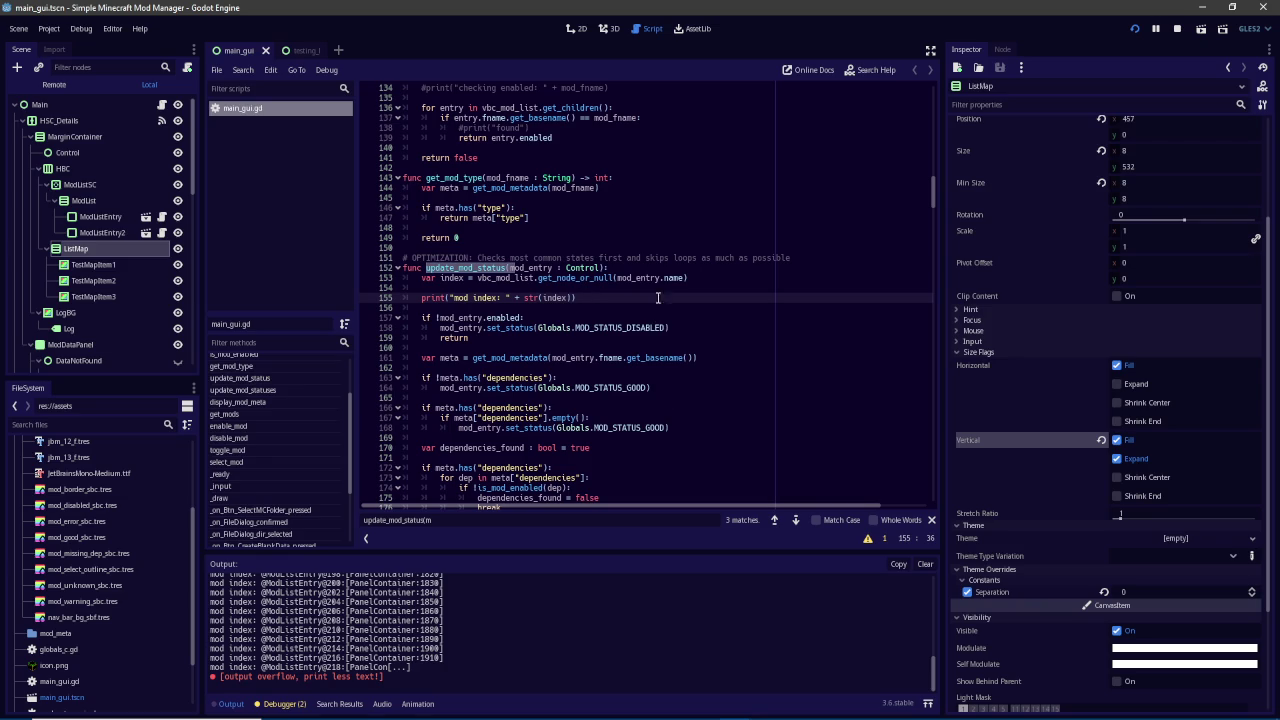
left_click(699, 279)
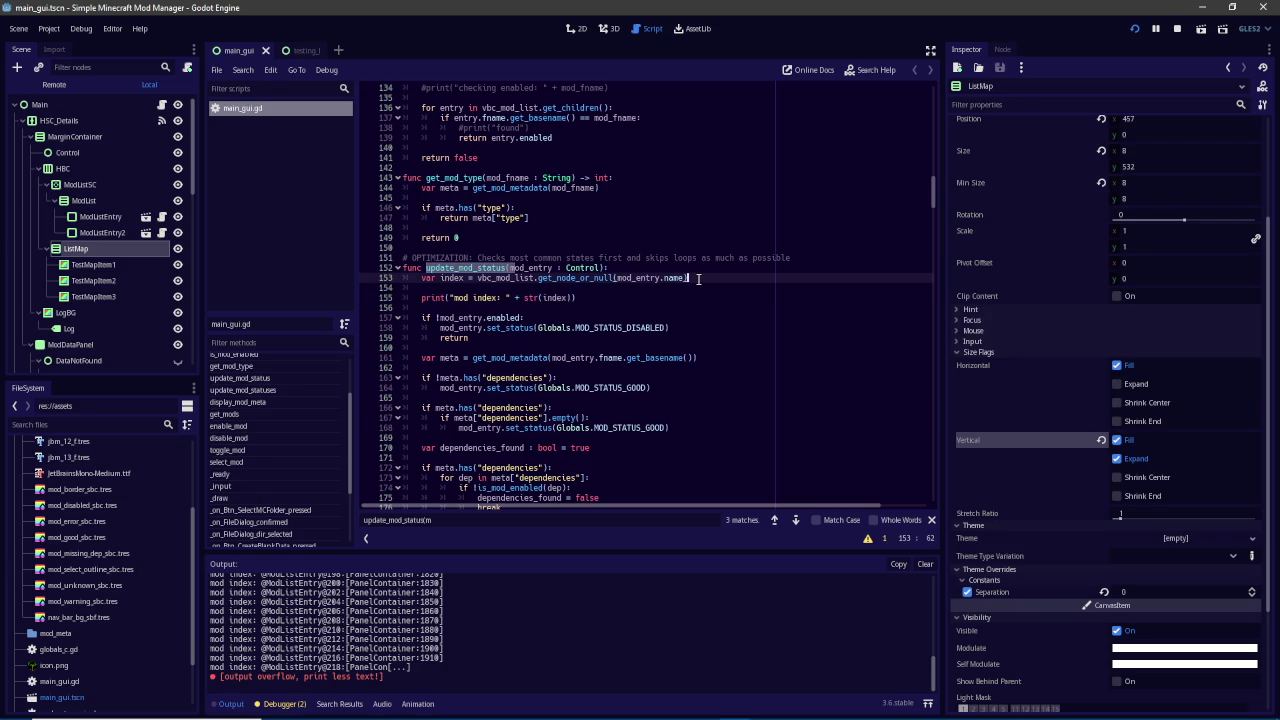
Try get_child, then settle on vbc_mod_list.find_node(mod_entry.name) for the index lookup on line 153
double_click(608, 279)
type("get_")
key("Down")
key("Down")
key("Down")
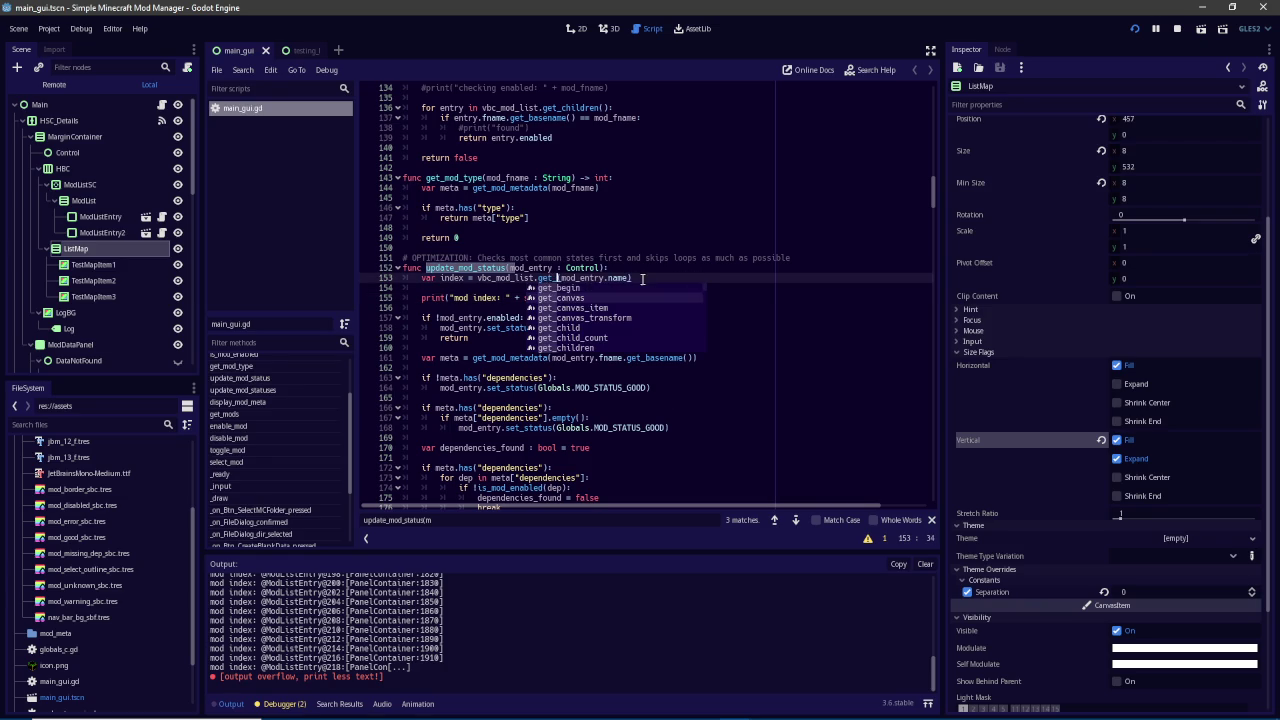
key("Return")
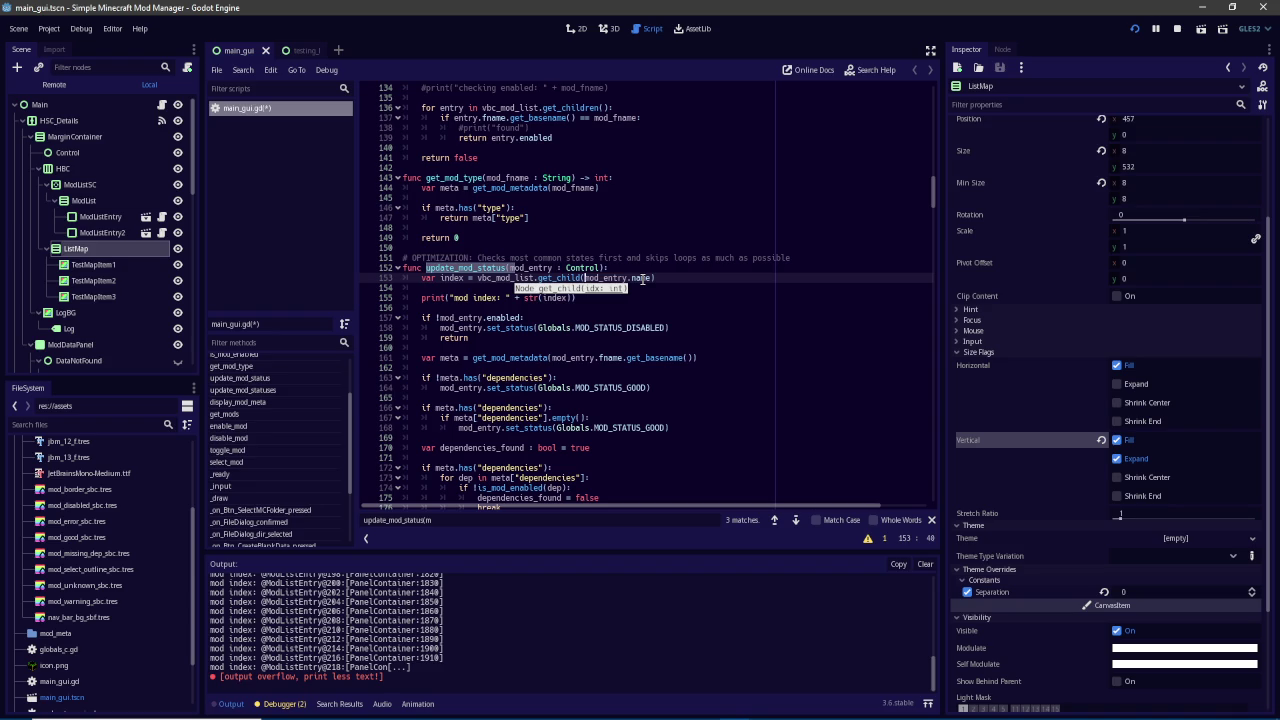
key("BackSpace")
key("BackSpace")
key("BackSpace")
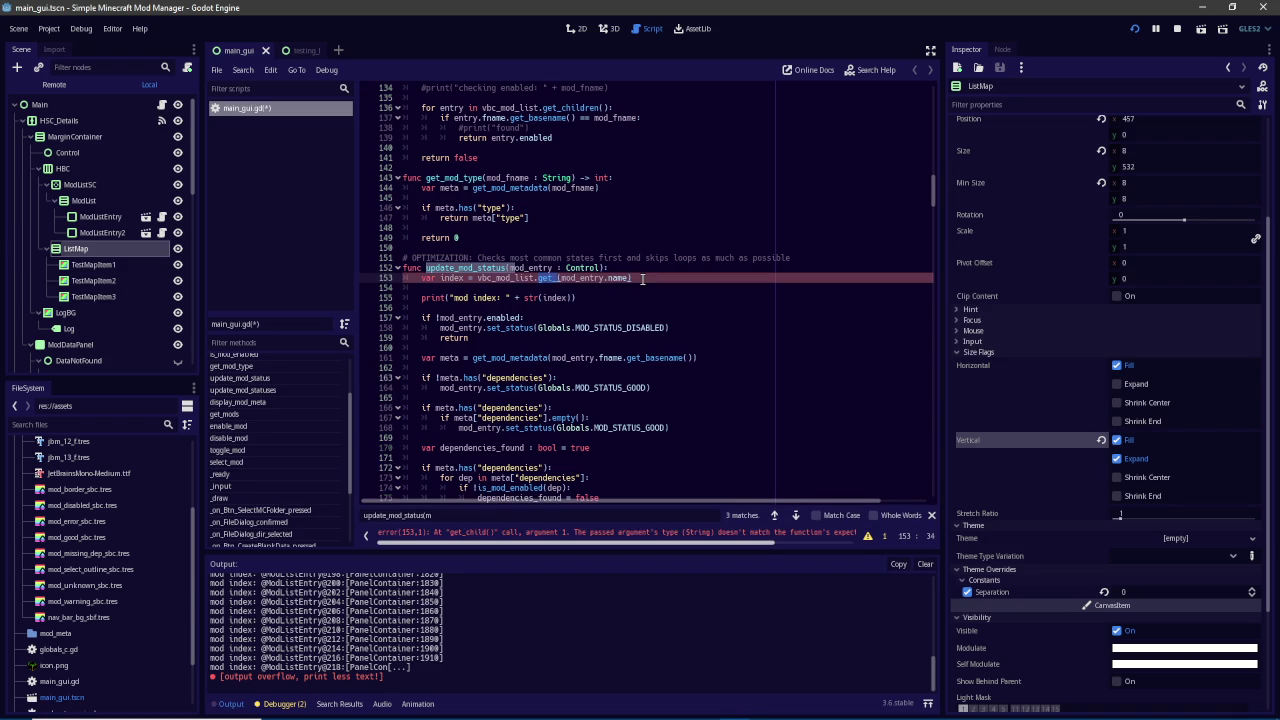
key("BackSpace")
type("_")
key("Down")
key("Down")
key("Down")
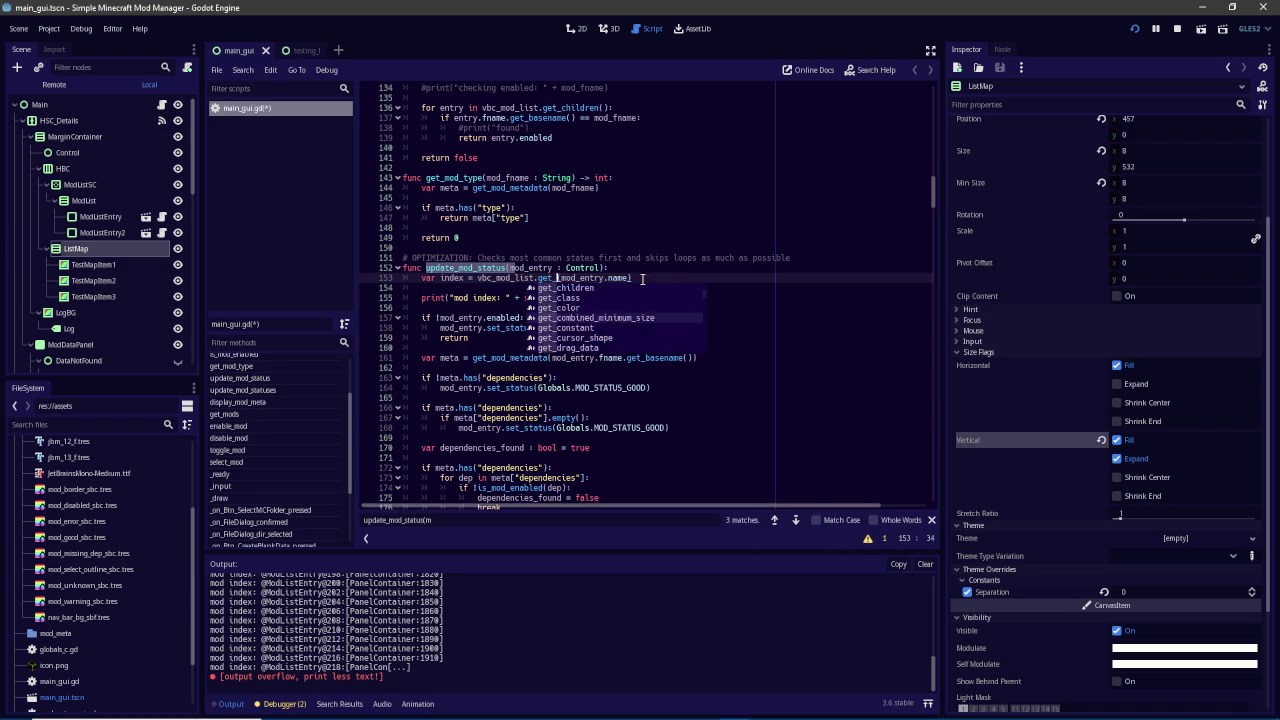
key("BackSpace")
key("BackSpace")
key("BackSpace")
type("fin")
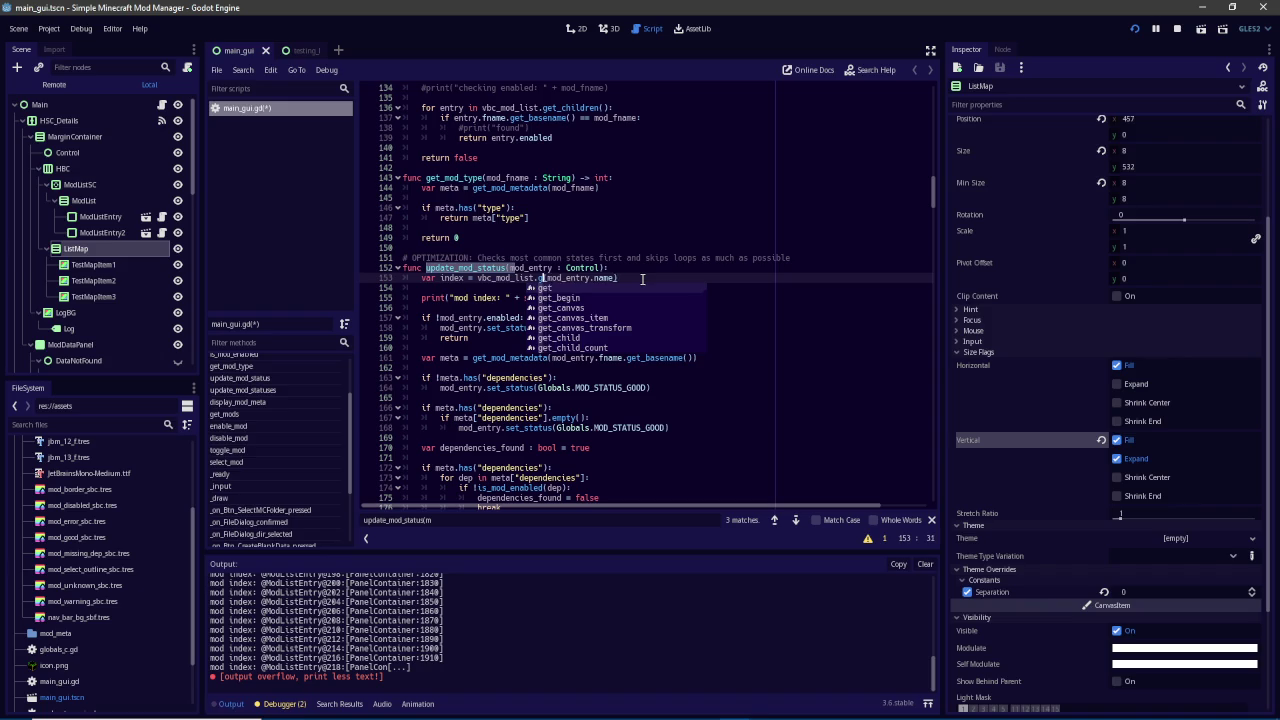
type("d")
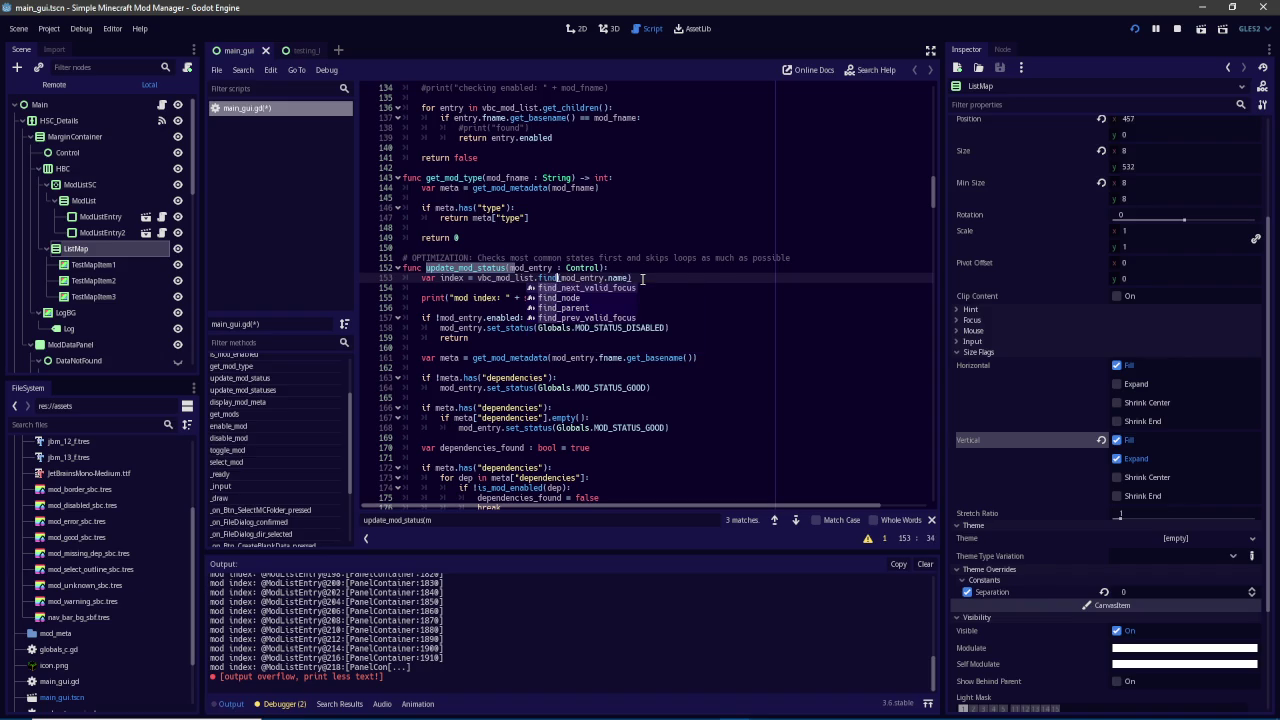
key("Down")
key("Return")
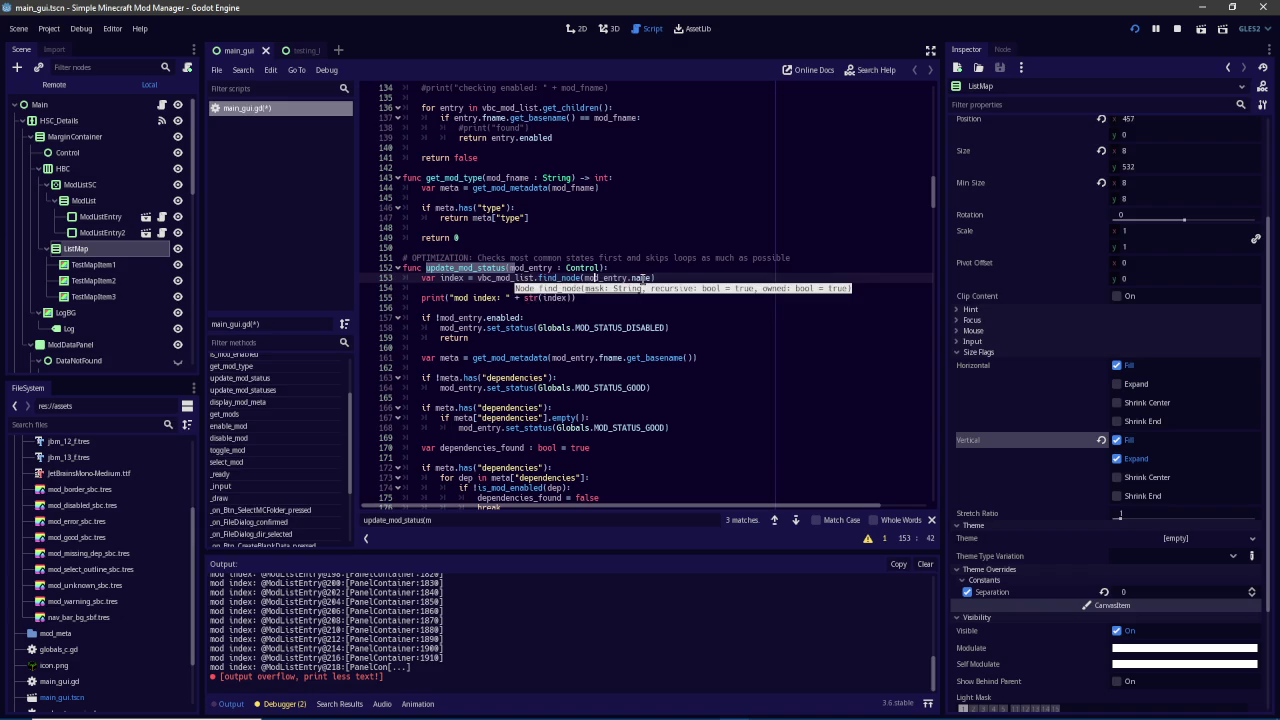
key("End")
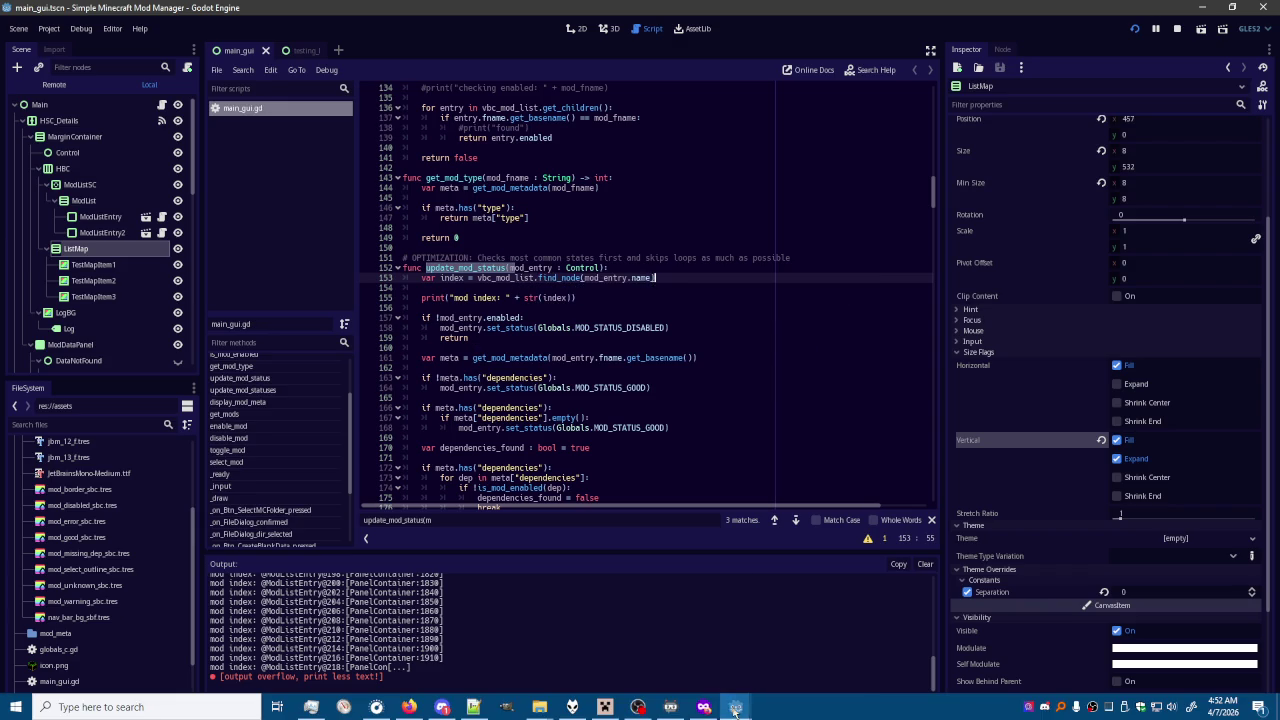
In the running mod manager, view metadata for 2032-world-height, AdditionalEnchantedMiner, aether and accessories-neoforge
left_click(735, 707)
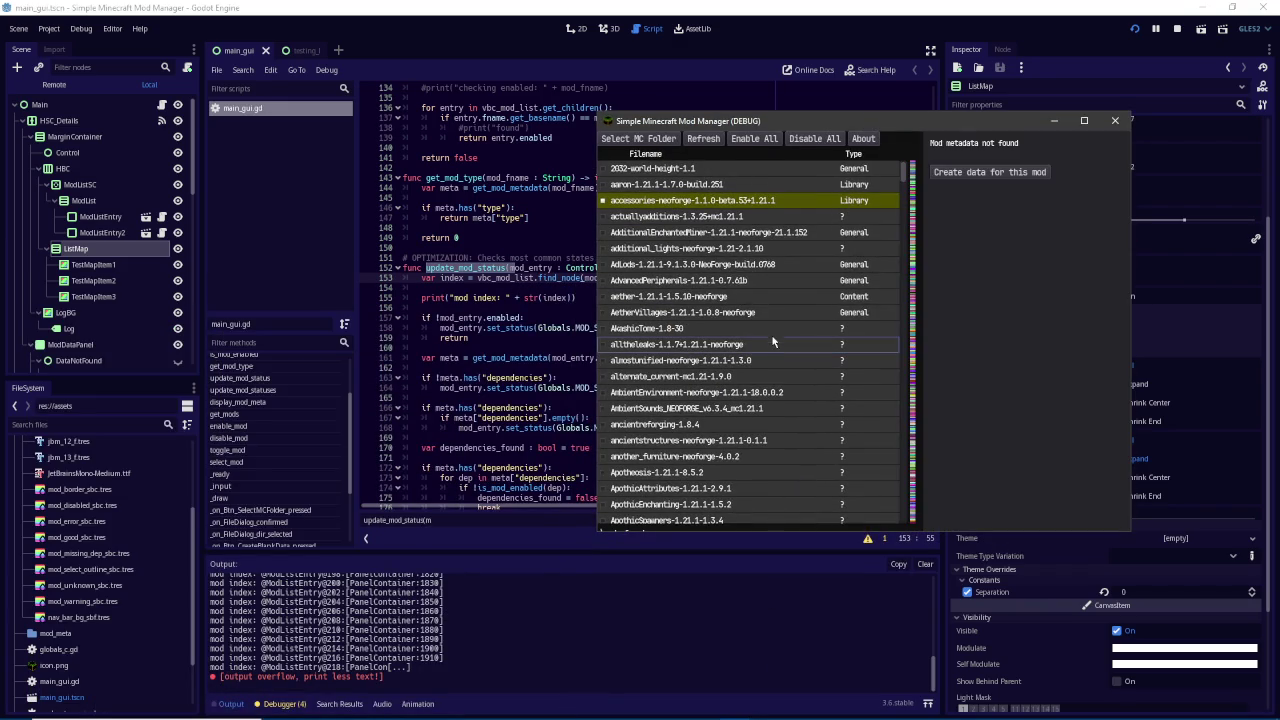
left_click(718, 168)
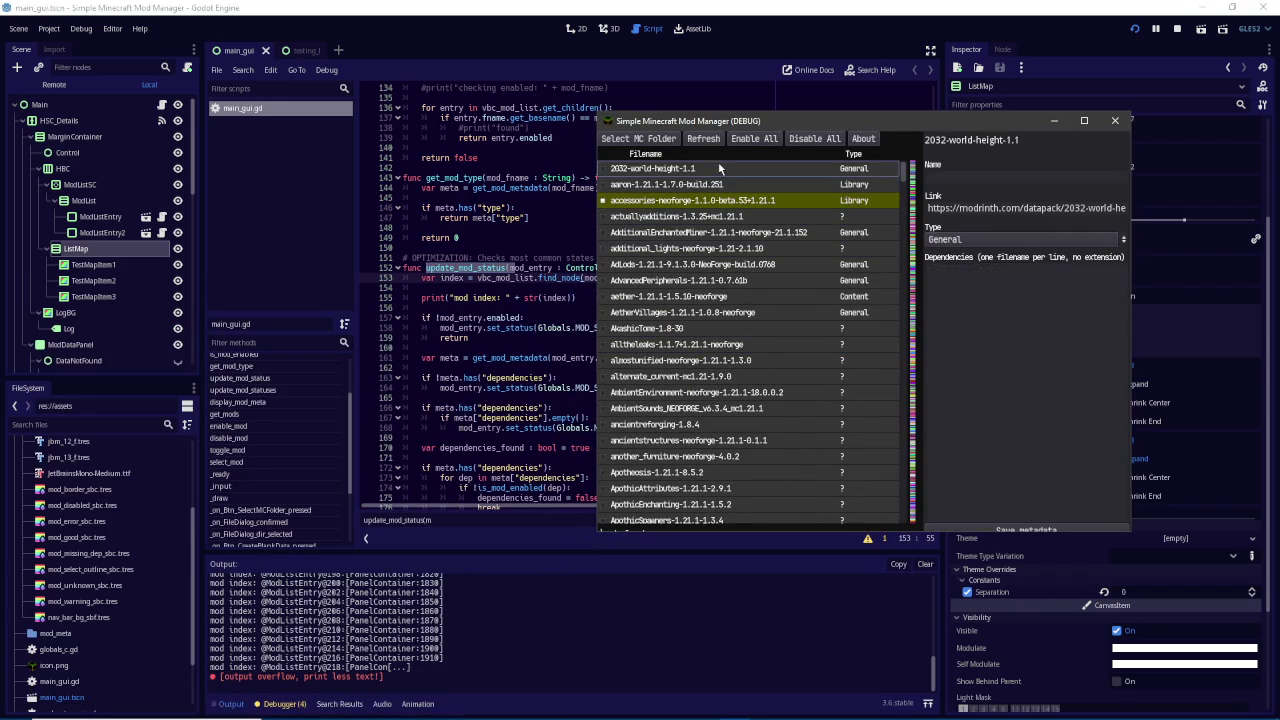
left_click(722, 232)
left_click(736, 300)
left_click(720, 202)
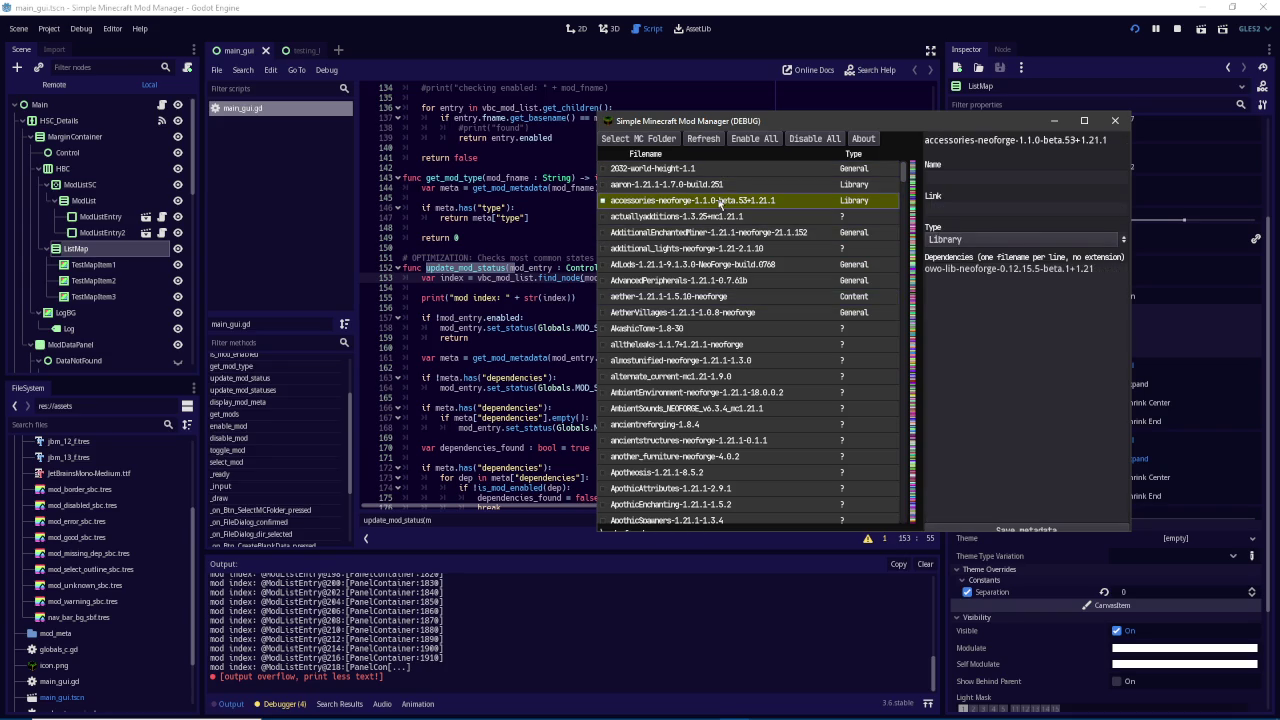
left_click(605, 202)
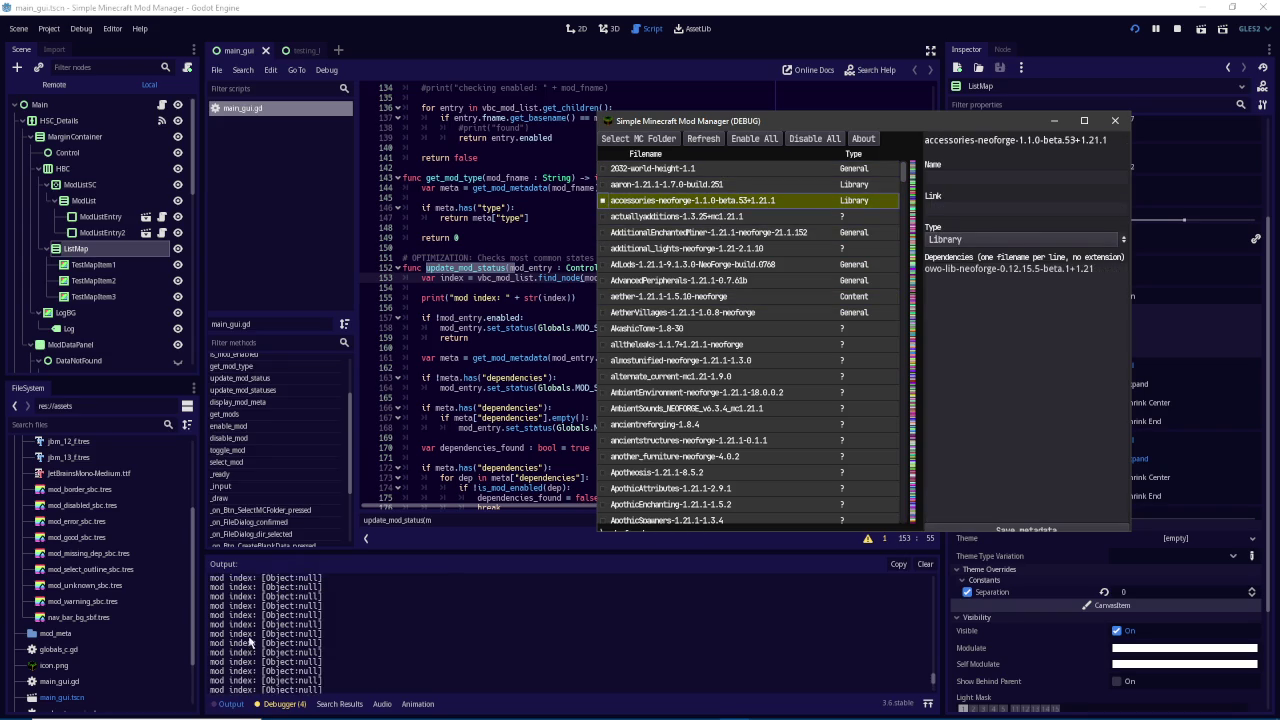
mouse_move(933, 683)
left_mouse_down()
mouse_move(932, 600)
mouse_move(928, 657)
left_mouse_up()
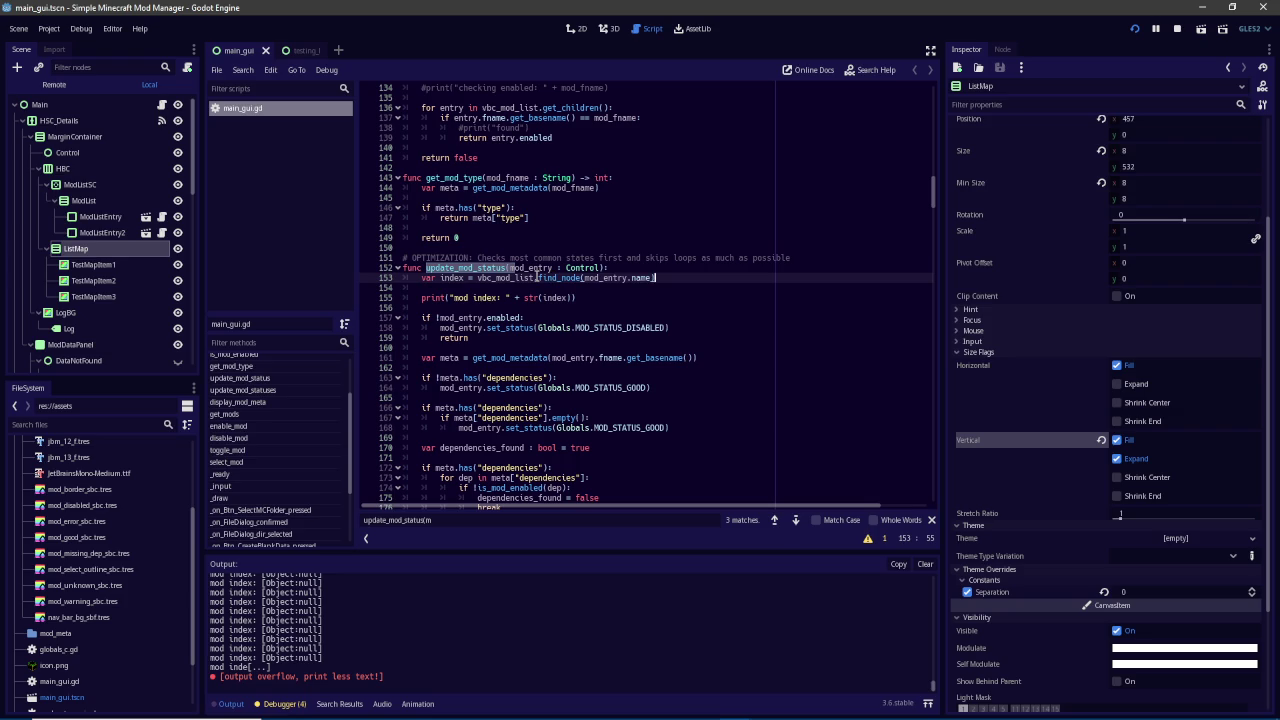
Set index to mod_entry.get_index() on line 153 and save the script
double_click(545, 277)
type("ind")
type("ex")
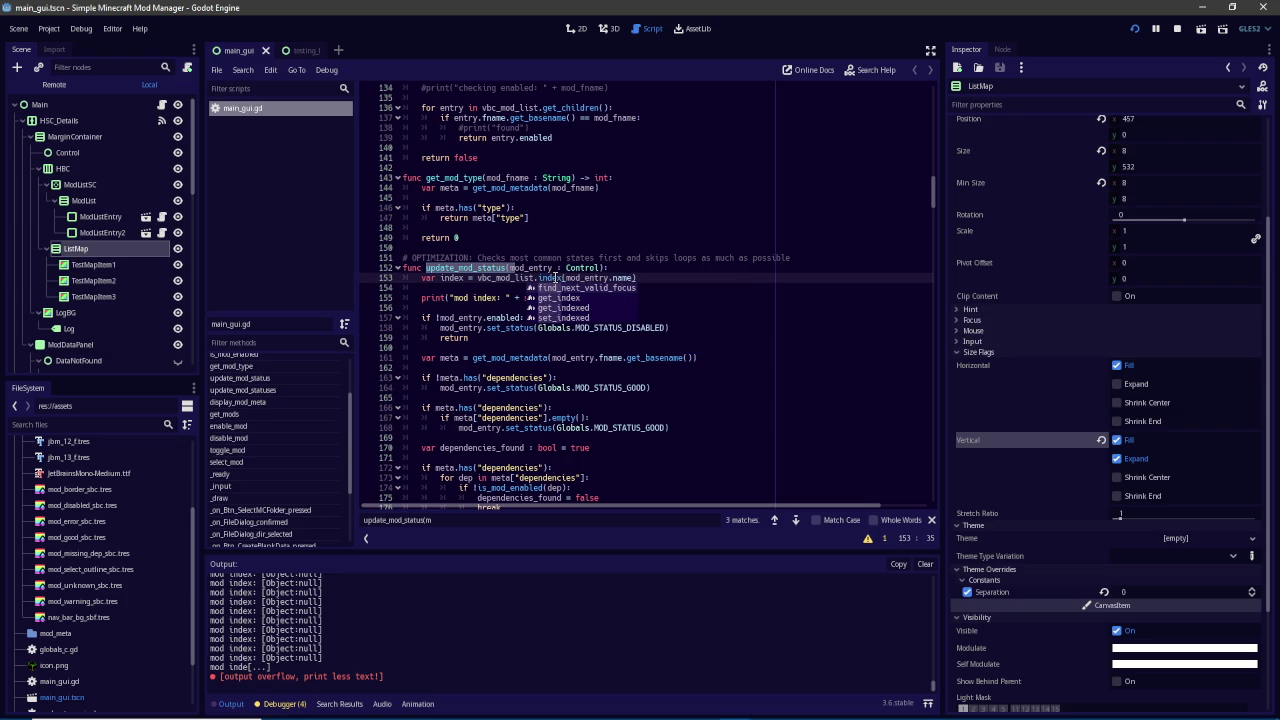
left_click(589, 294)
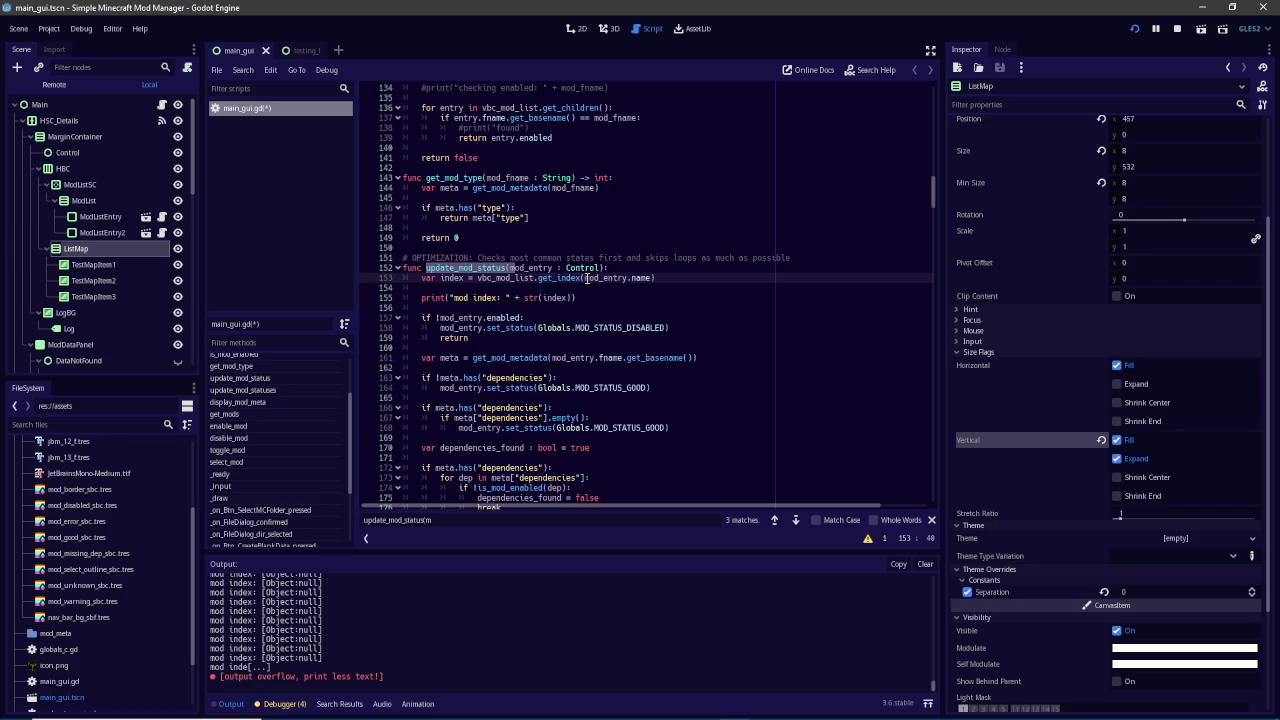
left_click_drag(581, 277, 694, 278)
key("BackSpace")
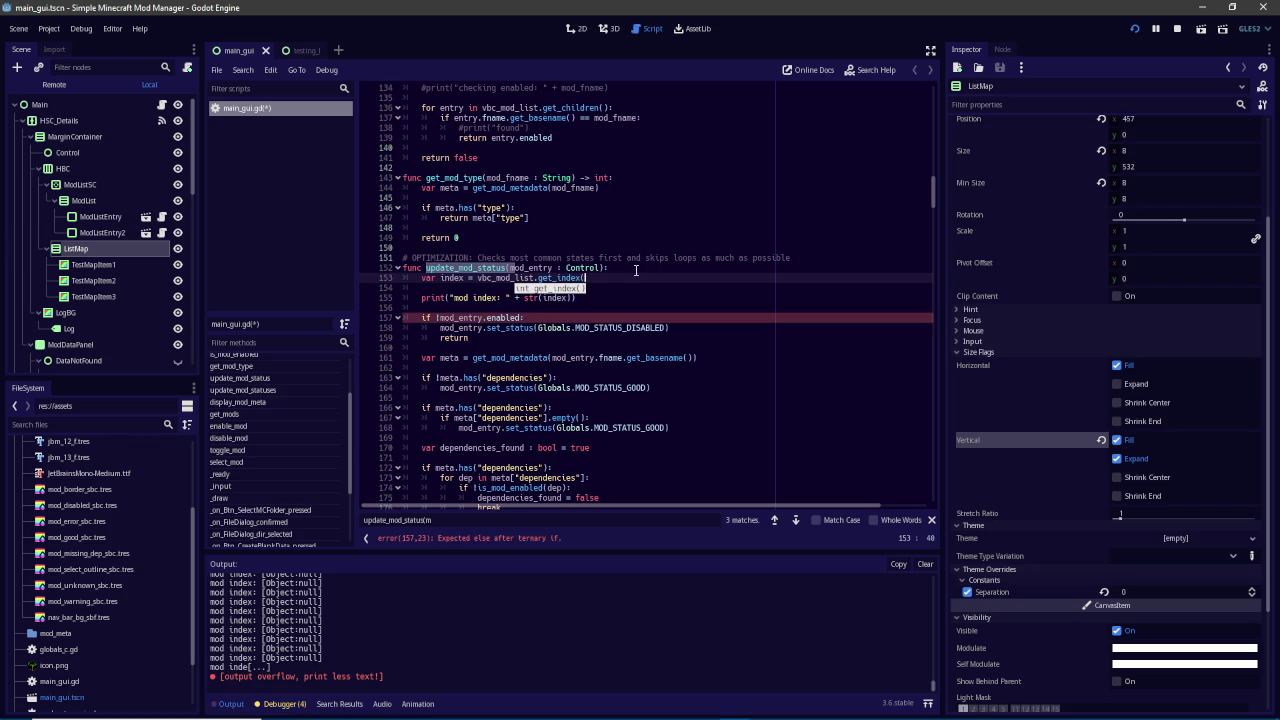
key("ctrl+shift+Left")
key("ctrl+shift+Left")
key("ctrl+shift+Left")
key("BackSpace")
type("mod_entry")
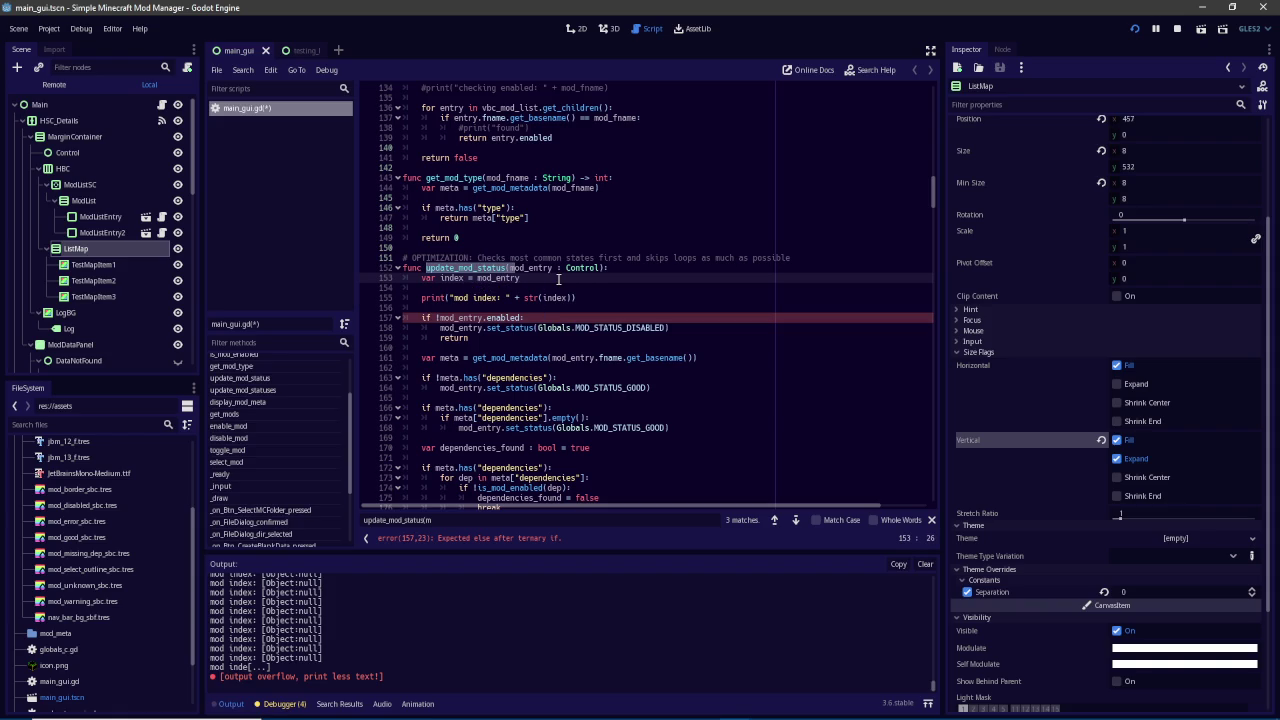
type(".get_in")
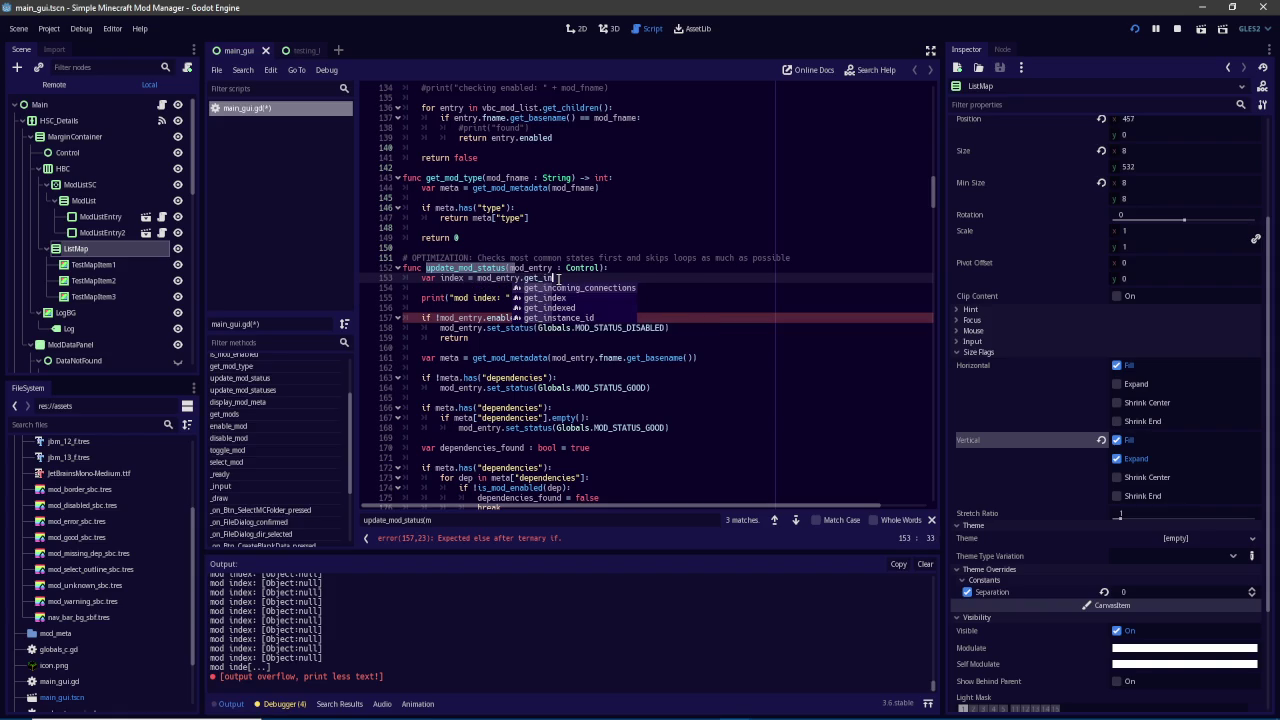
key("Down")
key("Return")
key("ctrl+s")
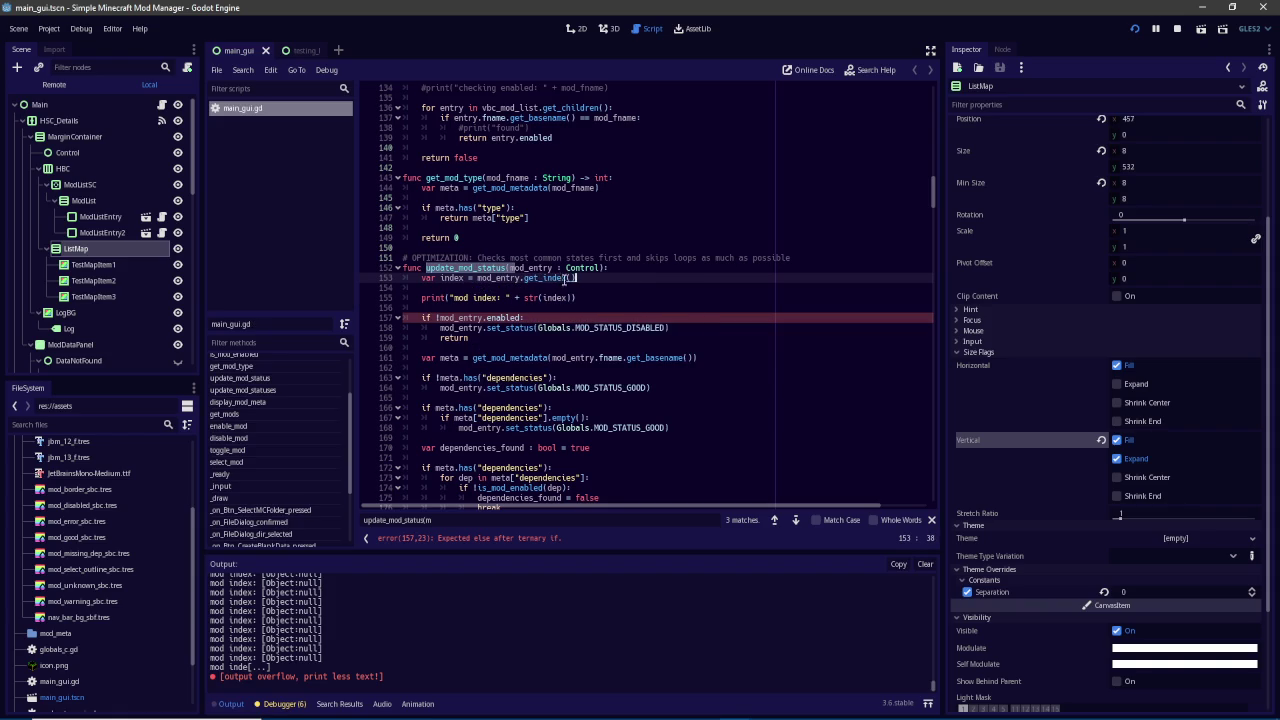
Toggle the accessories-neoforge entry in the running mod manager, then close the window
left_click(670, 640)
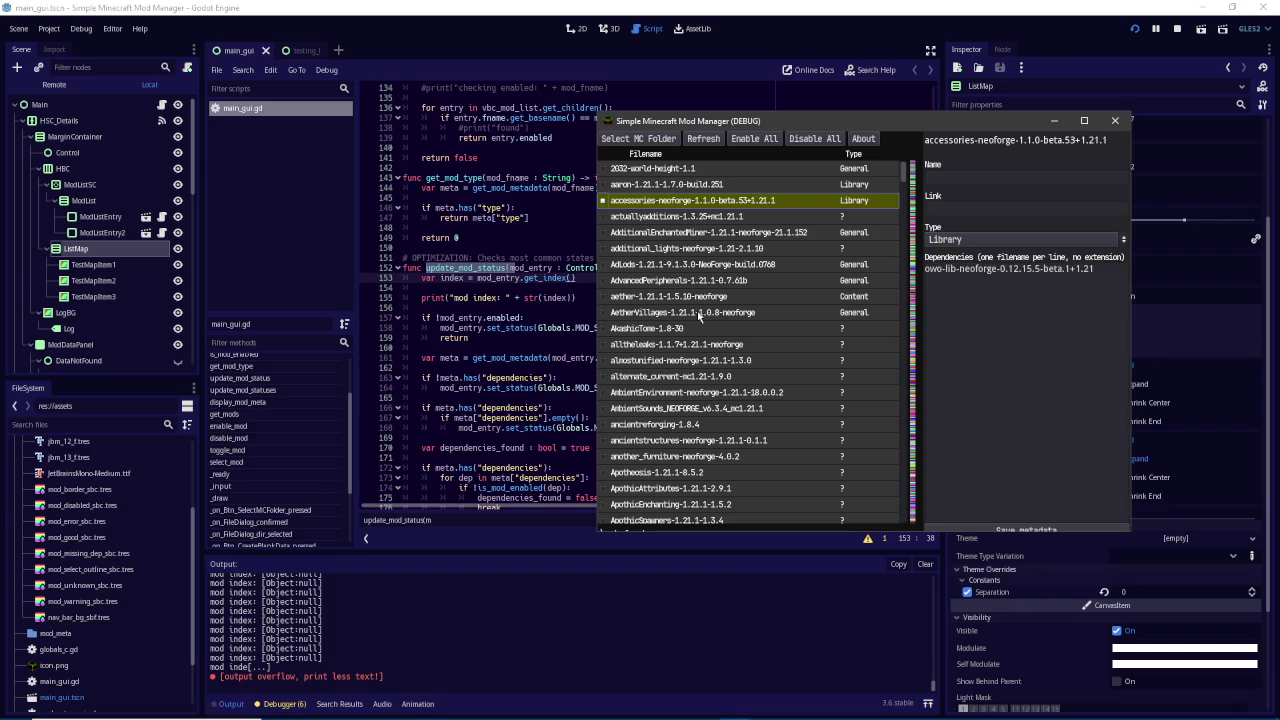
left_click(604, 201)
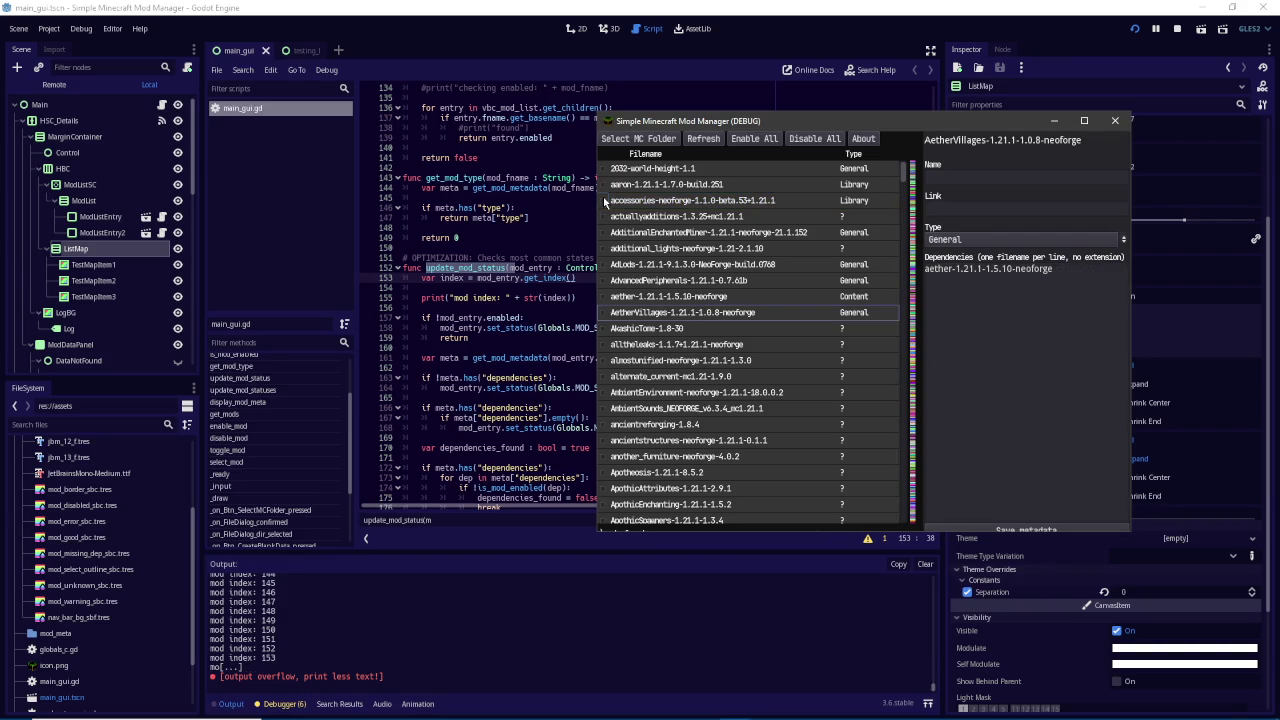
left_click(604, 201)
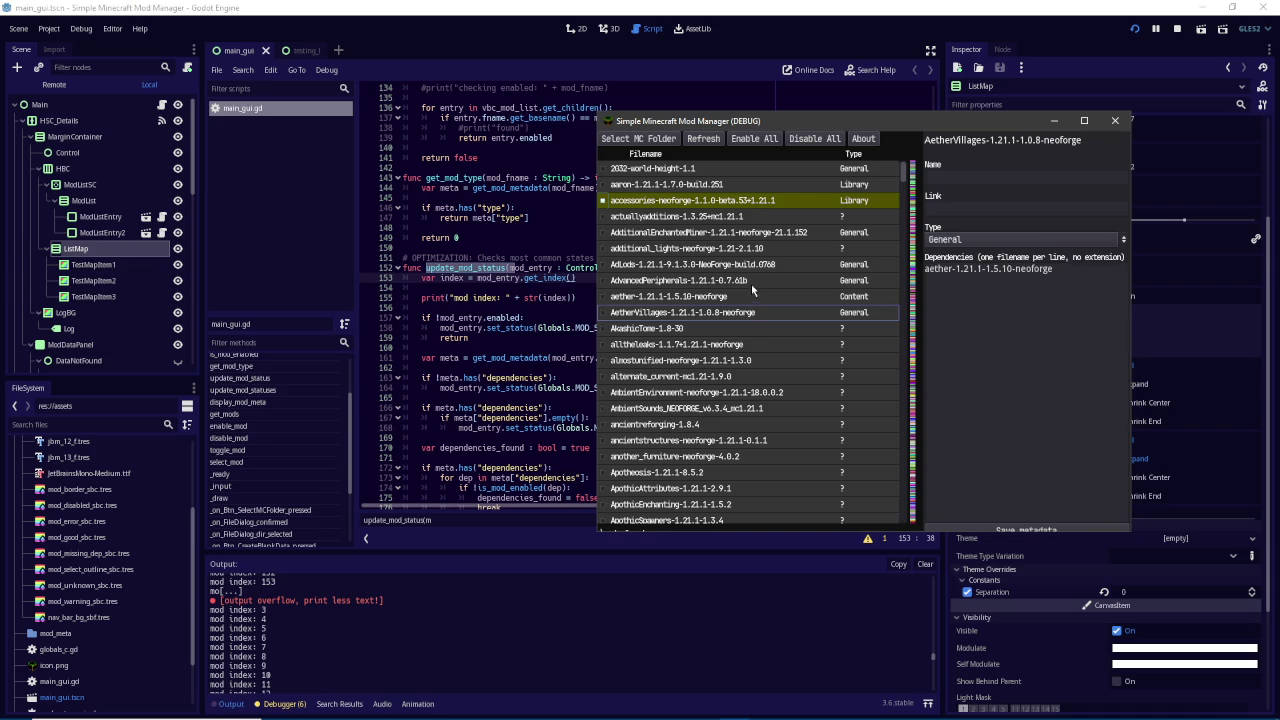
key("alt+F4")
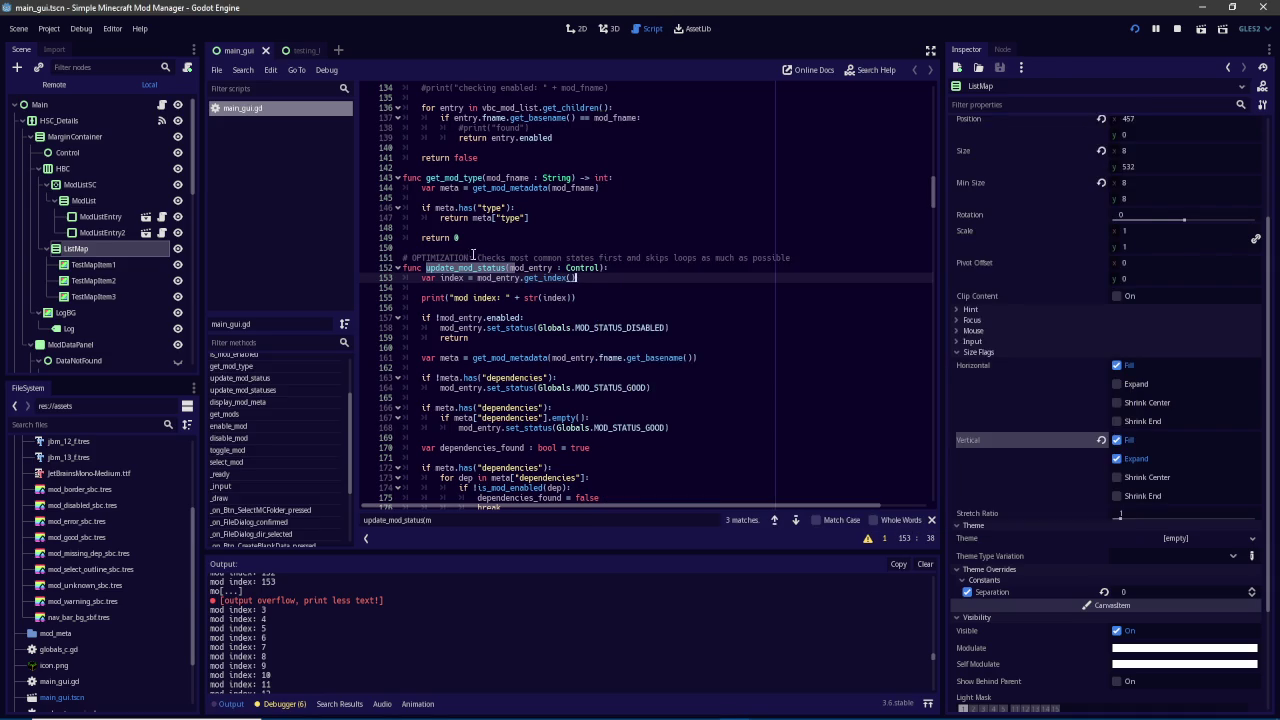
Delete the var index declaration line from update_mod_status
double_click(452, 278)
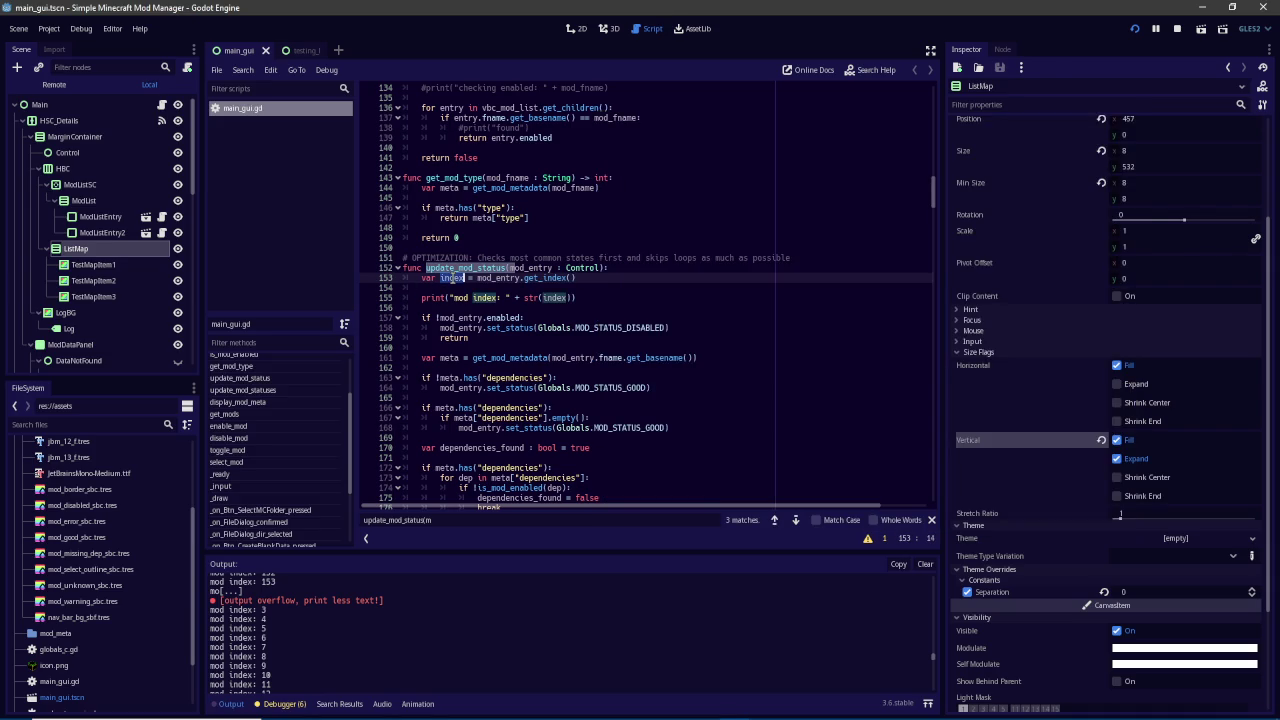
left_click(480, 278)
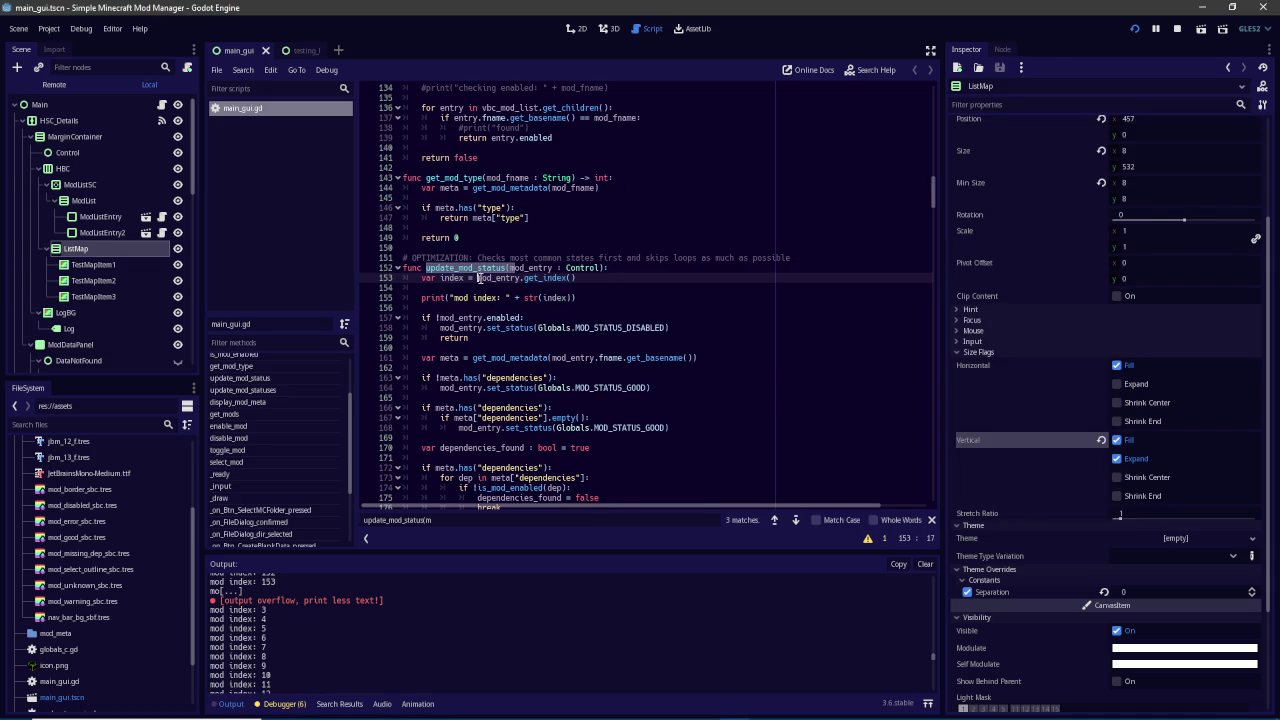
left_click_drag(576, 278, 477, 278)
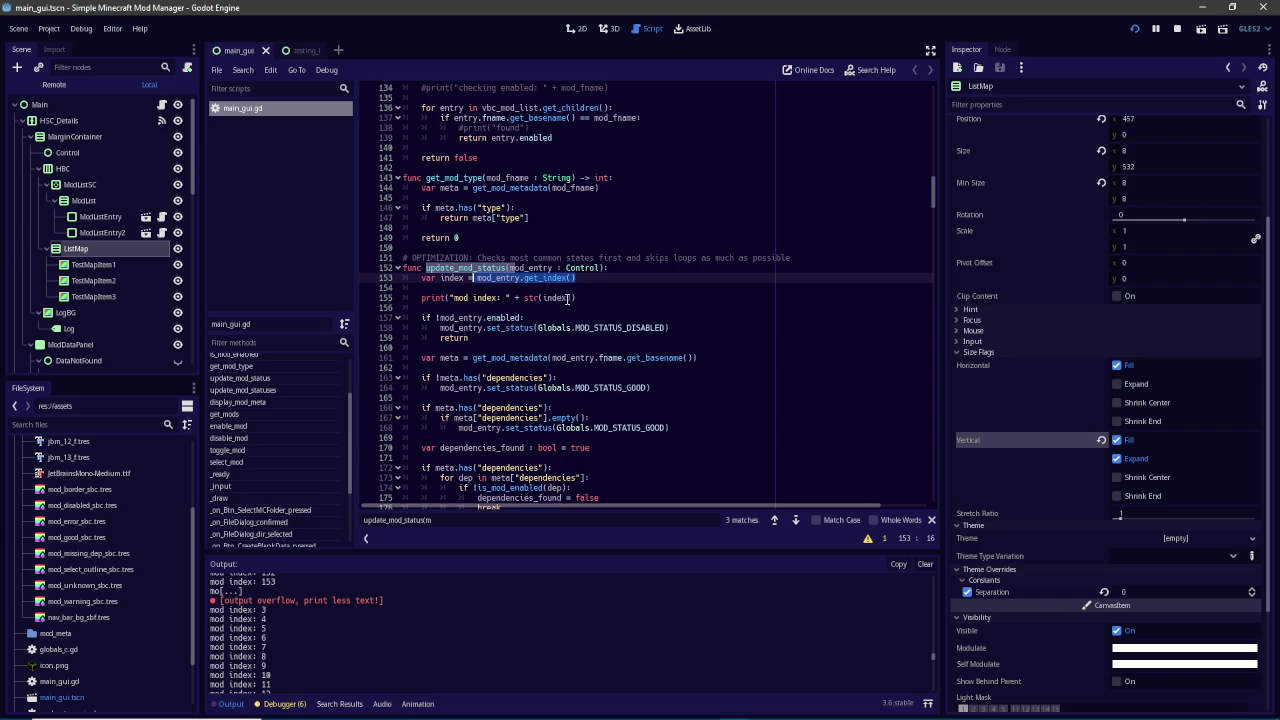
key("ctrl+x")
key("BackSpace")
key("BackSpace")
key("BackSpace")
key("Delete")
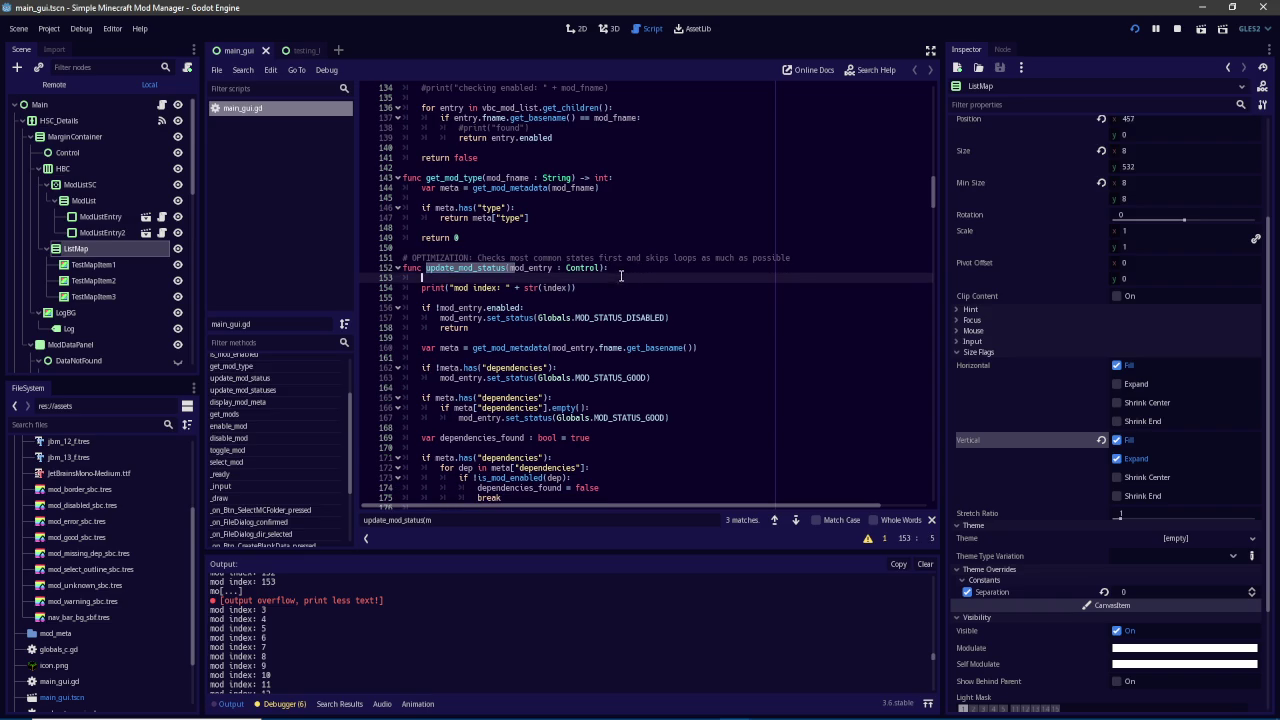
key("BackSpace")
key("BackSpace")
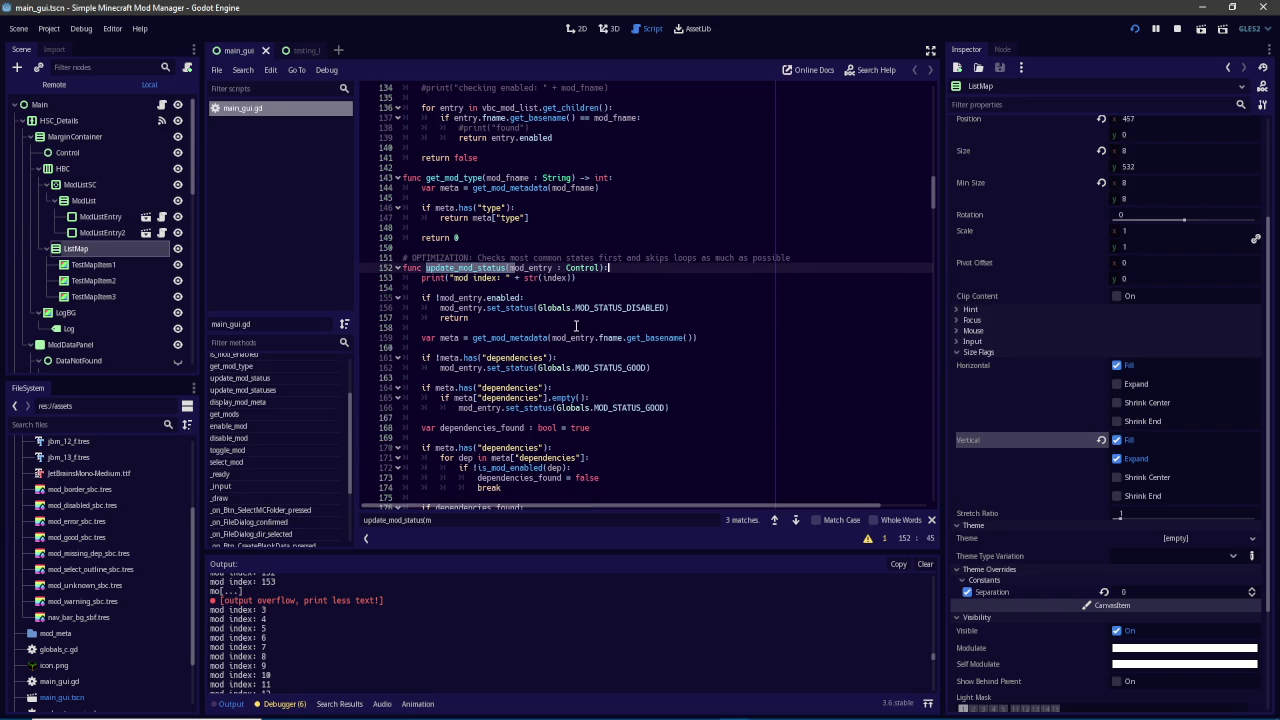
Add a func update_list_map_entry(index): header and call update_list_map_entry(mod_entry.get_index()) in the disabled branch
left_click(570, 247)
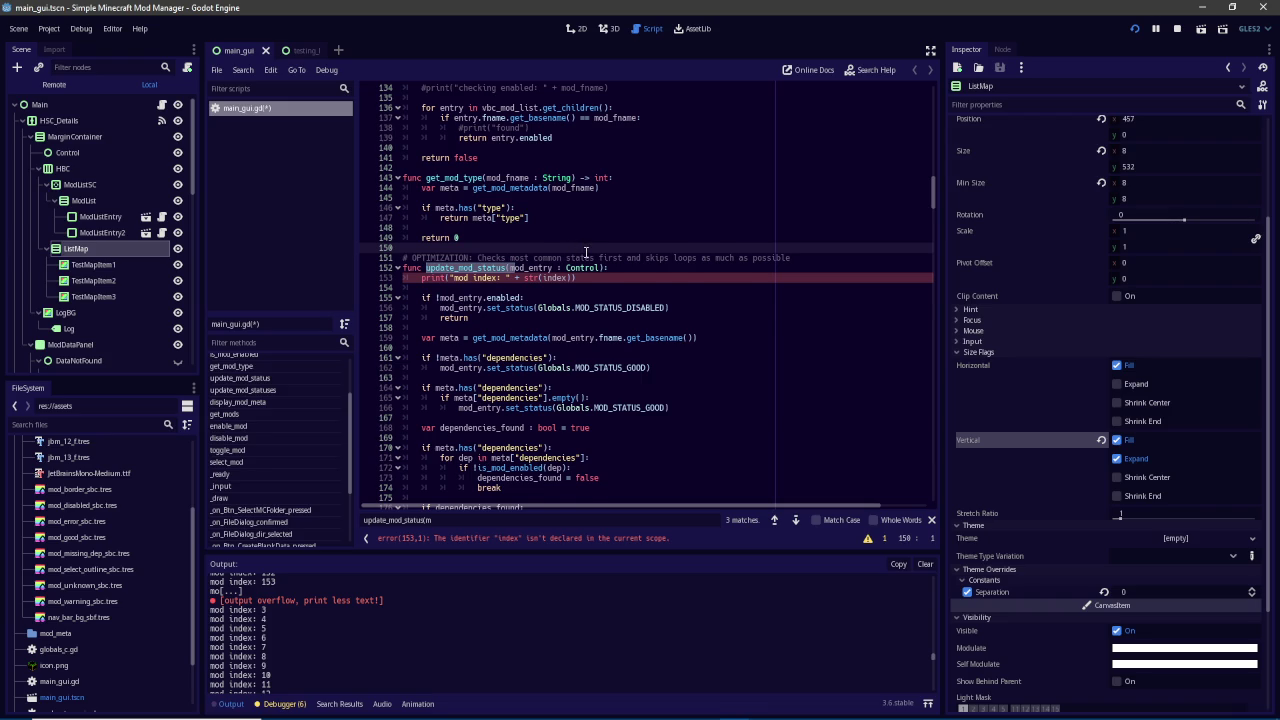
key("Return")
key("Return")
key("Up")
type("func update_")
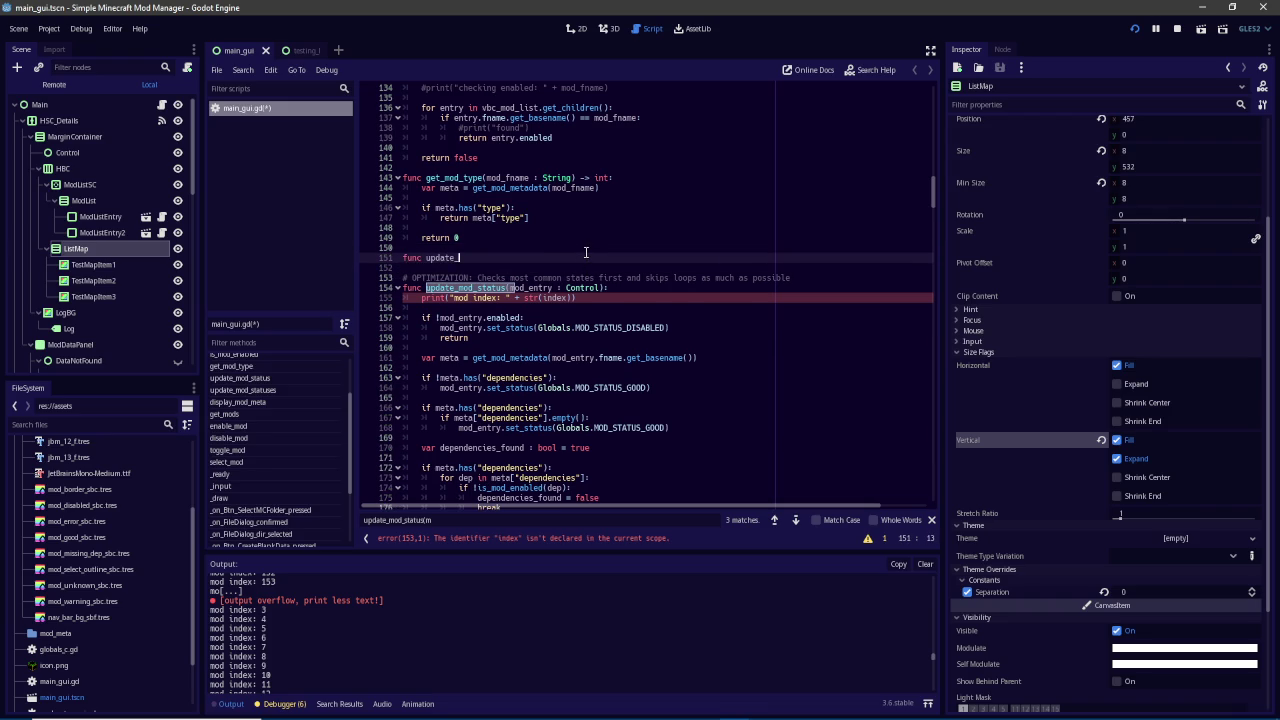
type("list_map_")
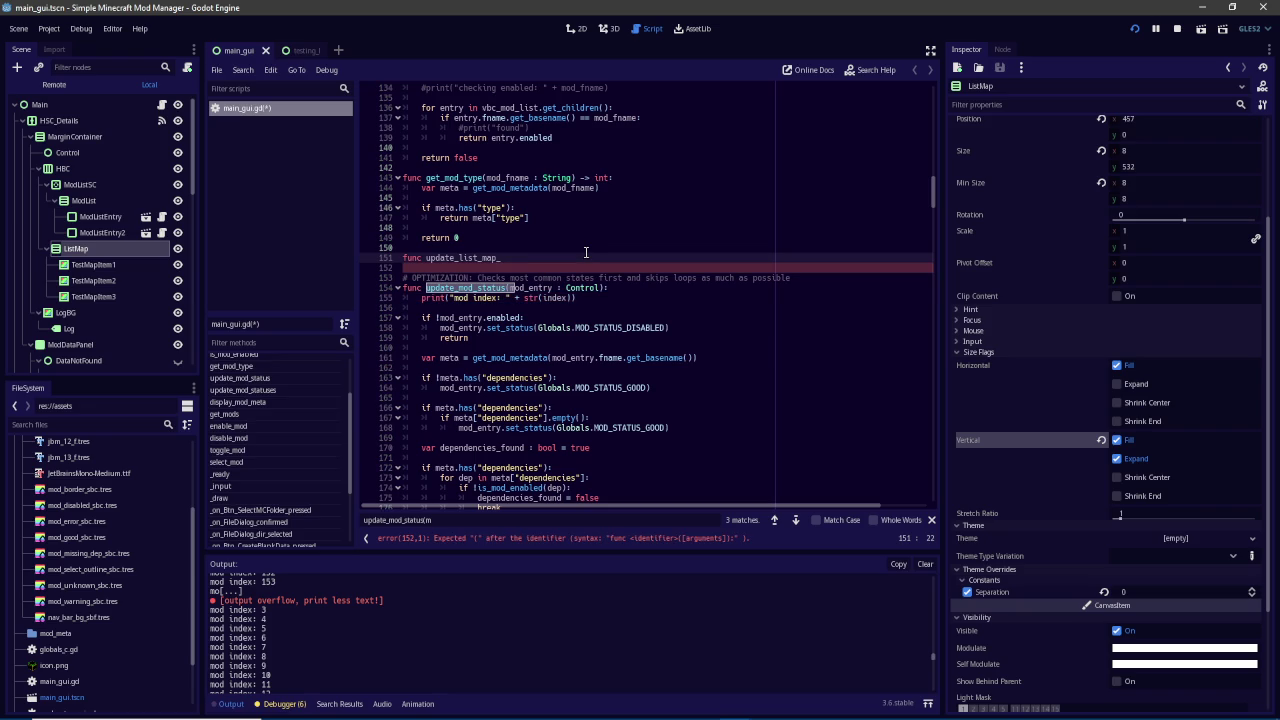
type("entry(index)")
type(":")
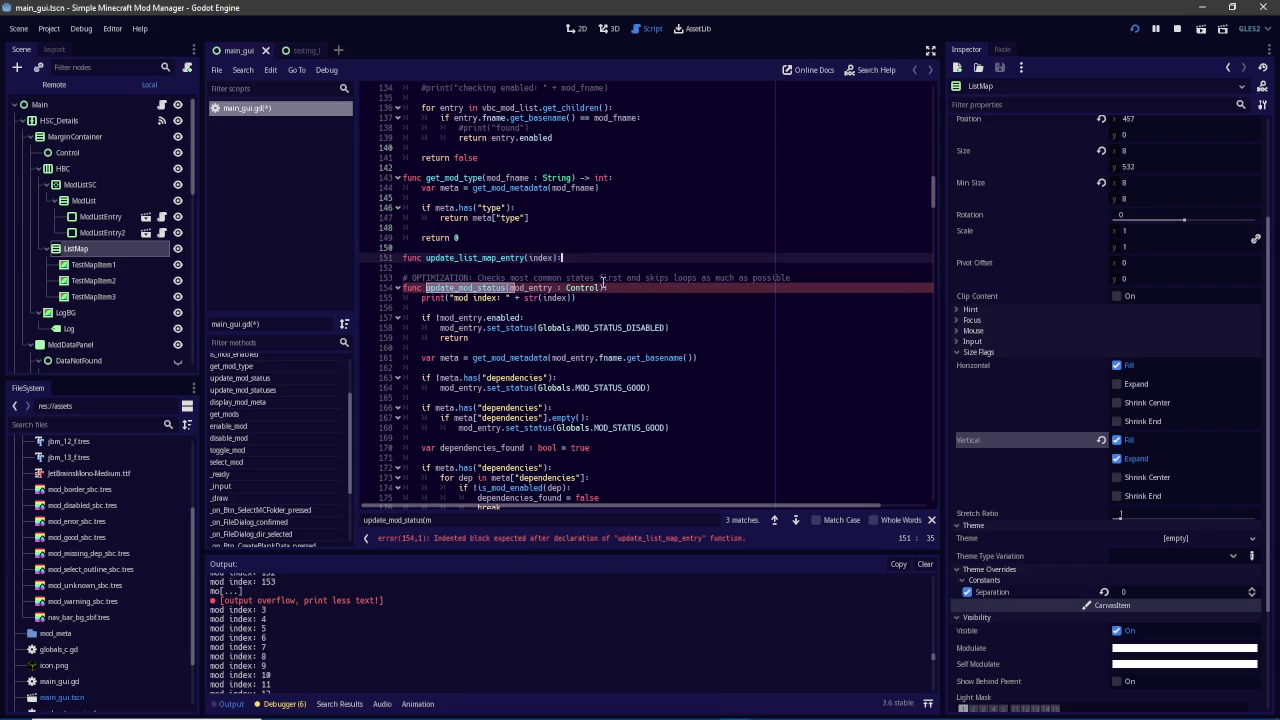
left_click(667, 330)
key("Return")
type("upda")
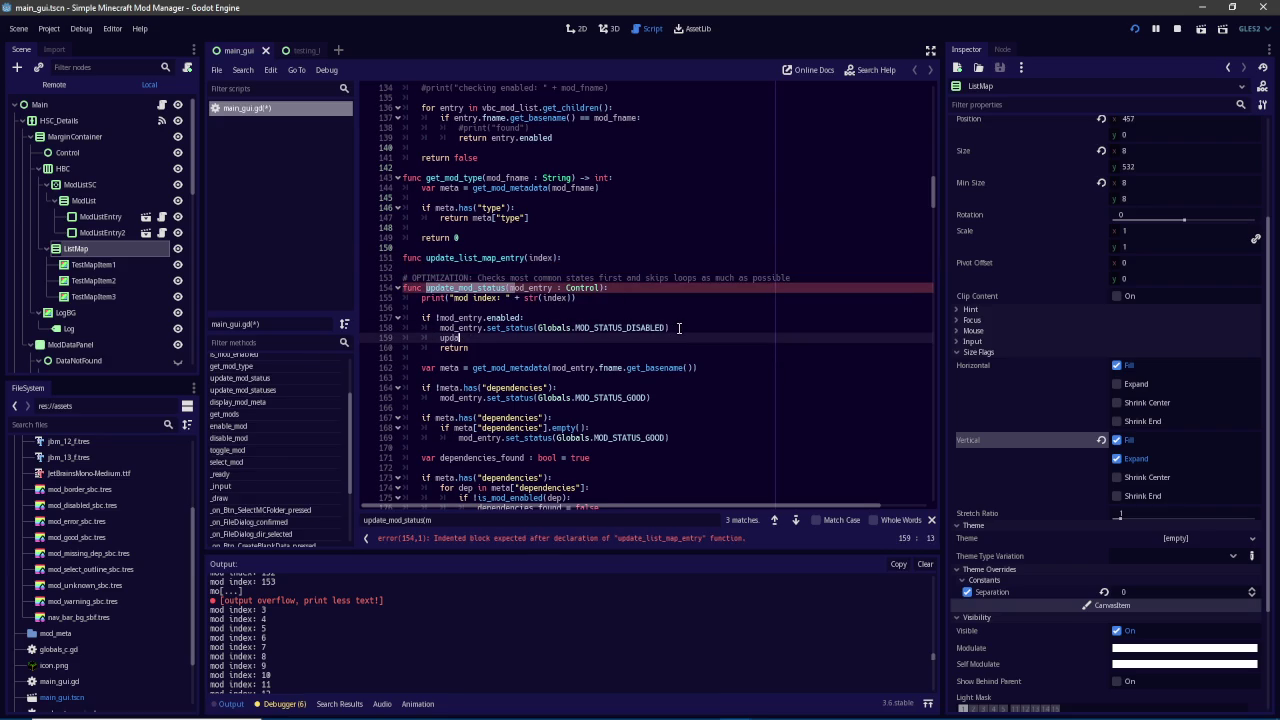
type("te_list_map_")
type("entry(")
type("mod_entry")
type(".get_index()")
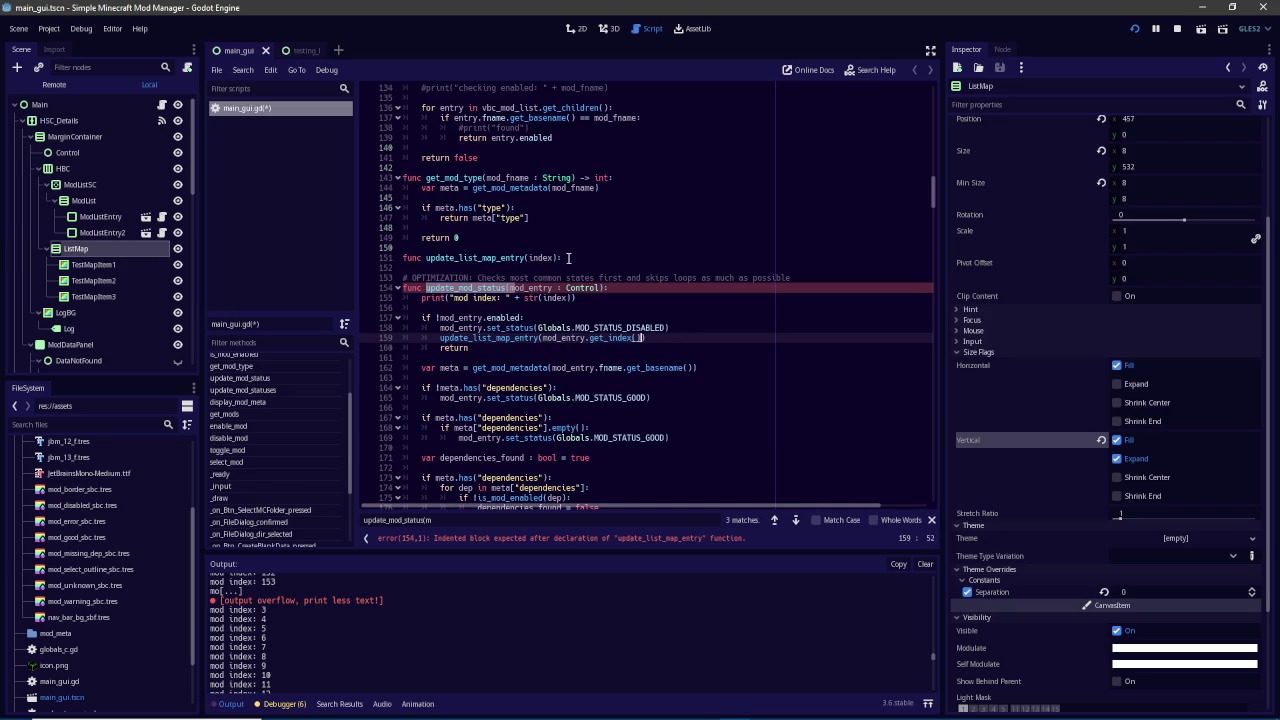
Delete the mod index print line and start the new function with var lme = list_map.get_child(index)
left_click(631, 257)
key("Return")
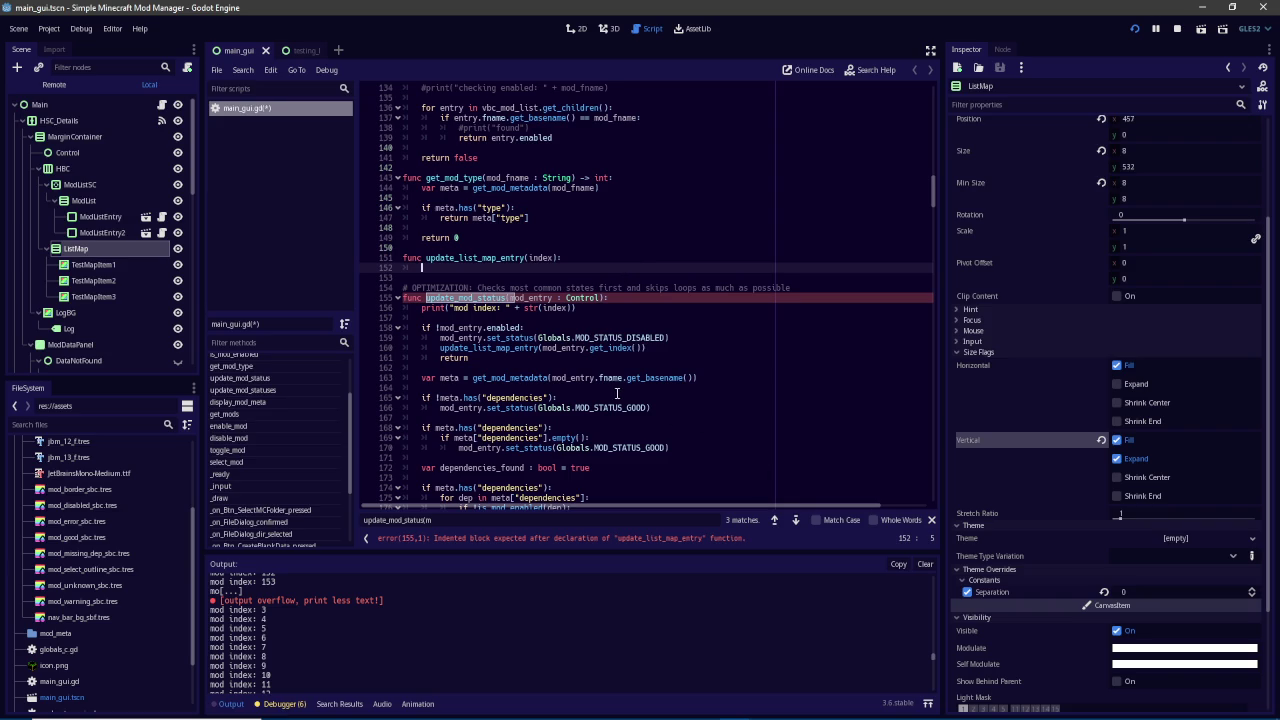
left_click(601, 322)
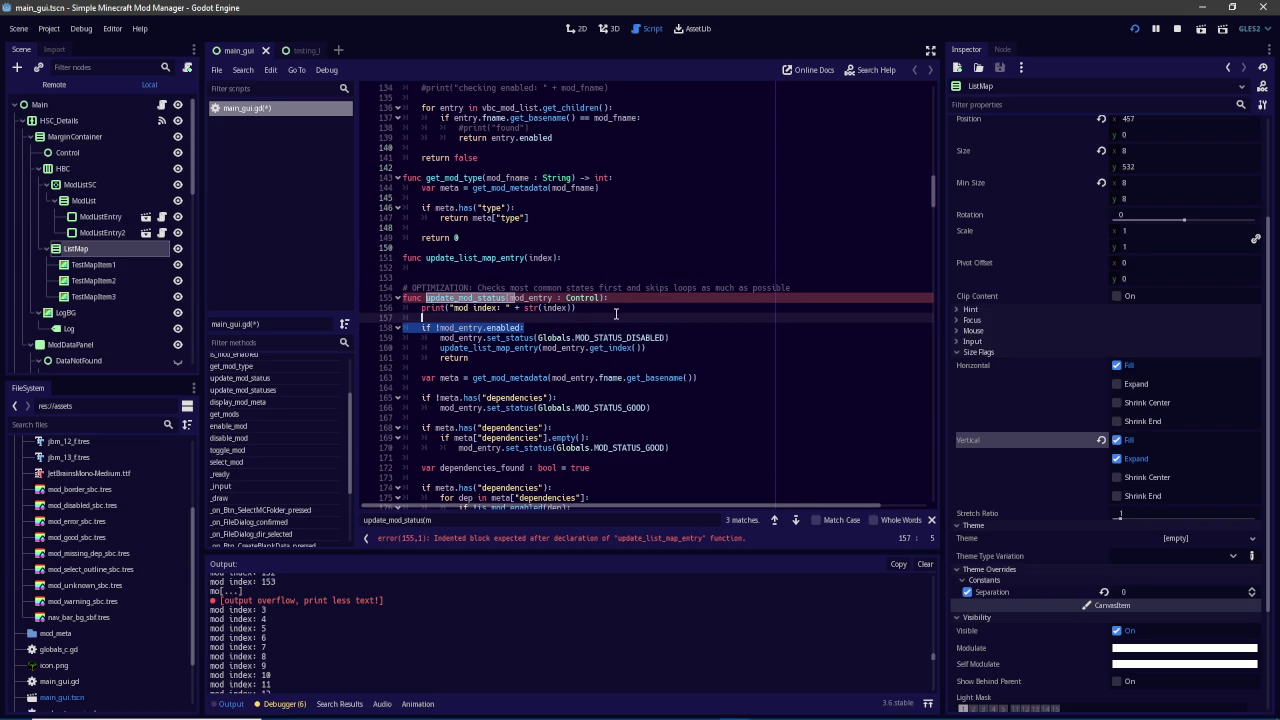
left_click(616, 309)
left_click_drag(616, 309, 636, 300)
key("BackSpace")
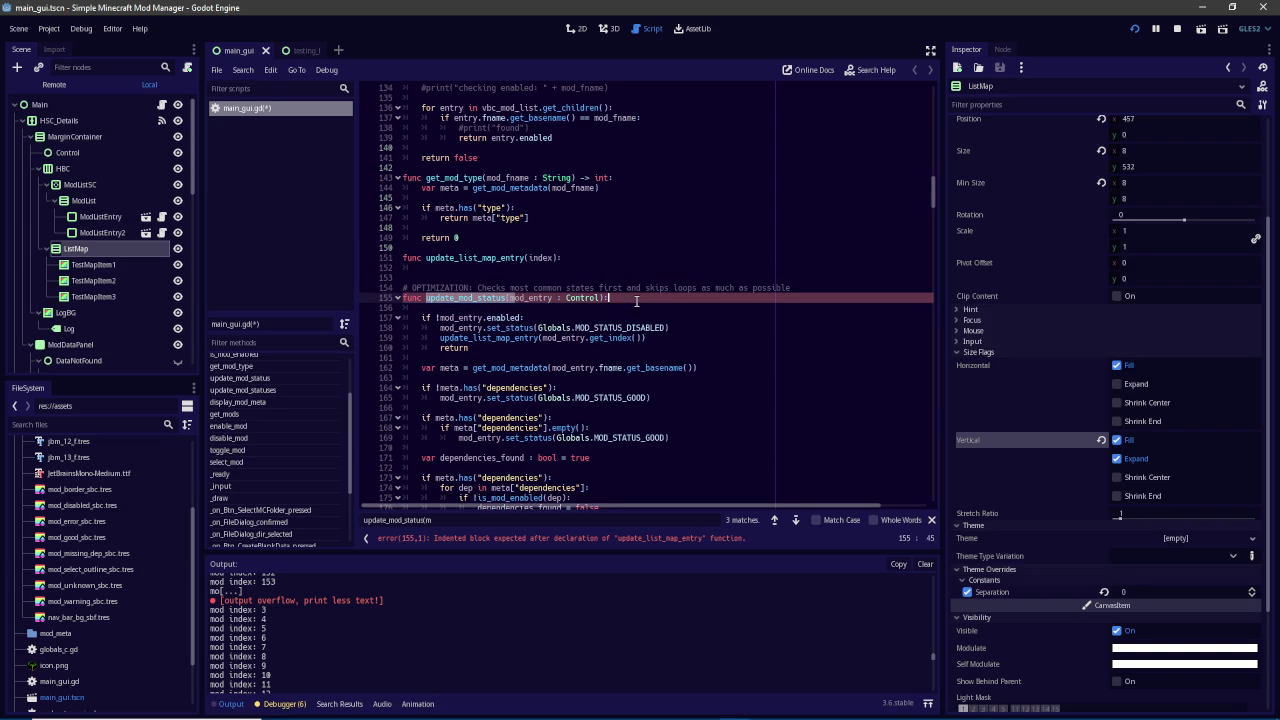
left_click(525, 268)
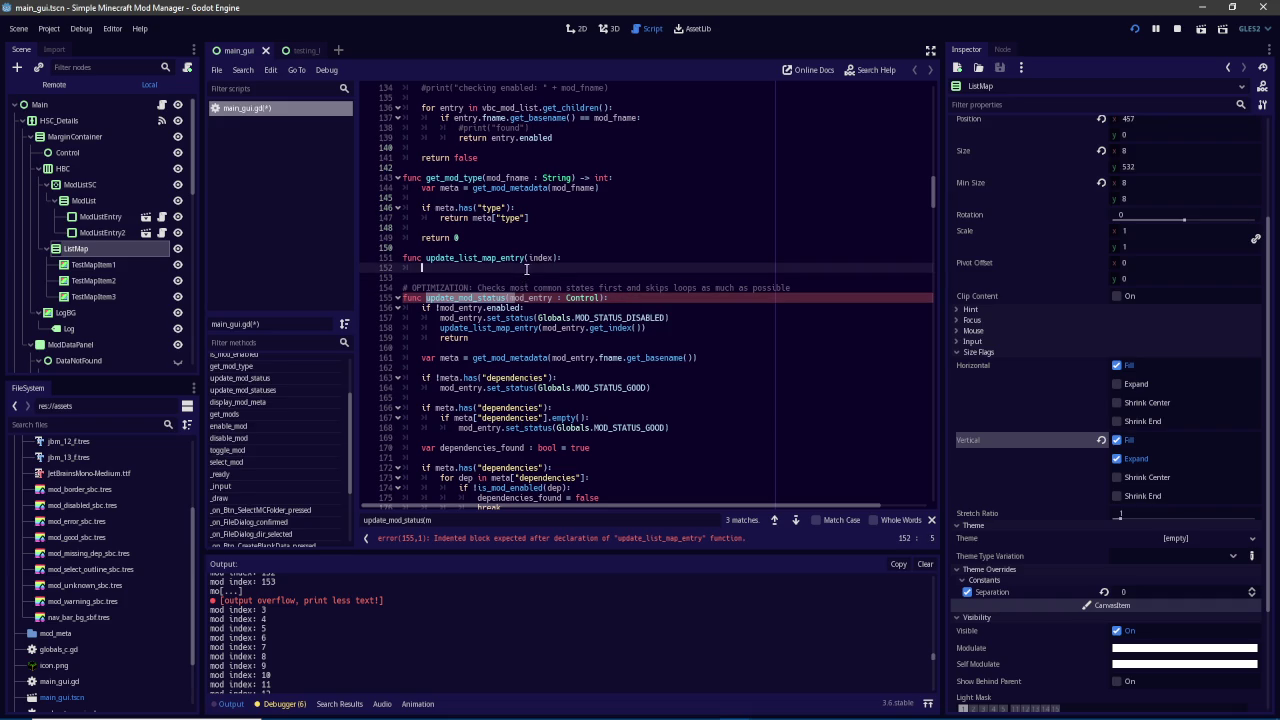
type("var l")
type("me = ")
type("list_m")
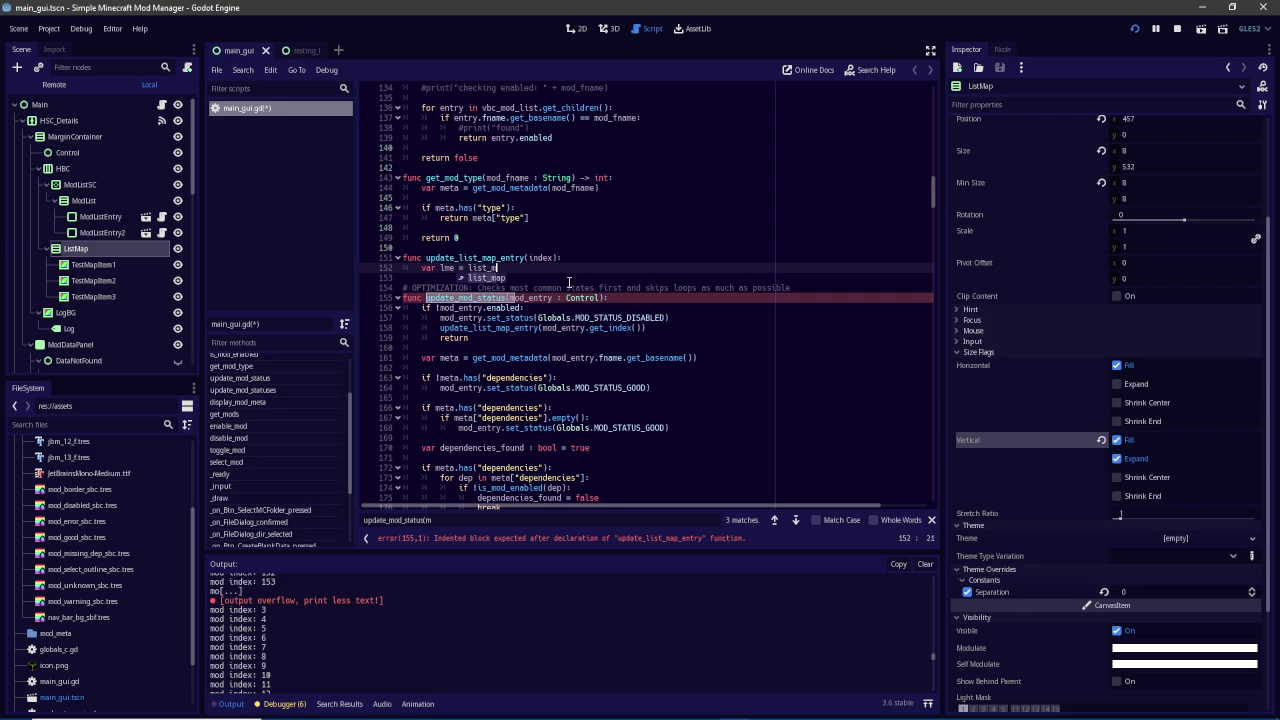
type("ap.get_chi")
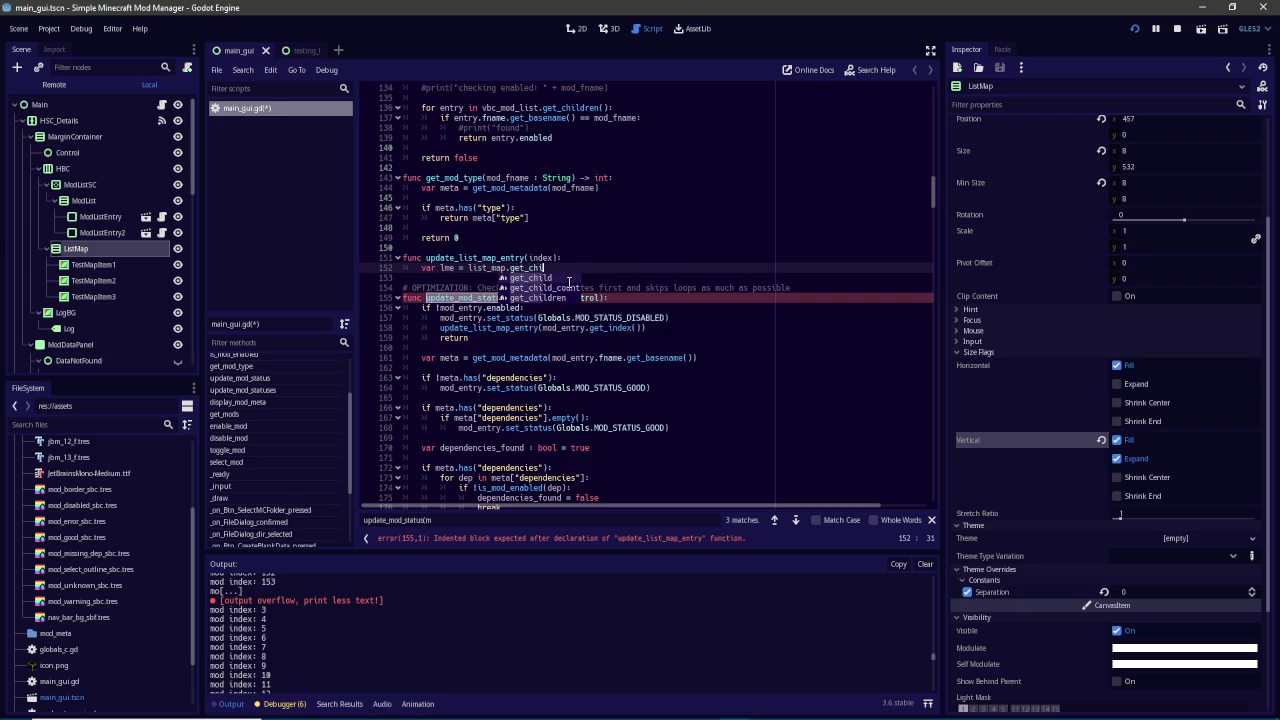
type("ld(index")
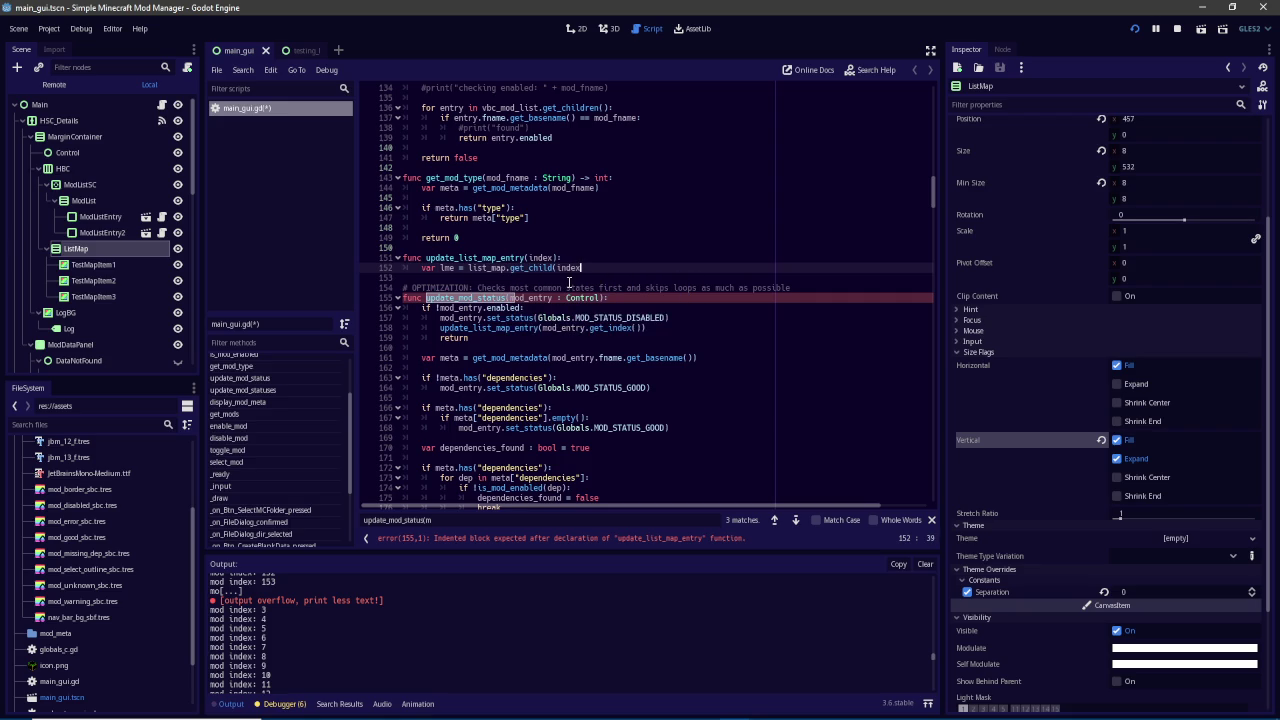
type(")")
Add an 'if !lme: return' check and begin a line starting with lme
key("Return")
key("Return")
type("if !lme.")
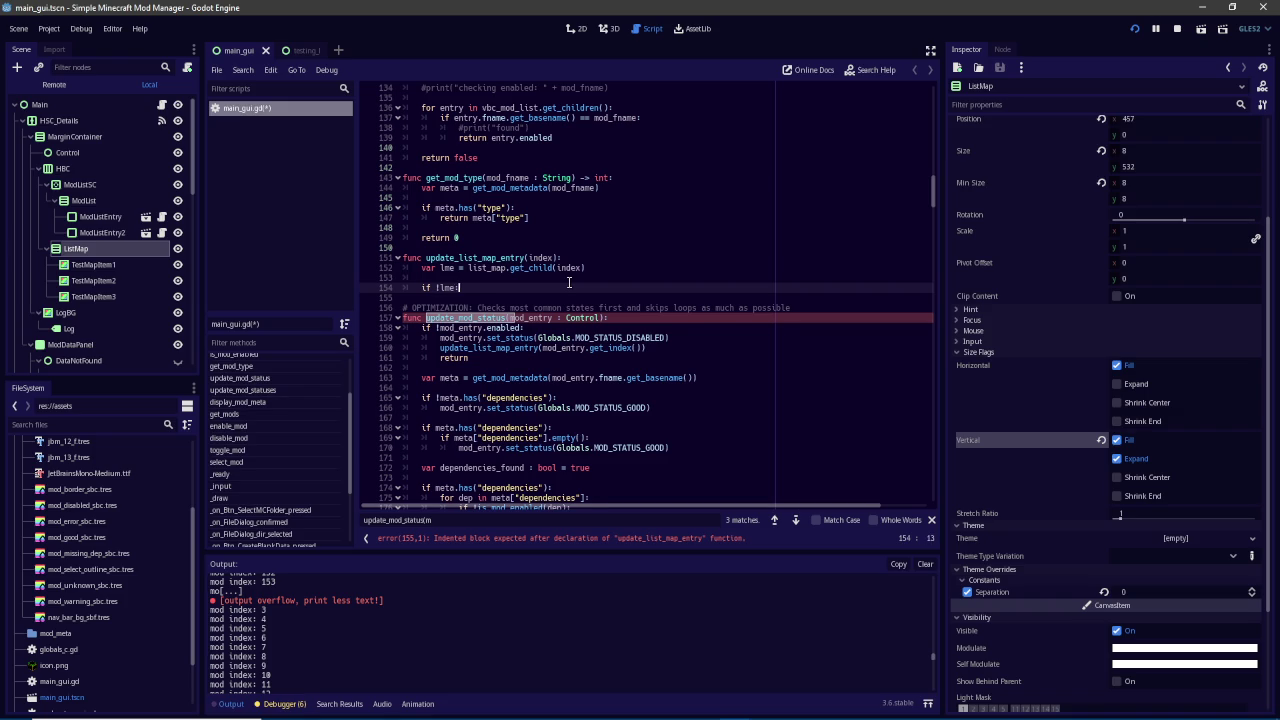
key("Return")
type("return")
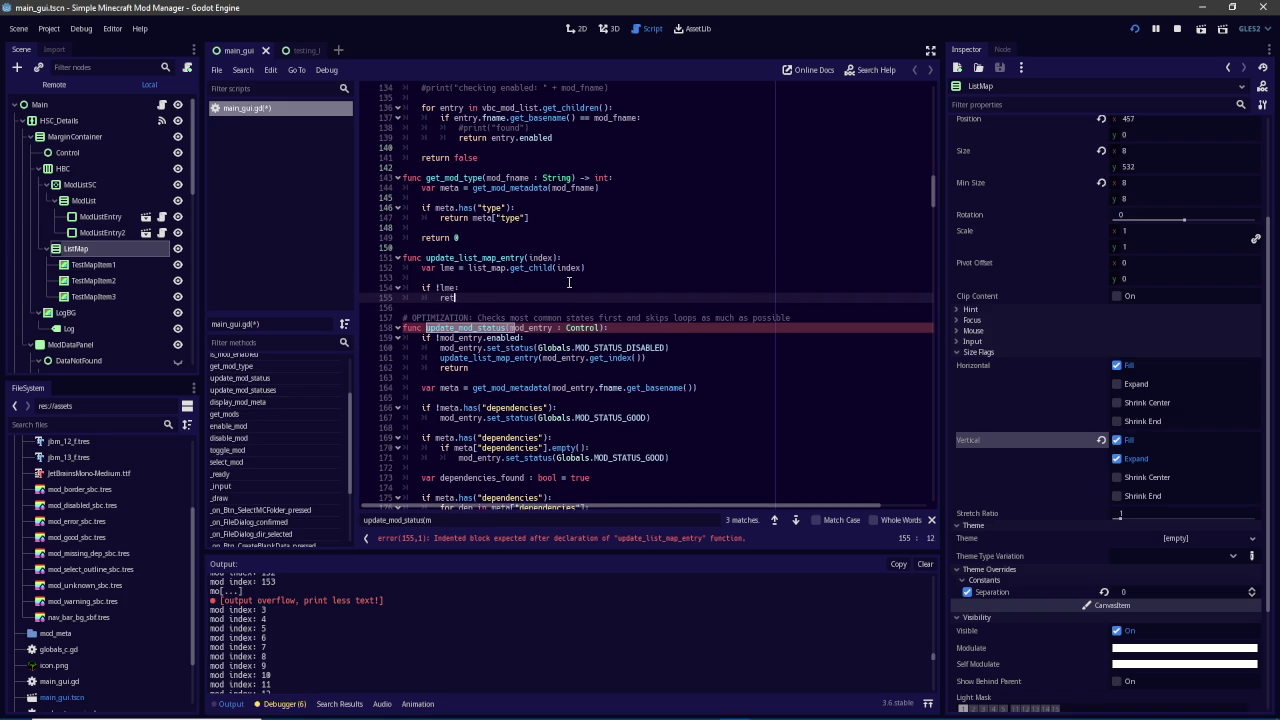
key("Return")
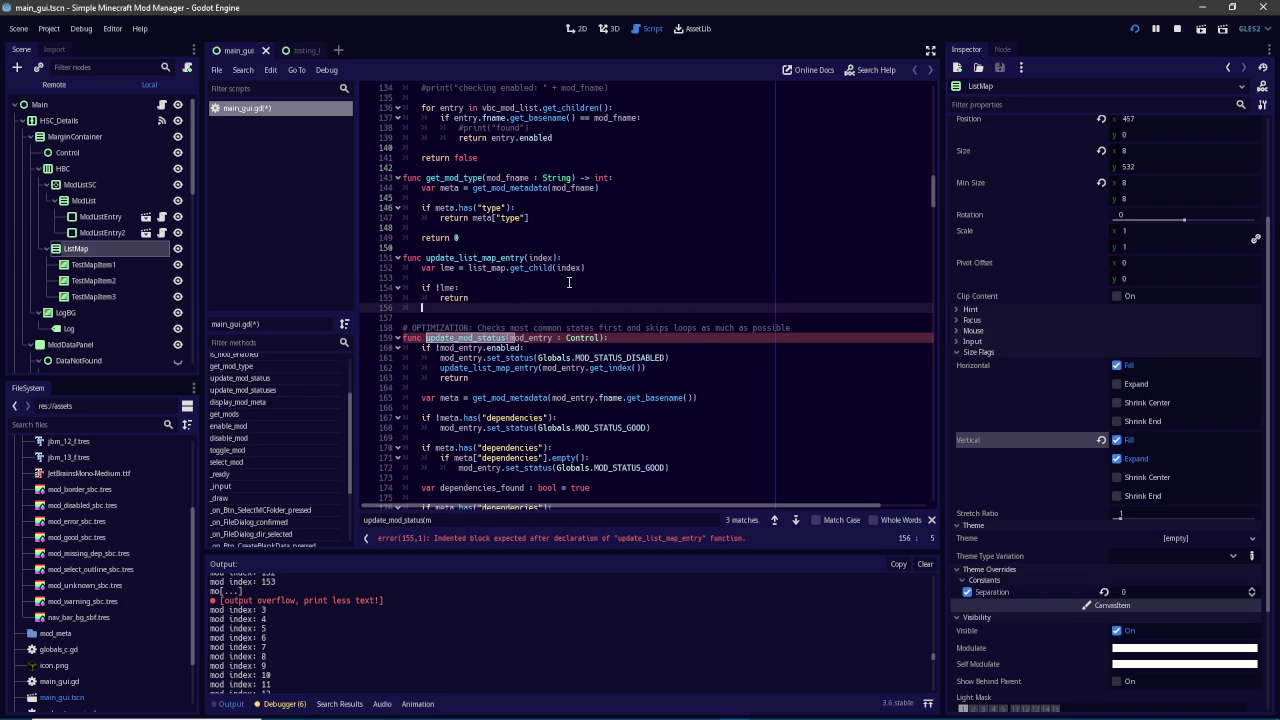
key("Return")
type("lme.")
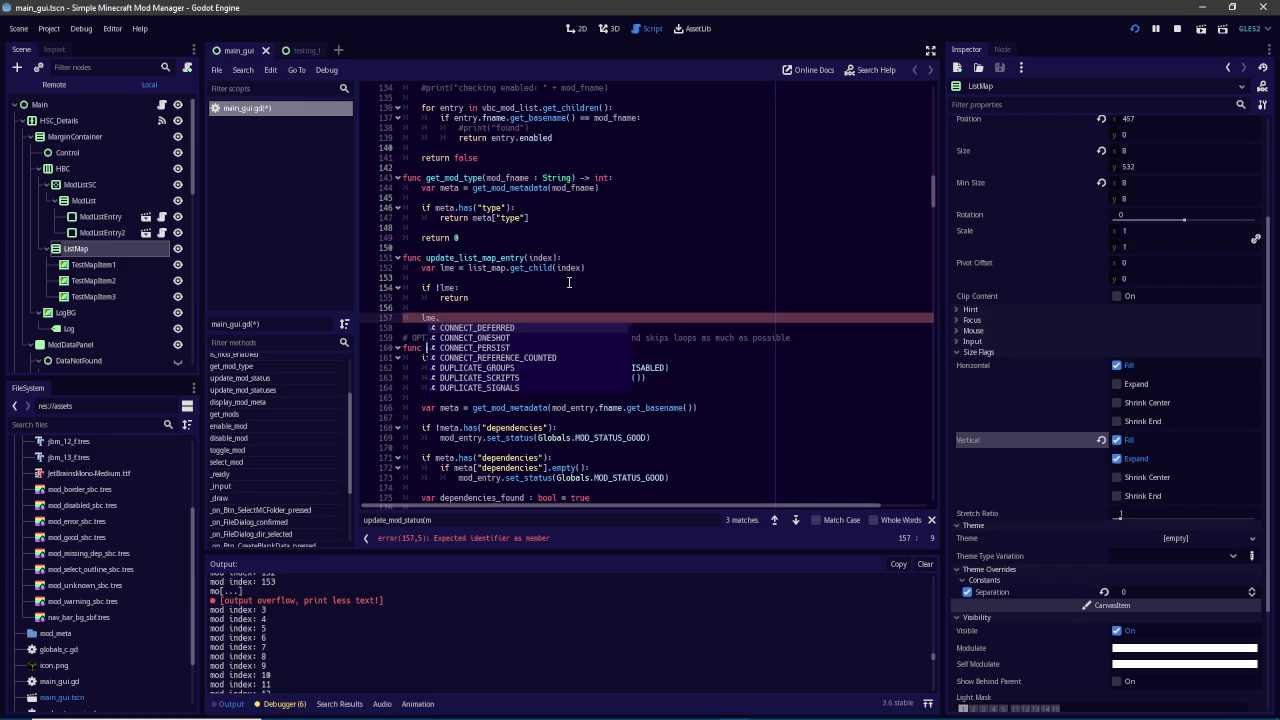
Add a mod_status : int parameter and pass Globals.MOD_STATUS_DISABLED in the disabled-branch call
left_click(525, 258)
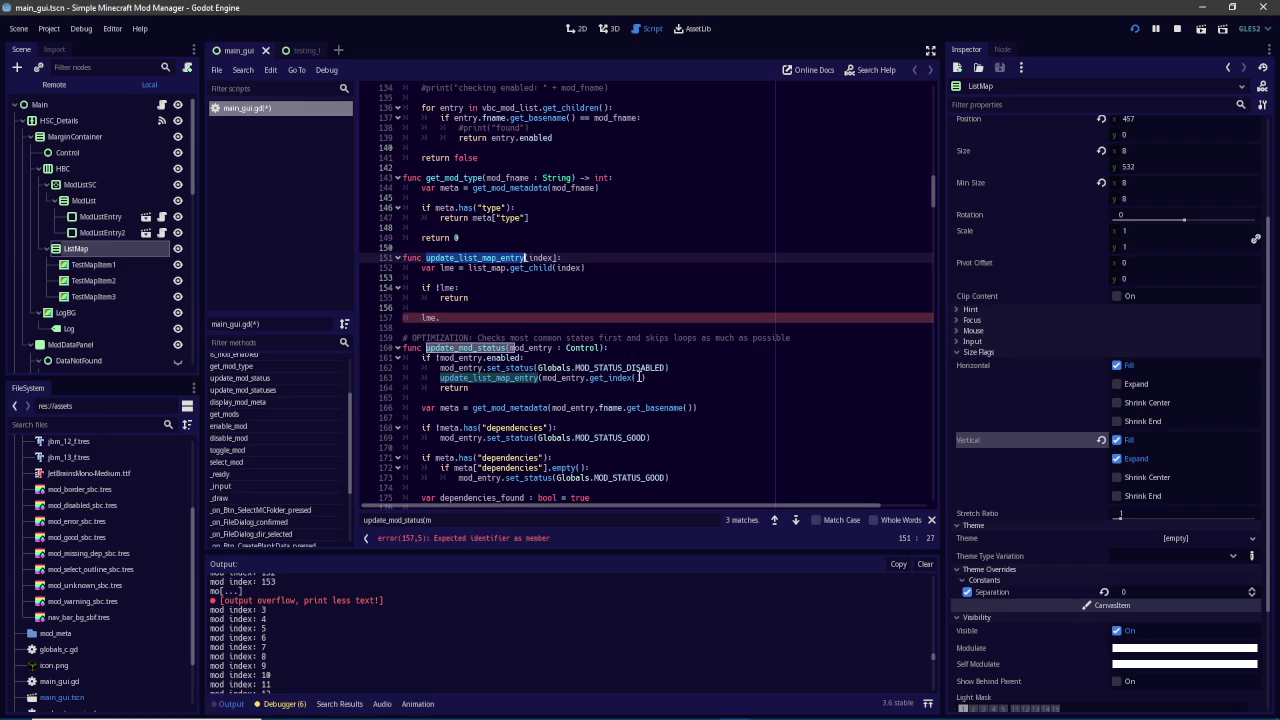
left_click(643, 378)
left_click(561, 256)
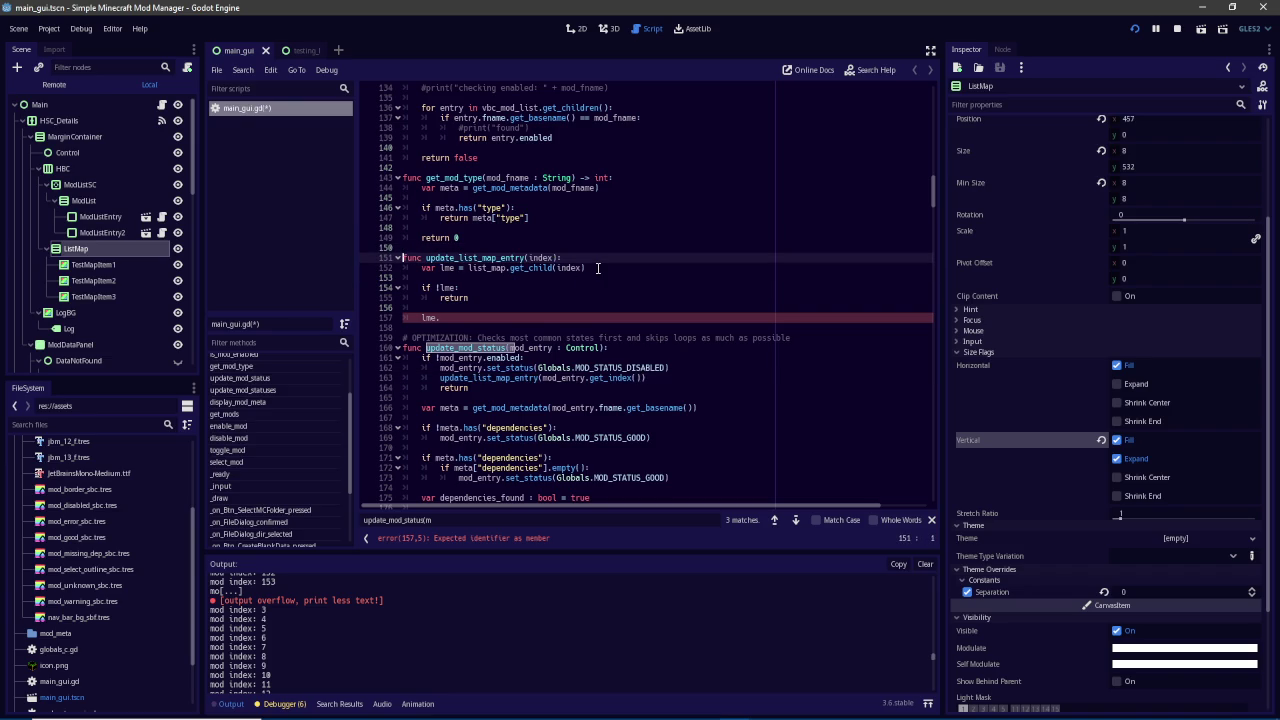
type(", mod_status : int")
left_click(648, 378)
type("Globals.mOD_STATUS_DISABLED")
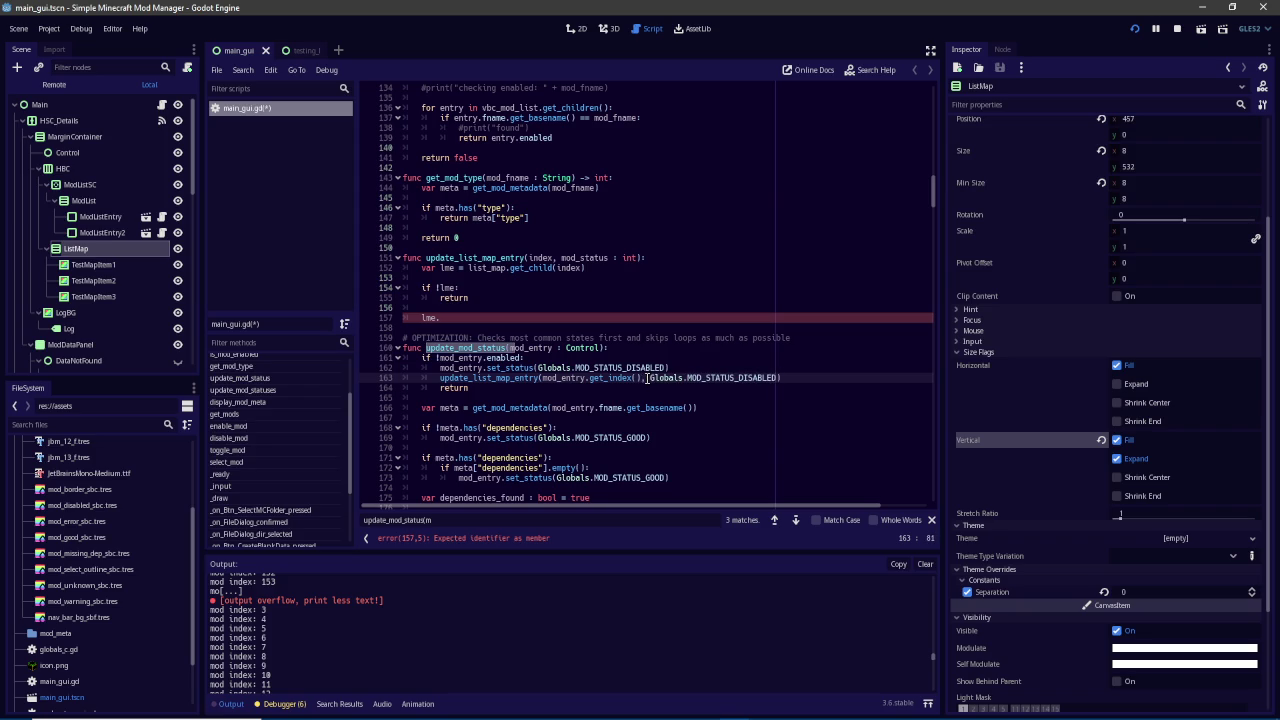
Type lme as ColorRect and begin an lme.color assignment
left_click(474, 316)
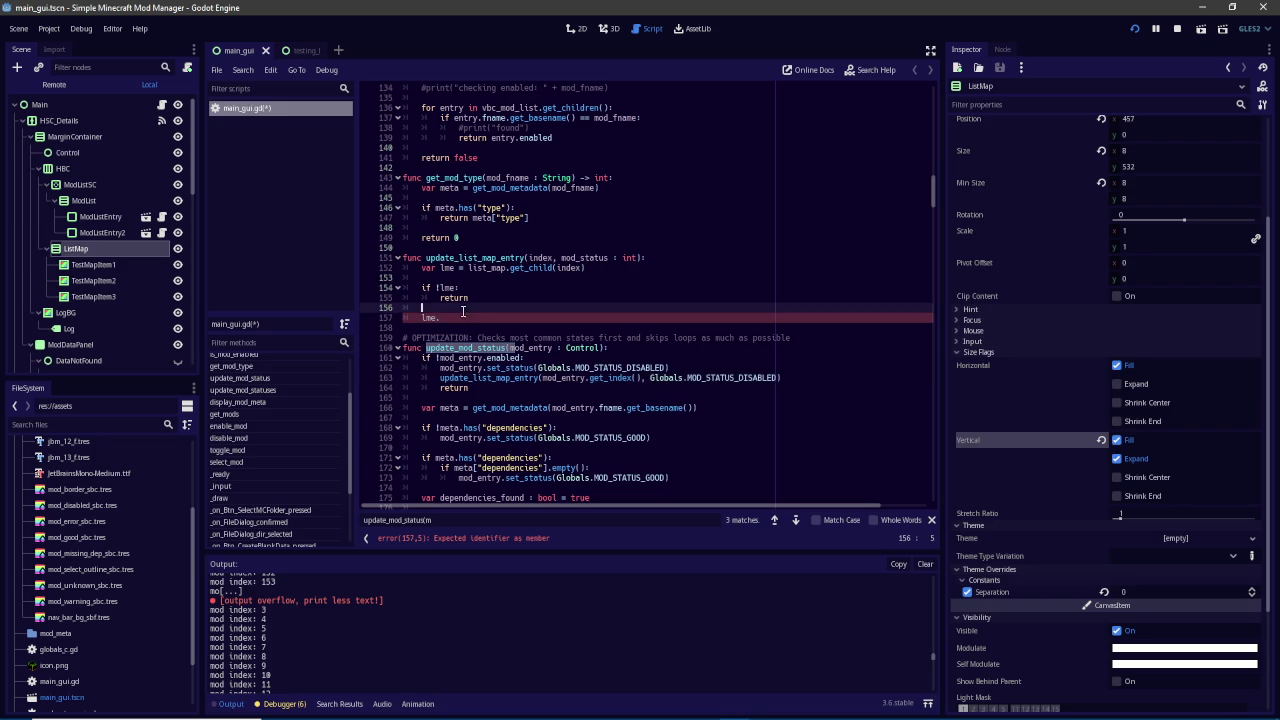
type("set_colo")
key("BackSpace")
key("BackSpace")
key("BackSpace")
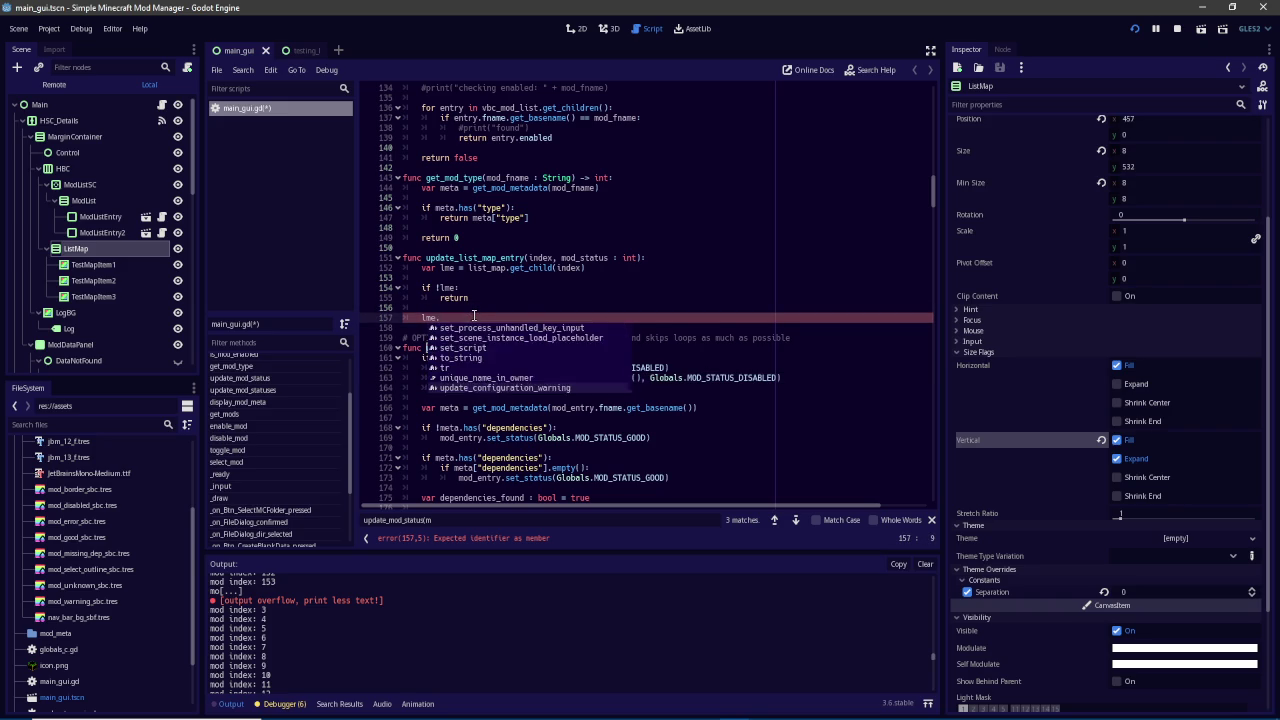
key("Escape")
key("Up")
key("Up")
key("Up")
type(": ColorR")
key("Return")
left_click(474, 318)
type("co")
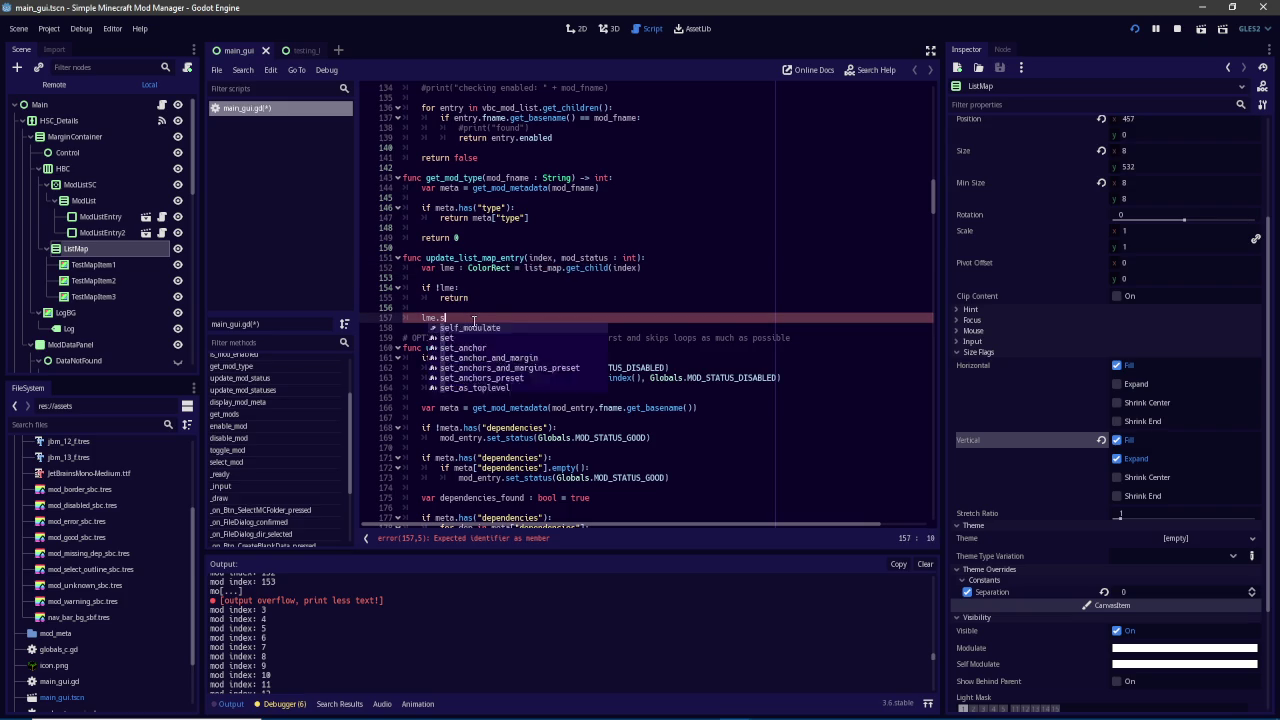
key("Return")
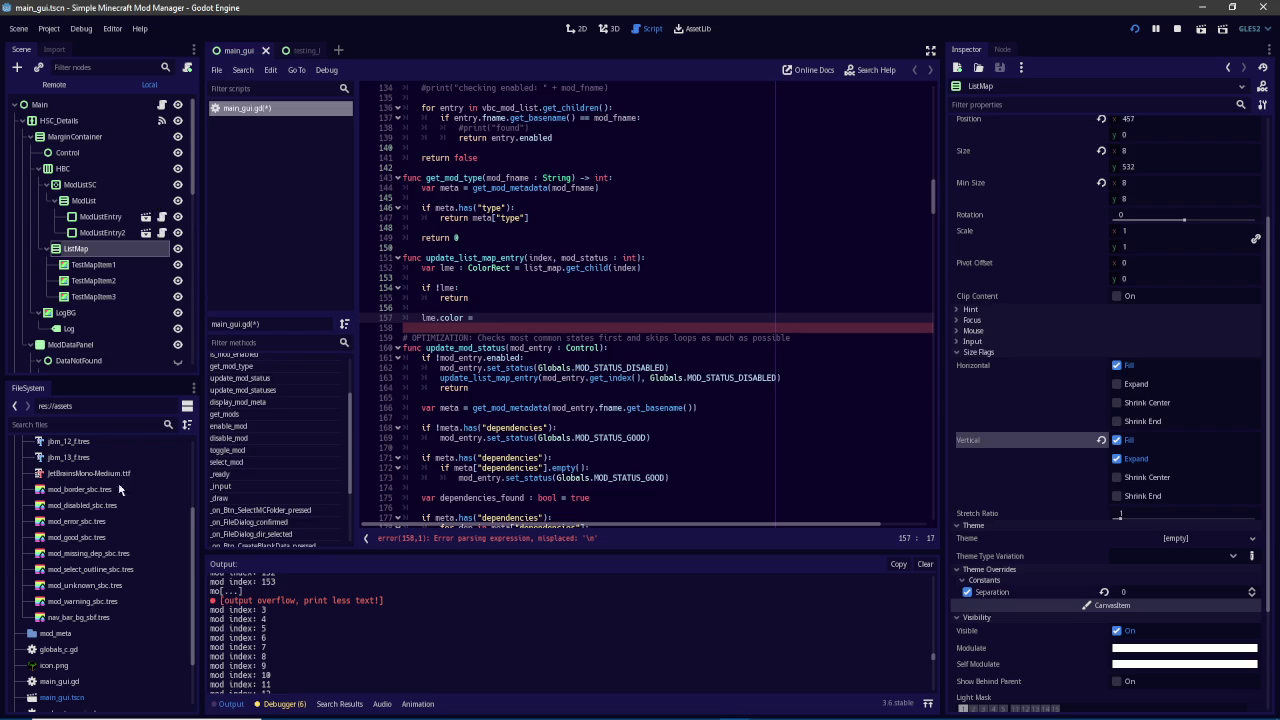
scroll(85, 628, "down", 3)
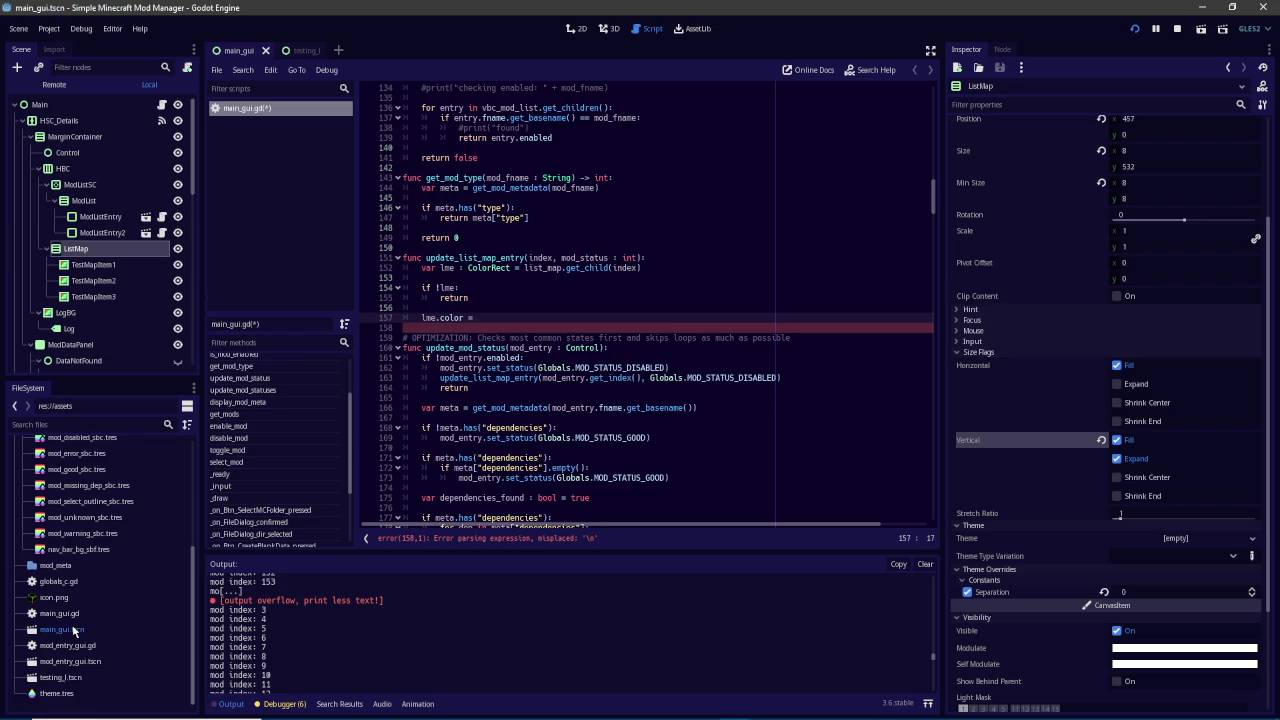
Look through the mod_entry_gui scene's status stylebox code, then return to main_gui.gd
double_click(80, 661)
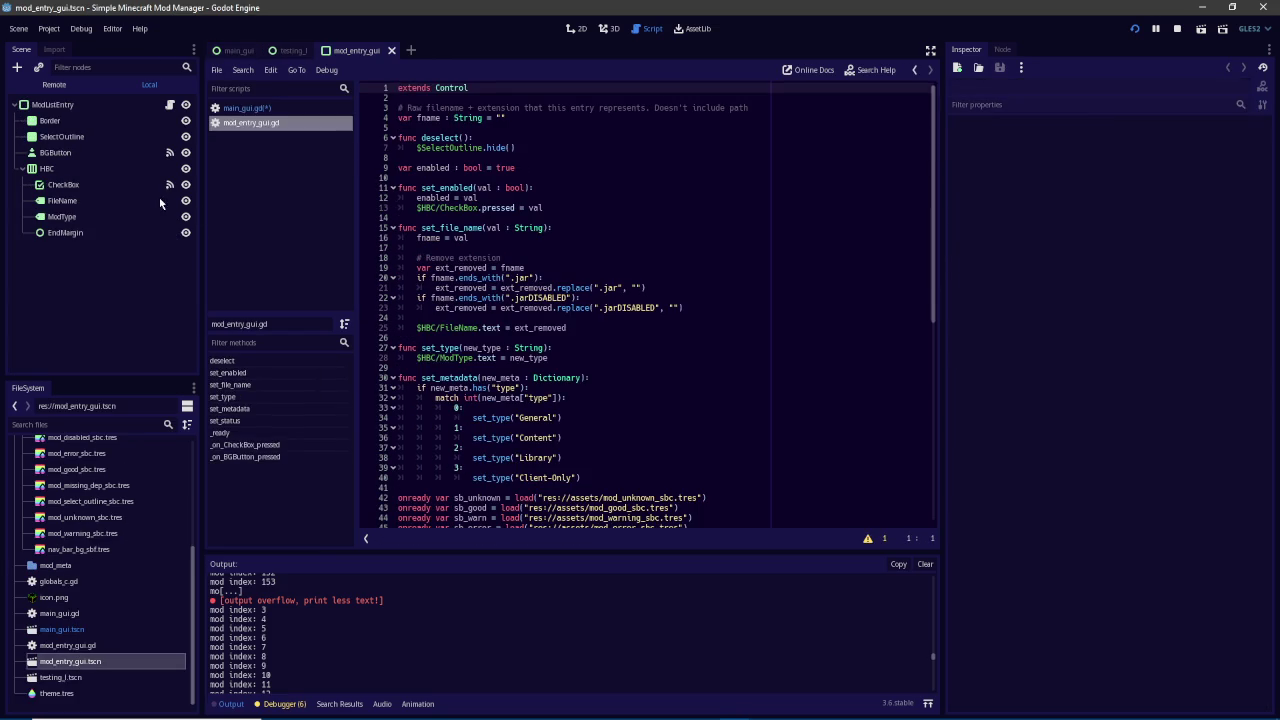
scroll(510, 328, "down", 5)
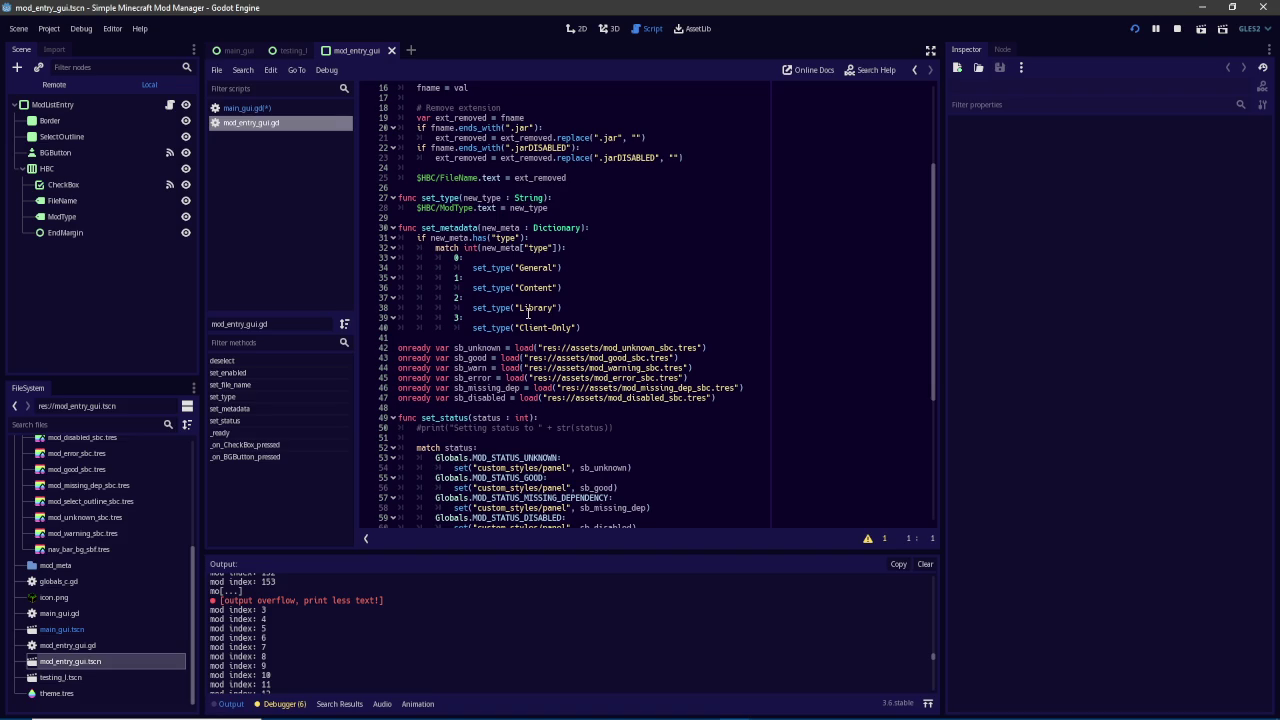
scroll(528, 312, "down", 5)
scroll(528, 312, "up", 2)
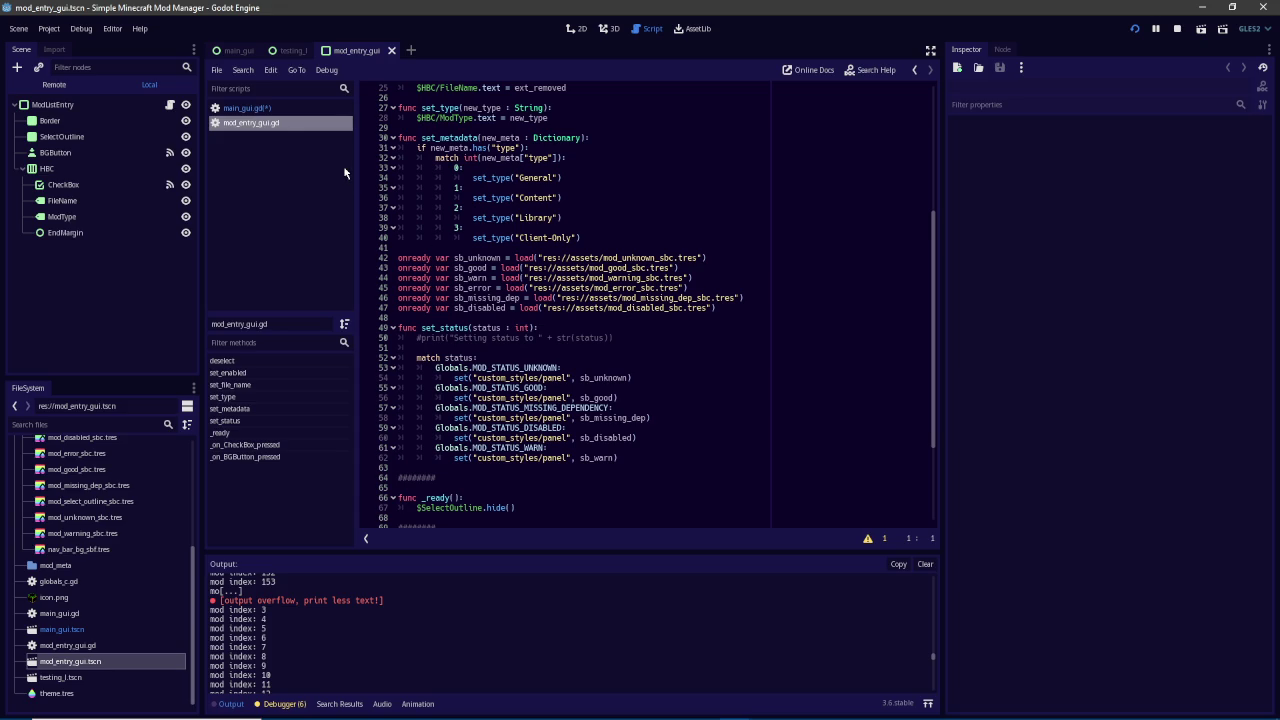
left_click(262, 108)
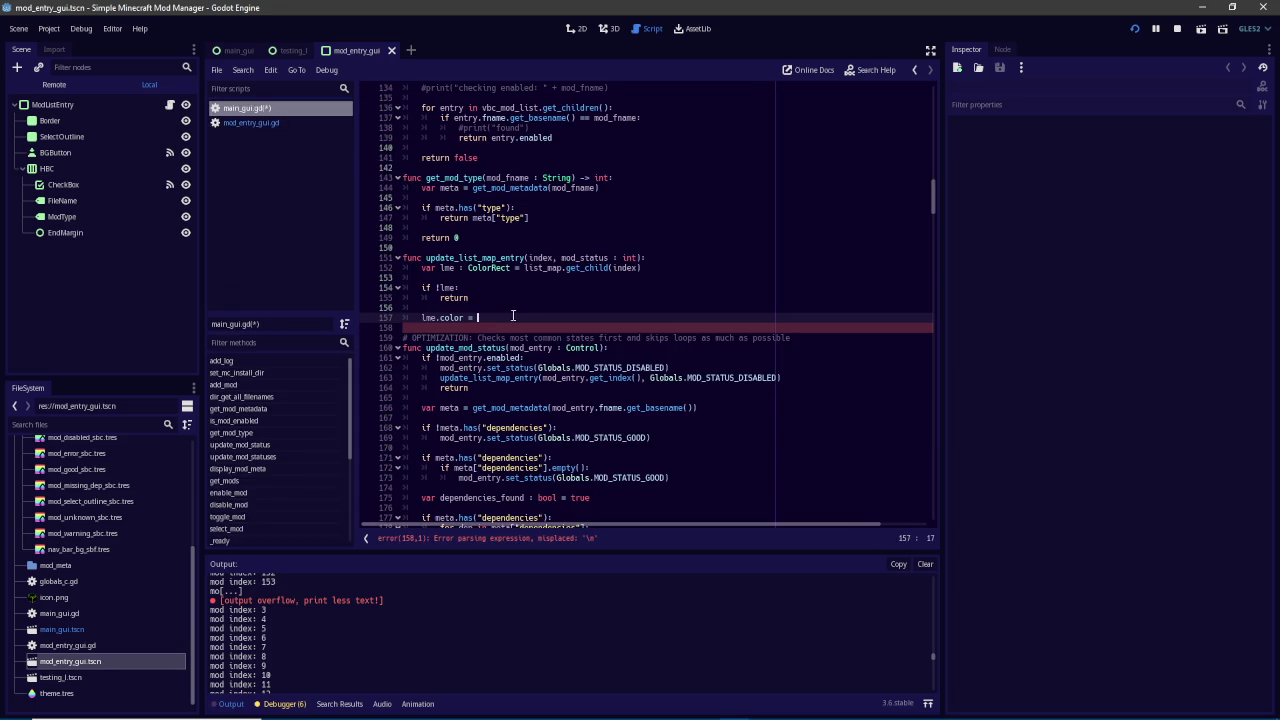
Replace the unfinished colour line with 'match mod_status:' and a Globals.MOD_STATUS_DISABLED branch
left_click(471, 309, "shift")
key("BackSpace")
key("Return")
type("match mod_status:")
key("Return")
type("Glo")
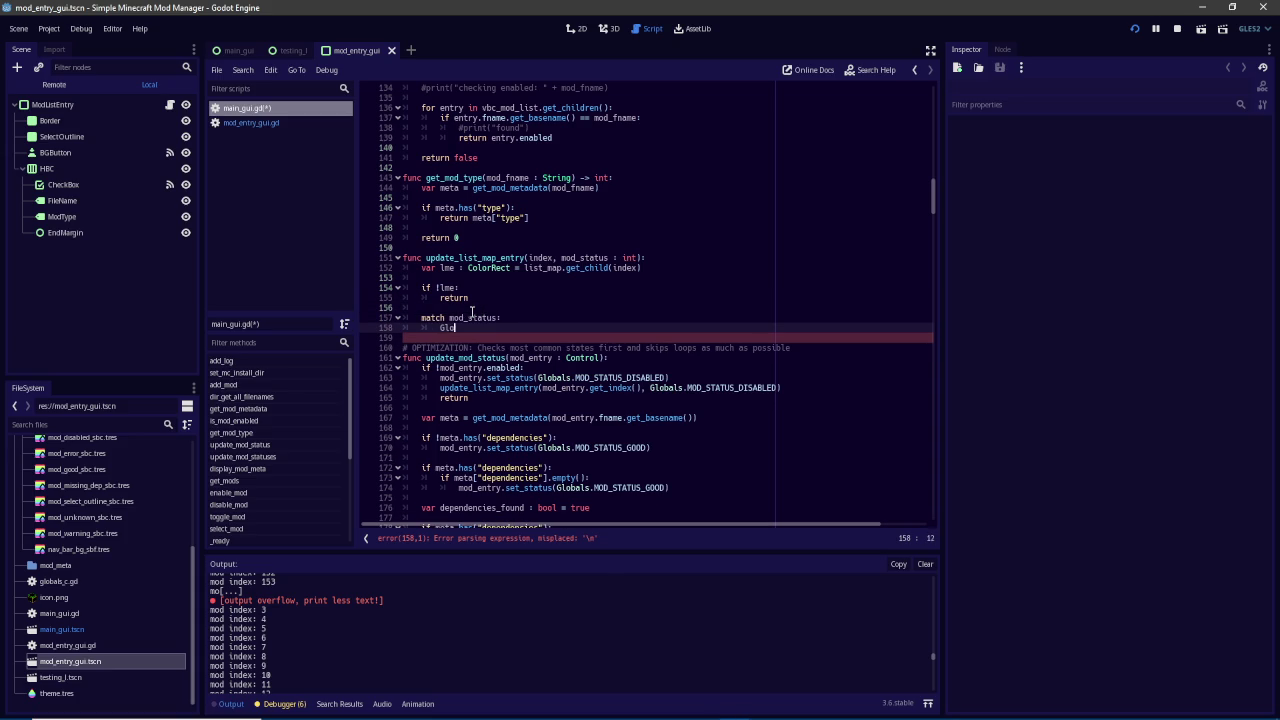
type("bals.MOD_STAT")
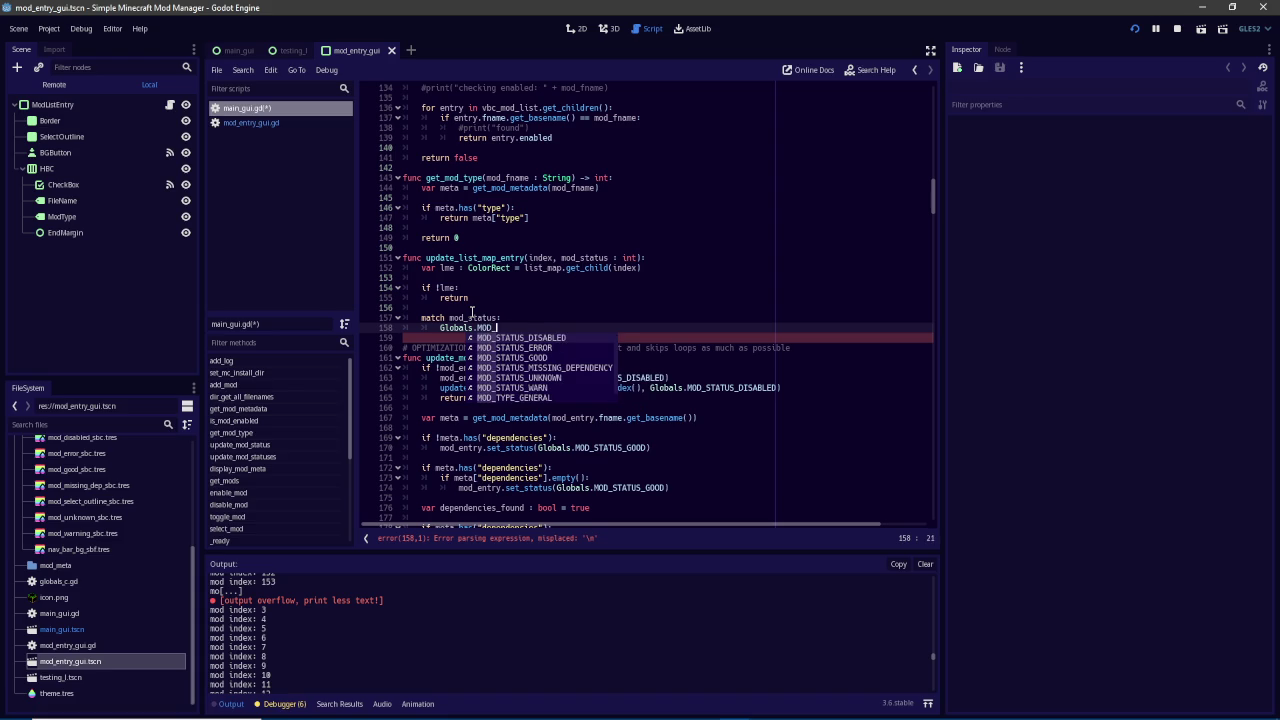
key("Return")
type(":")
key("Return")
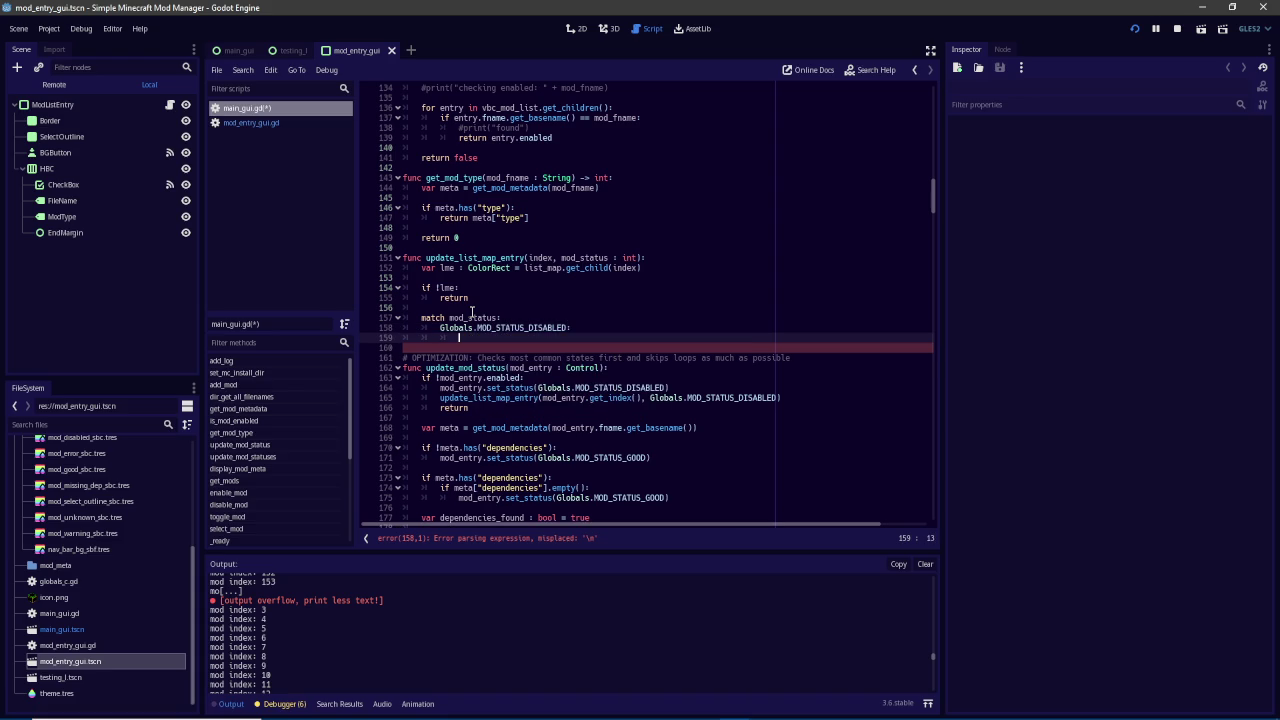
Read mod_disabled_sbc's raw BG colour, set lme.color = Color(0.21, 0.21, 0.21), save and run
scroll(110, 535, "up", 4)
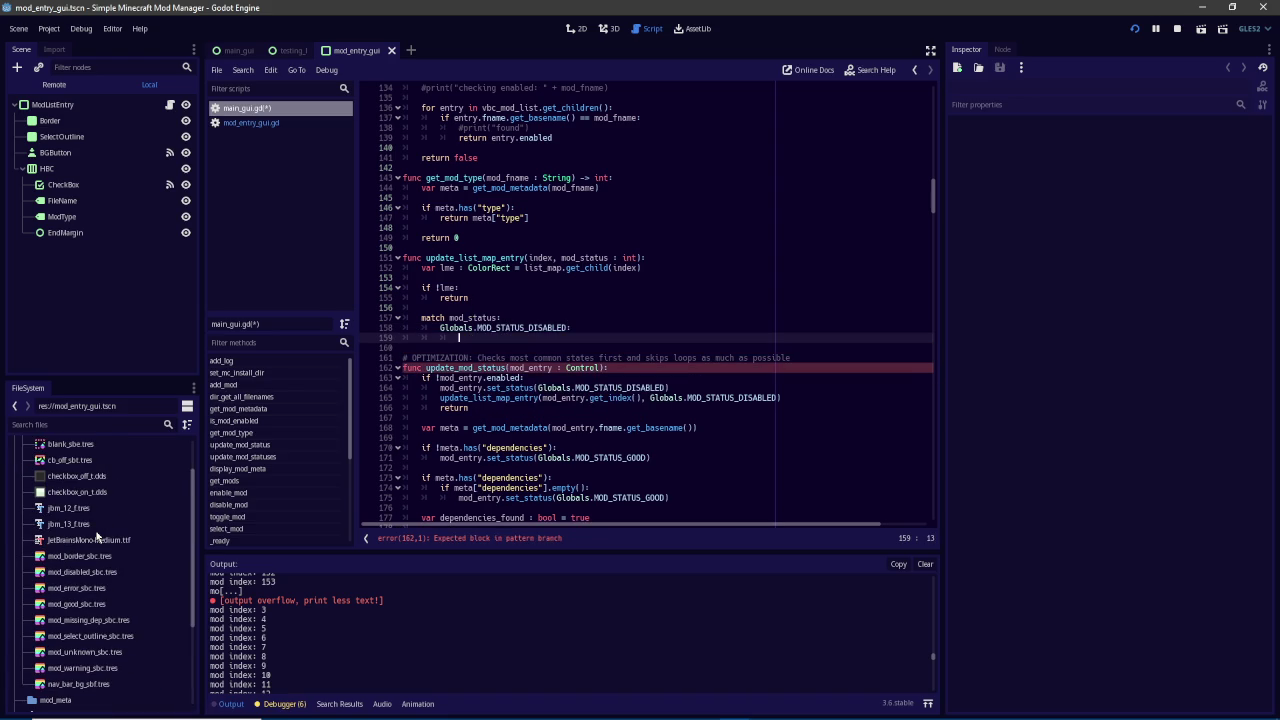
double_click(103, 572)
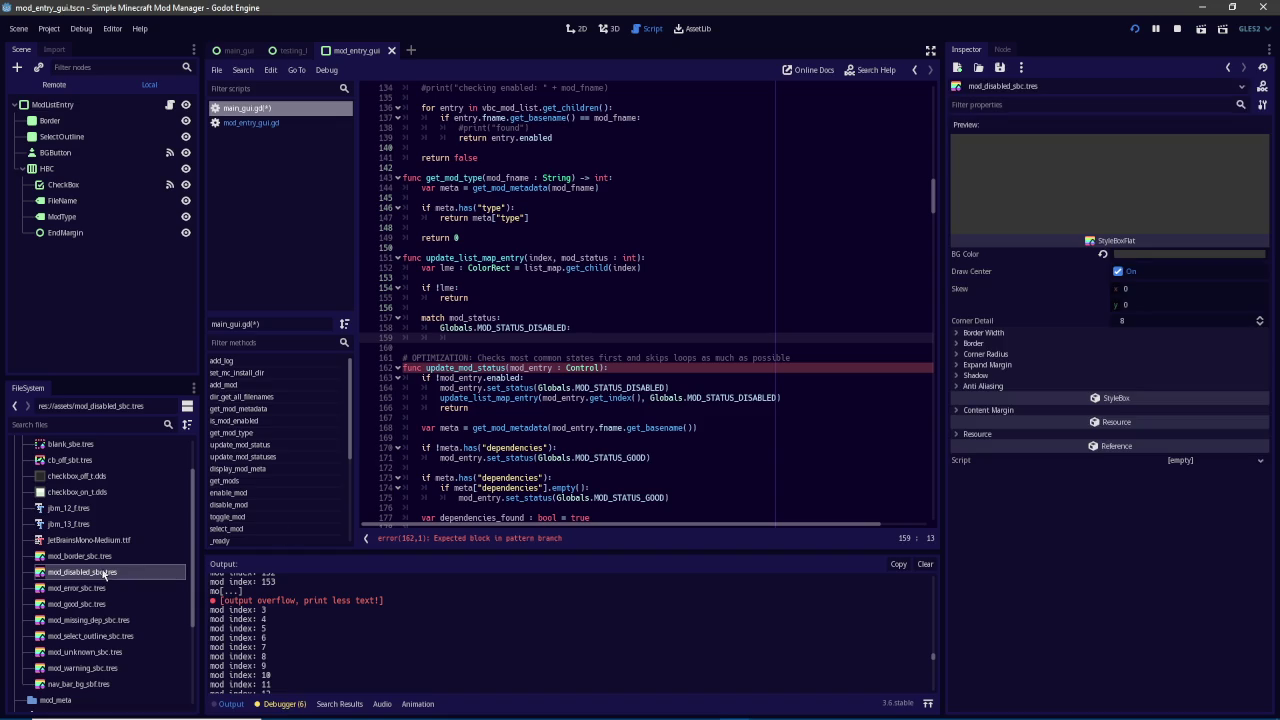
left_click(1132, 258)
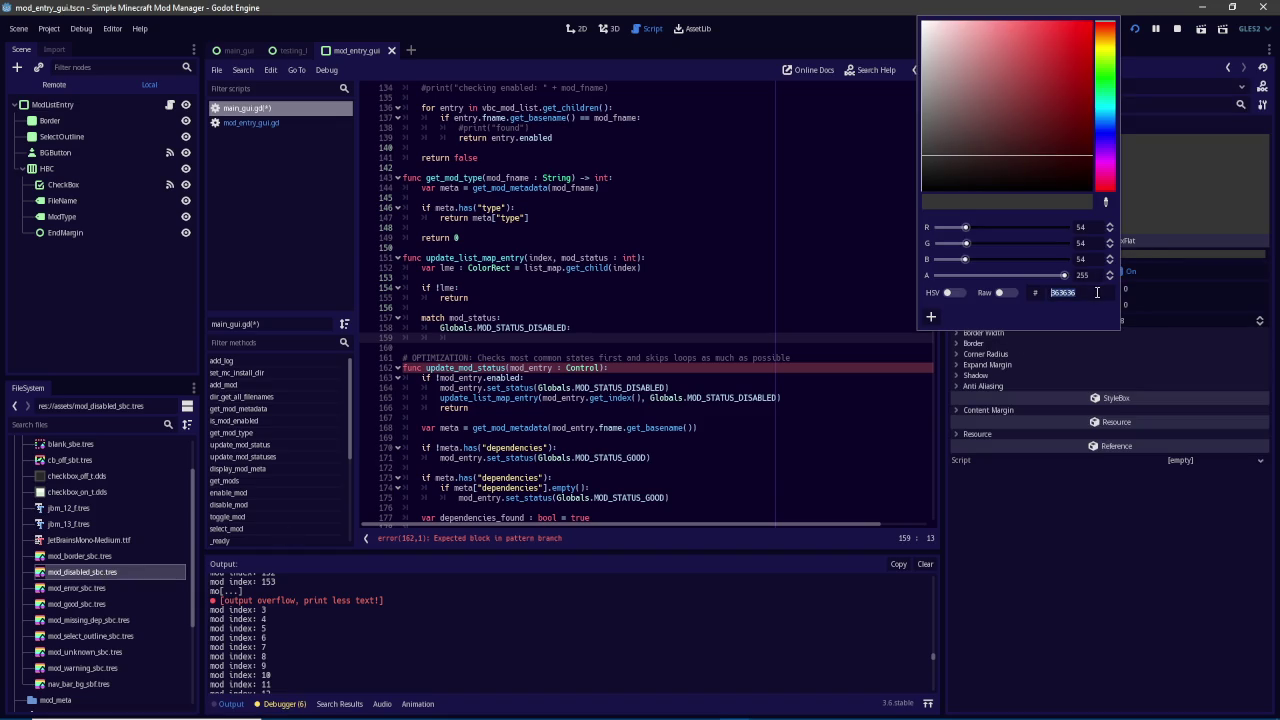
left_click(1004, 292)
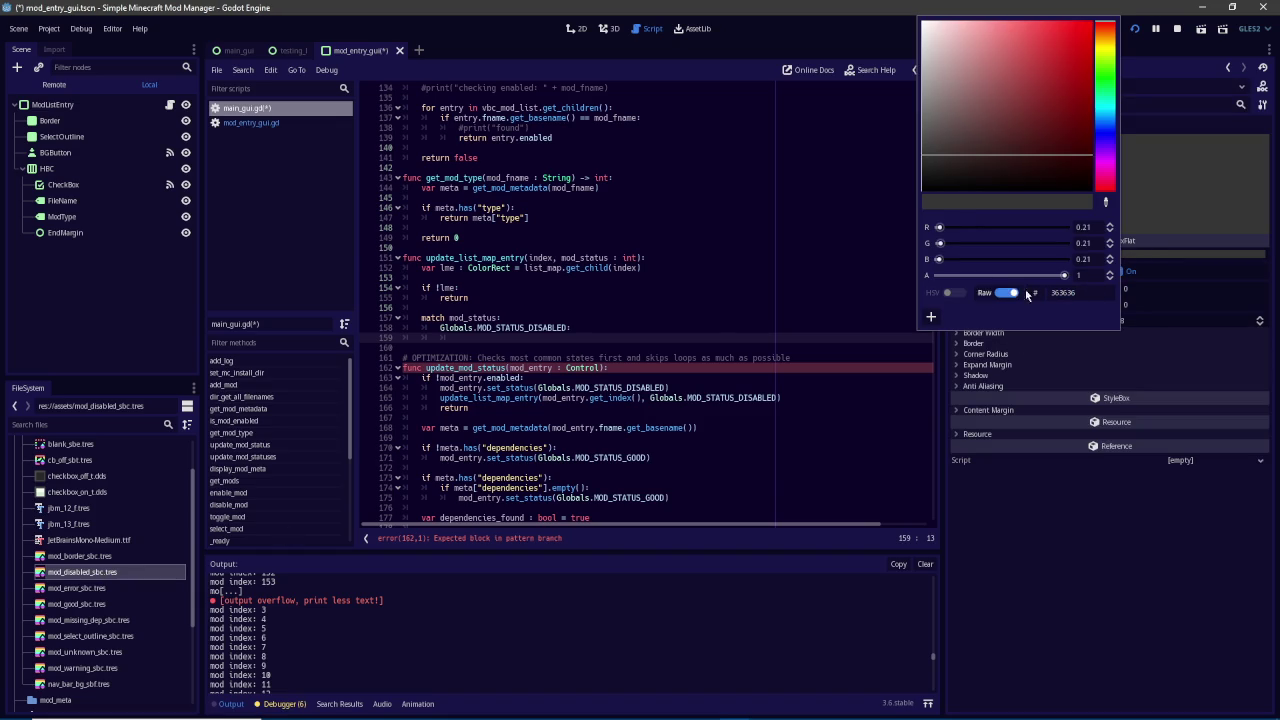
left_click(586, 338)
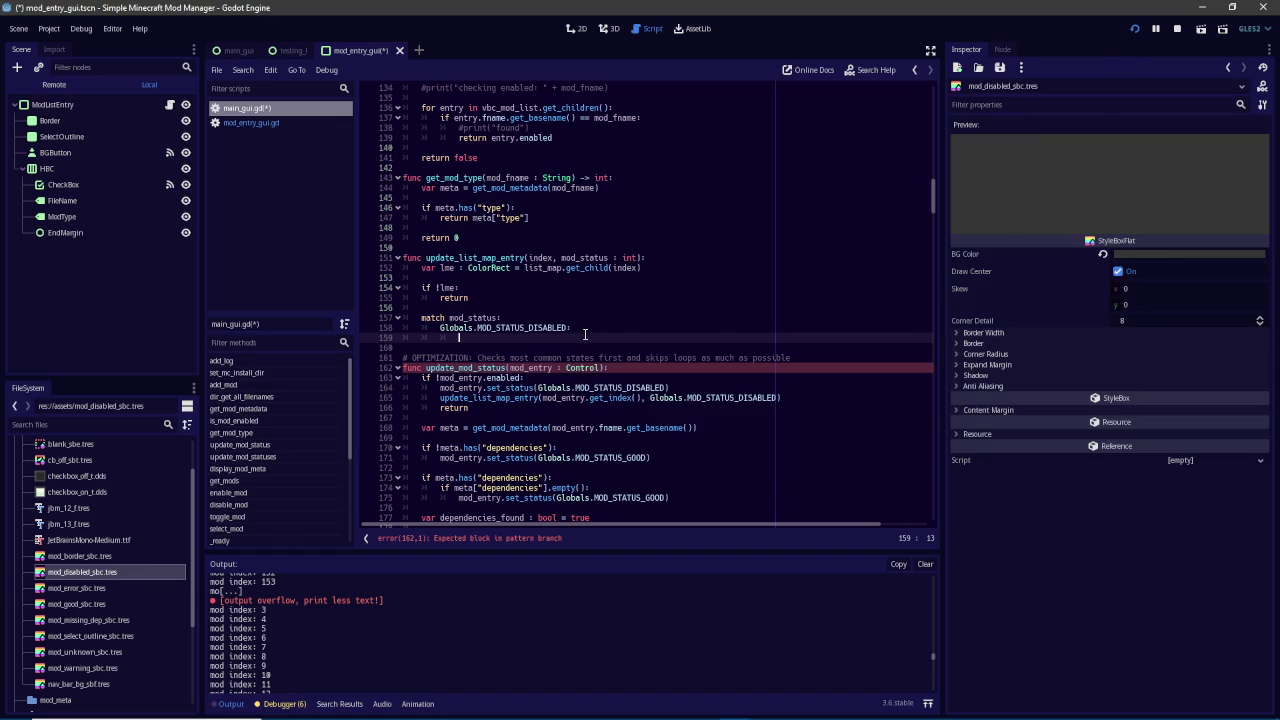
type("lme.color = C")
type("olor(0.21")
type(", 0.21, ")
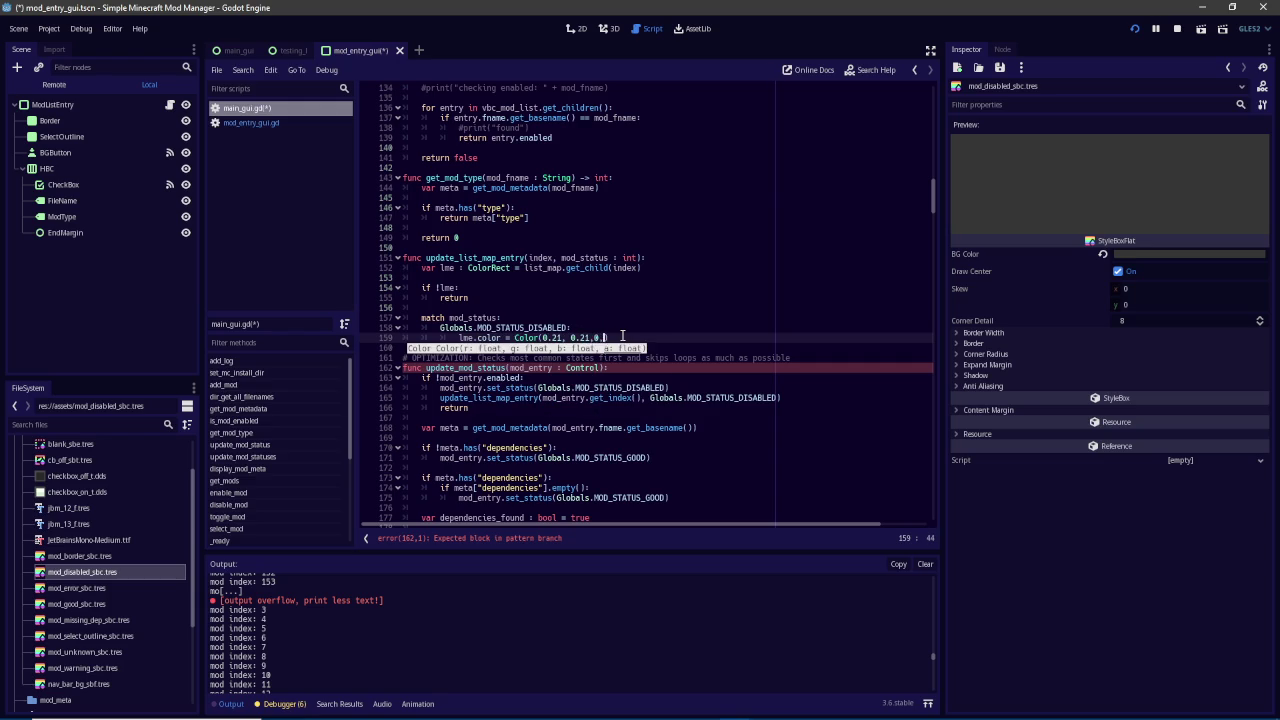
type("0.21")
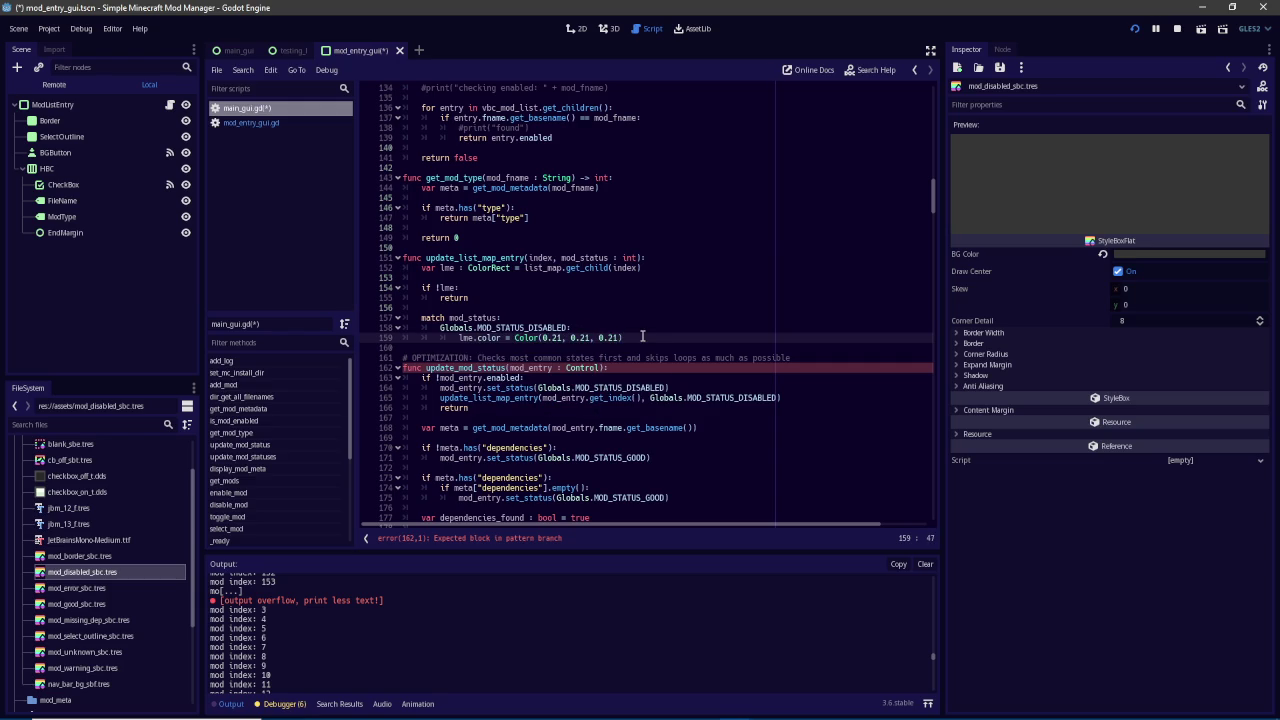
key("ctrl+s")
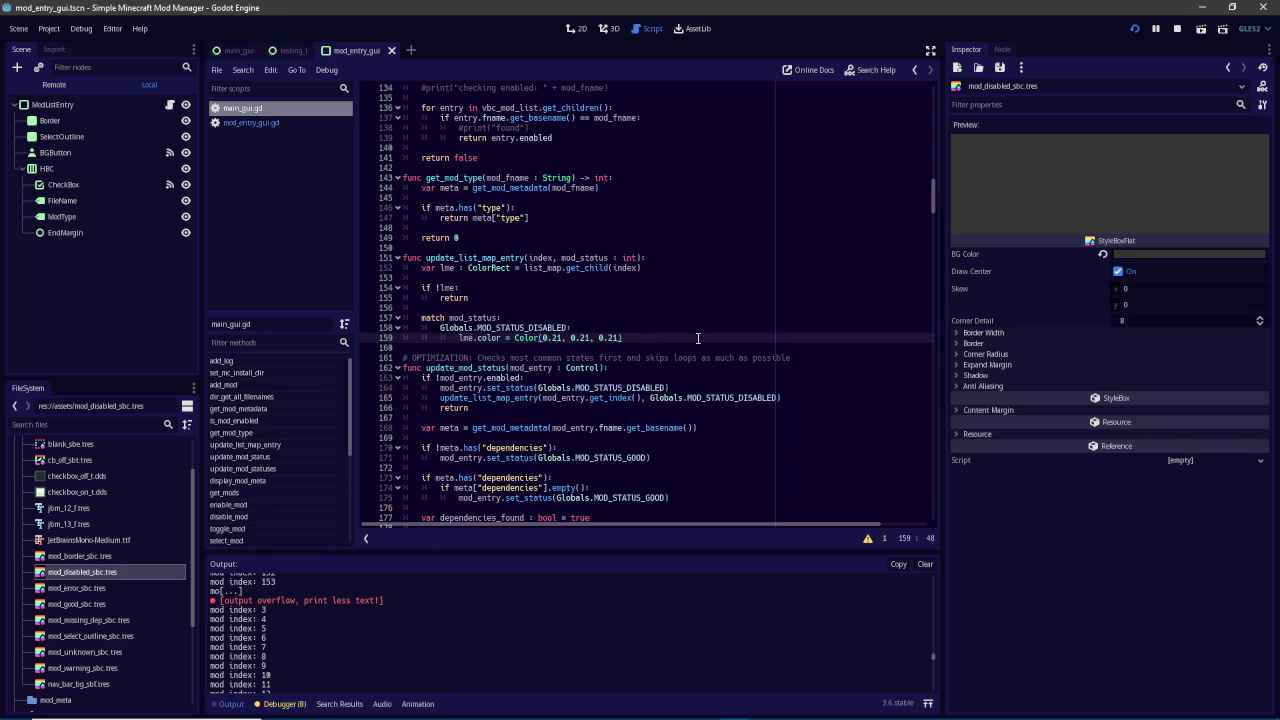
left_click(1135, 32)
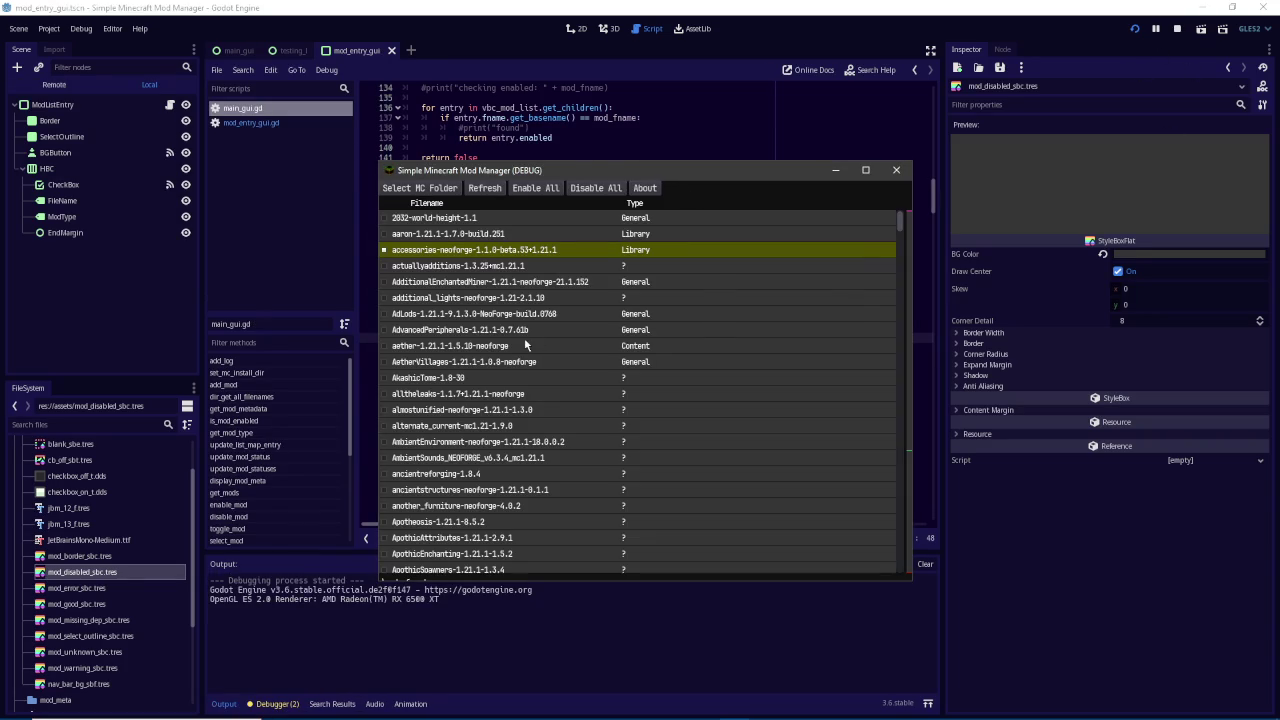
View the aether and accessories-neoforge mods' details, then return to the script on a new line
left_click(525, 343)
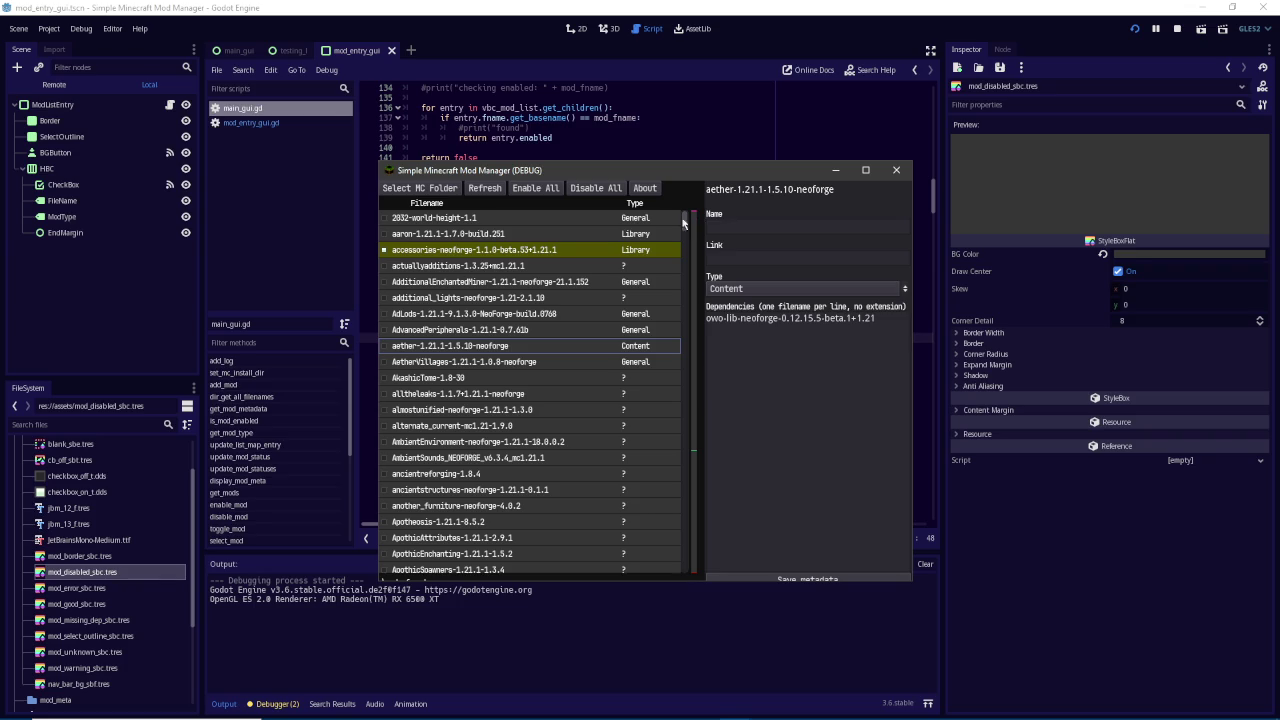
left_click(668, 250)
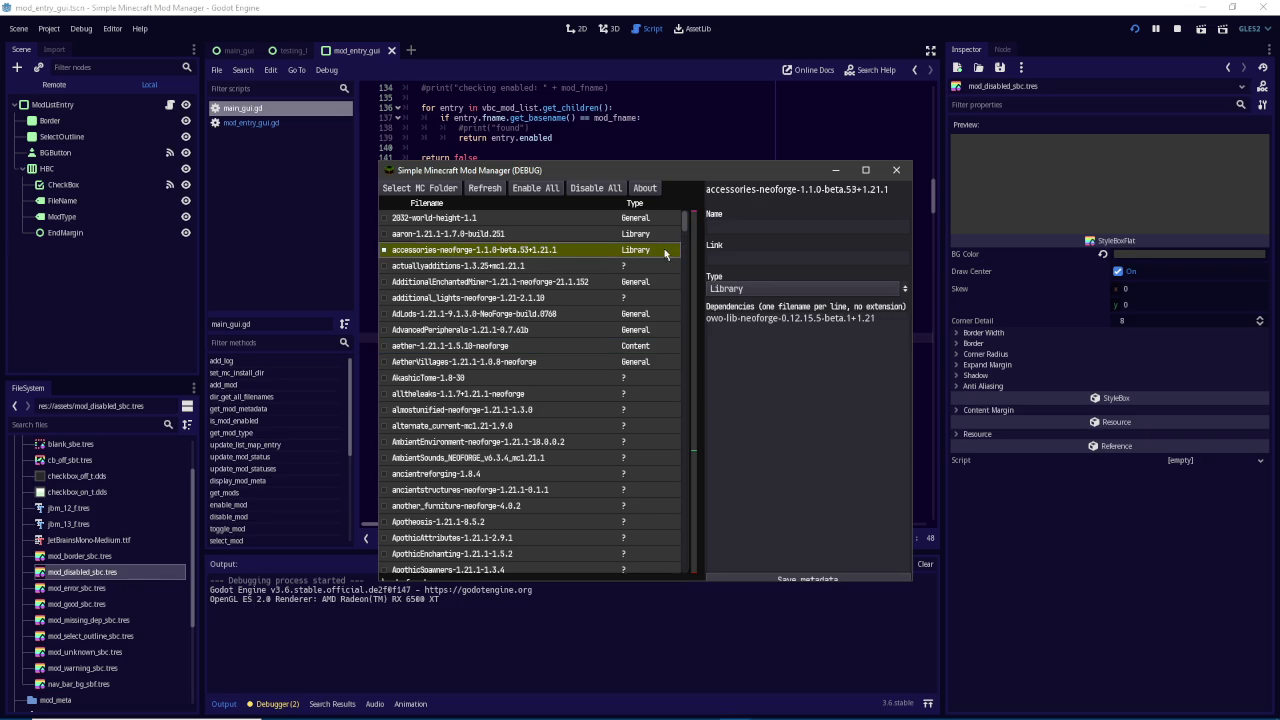
left_click(665, 5)
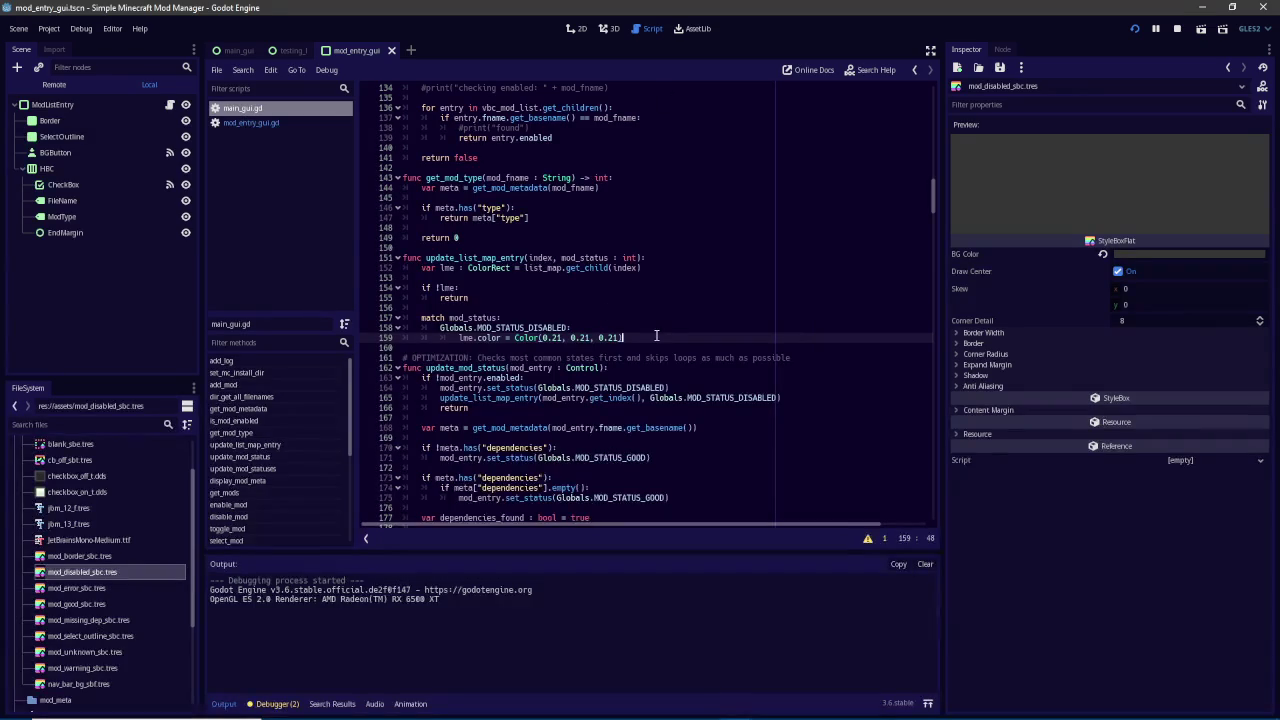
key("Return")
Add a Globals.MOD_STATUS_WARN case below the disabled branch
type("lobla.sMO")
key("BackSpace")
key("BackSpace")
key("BackSpace")
type("ls.MOD")
key("Down")
key("Down")
key("Down")
key("Return")
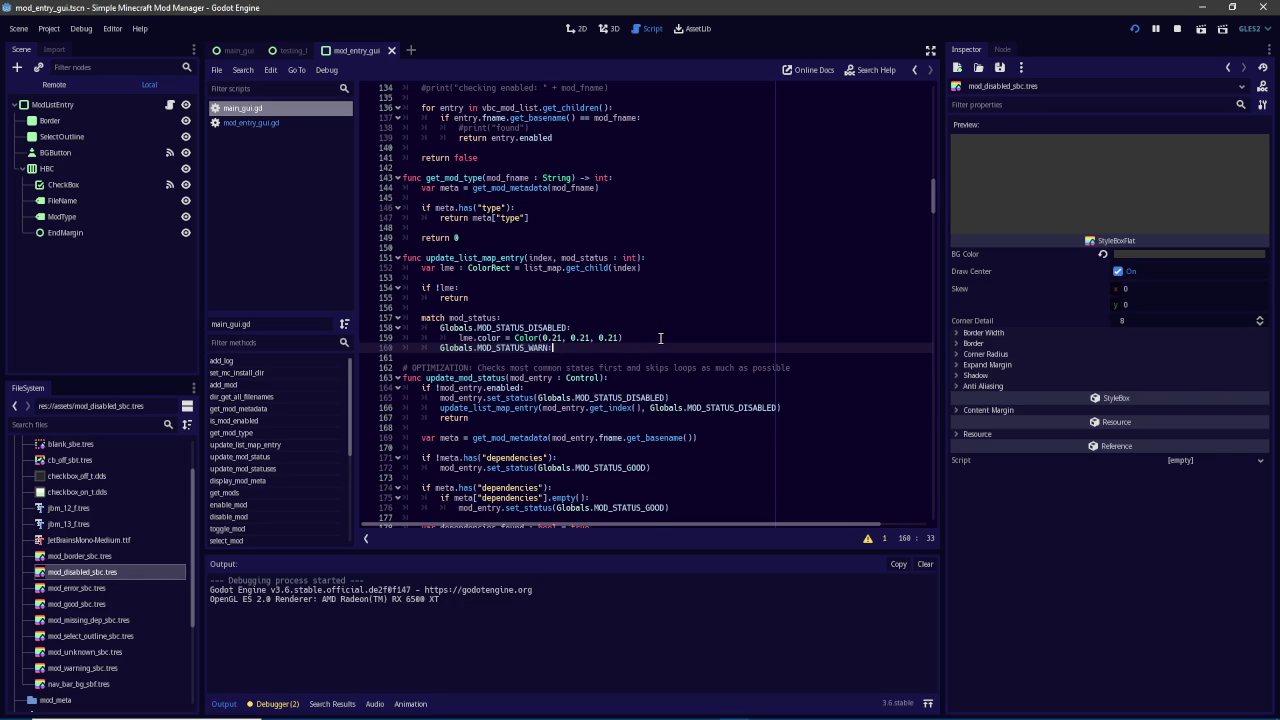
key("Return")
Read mod_warning_sbc's raw BG colour and set the warn entry to Color(0.32, 0.32, 0.0)
left_click(88, 668)
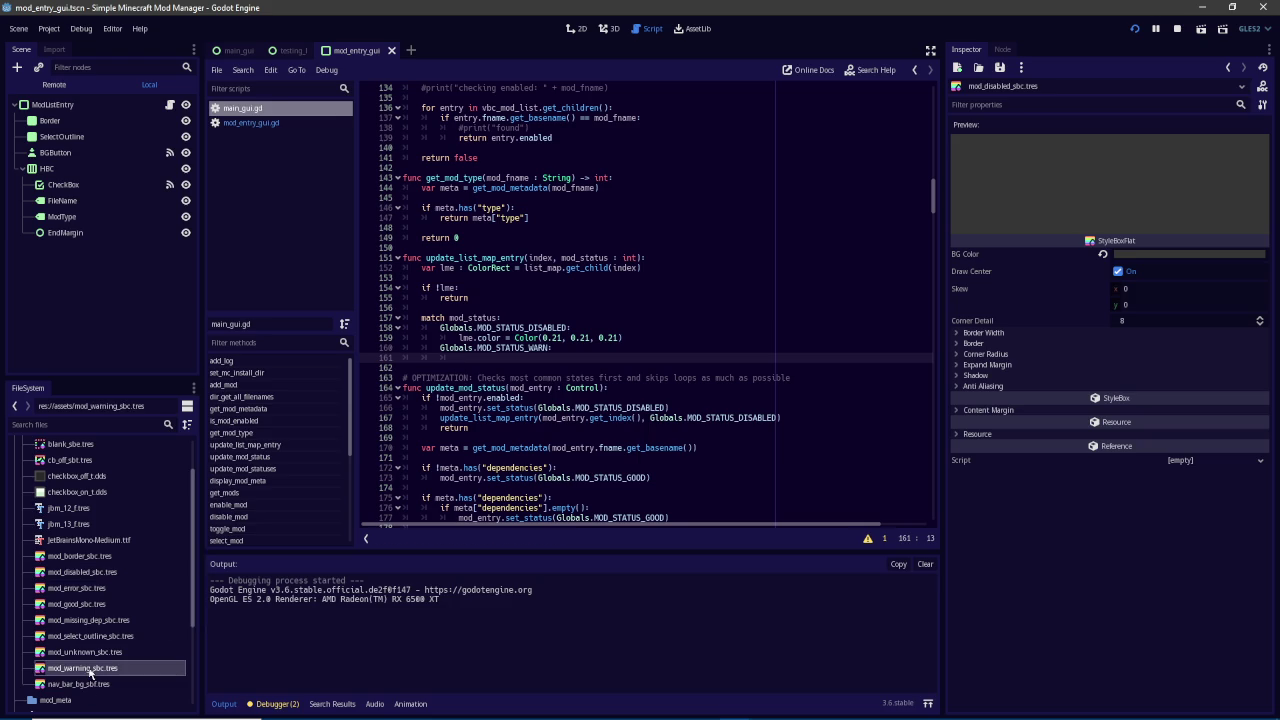
left_click(1131, 258)
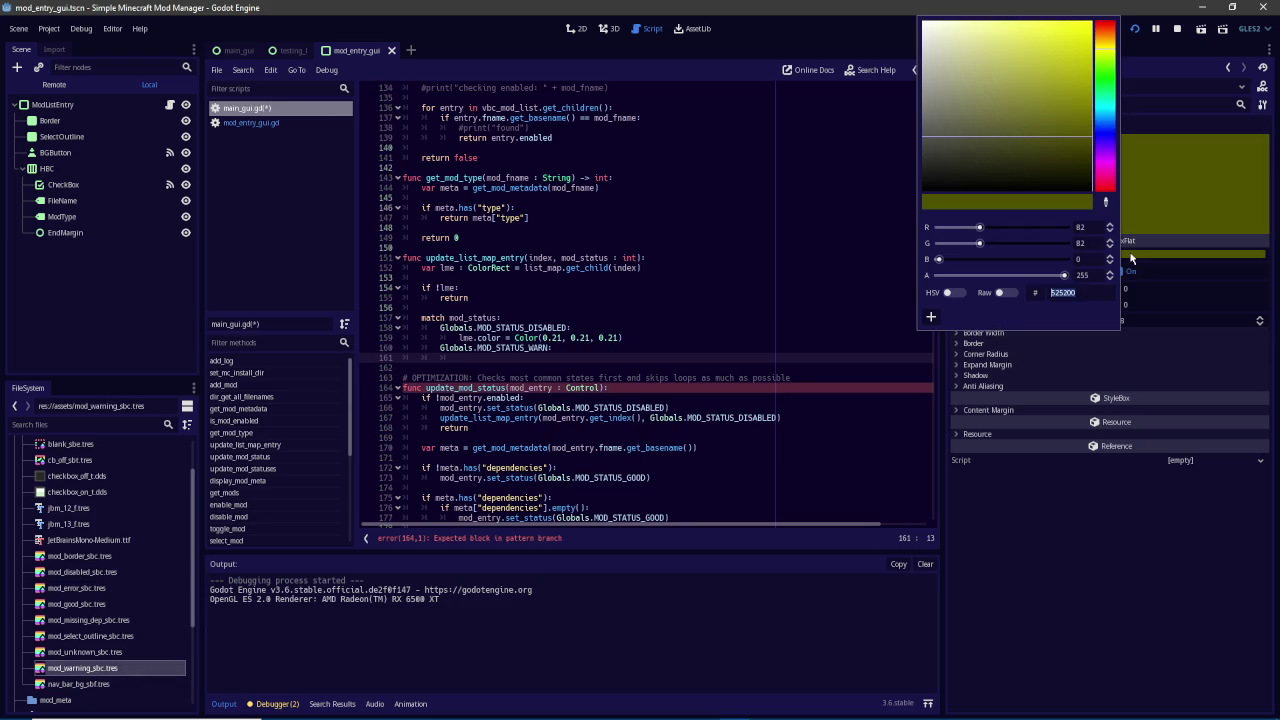
left_click(1004, 298)
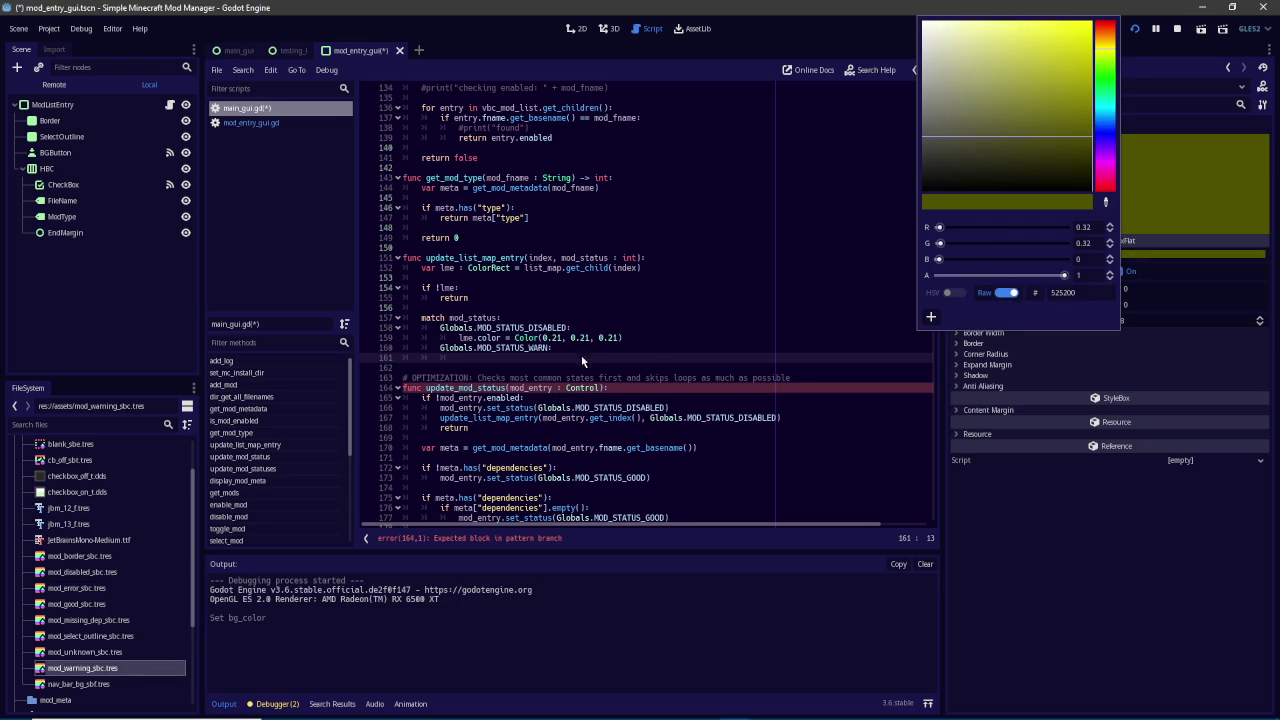
left_click(588, 352)
type(".co")
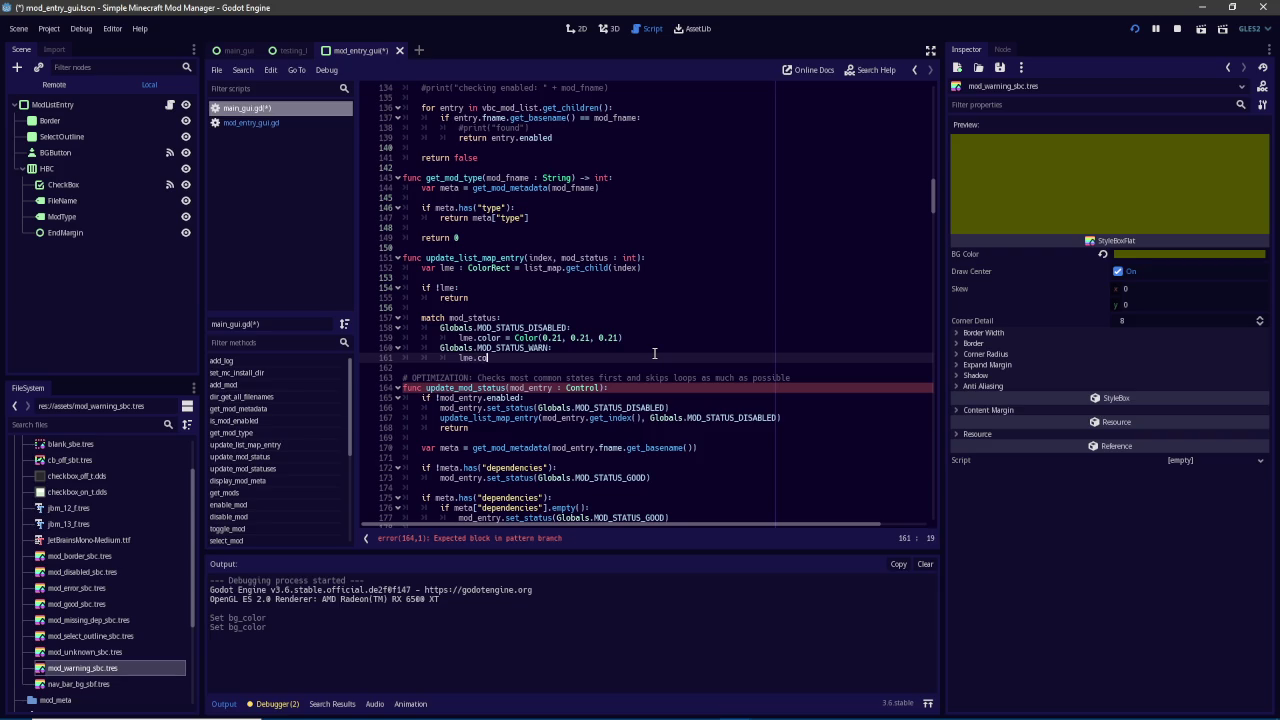
type("lor = Col")
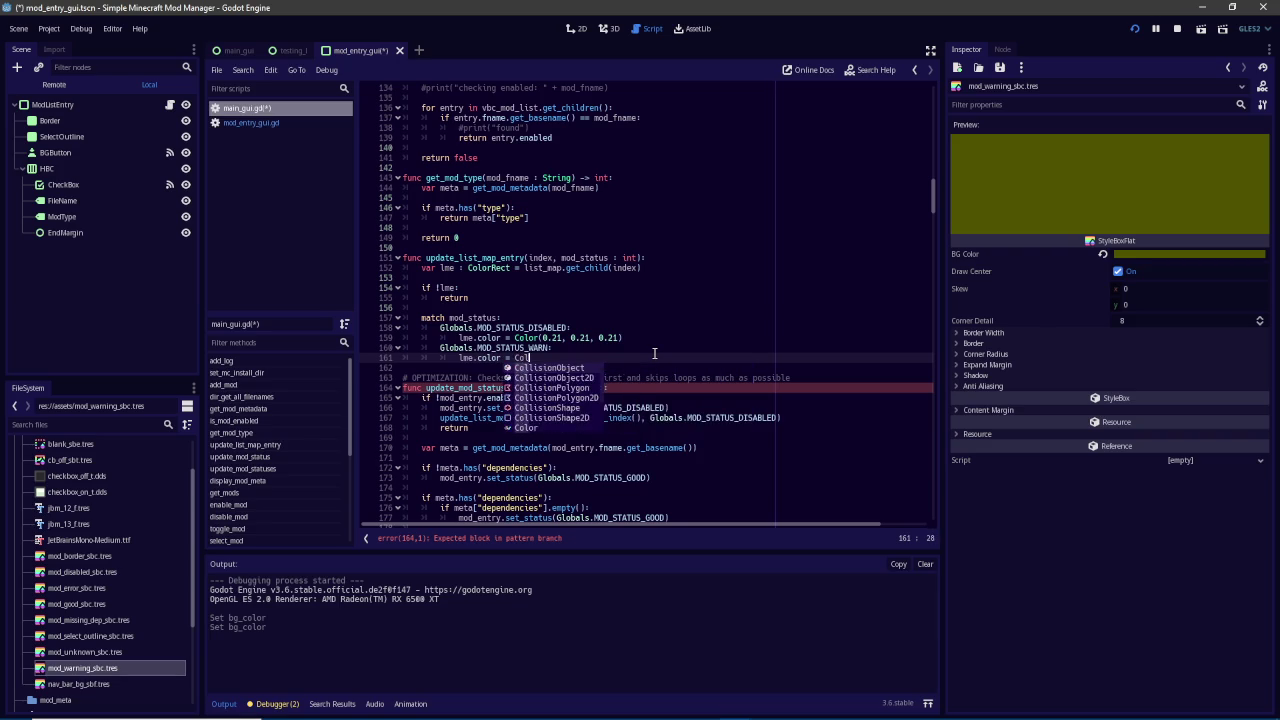
type("or(0.32, 0")
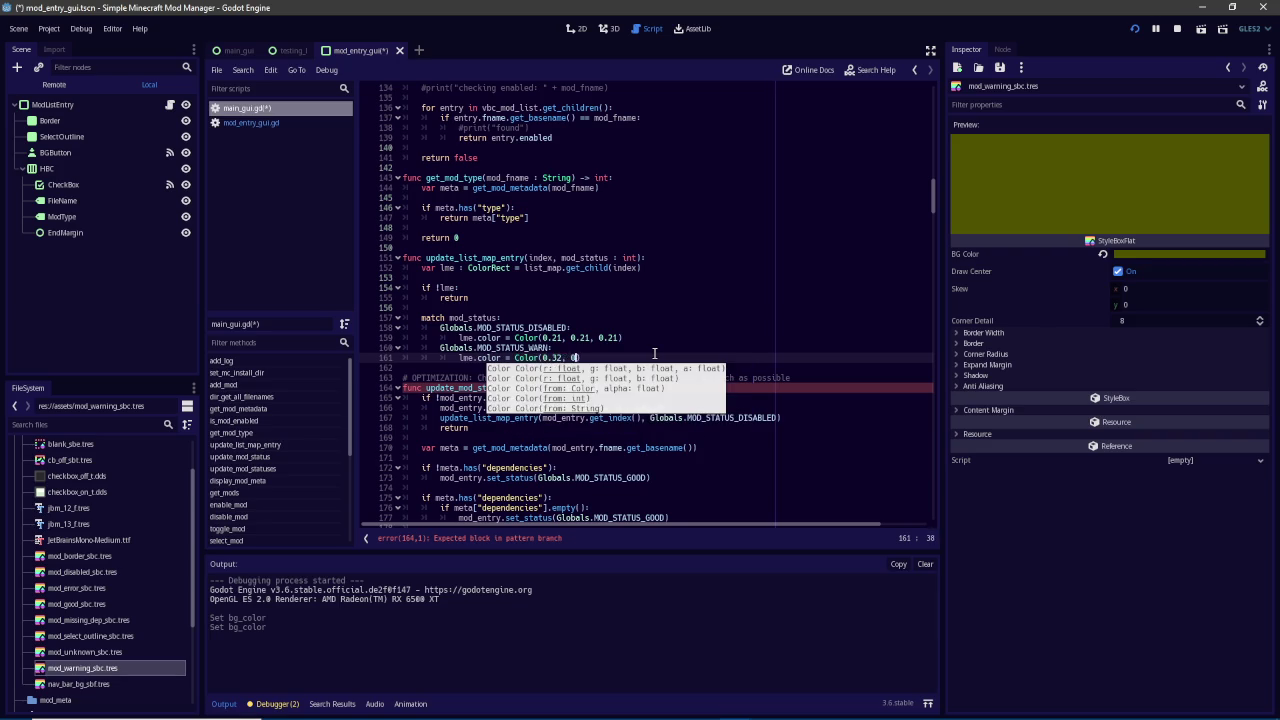
type(".32, 0.0")
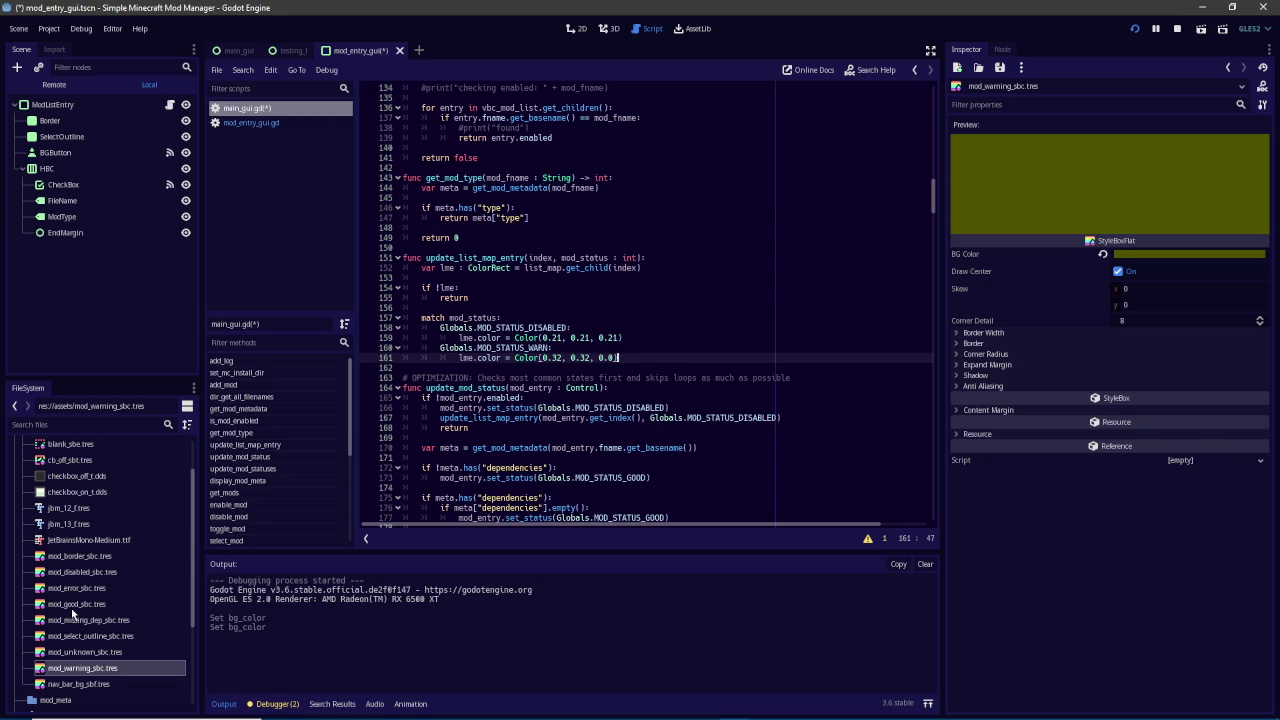
left_click(86, 651)
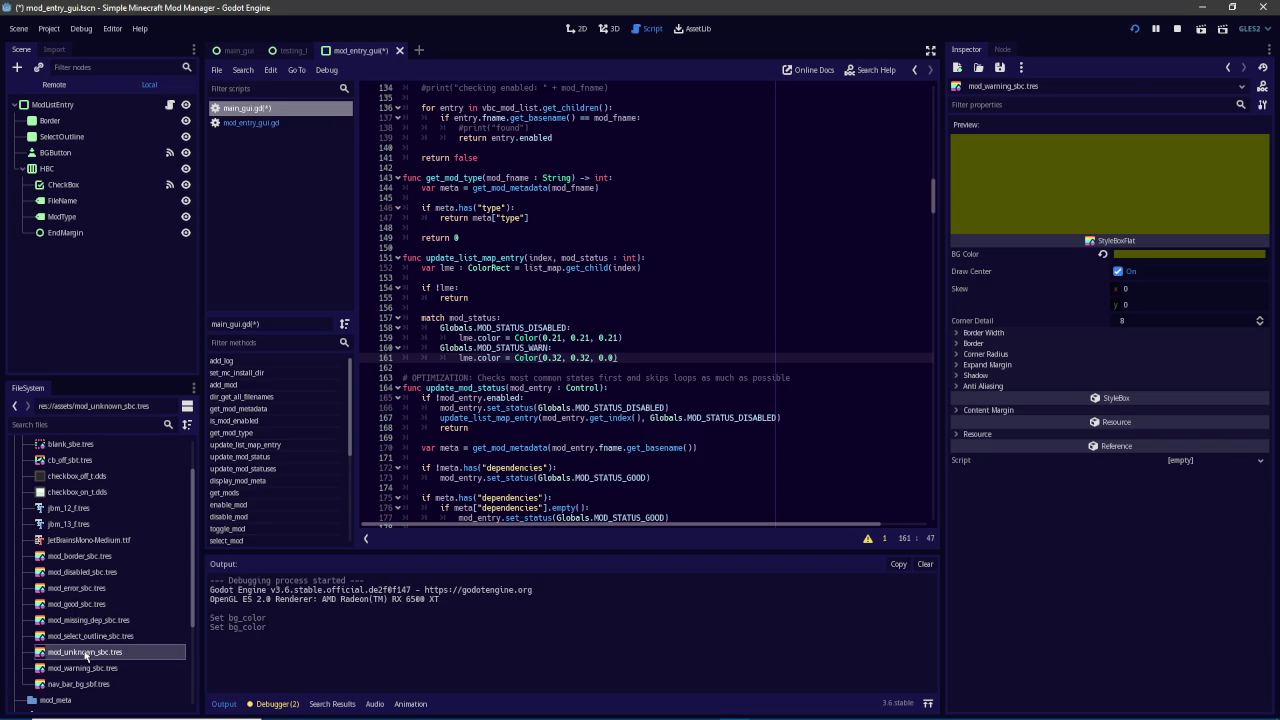
Add a MOD_STATUS_UNKNOWN case colouring entries Color(0.16, 0.16, 0.16), per the unknown style
left_click(1135, 254)
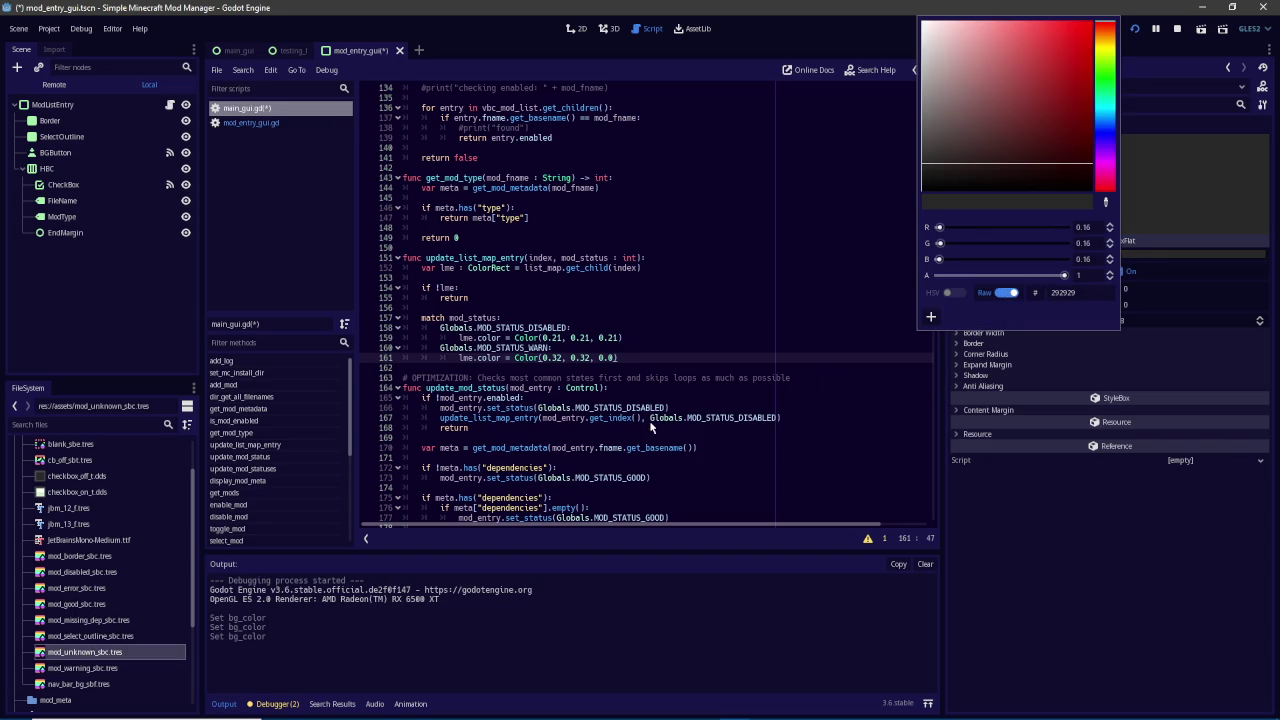
left_click(633, 360)
key("Return")
type("lobals.MOD")
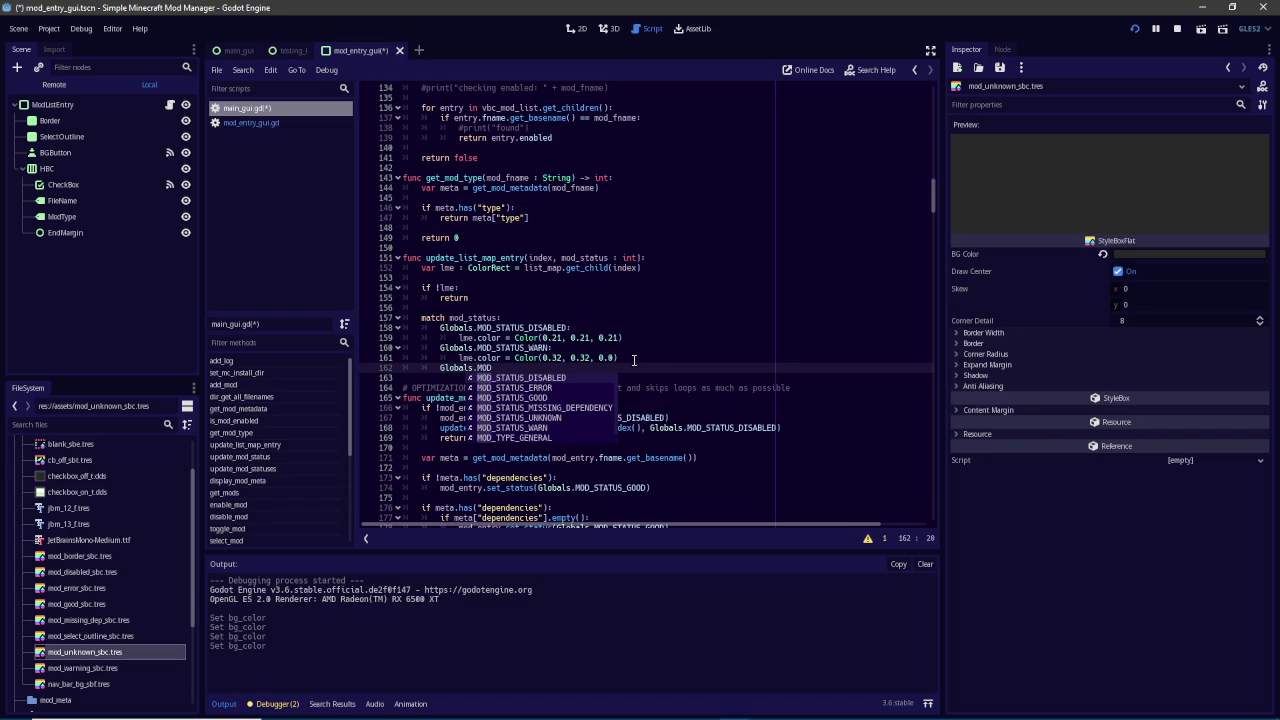
key("Down")
key("Down")
key("Down")
key("Return")
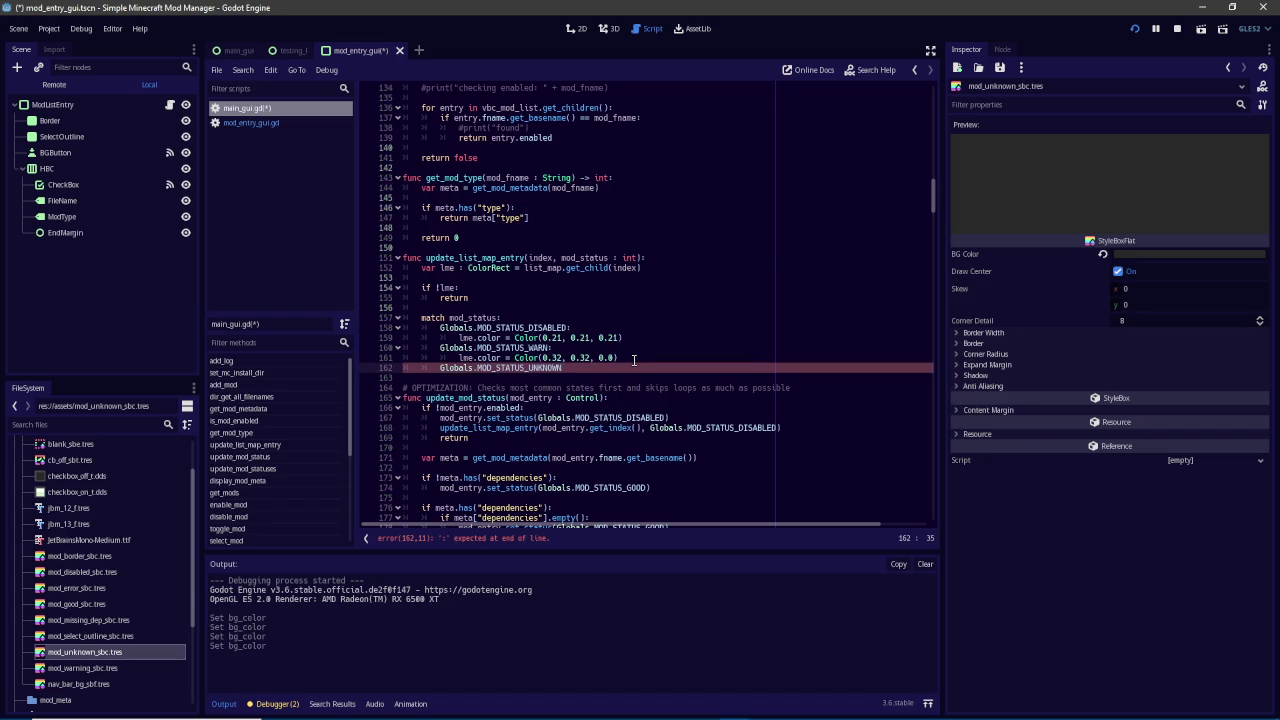
type(":")
key("Return")
type("lme.co")
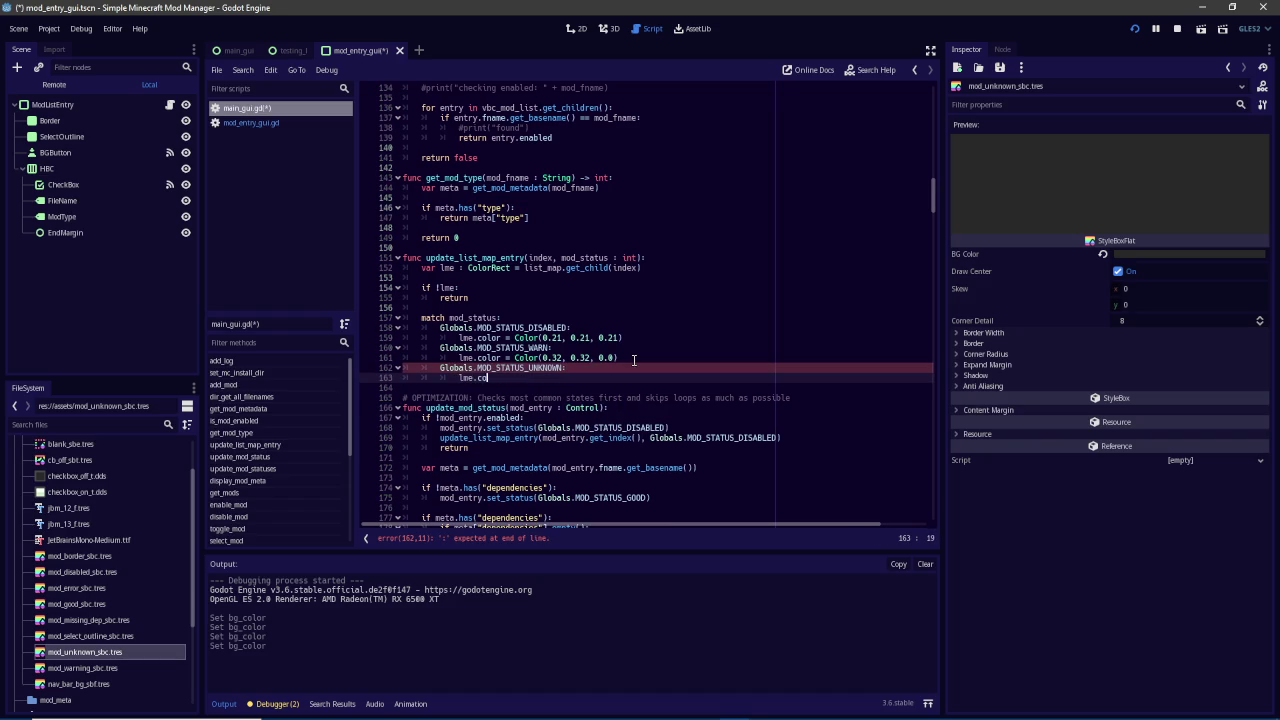
type("lorColor(0.16")
type(", 0.16,")
type(" 0.0")
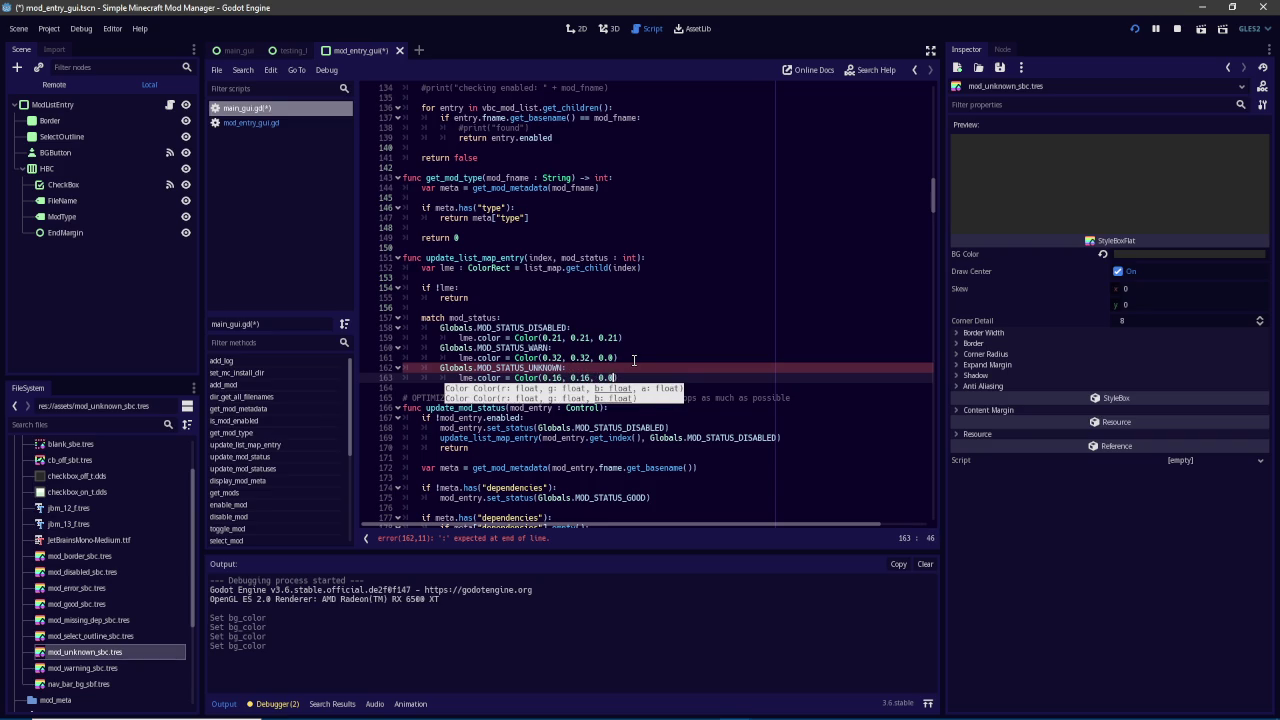
type("6")
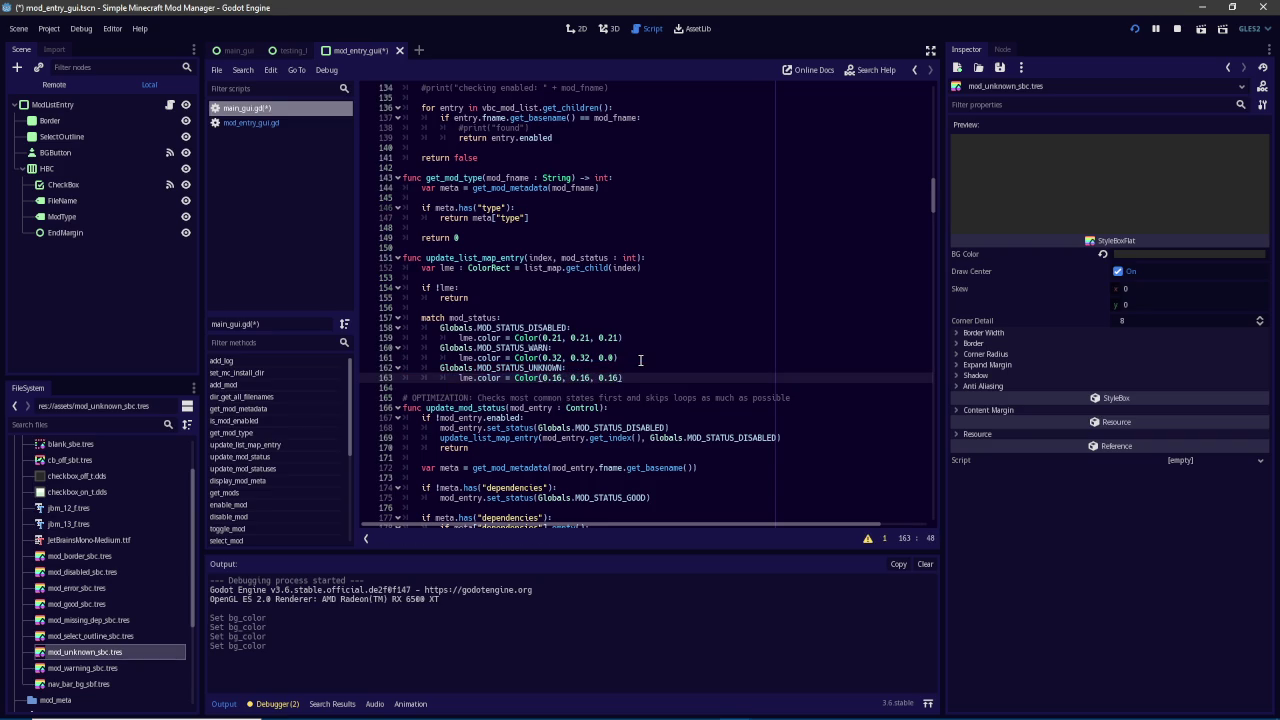
Add a MOD_STATUS_GOOD case using the good style's colour, Color(0.0, 0.22, 0.0)
key("Return")
type("Globals.")
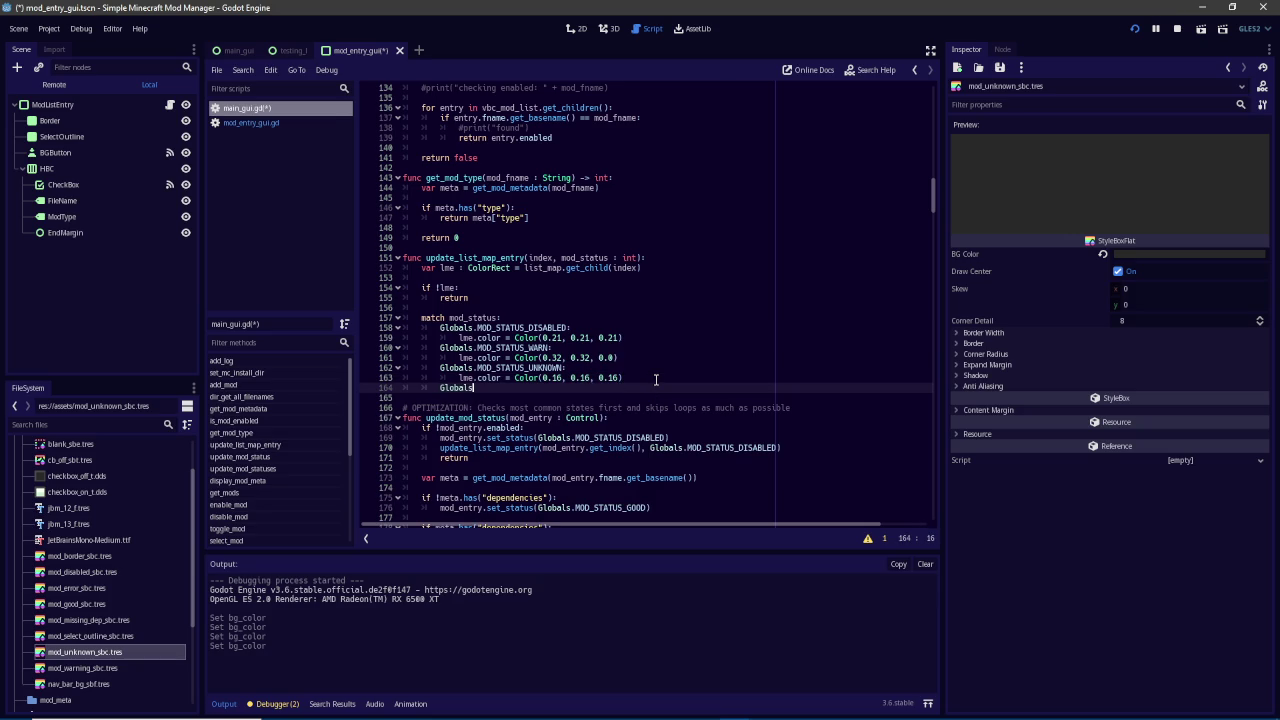
type("MOD")
key("Down")
key("Down")
key("Return")
type(":")
key("Return")
type("me.")
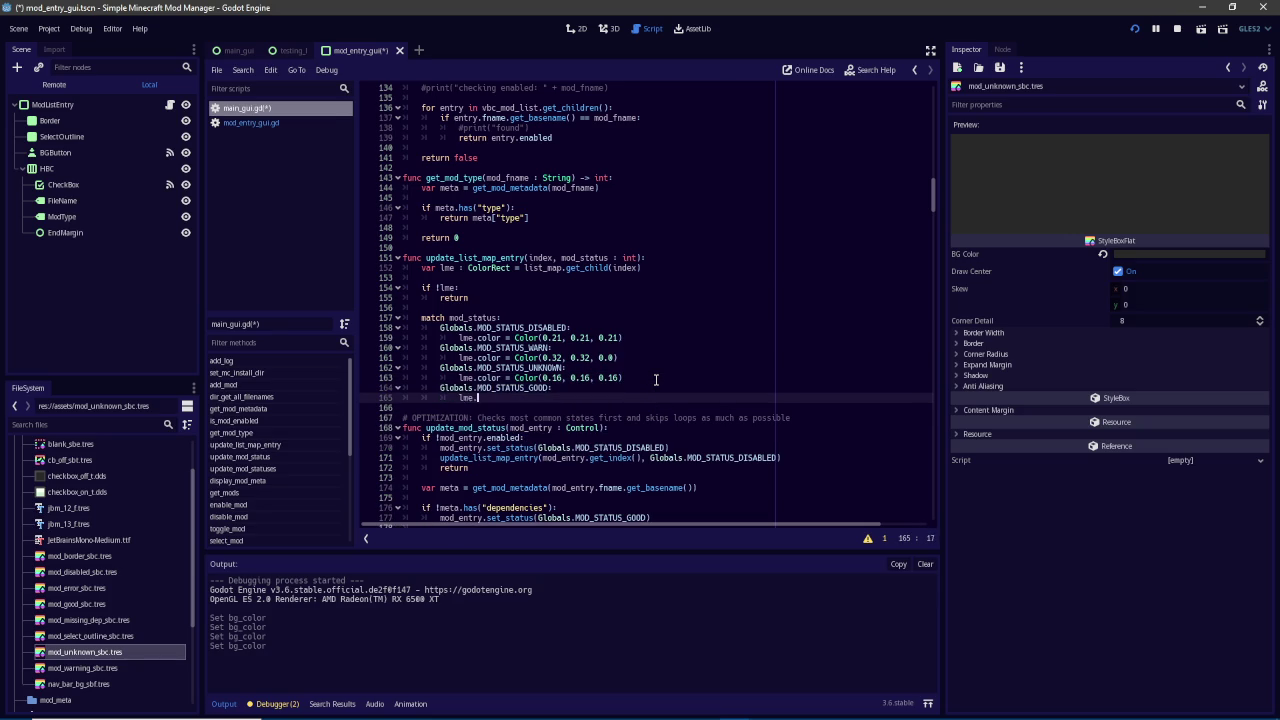
type("color = Color(")
left_click(100, 604)
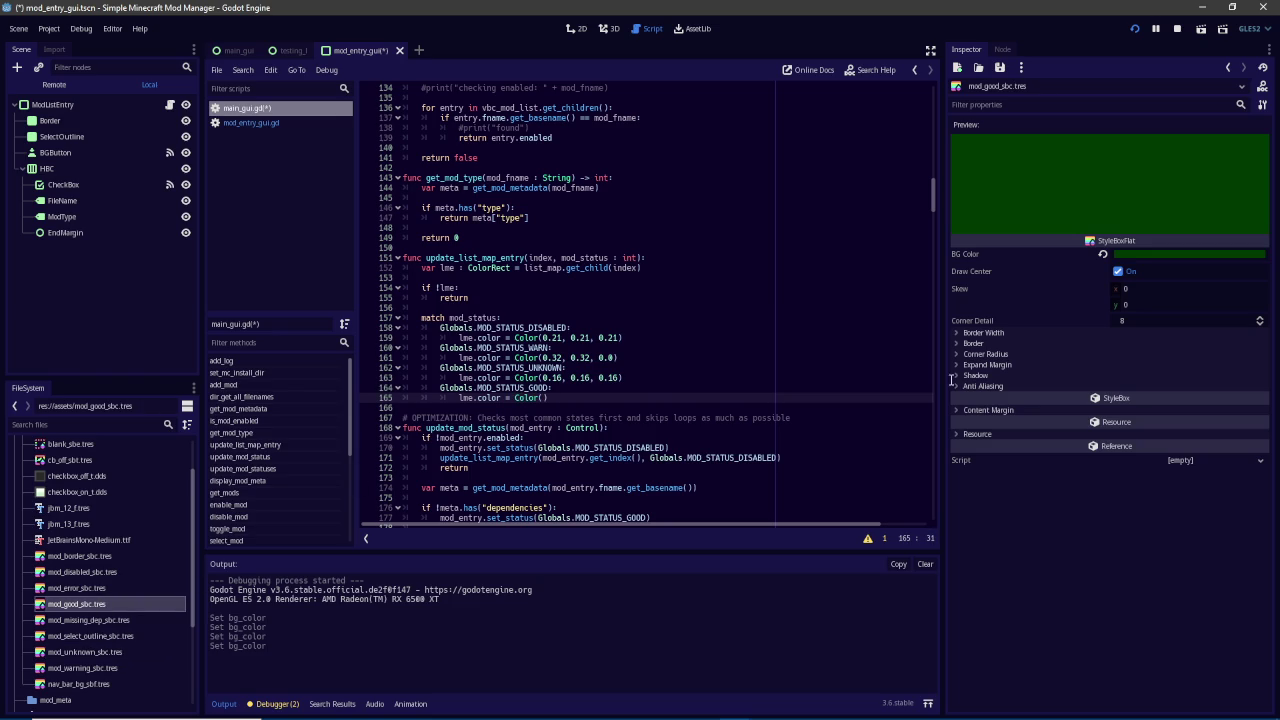
left_click(1175, 257)
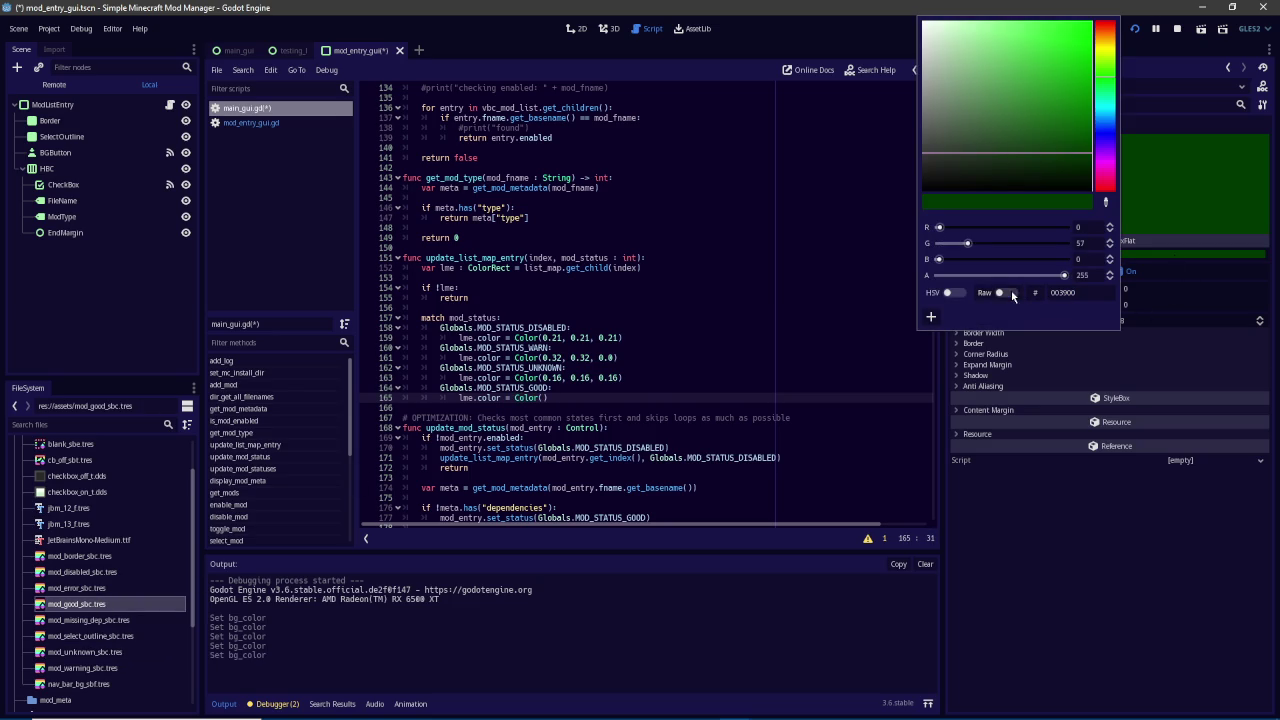
left_click(580, 396)
type("0.0, 0.22, 0.0)")
Save the script, rerun the mod manager and view the AdLods mod's details
key("ctrl+s")
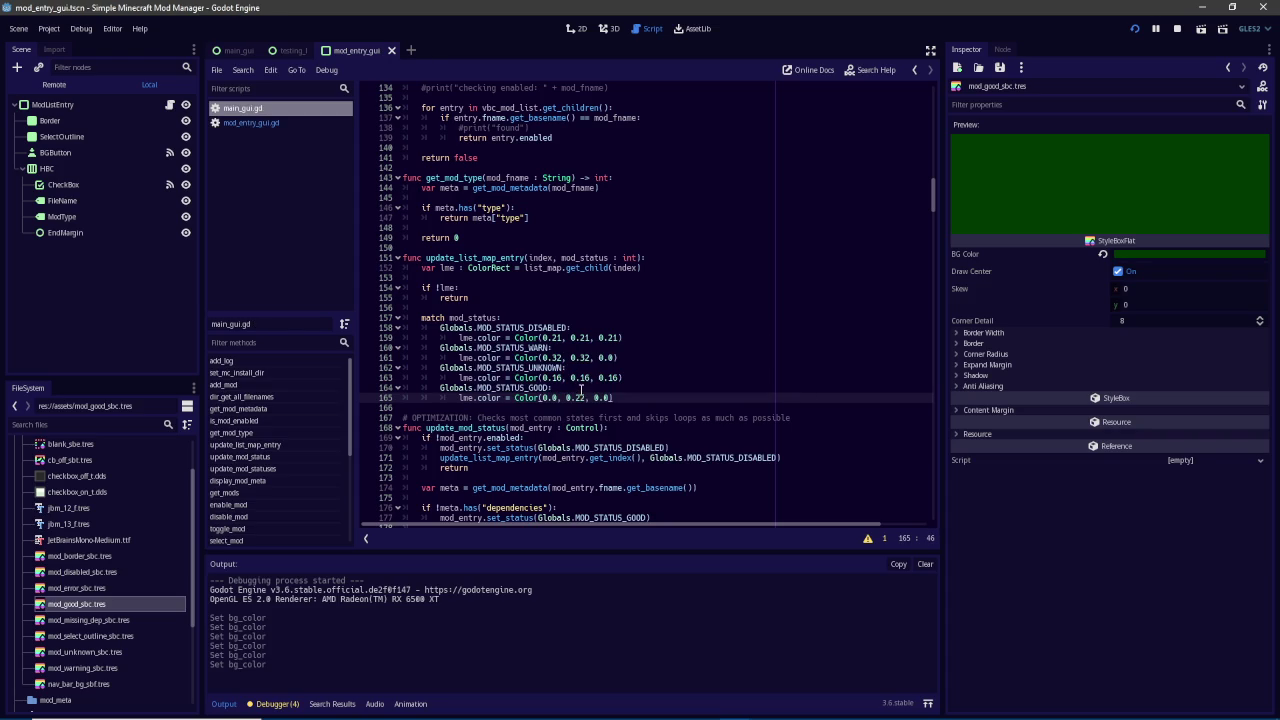
key("F5")
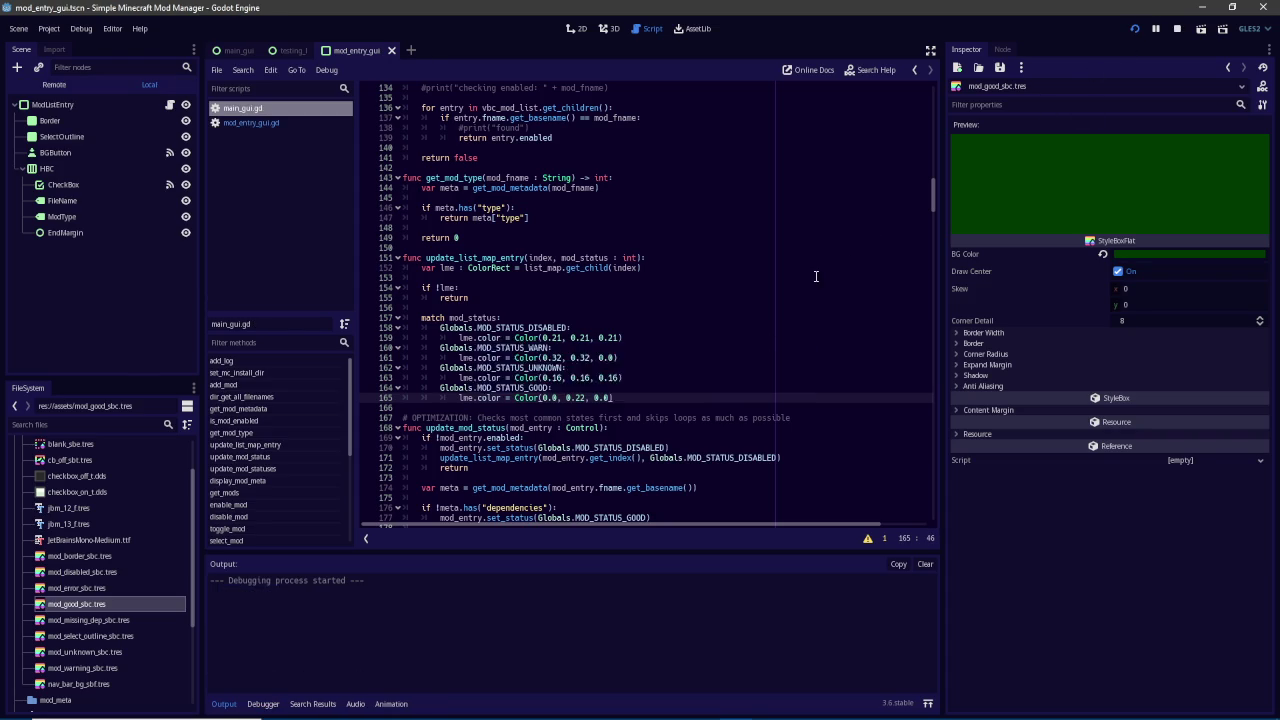
left_click(583, 314)
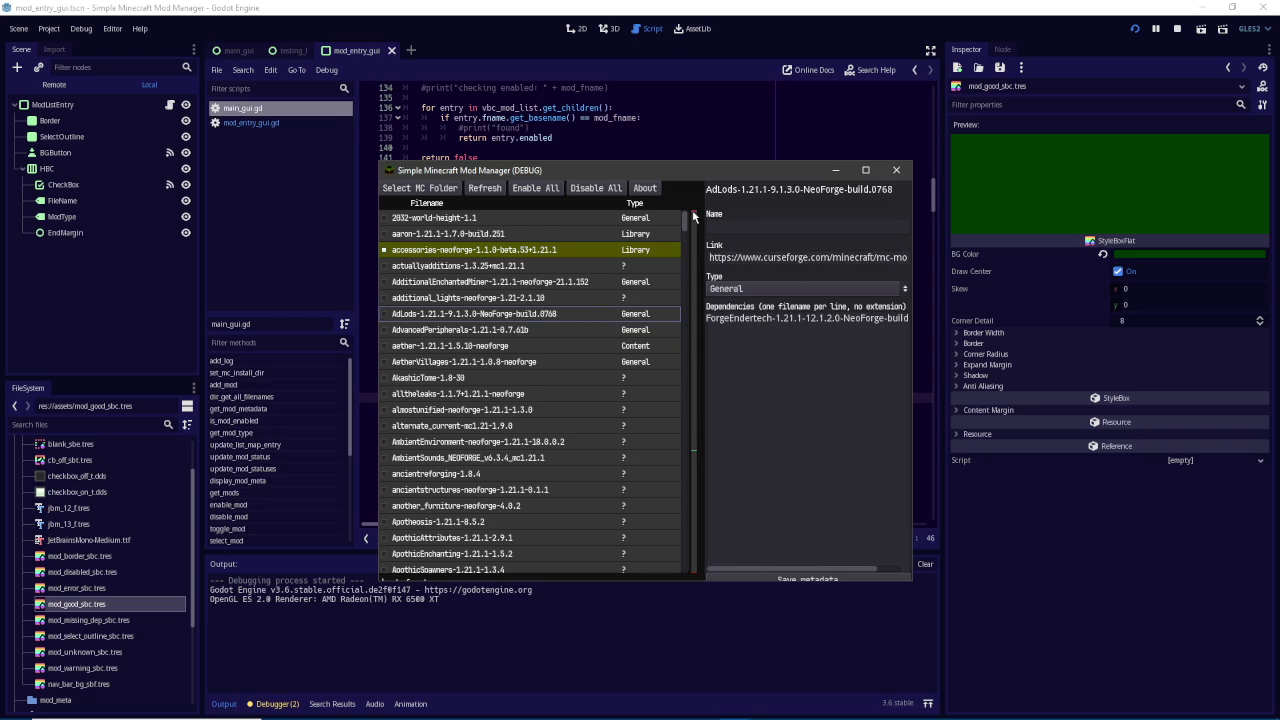
View the 2032-world-height-1.1 mod's details, scroll the mod list, then return to main_gui.gd
left_click(650, 220)
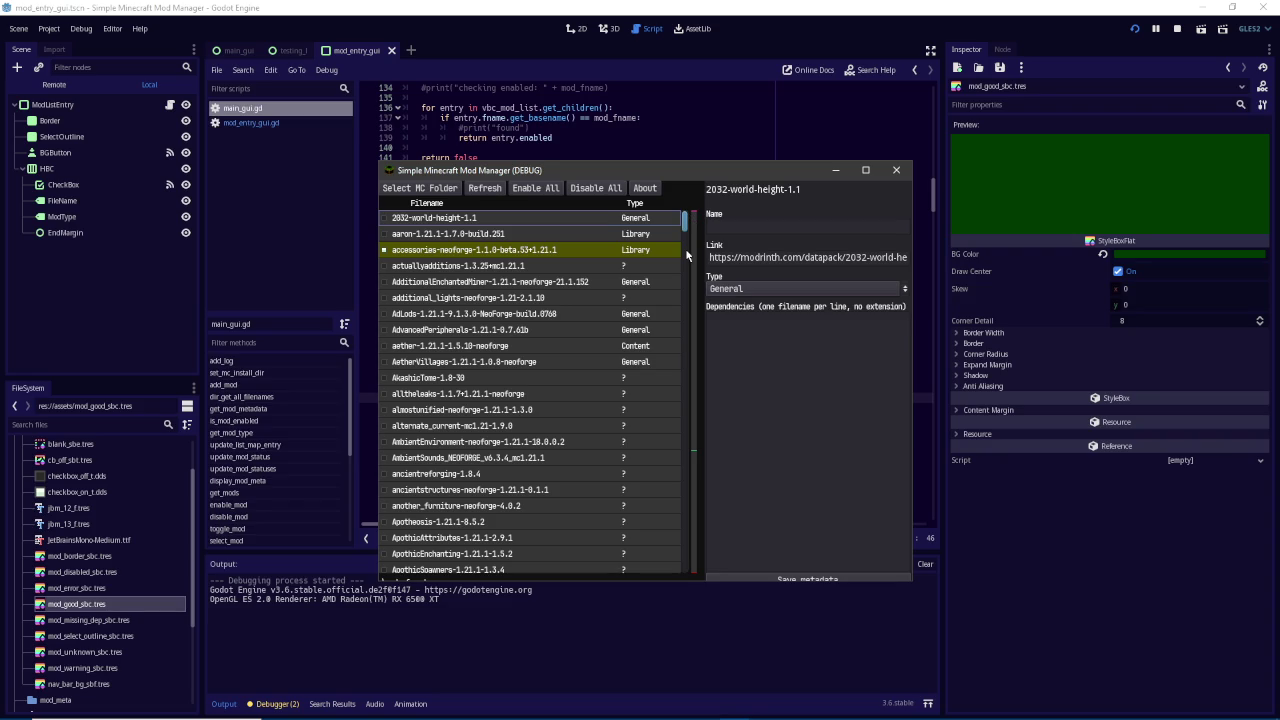
left_click_drag(685, 221, 681, 454)
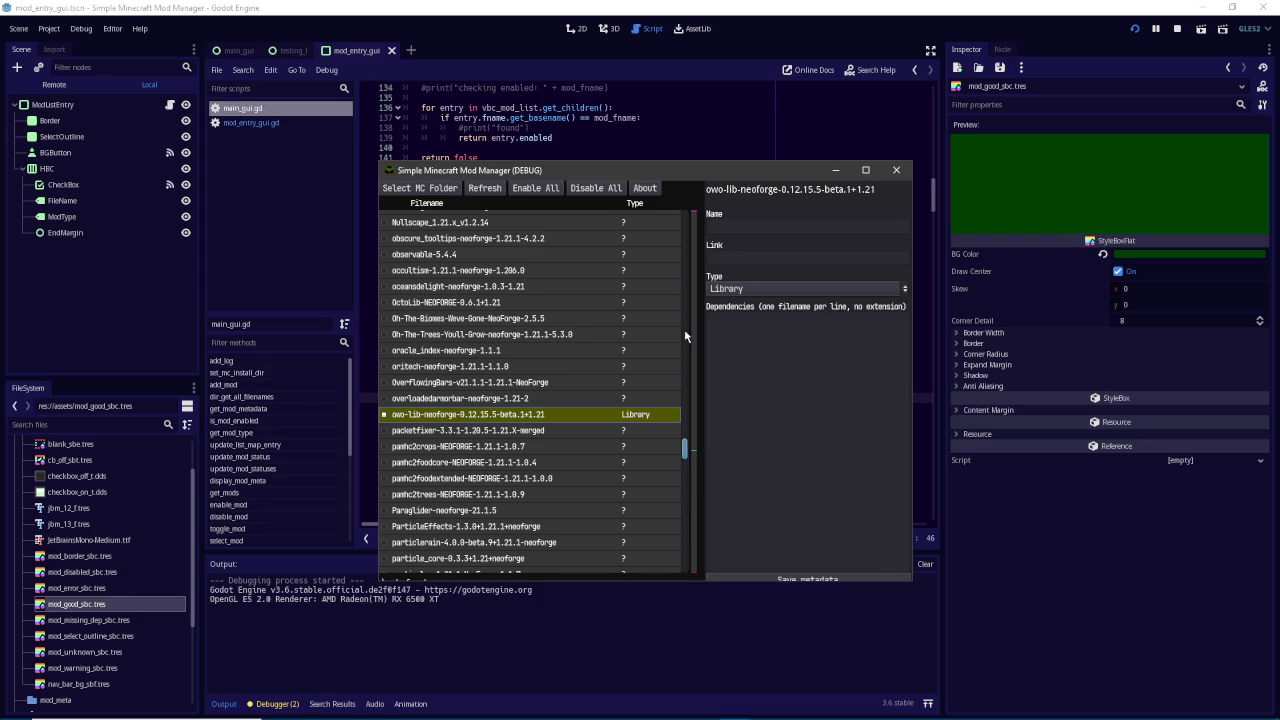
left_click(669, 6)
scroll(635, 351, "down", 6)
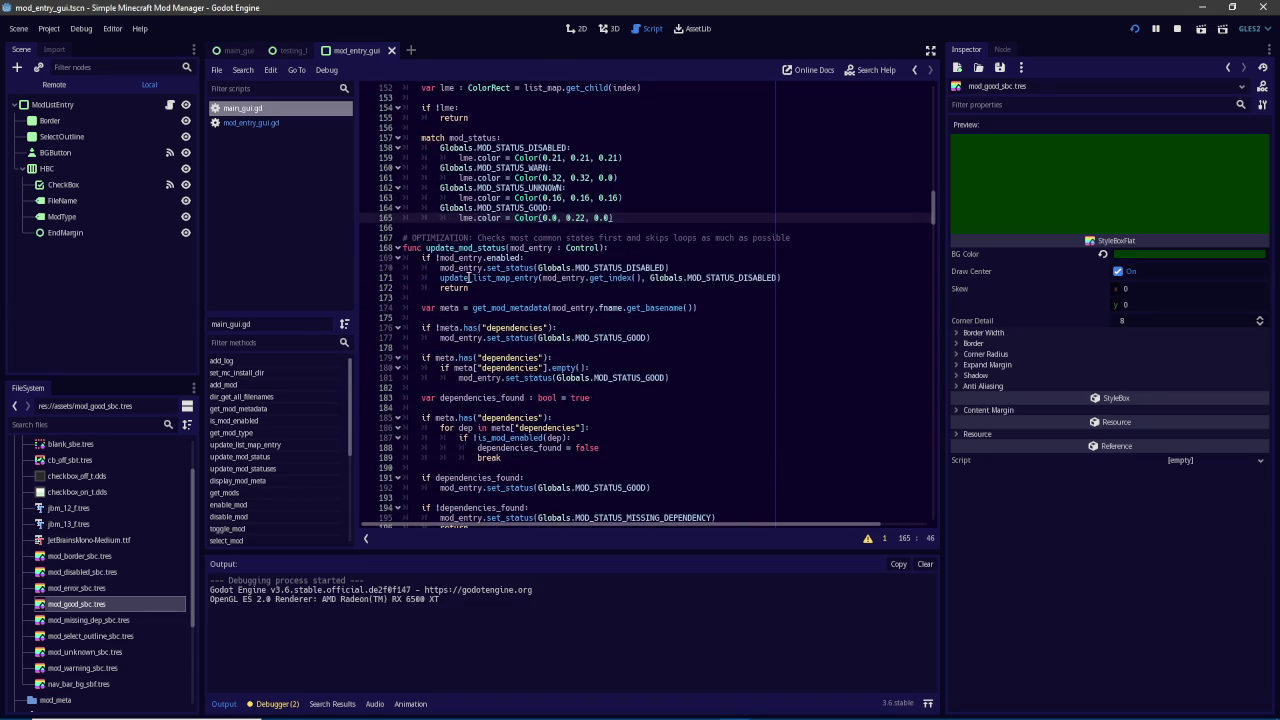
Copy the update_list_map_entry call to line 178, changing its status to MOD_STATUS_GOOD
left_click(776, 279)
left_click_drag(794, 277, 439, 277)
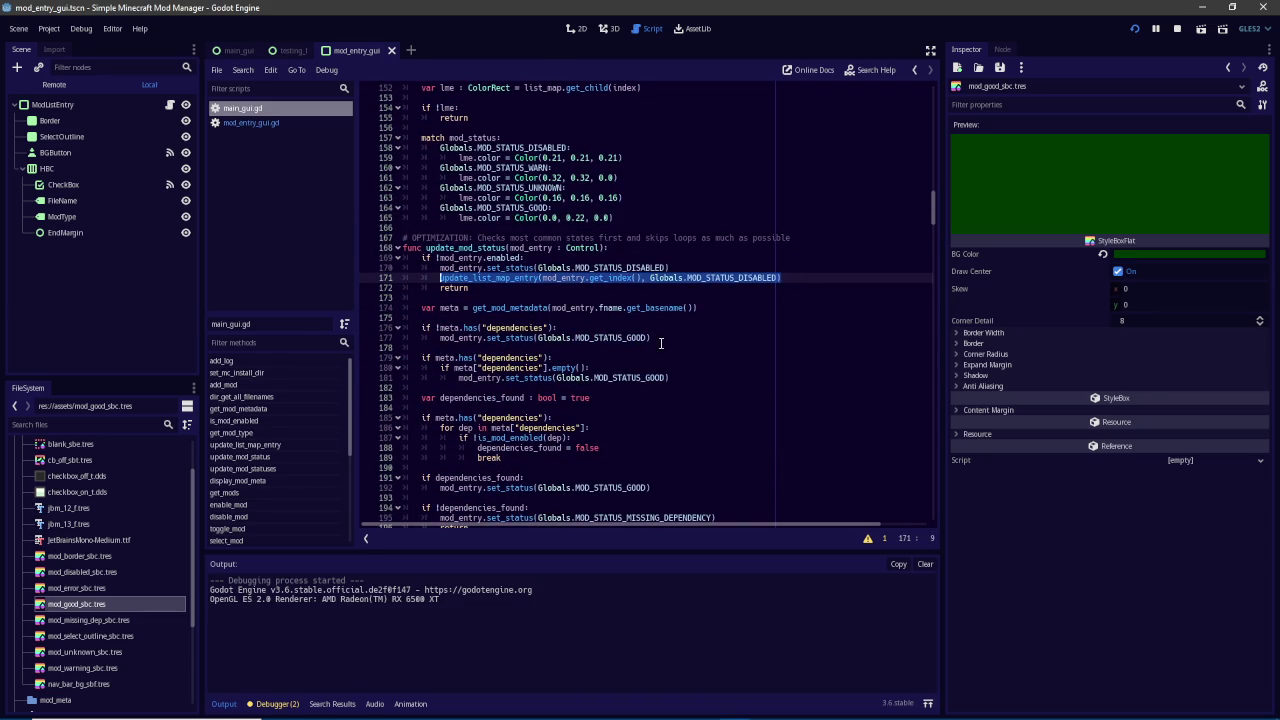
key("ctrl+c")
left_click(699, 337)
key("Return")
key("ctrl+v")
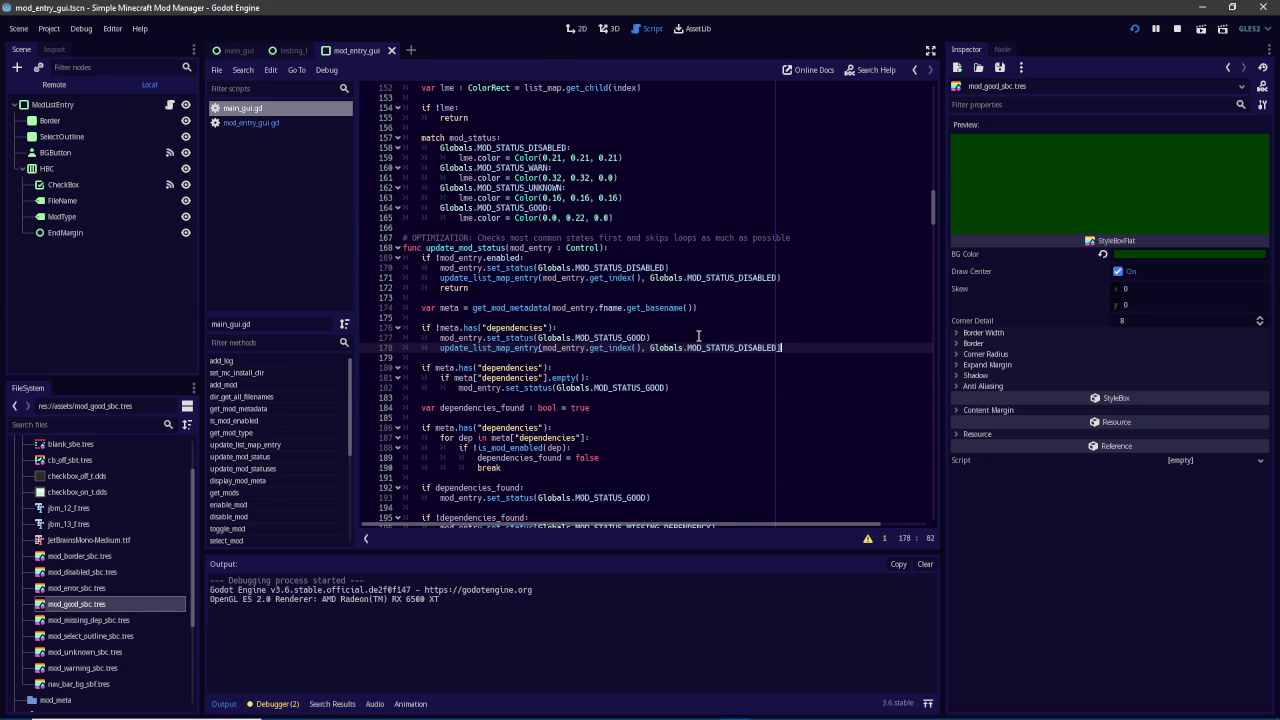
double_click(749, 347)
type("MOD_STATUS")
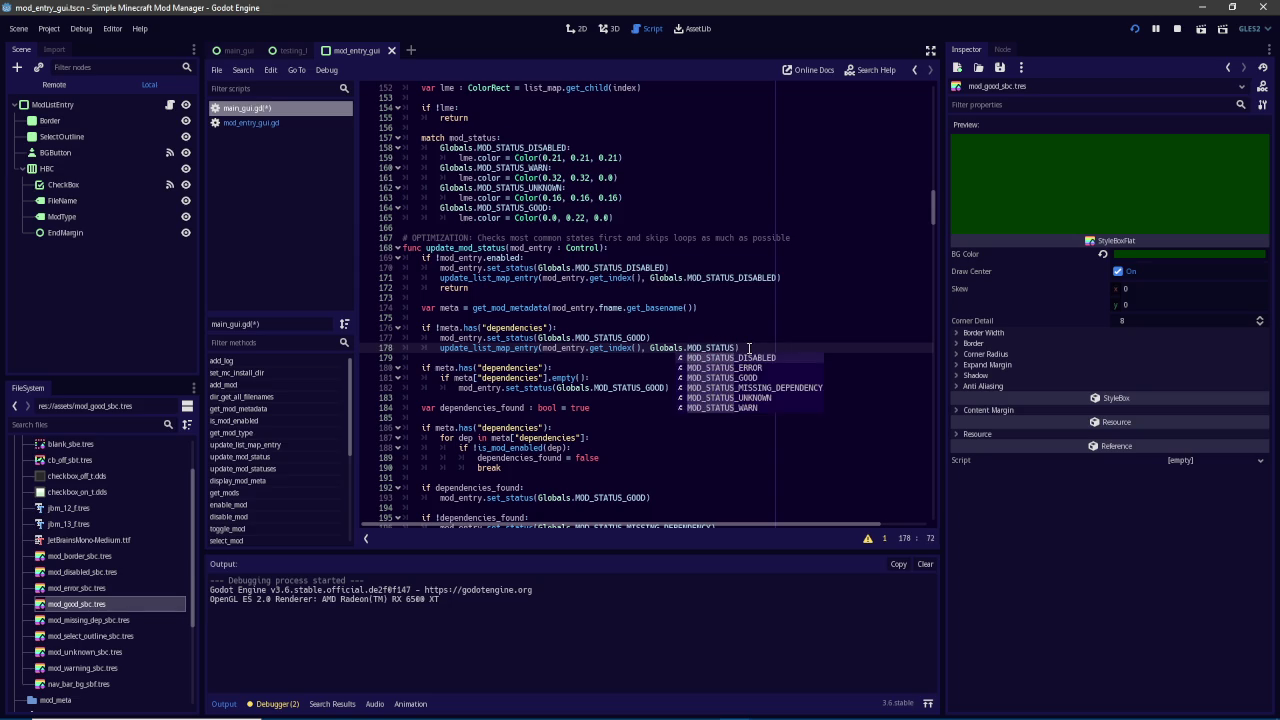
type("_GOOD")
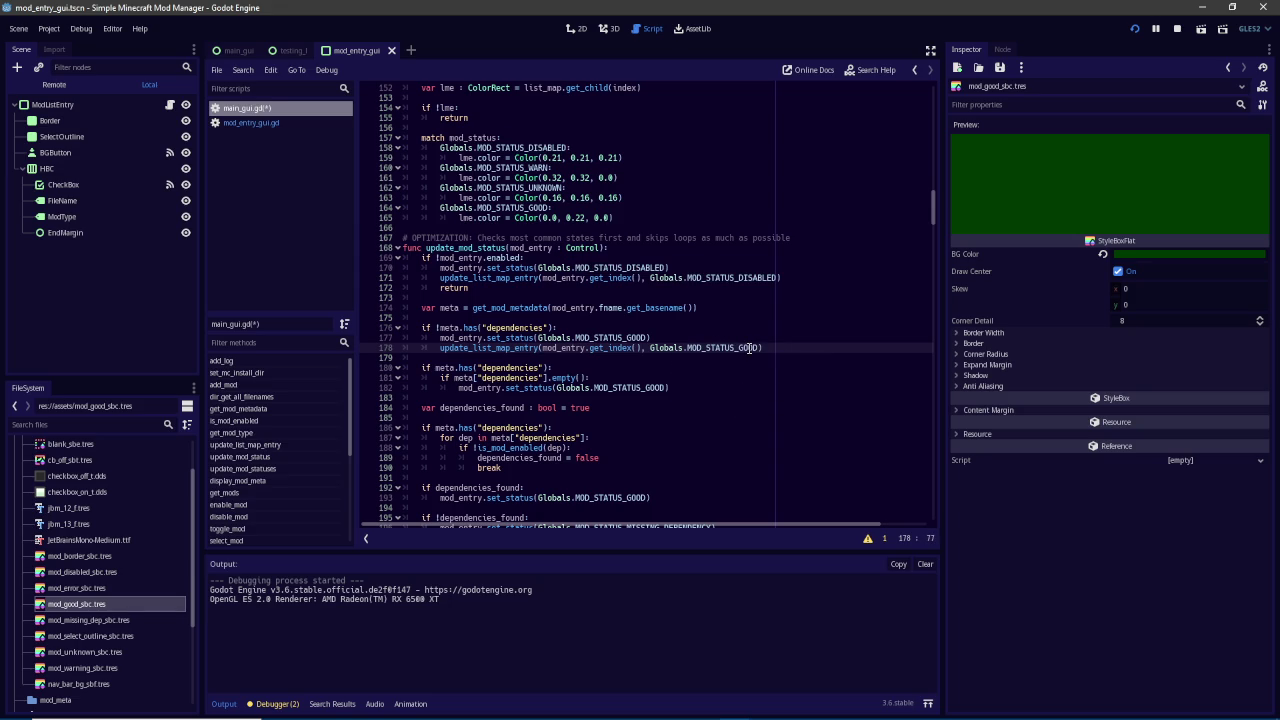
left_click_drag(765, 347, 440, 347)
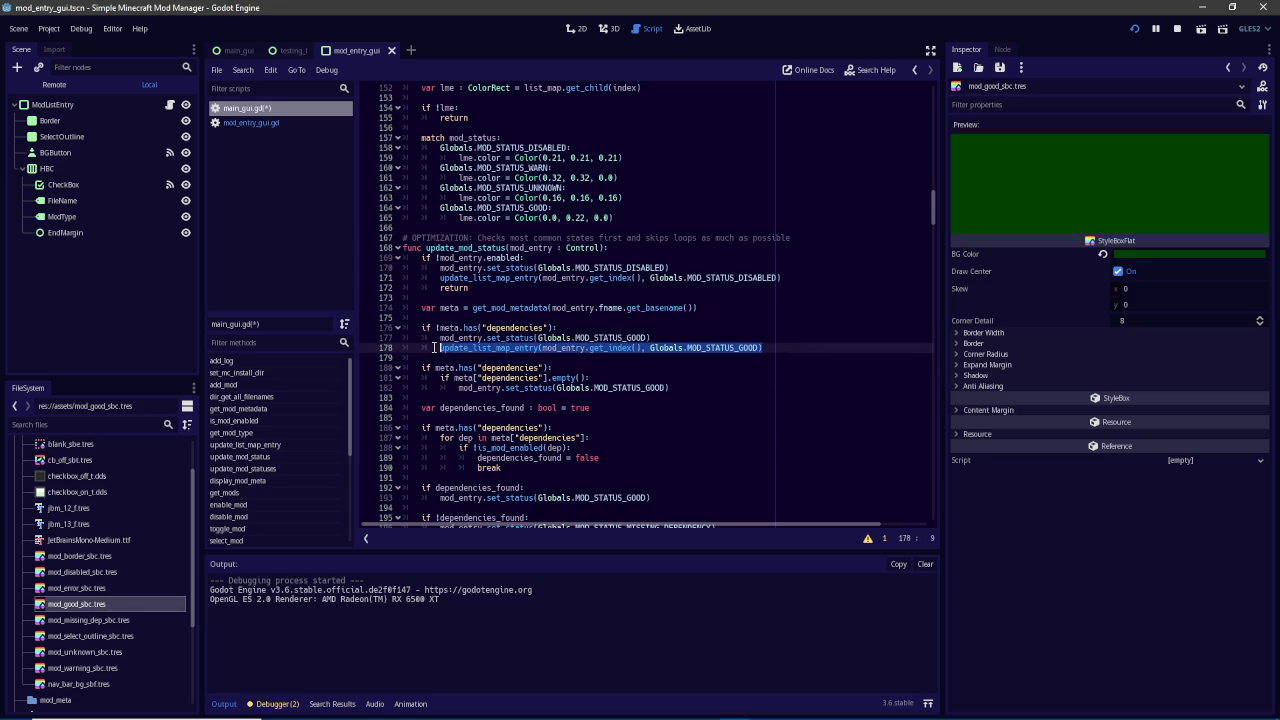
Paste the map update call after lines 182 and 194
scroll(497, 343, "down", 1)
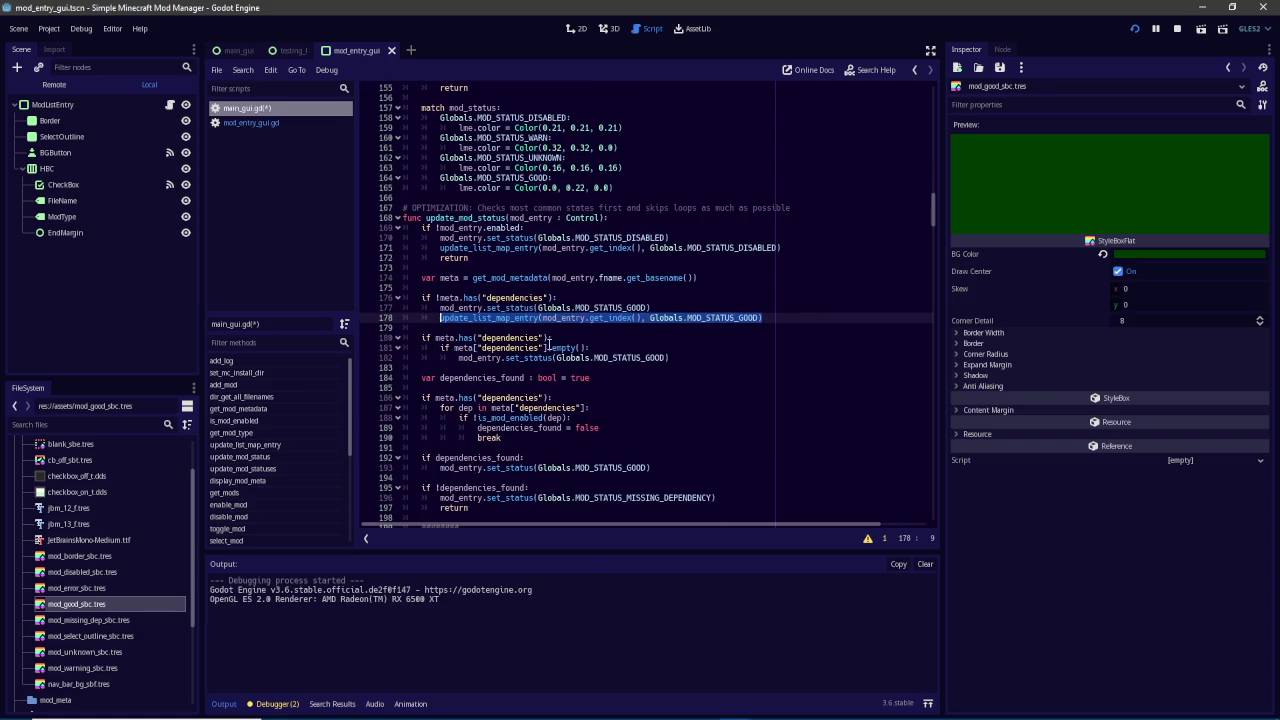
left_click(706, 359)
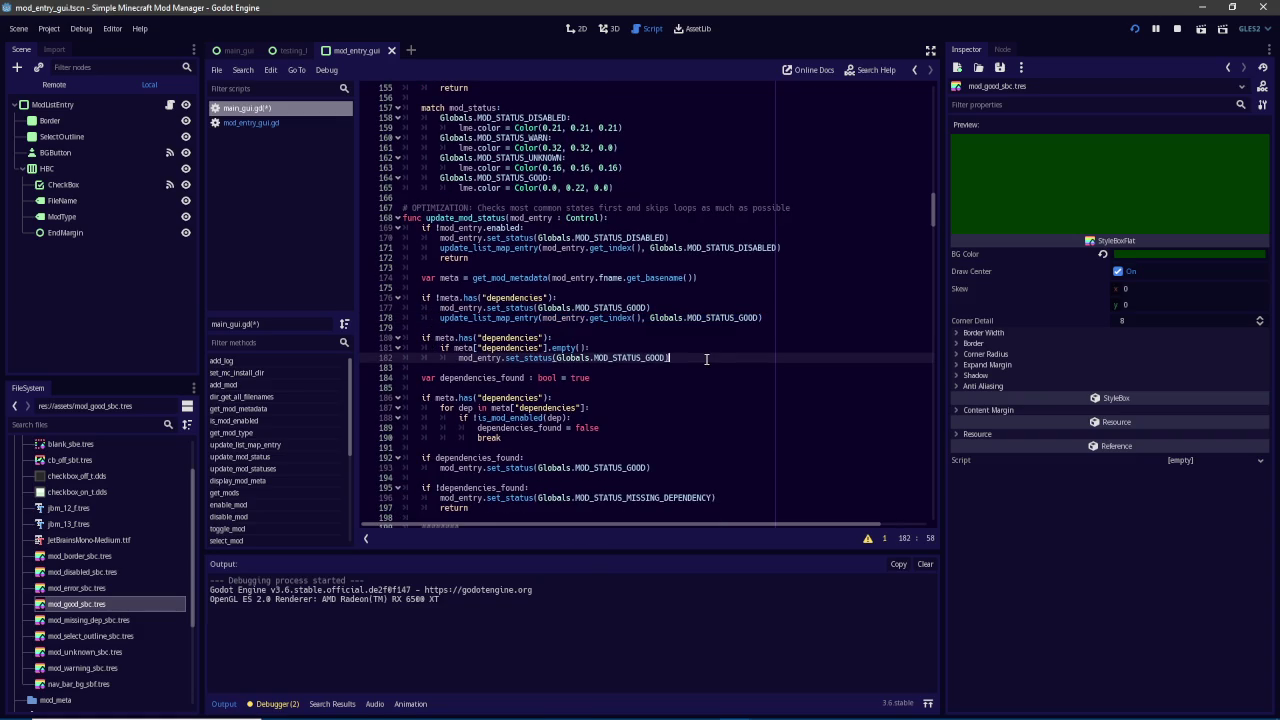
key("Return")
key("ctrl+v")
scroll(708, 359, "down", 5)
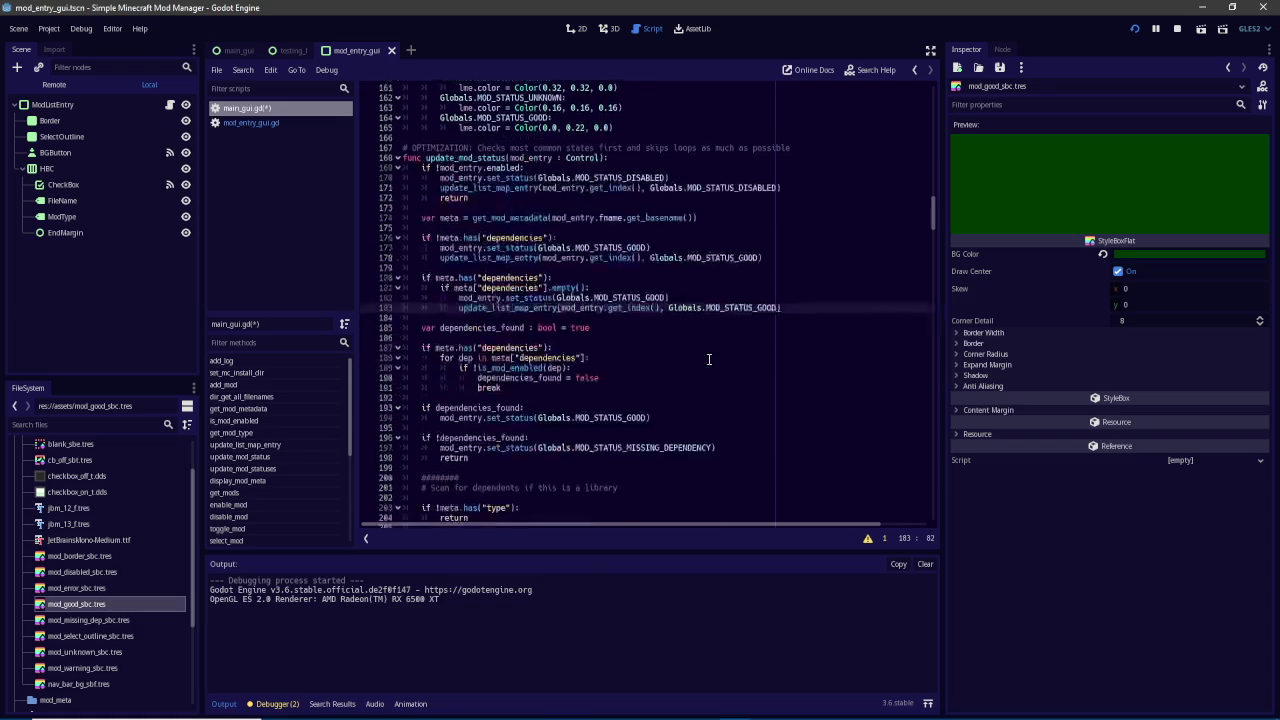
left_click(673, 327)
key("Return")
key("ctrl+v")
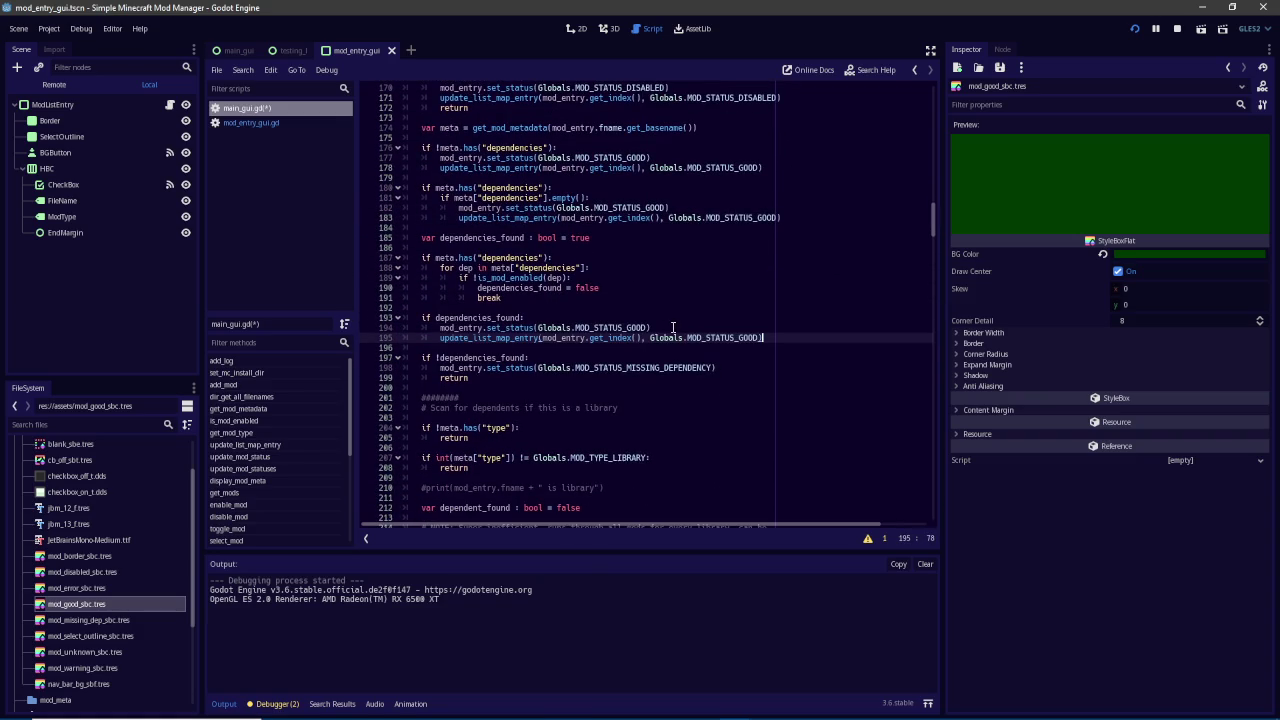
Paste one more call after line 198, passing MOD_STATUS_MISSING_DEPENDENCY
left_click(736, 368)
key("Return")
key("ctrl+v")
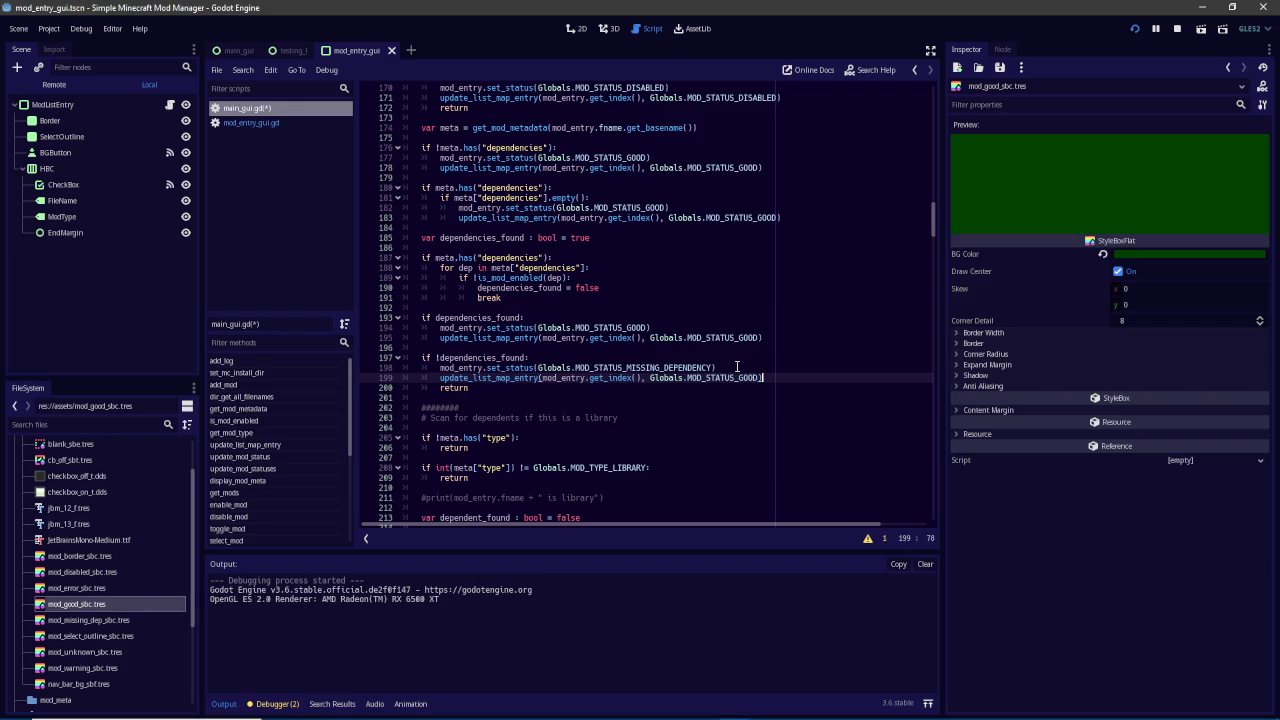
double_click(733, 377)
type("MOD_S")
key("Down")
key("Down")
key("Down")
key("Return")
scroll(647, 239, "up", 10)
scroll(628, 330, "up", 2)
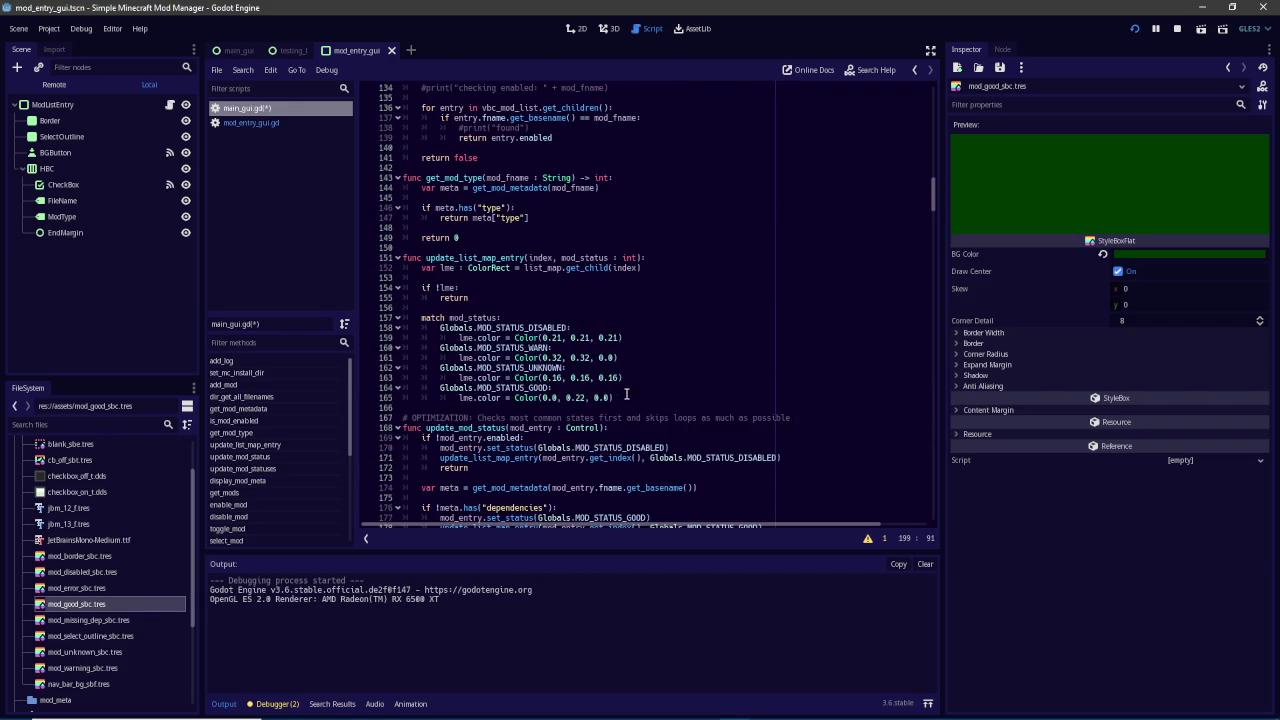
Duplicate the GOOD colour case and change it to MOD_STATUS_MISSING_DEPENDENCY
left_click_drag(613, 398, 543, 398)
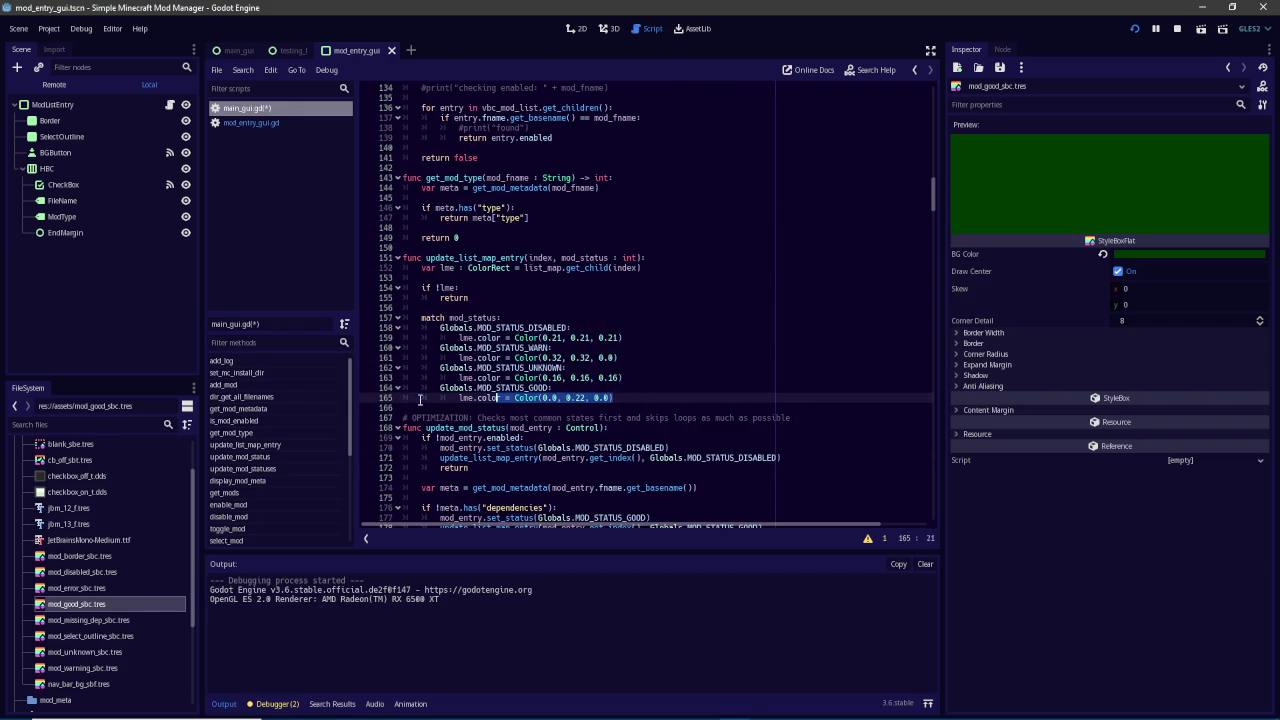
left_click(651, 398)
key("Return")
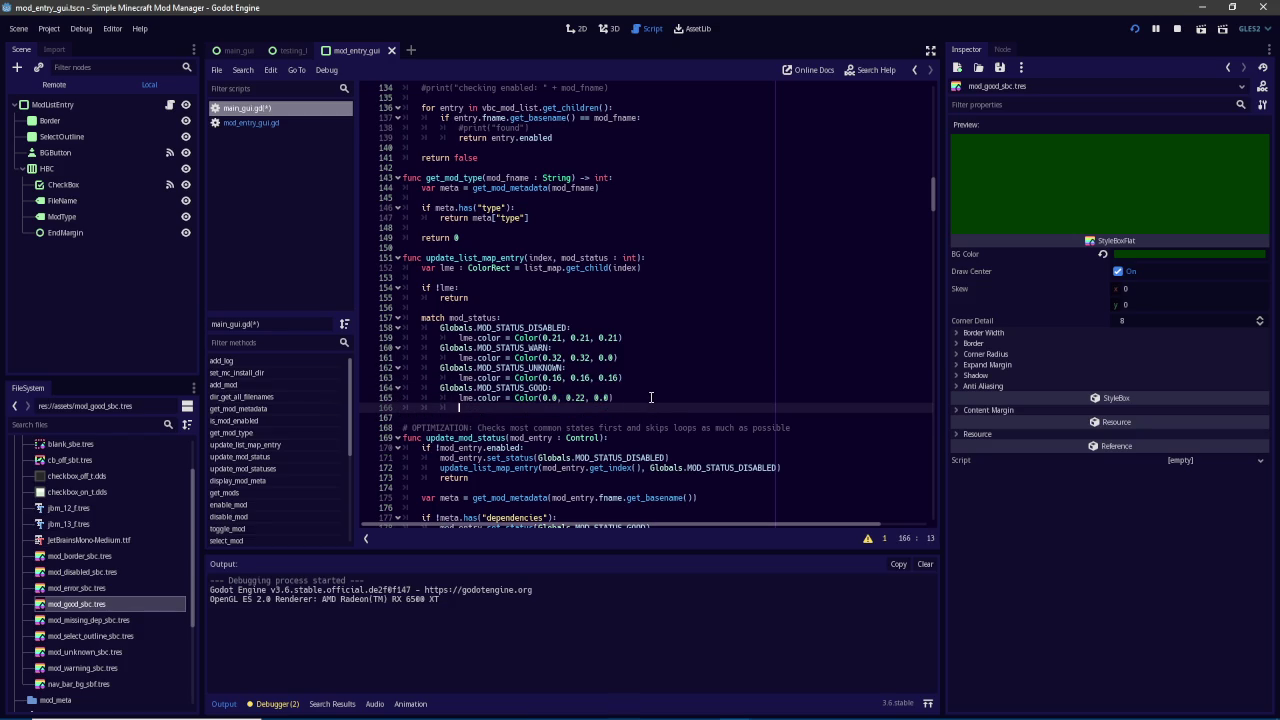
type("Globals.MOD_STATUS_GOOD: \t\t\tlme.color = Color(0.0, 0.22, 0.0)")
double_click(515, 408)
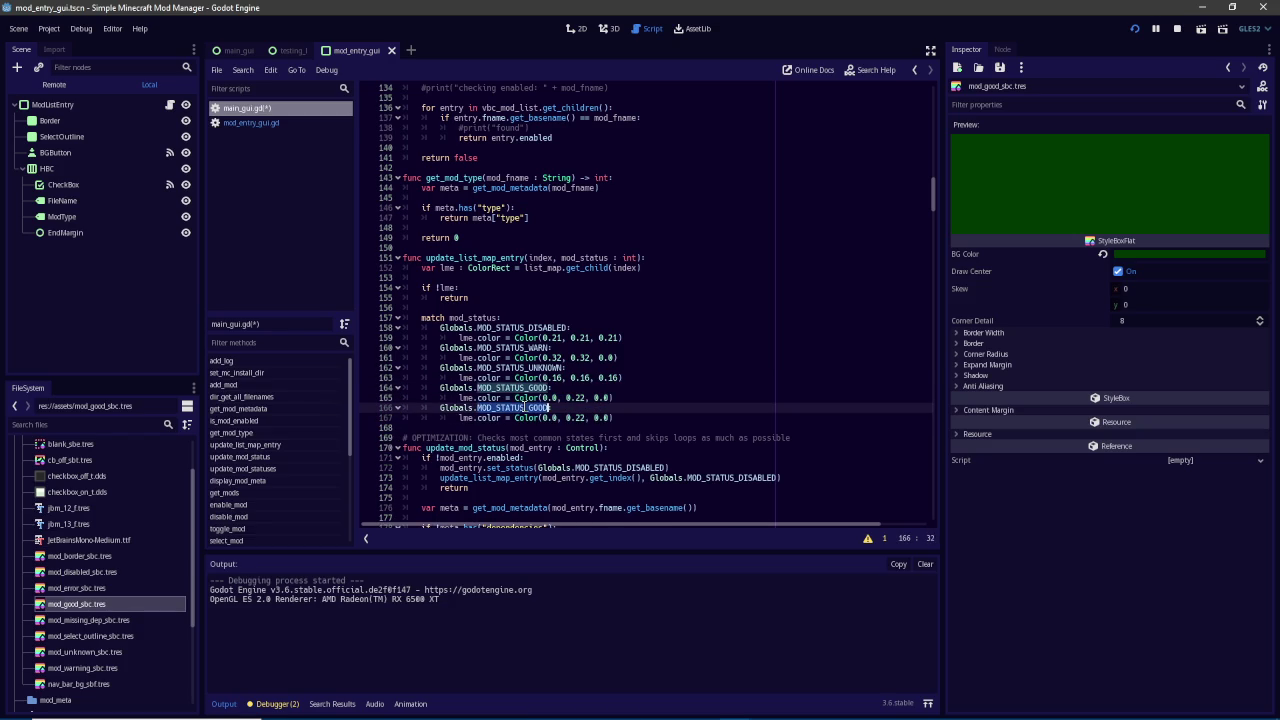
type("_MISS")
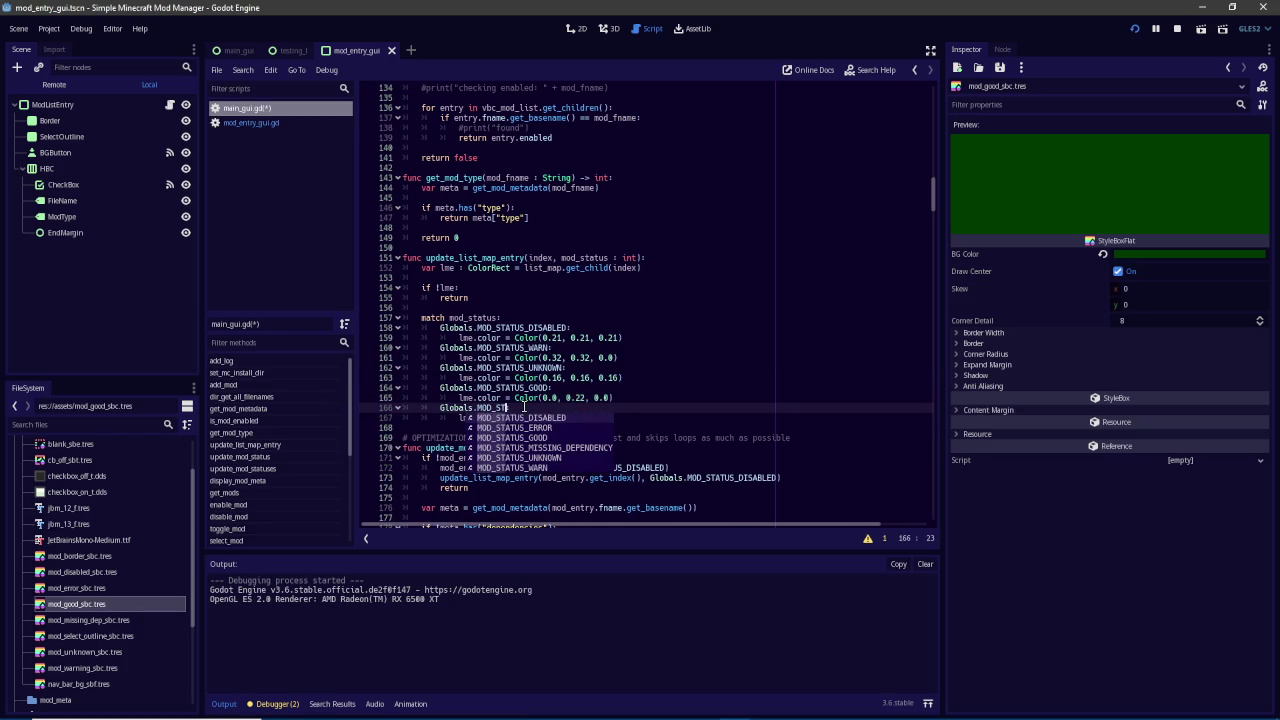
key("Return")
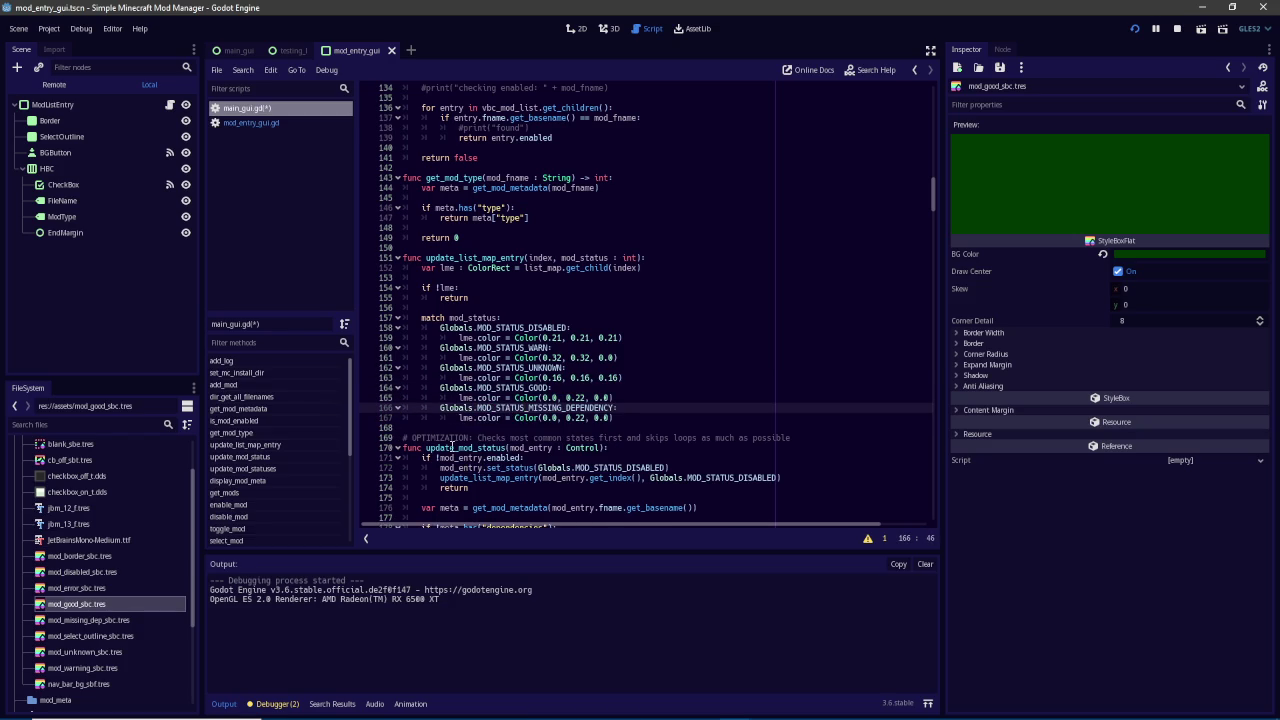
Set its colour to mod_missing_dep_sbc's raw value Color(0.21, 0.09, 0.0) and save main_gui.gd
left_click(103, 620)
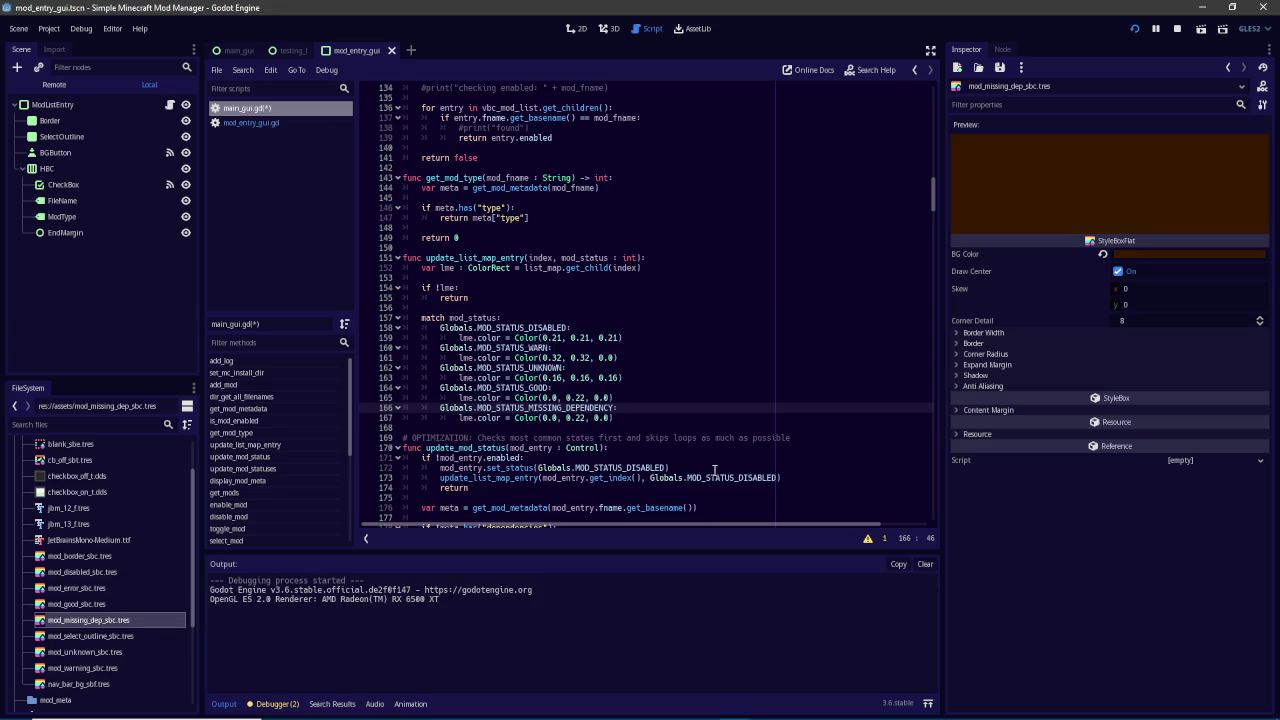
left_click(1181, 250)
left_click(1006, 295)
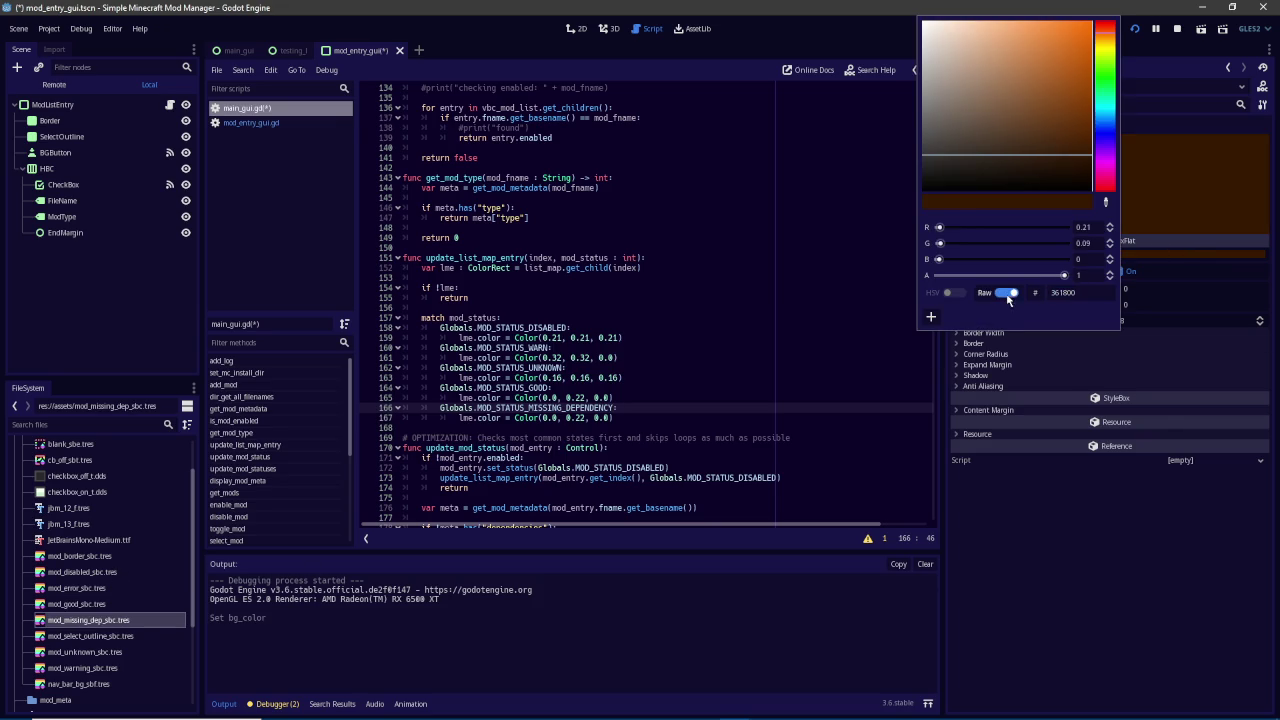
left_click(625, 418)
key("BackSpace")
type("27")
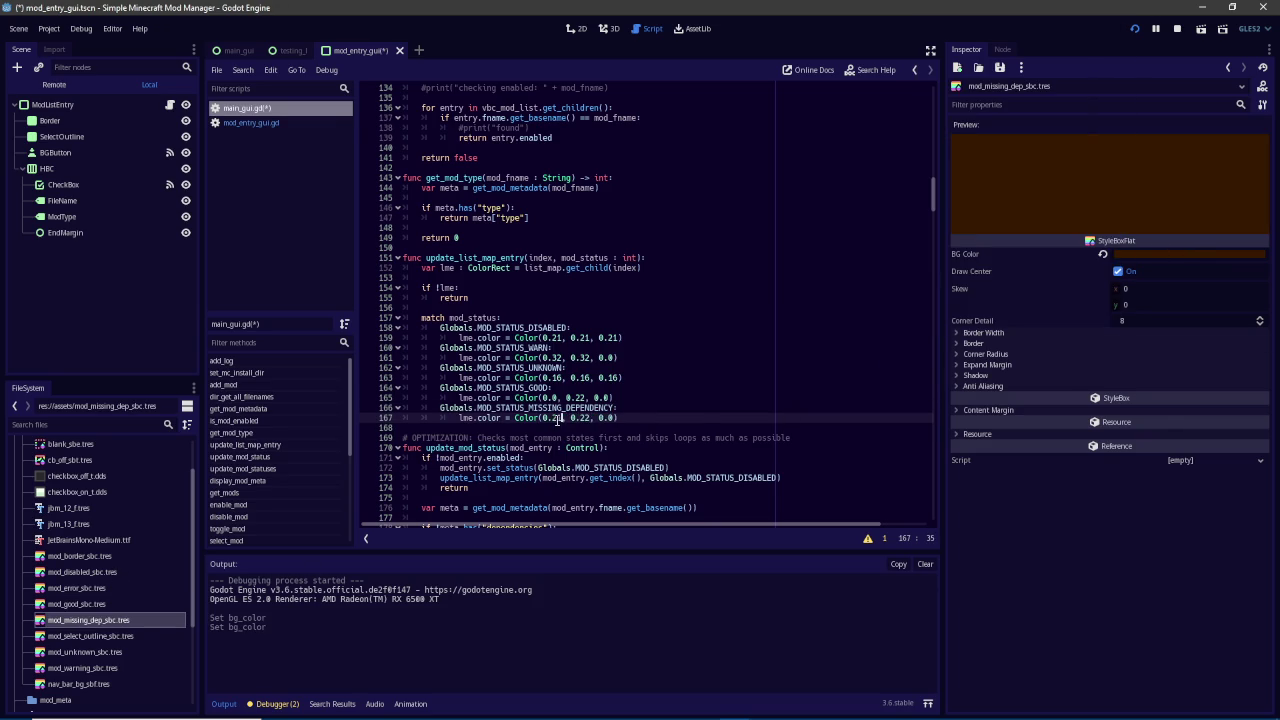
key("BackSpace")
key("BackSpace")
type("09")
key("ctrl+s")
scroll(650, 350, "down", 15)
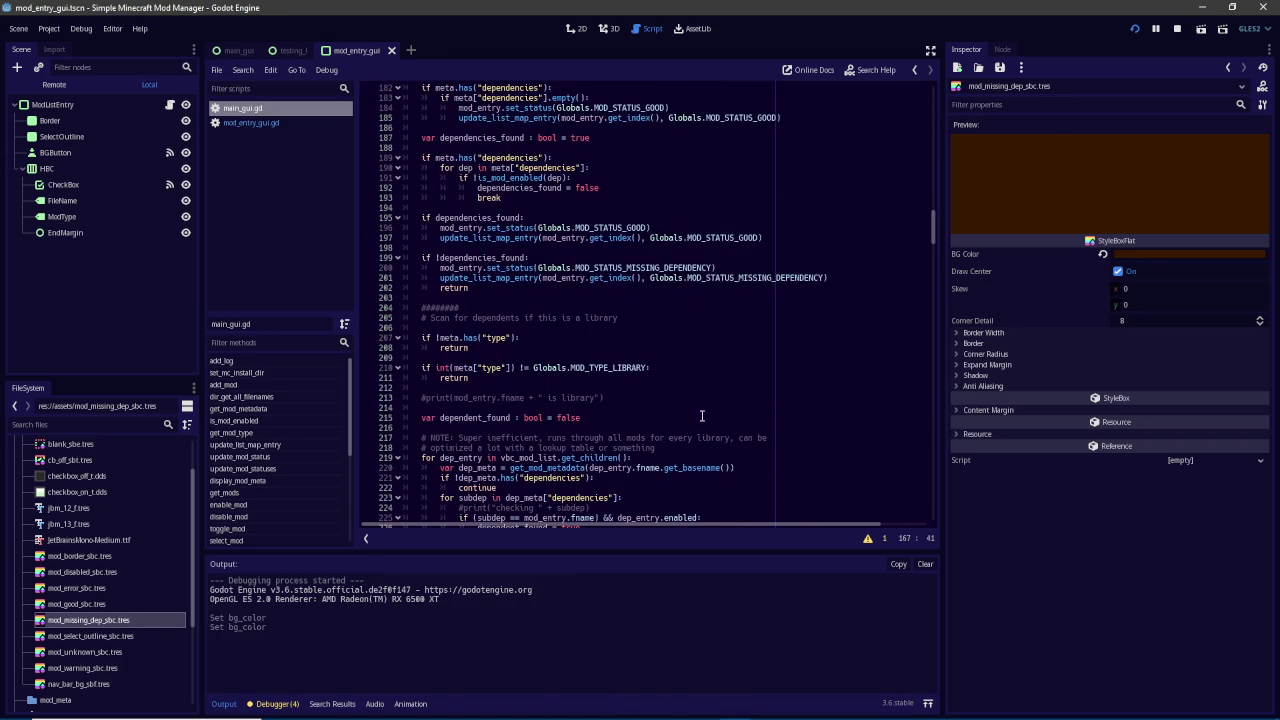
Add update_list_map_entry with MOD_STATUS_WARN after the warning line 231 and run the project
scroll(702, 415, "down", 4)
scroll(702, 415, "down", 3)
left_click(667, 367)
scroll(683, 375, "up", 8)
mouse_move(828, 307)
left_mouse_down()
mouse_move(405, 309)
mouse_move(440, 309)
left_mouse_up()
key("ctrl+c")
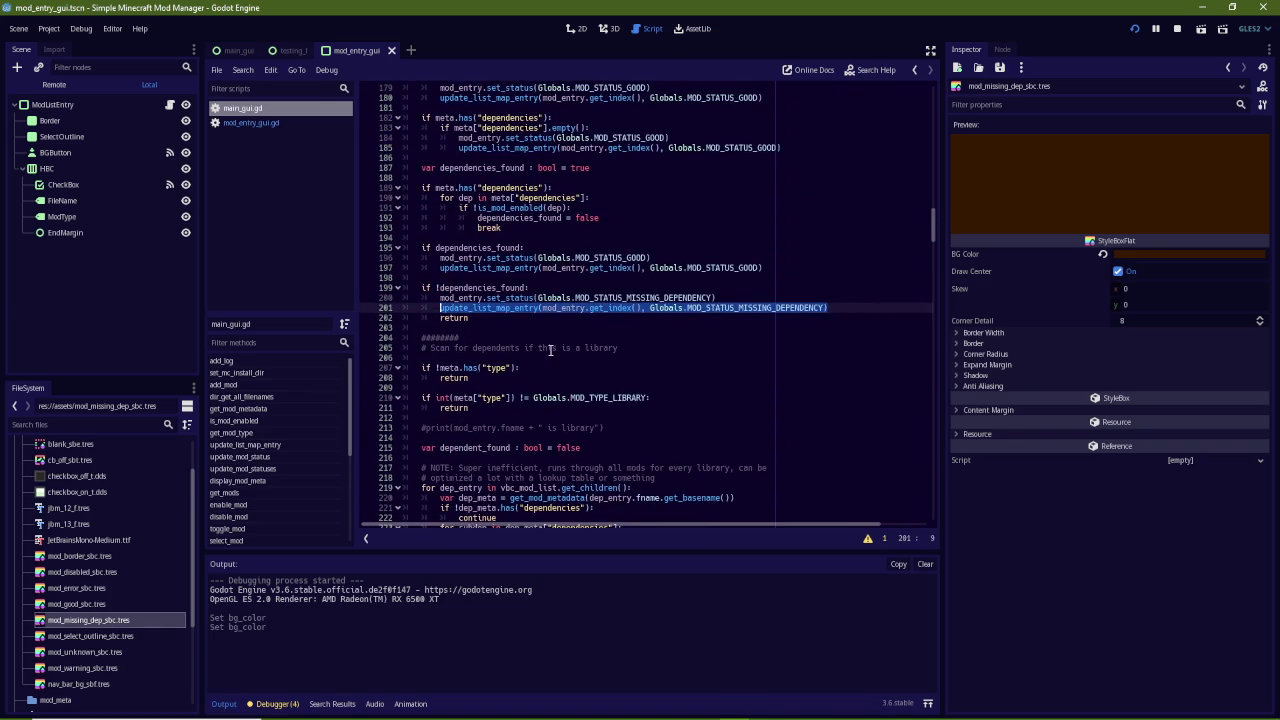
scroll(672, 289, "down", 11)
left_click(672, 289)
left_click(664, 279)
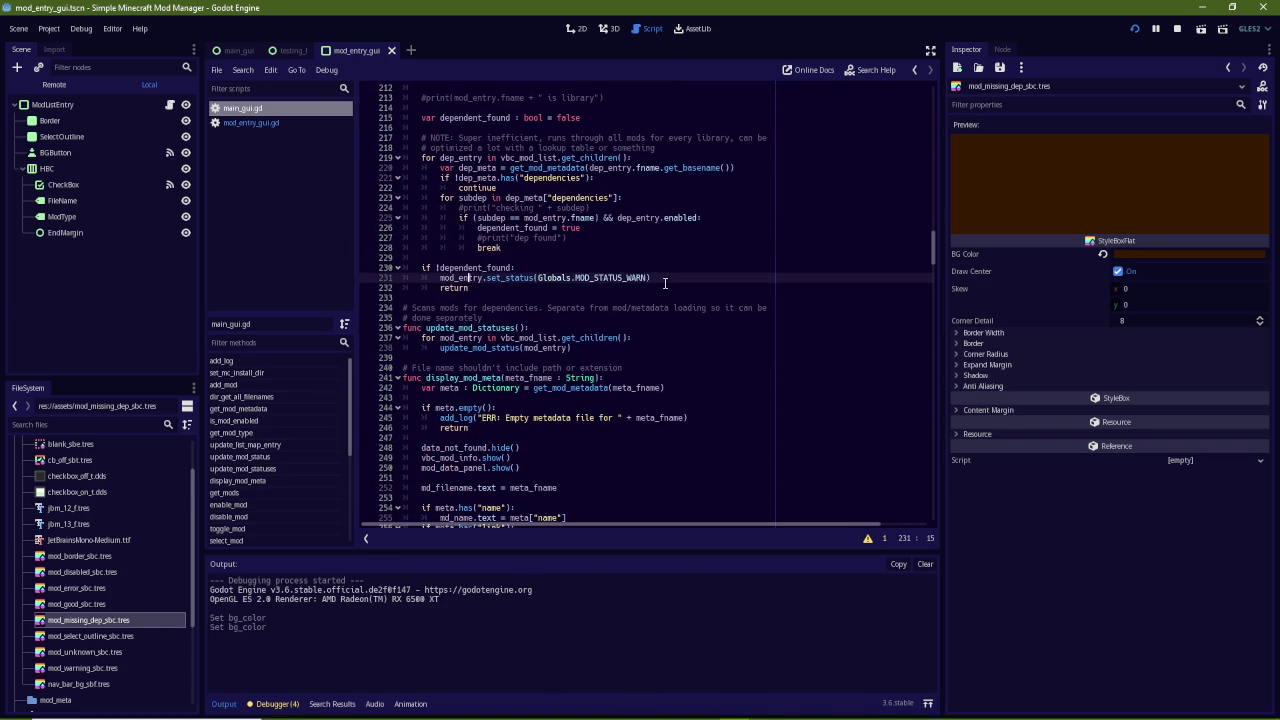
key("Return")
key("ctrl+v")
double_click(771, 289)
type("MOD_STATU")
key("Down")
key("Down")
key("Down")
key("Return")
key("F5")
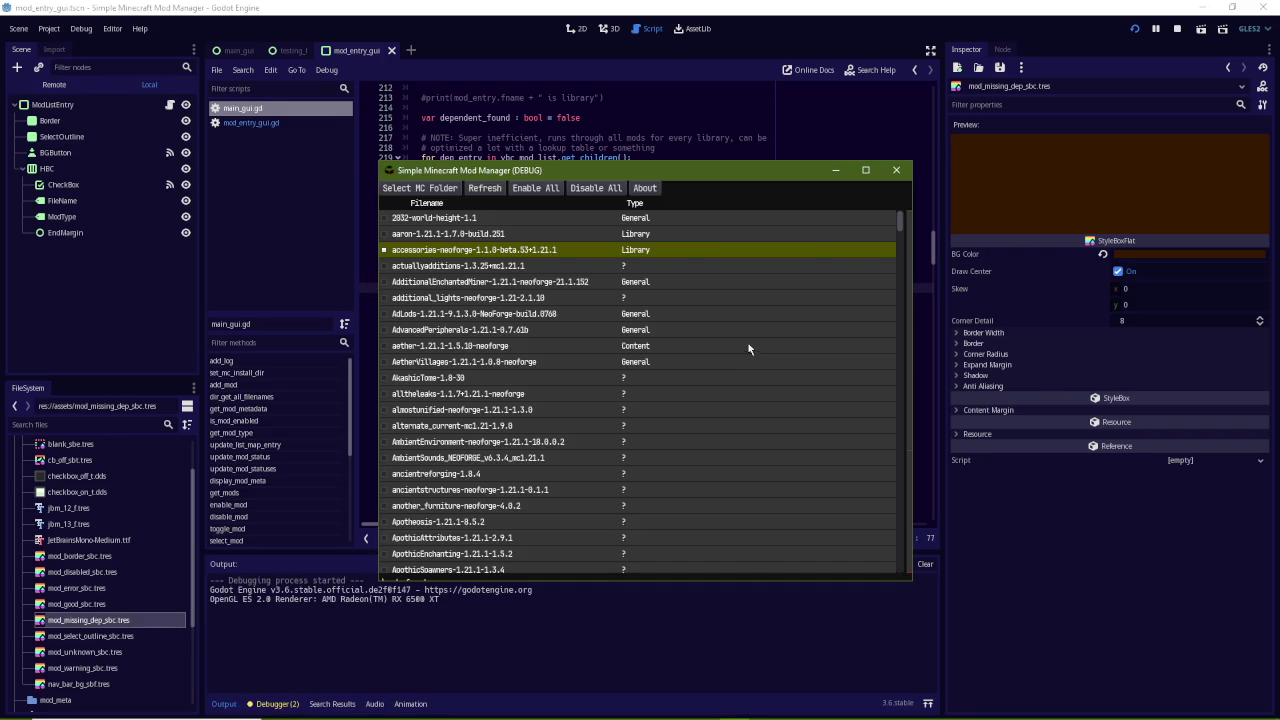
Check the aether and basicweapons details, then enable basicweapons and betterbiomeblend
left_click(520, 344)
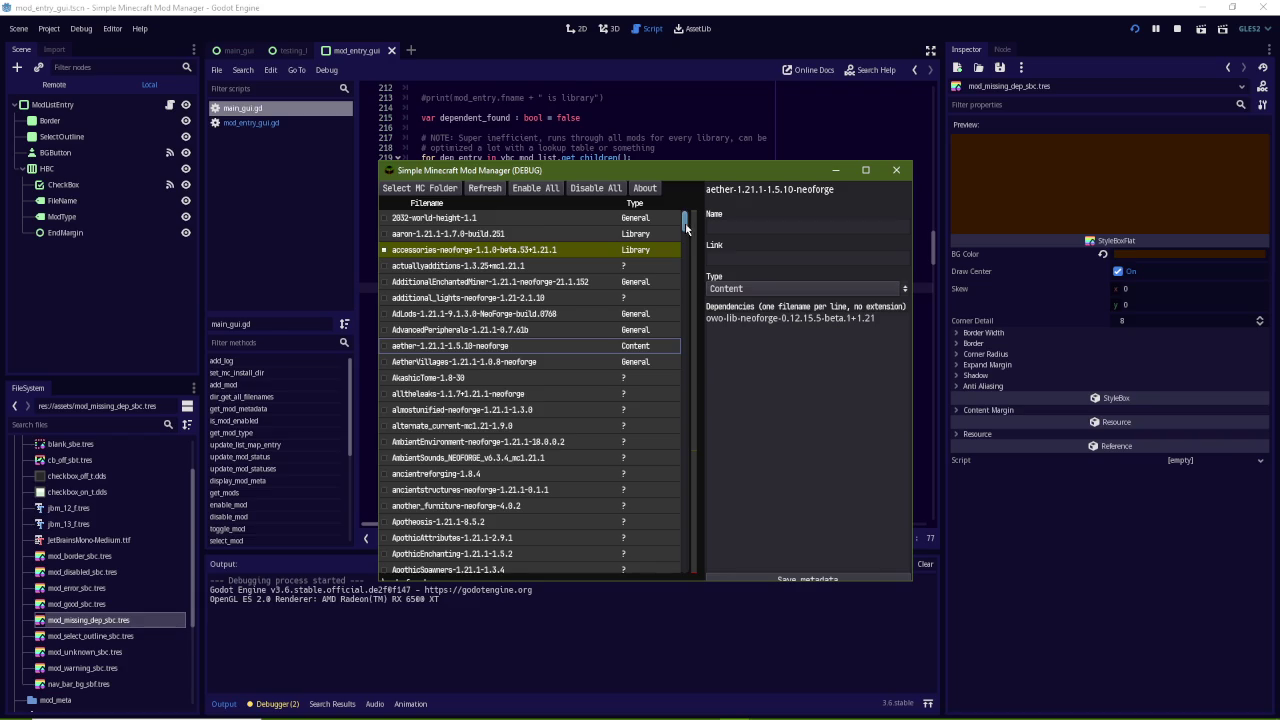
scroll(686, 229, "down", 5)
left_click(516, 268)
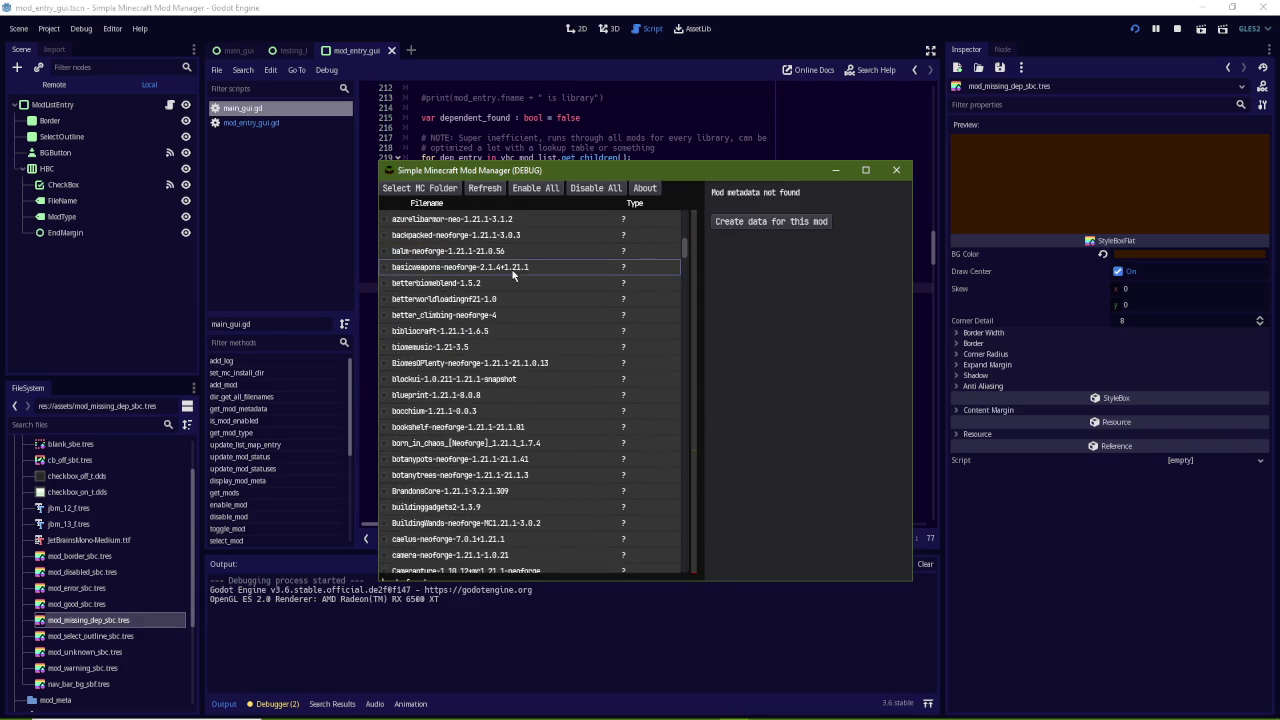
left_click(386, 269)
left_click(386, 284)
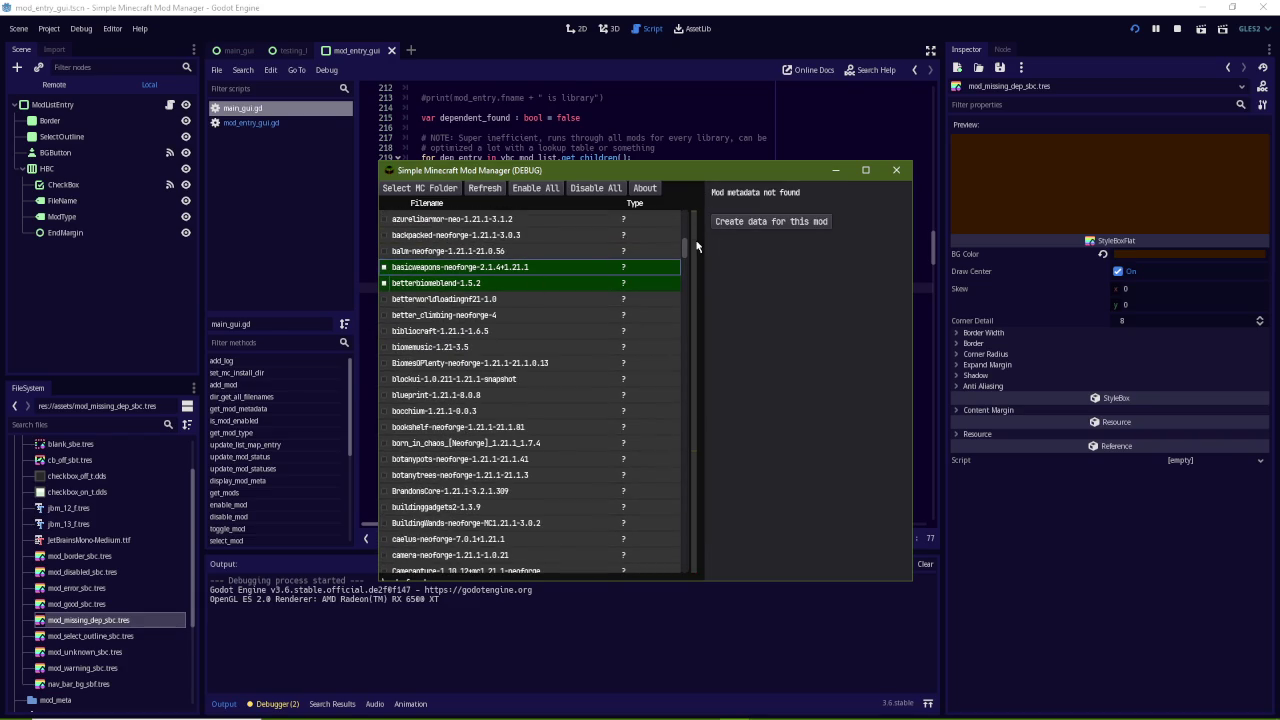
Move the window up-left and enable betterworldloading through bocchium
left_click_drag(701, 174, 550, 118)
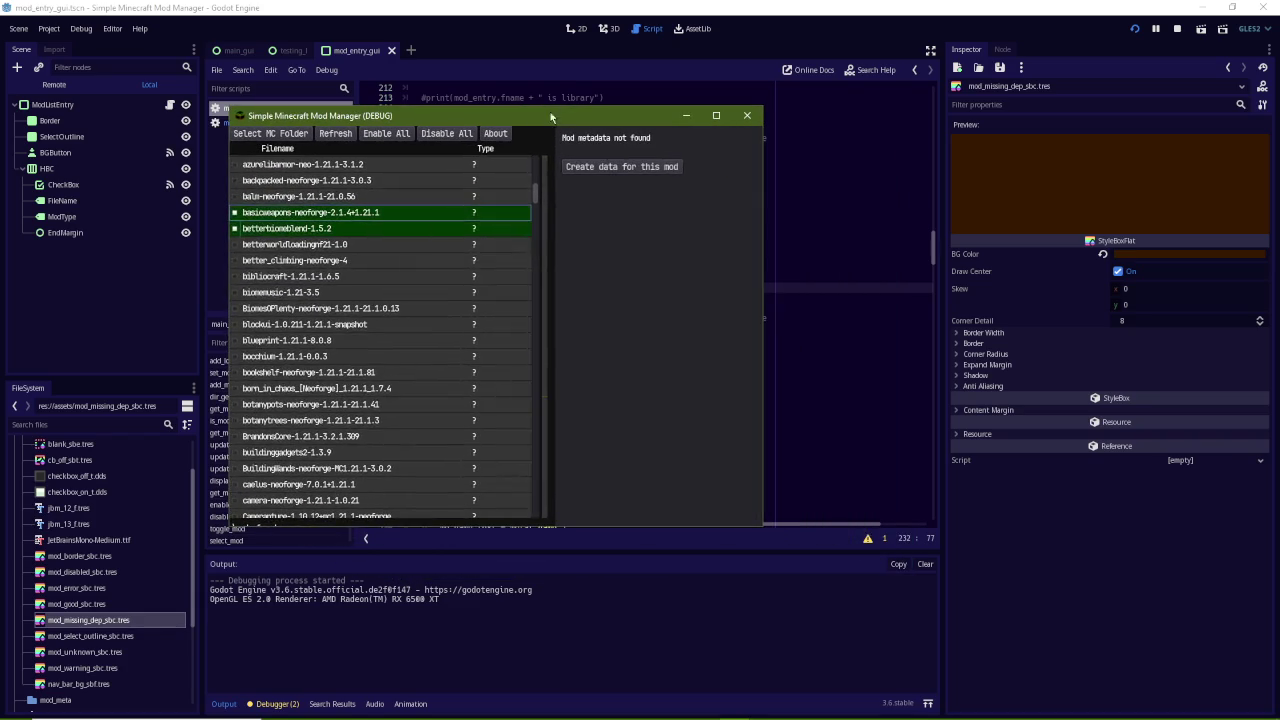
left_click(236, 244)
left_click(236, 260)
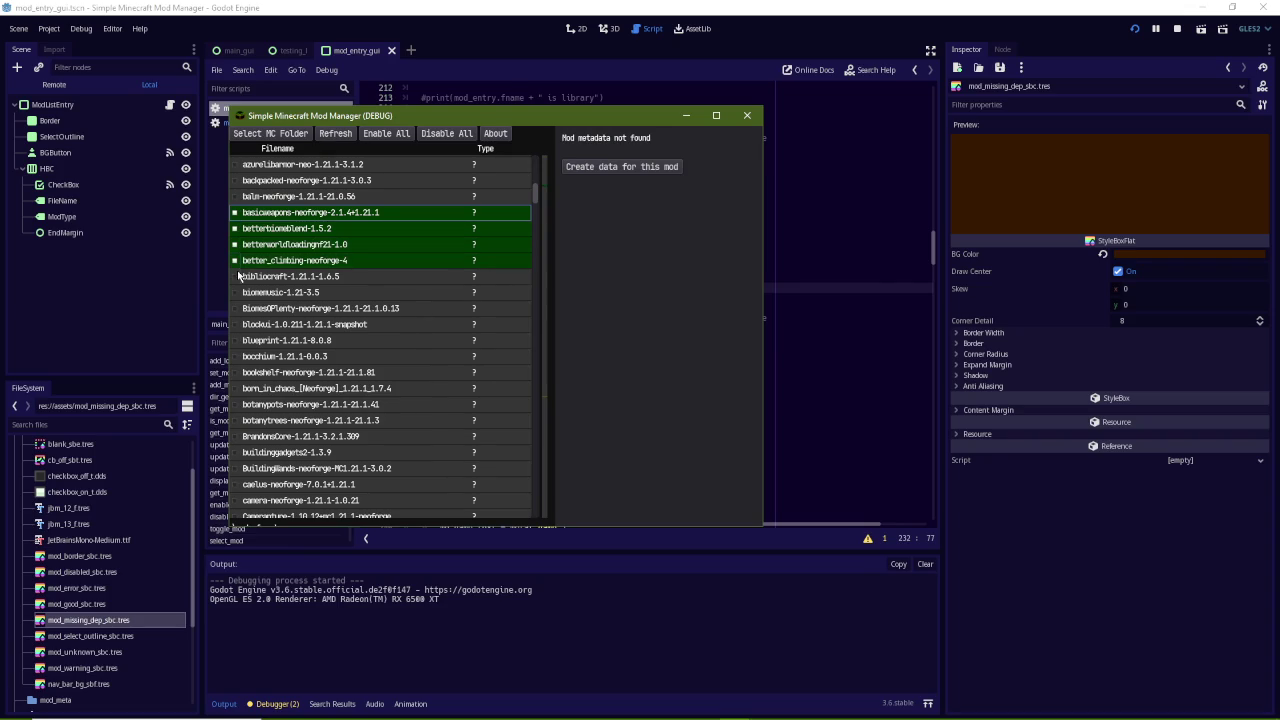
left_click(237, 276)
left_click(237, 292)
left_click(236, 308)
left_click(236, 324)
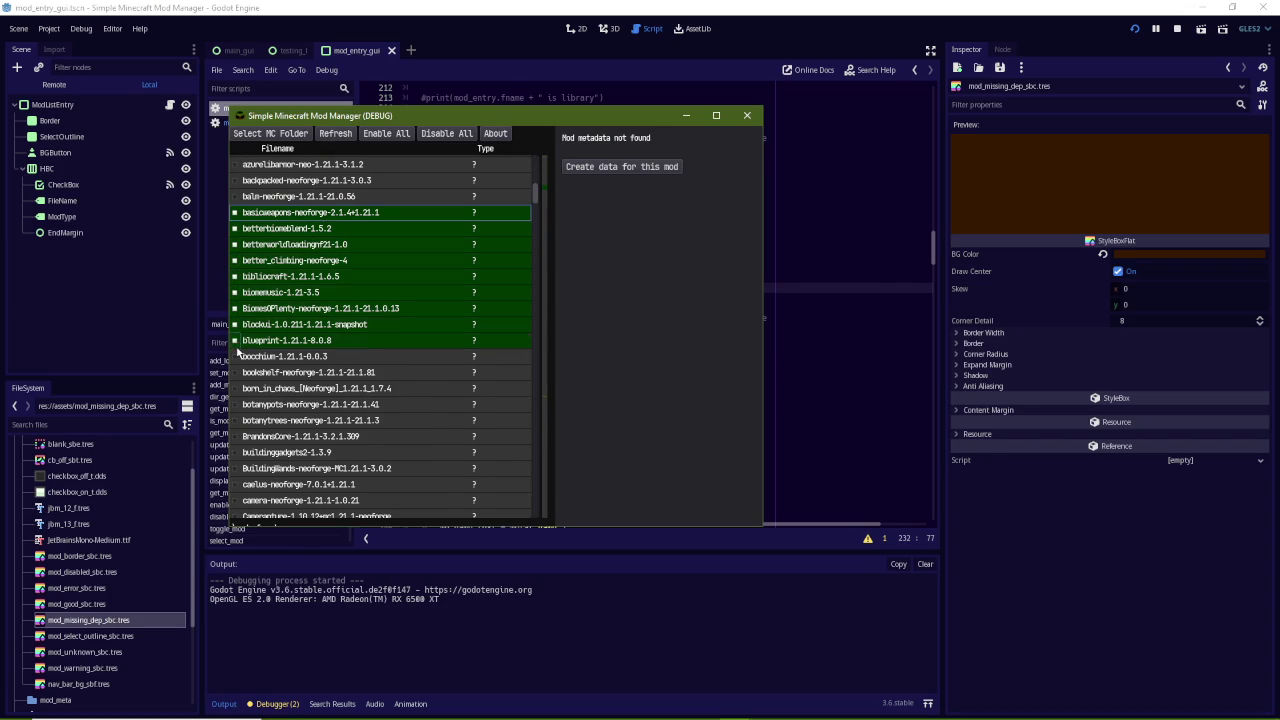
left_click(236, 340)
left_click(236, 356)
Enable bookshelf, born_in_chaos, botanypots, botanytrees, BrandonsCore, buildinggadgets2, BuildingWands, caelus and camera
left_click(237, 372)
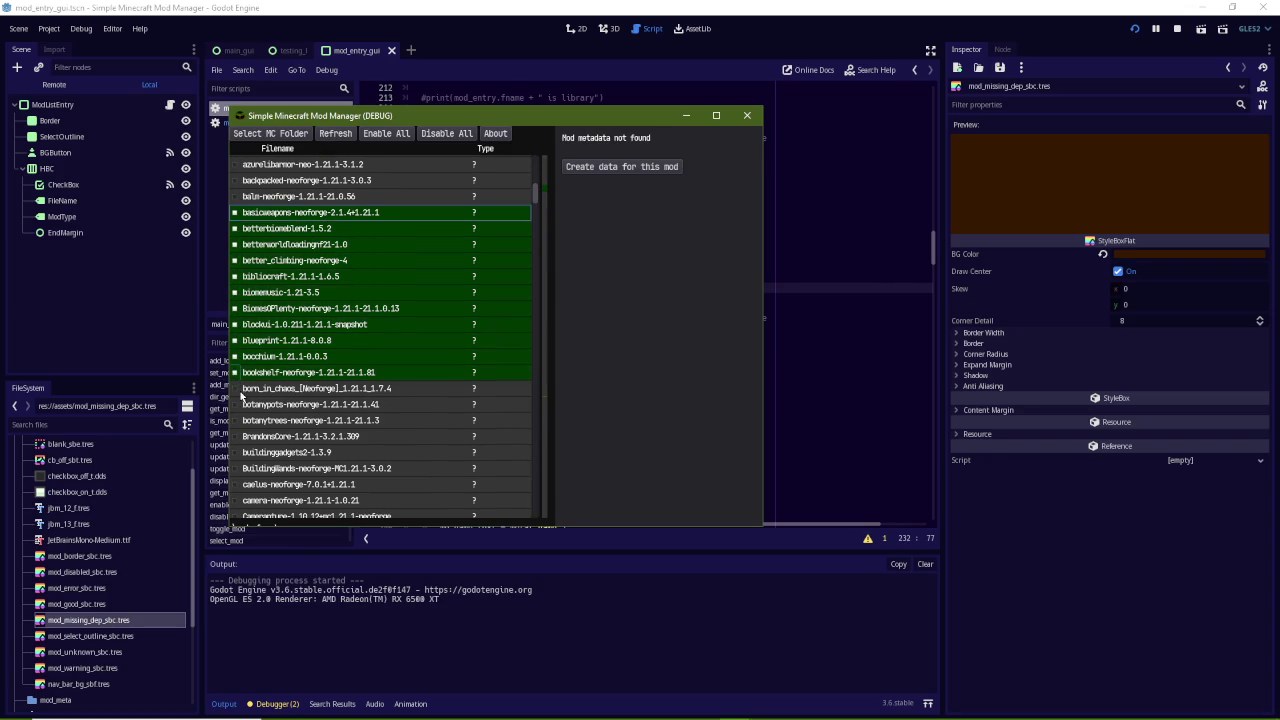
left_click(237, 388)
left_click(237, 404)
left_click(237, 420)
left_click(237, 436)
left_click(238, 452)
left_click(238, 468)
left_click(238, 484)
left_click(238, 500)
Enable Camerapture, Cardiac, carryon, catjammies and CBMultipart further down the list
scroll(242, 418, "down", 3)
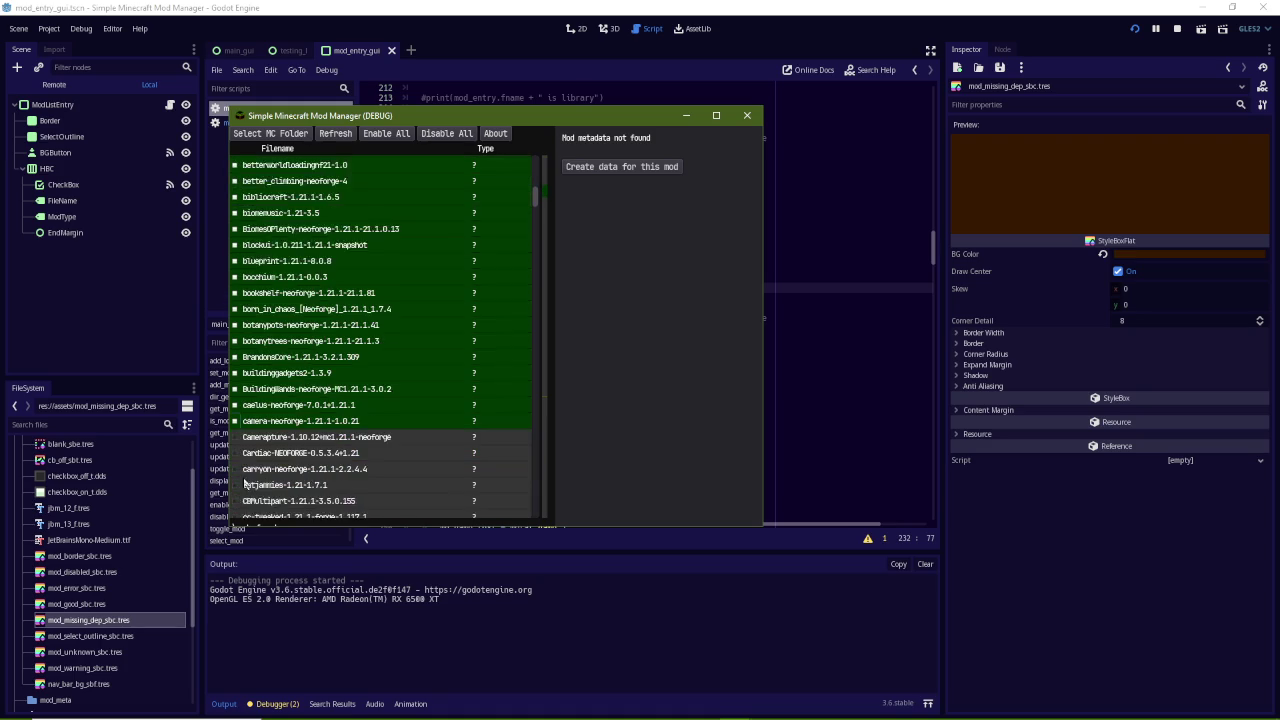
left_click(237, 397)
left_click(237, 413)
left_click(237, 429)
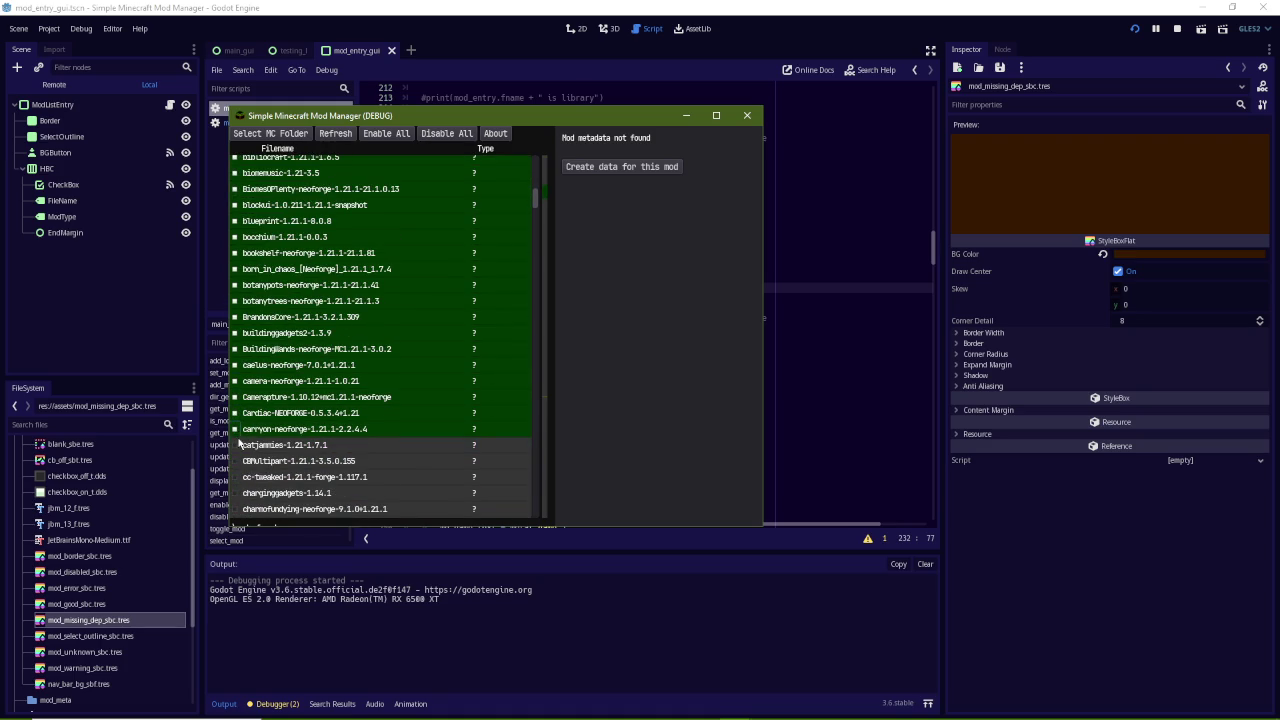
left_click(237, 445)
left_click(240, 461)
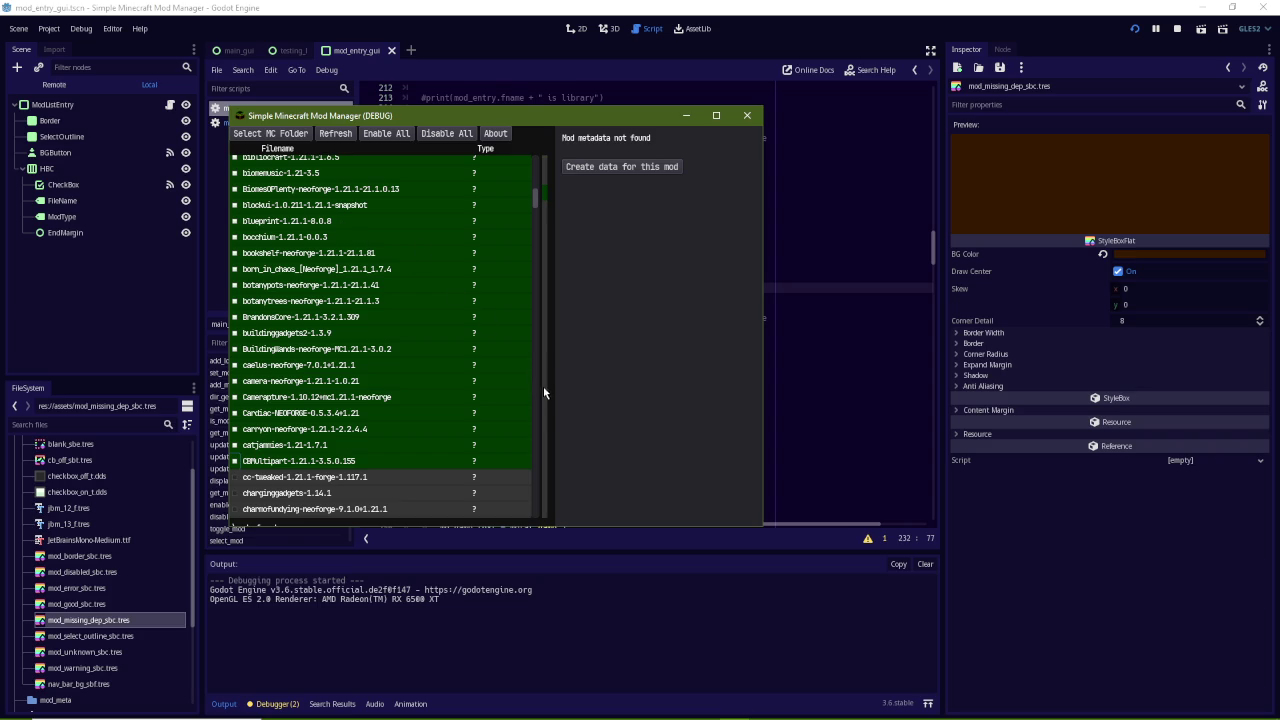
left_click_drag(537, 199, 563, 398)
View the owo-lib library's metadata and scroll to the end of the mod list
left_click(297, 407)
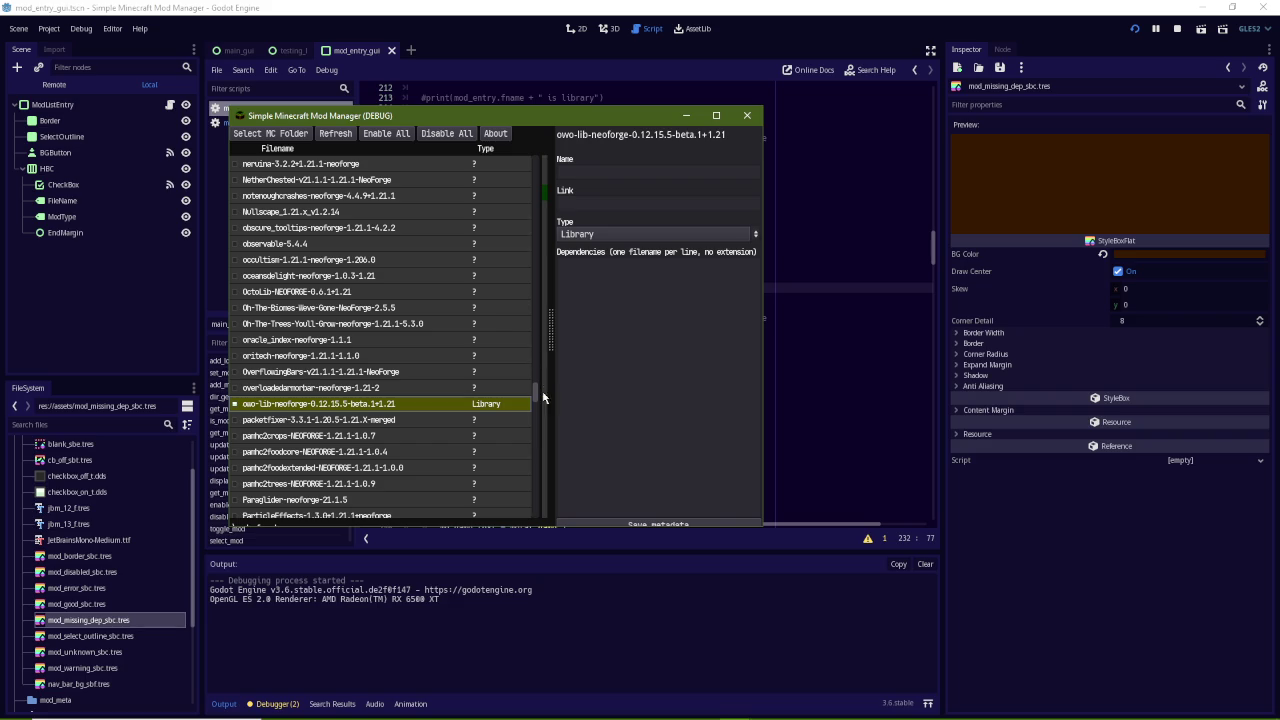
left_click_drag(540, 391, 537, 485)
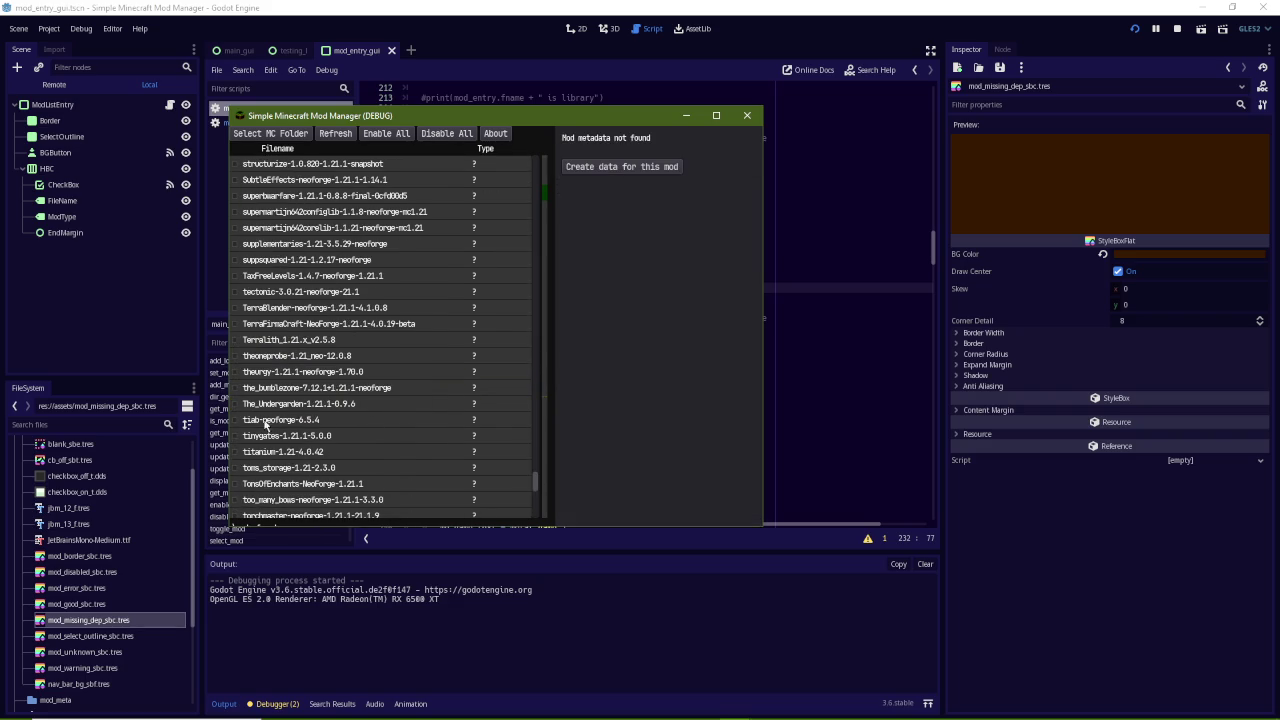
scroll(277, 404, "down", 5)
scroll(277, 404, "down", 5)
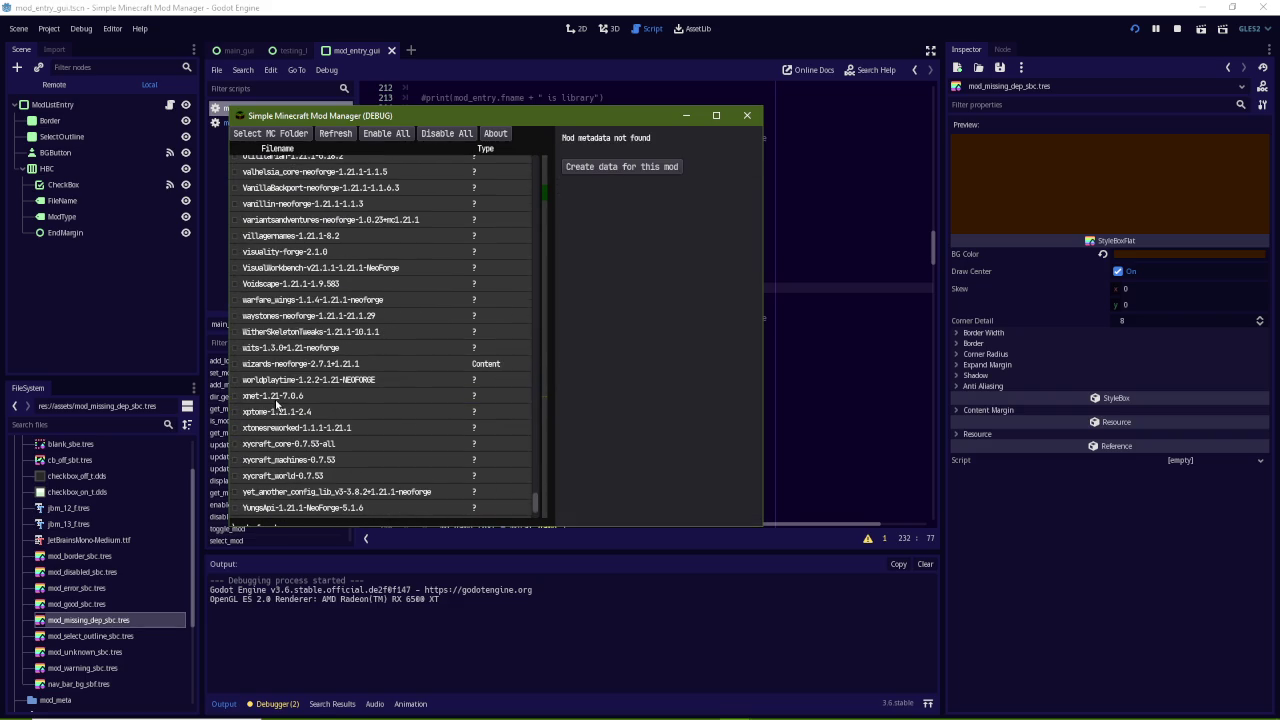
Enable xnet, worldplaytime, wizards-neoforge and wits, and inspect wizards-neoforge's dependencies
left_click(241, 396)
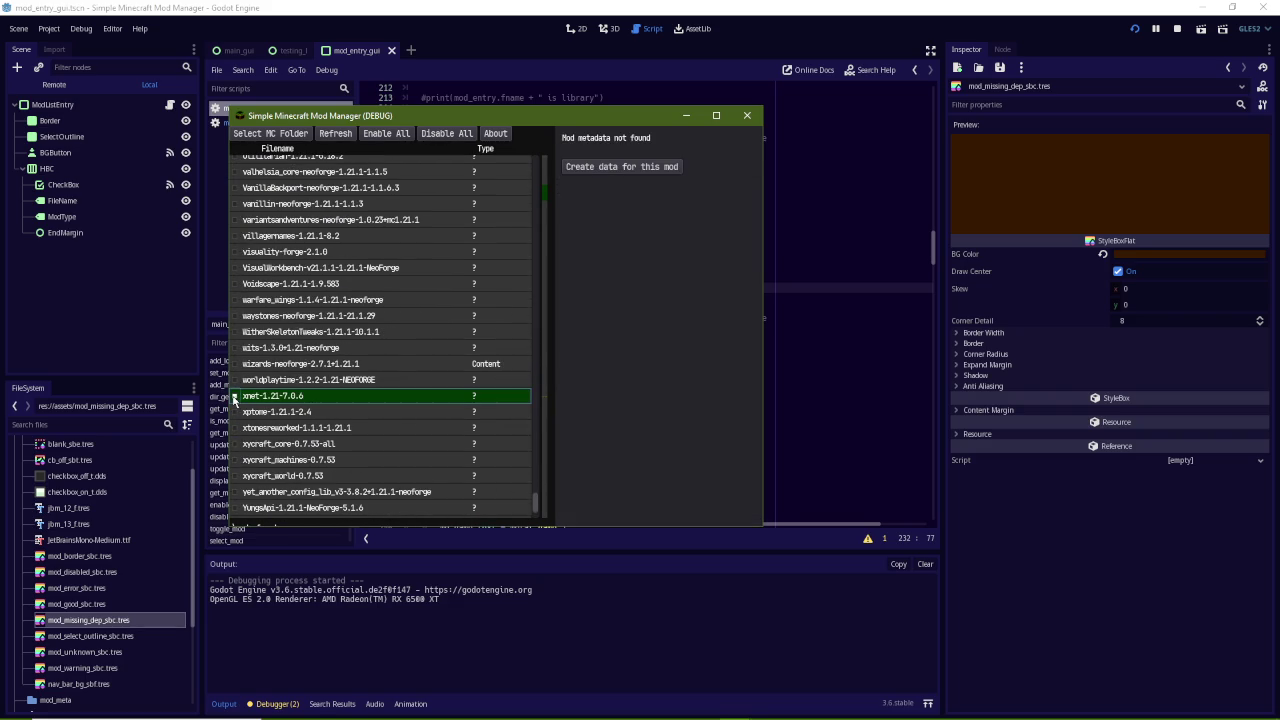
left_click(236, 380)
left_click(236, 364)
left_click(236, 348)
left_click(288, 366)
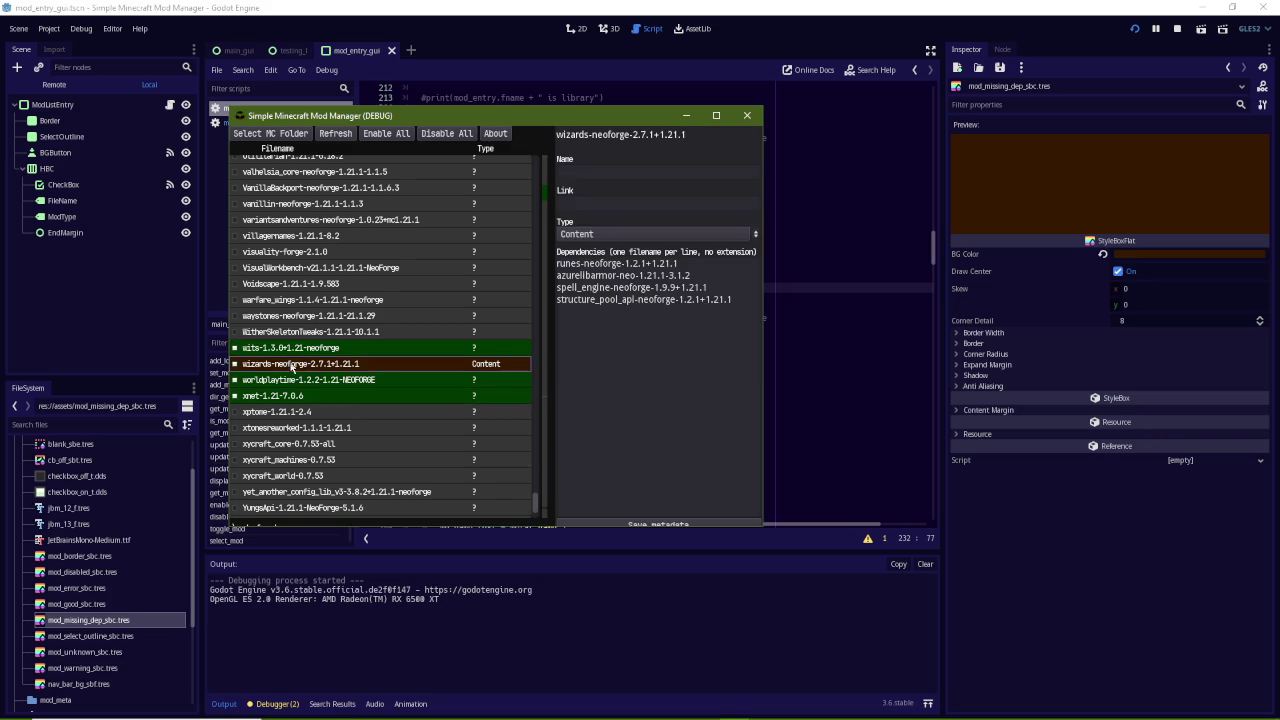
Disable worldplaytime, xnet and wits again, then check yet_another_config_lib
left_click(236, 382)
left_click(236, 396)
left_click(236, 348)
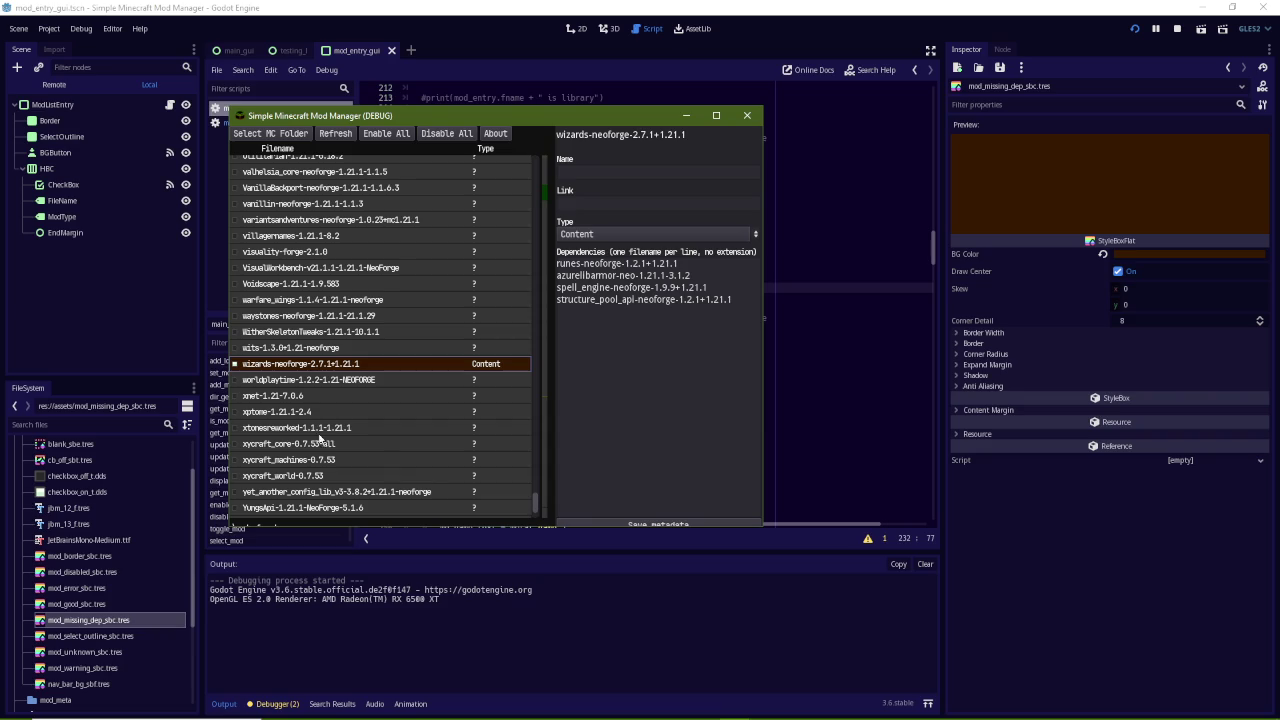
left_click(273, 494)
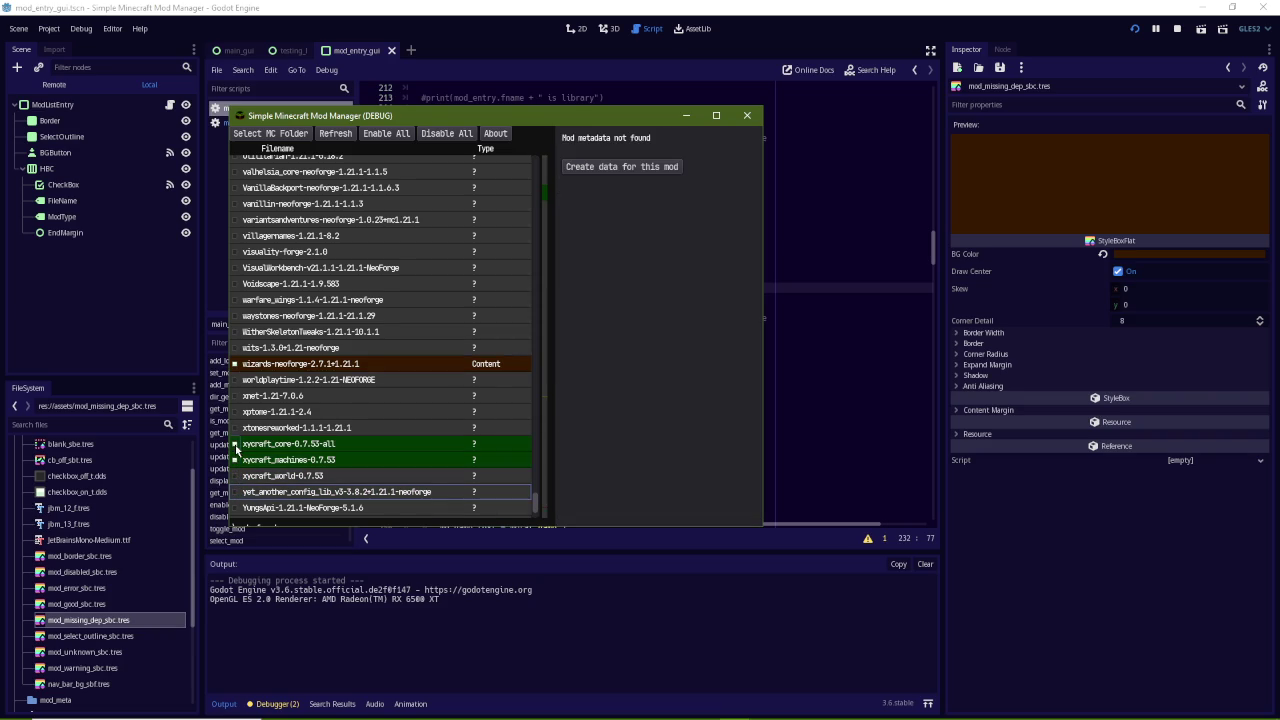
scroll(238, 462, "down", 2)
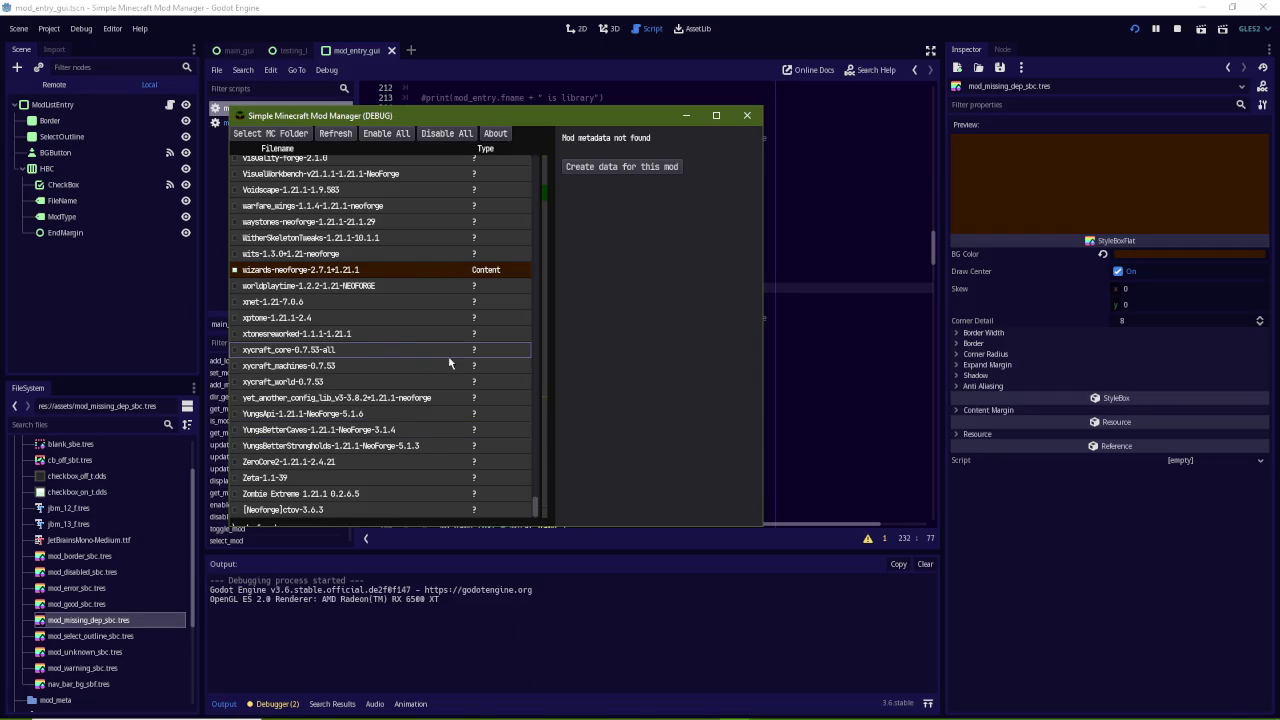
left_click(522, 711)
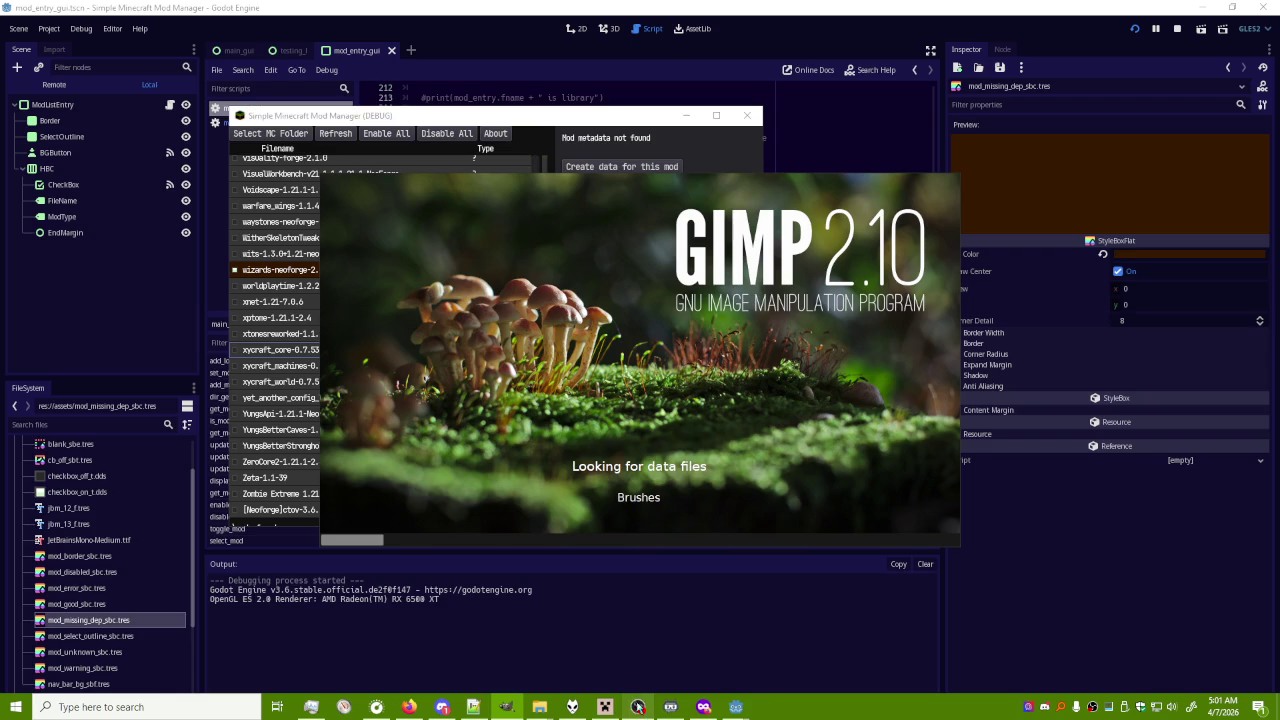
Open the mod_meta folder inside Release and look over its files
mouse_move(542, 711)
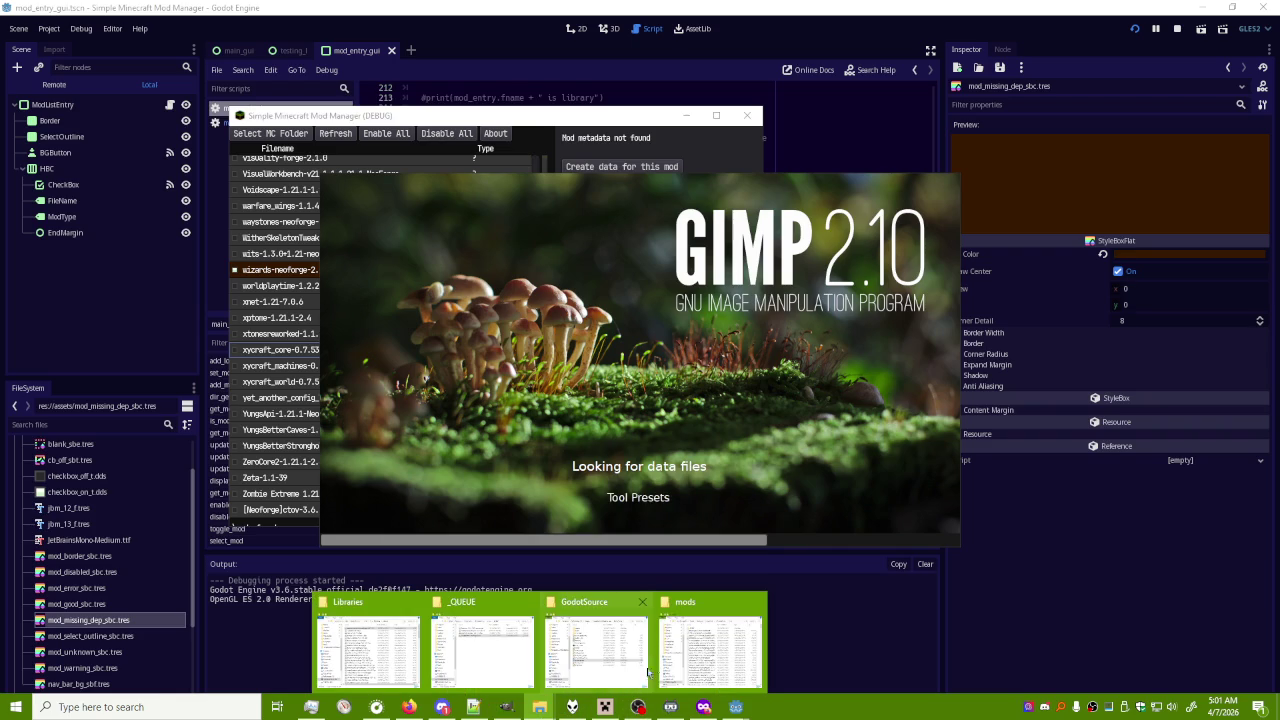
left_click(608, 677)
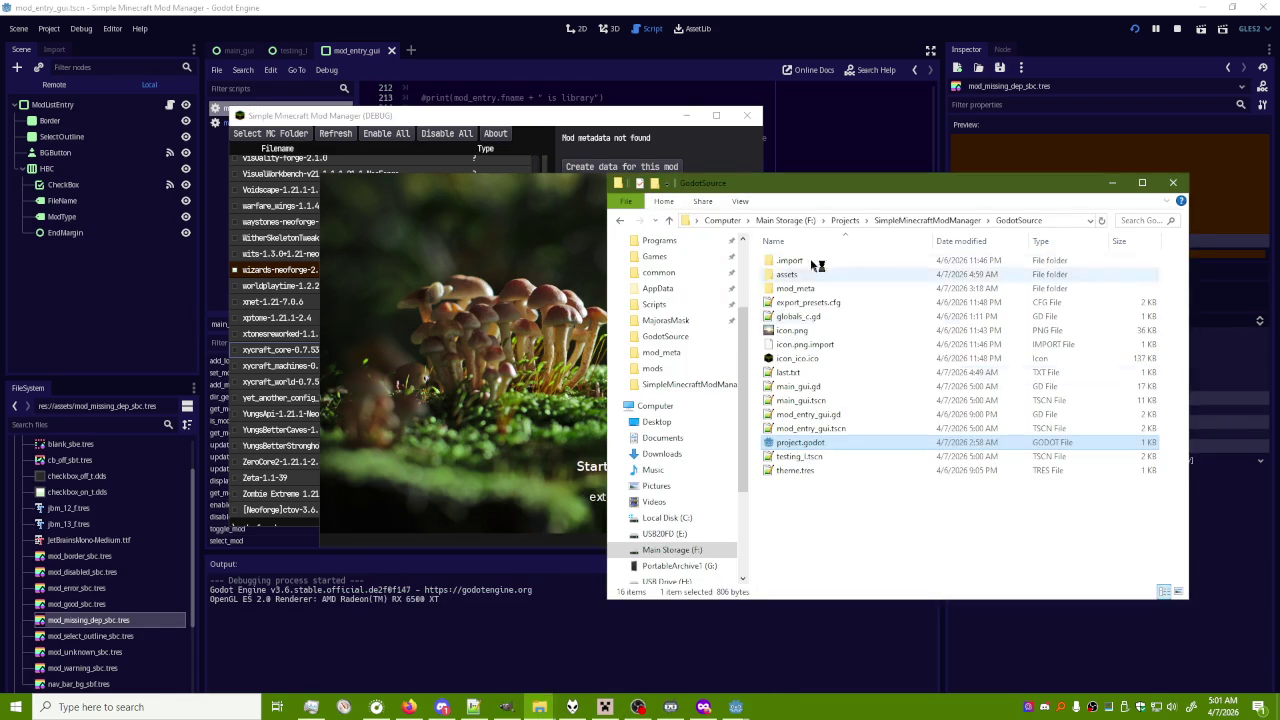
left_click(944, 228)
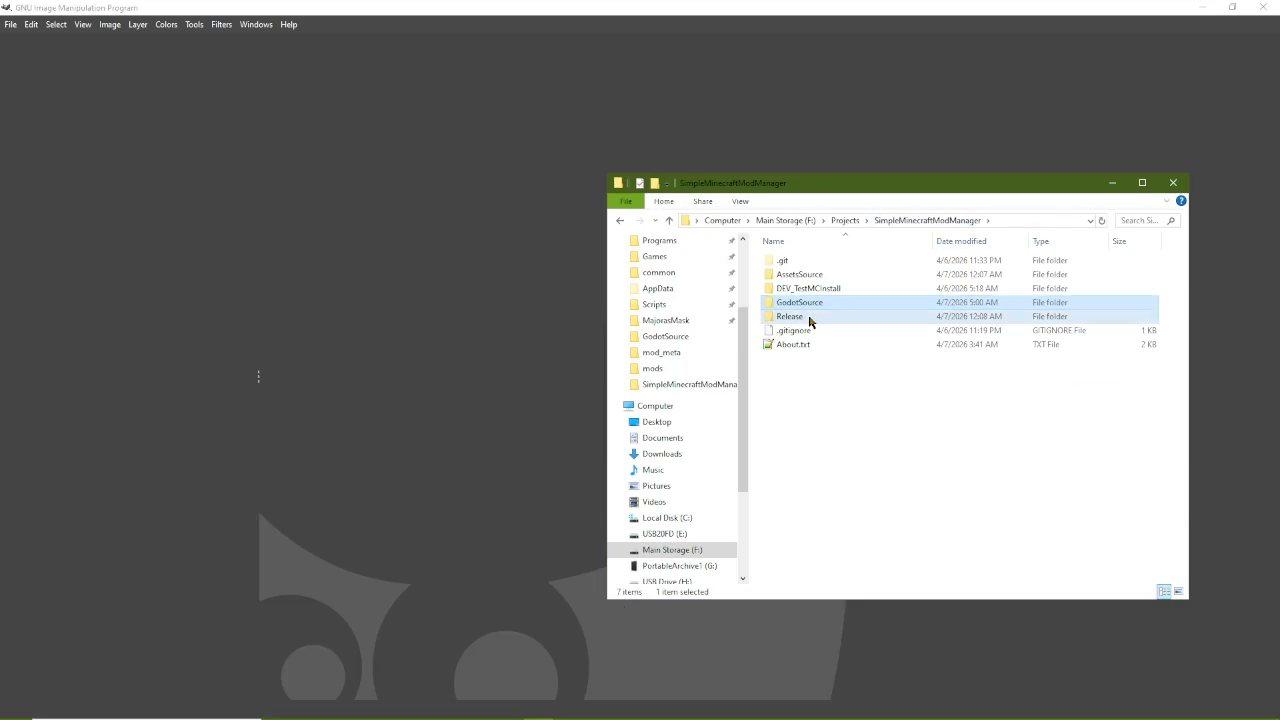
double_click(808, 316)
double_click(810, 263)
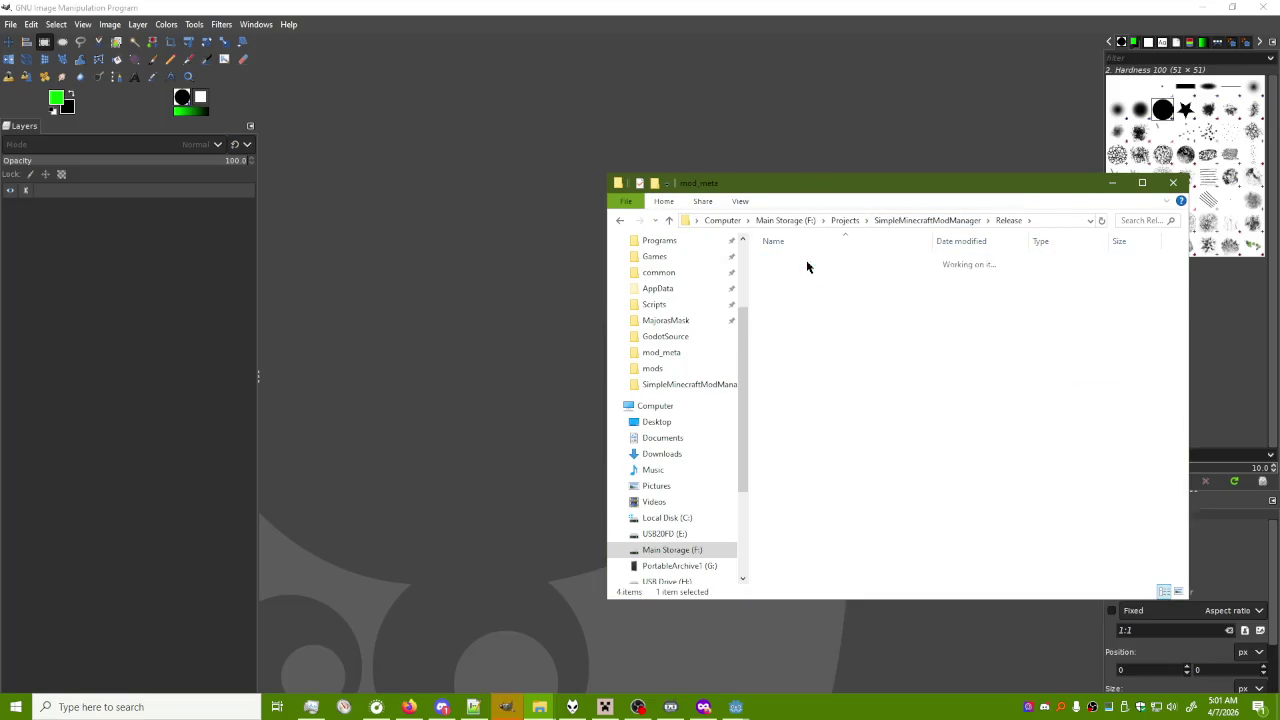
scroll(858, 313, "down", 15)
scroll(858, 313, "up", 15)
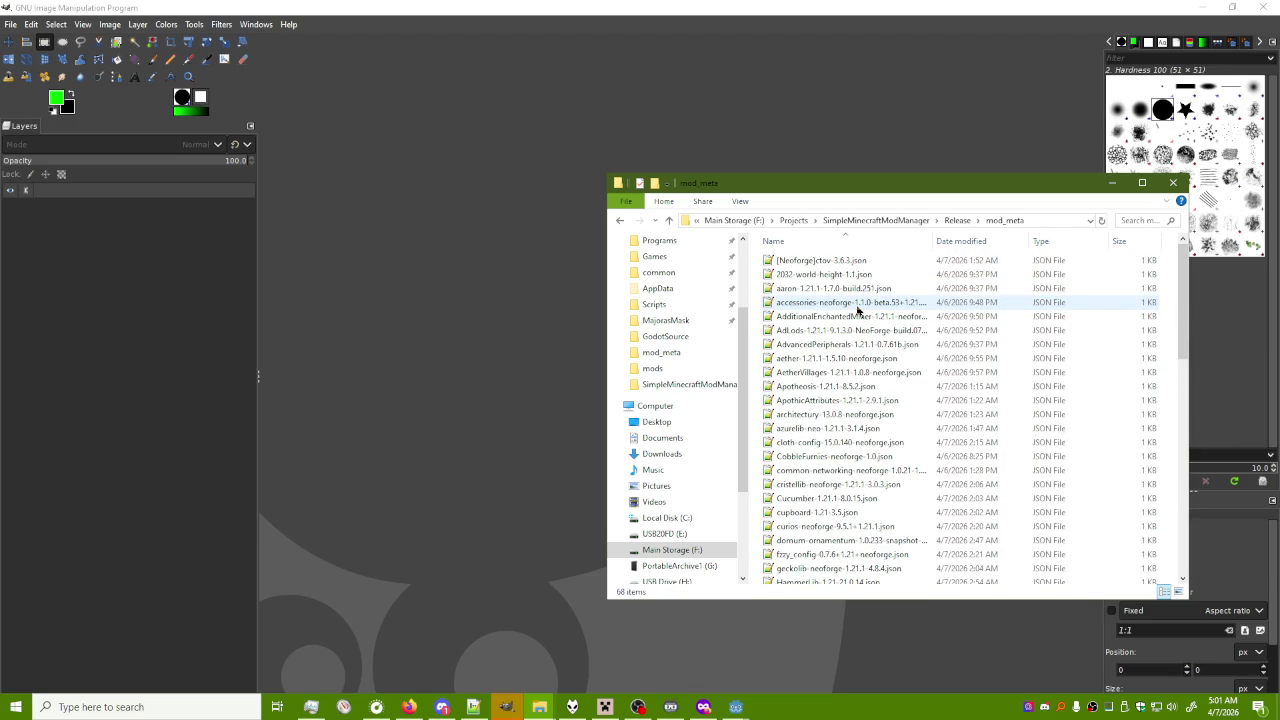
Paste mod_meta into GodotSource, replacing the same-named files, and return to Godot
left_click(957, 220)
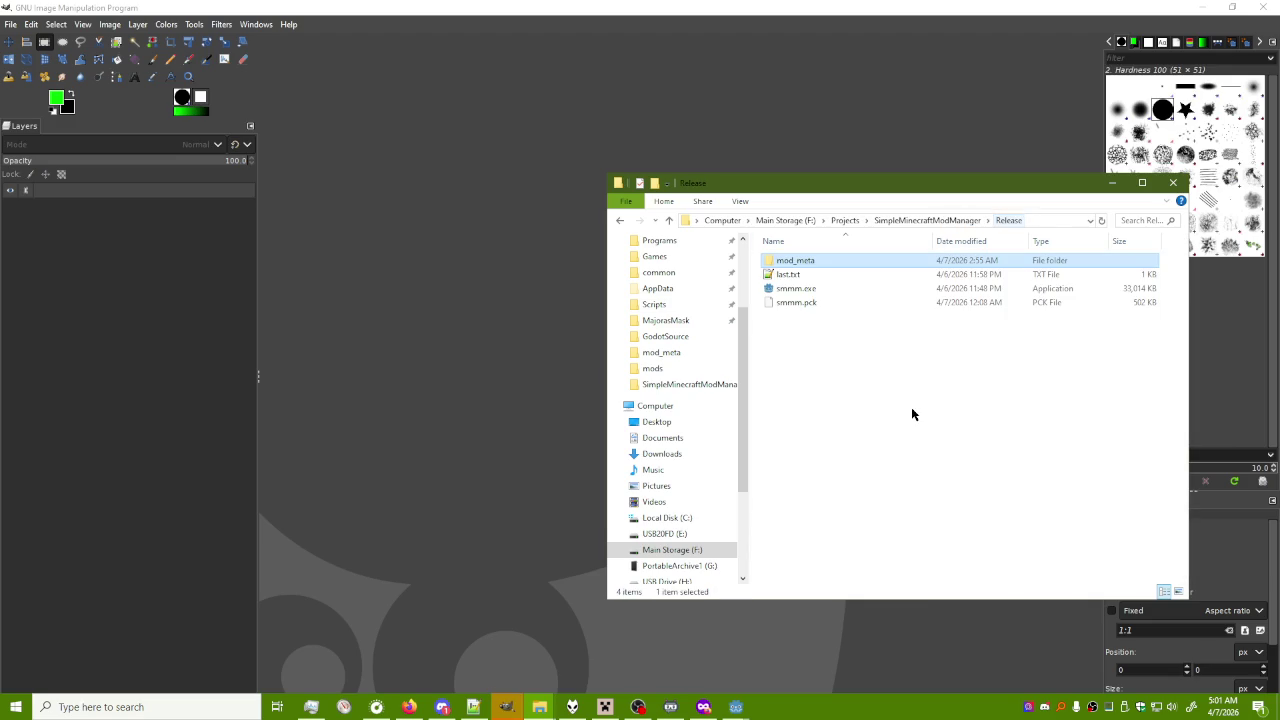
left_click(968, 221)
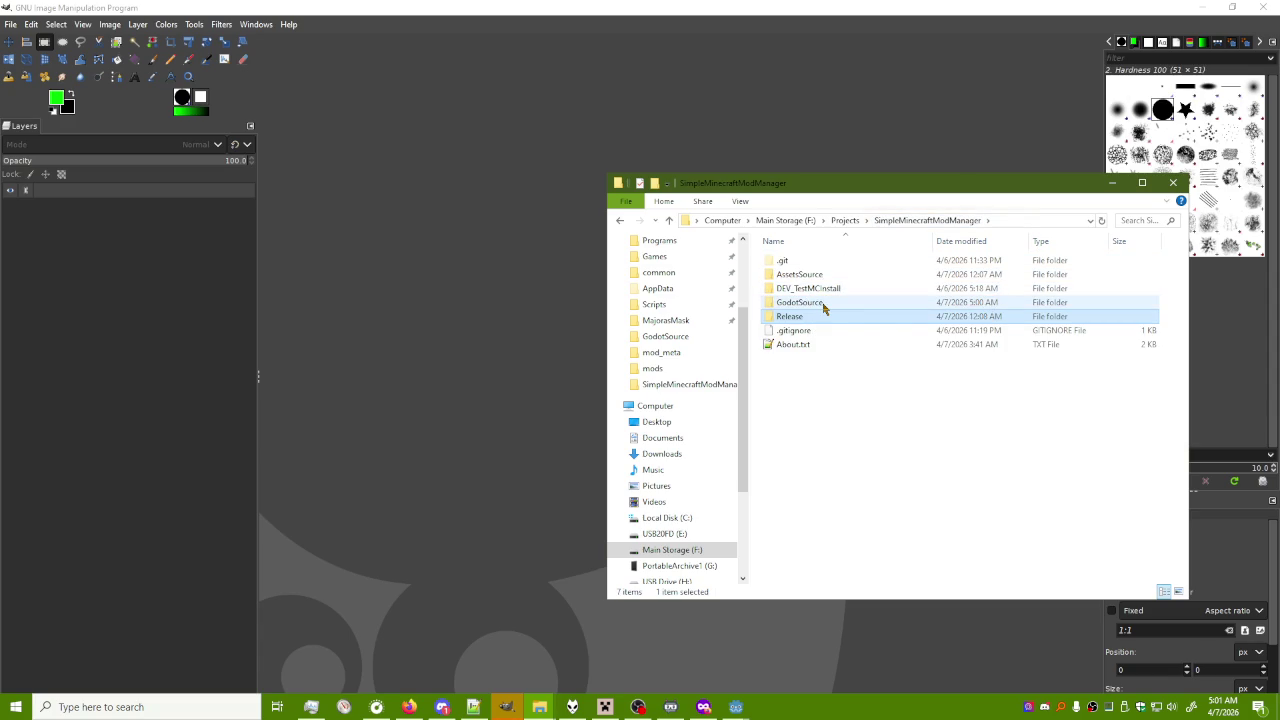
double_click(822, 302)
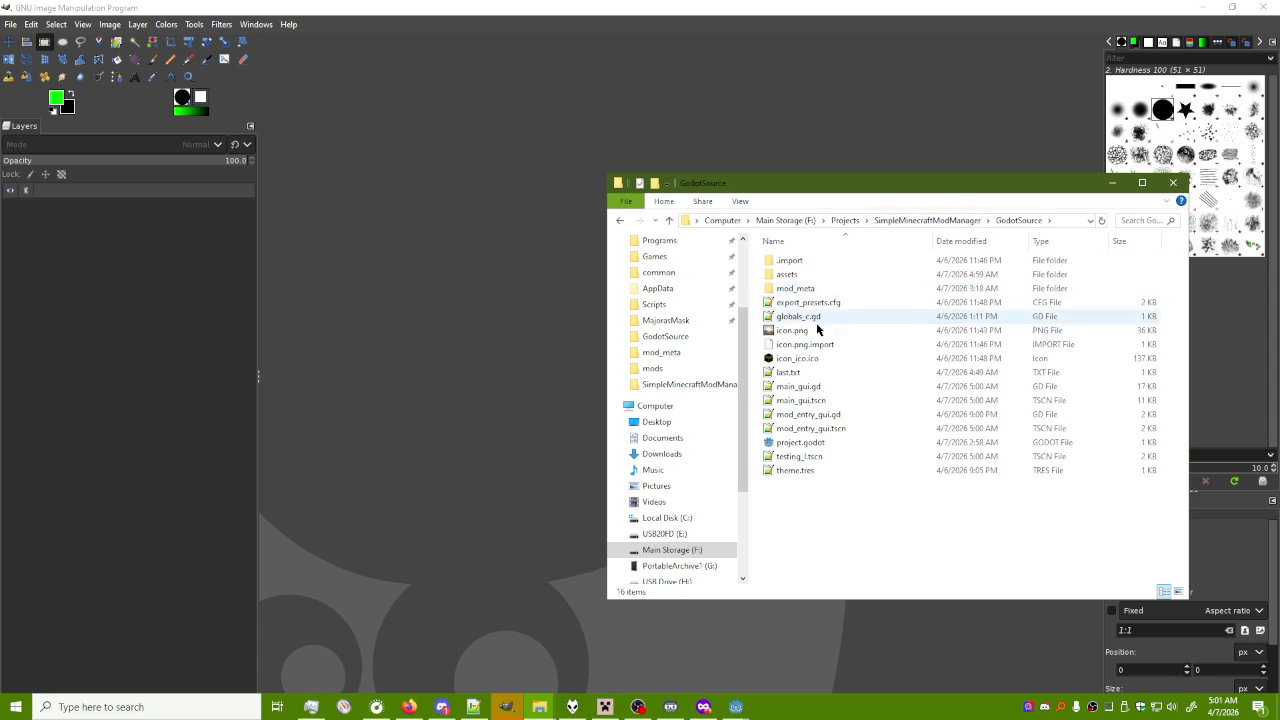
key("ctrl+v")
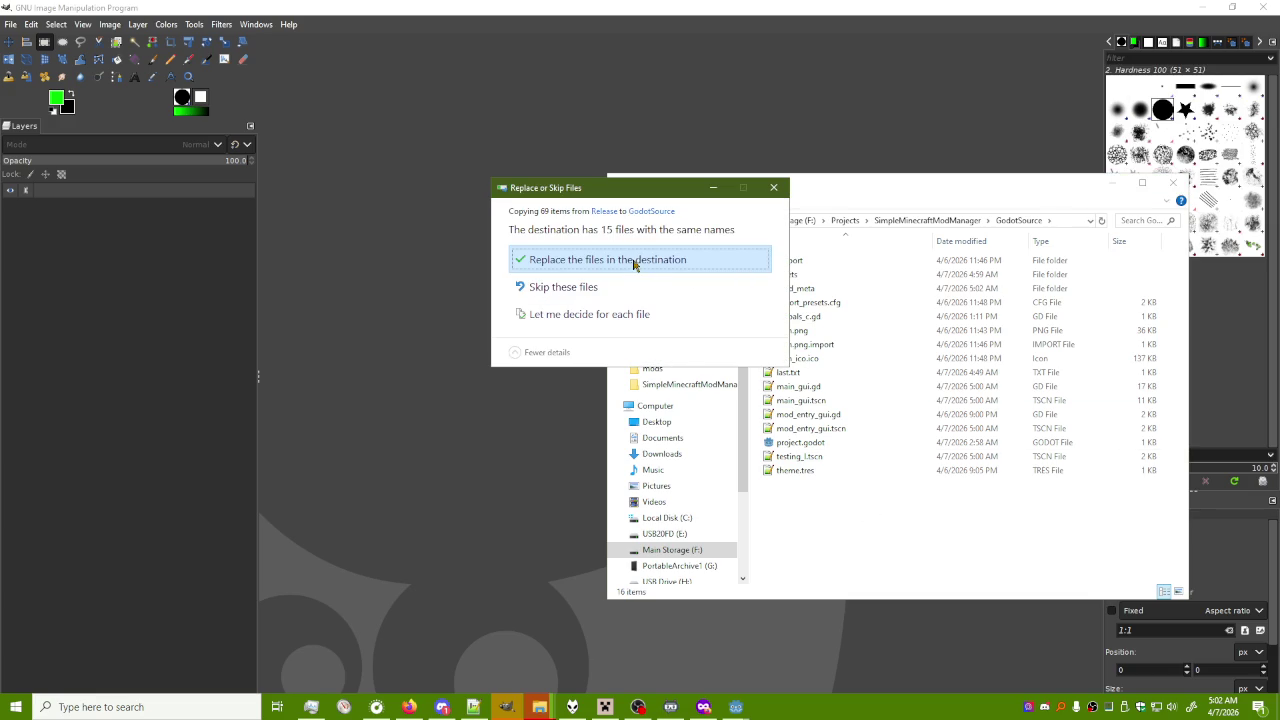
left_click(600, 260)
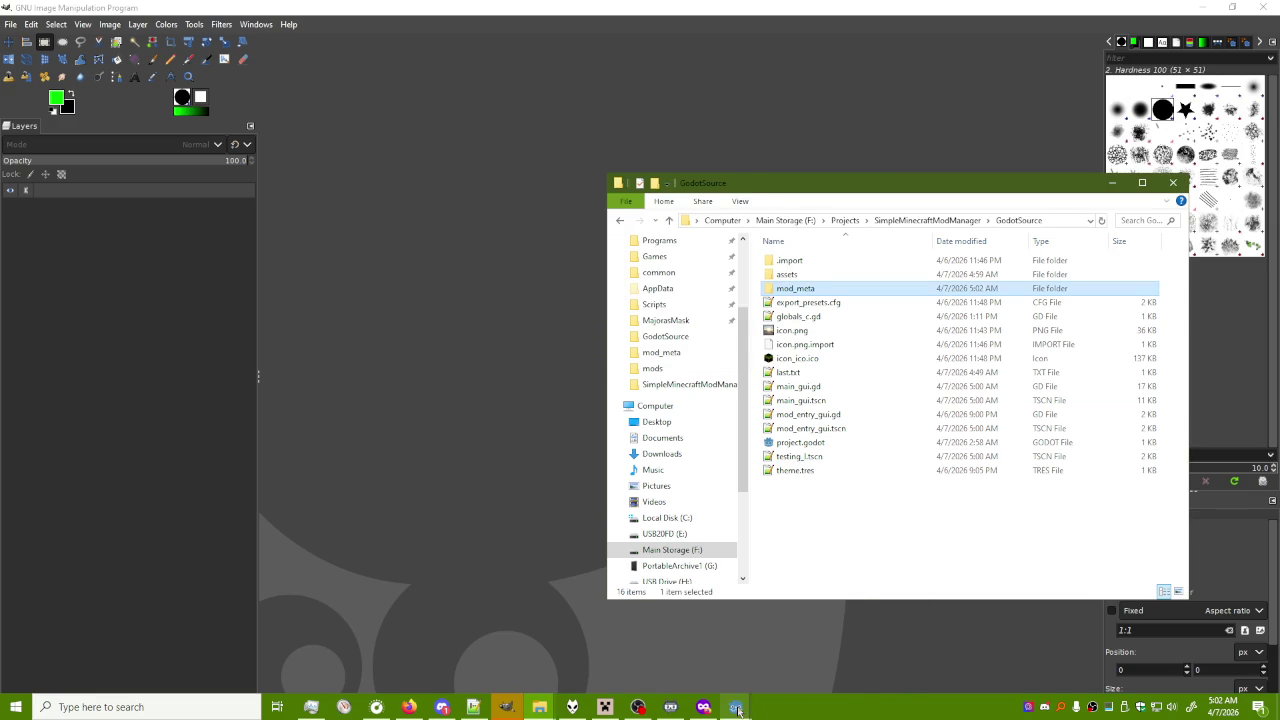
left_click(800, 650)
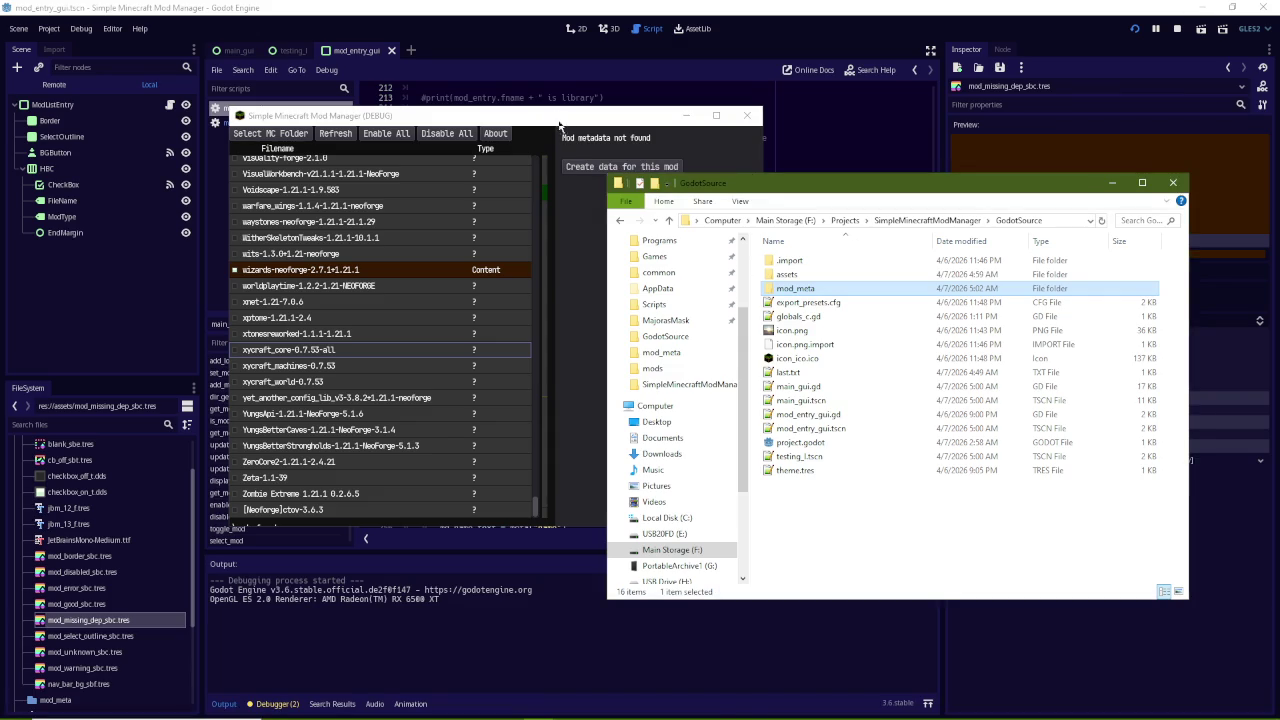
Browse the yet_another_config_lib and Yungs mods, enabling YungsBetterStrongholds to check its colour
left_click(562, 121)
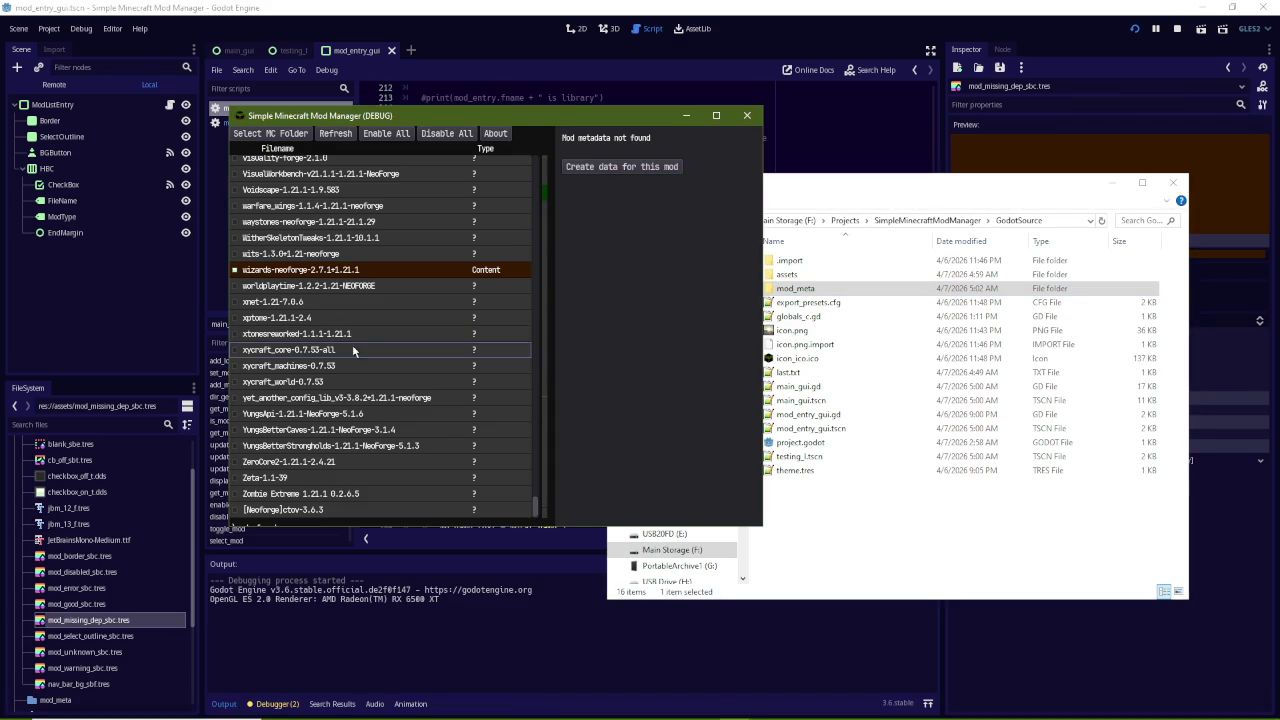
left_click(322, 397)
left_click(392, 370)
left_click(373, 338)
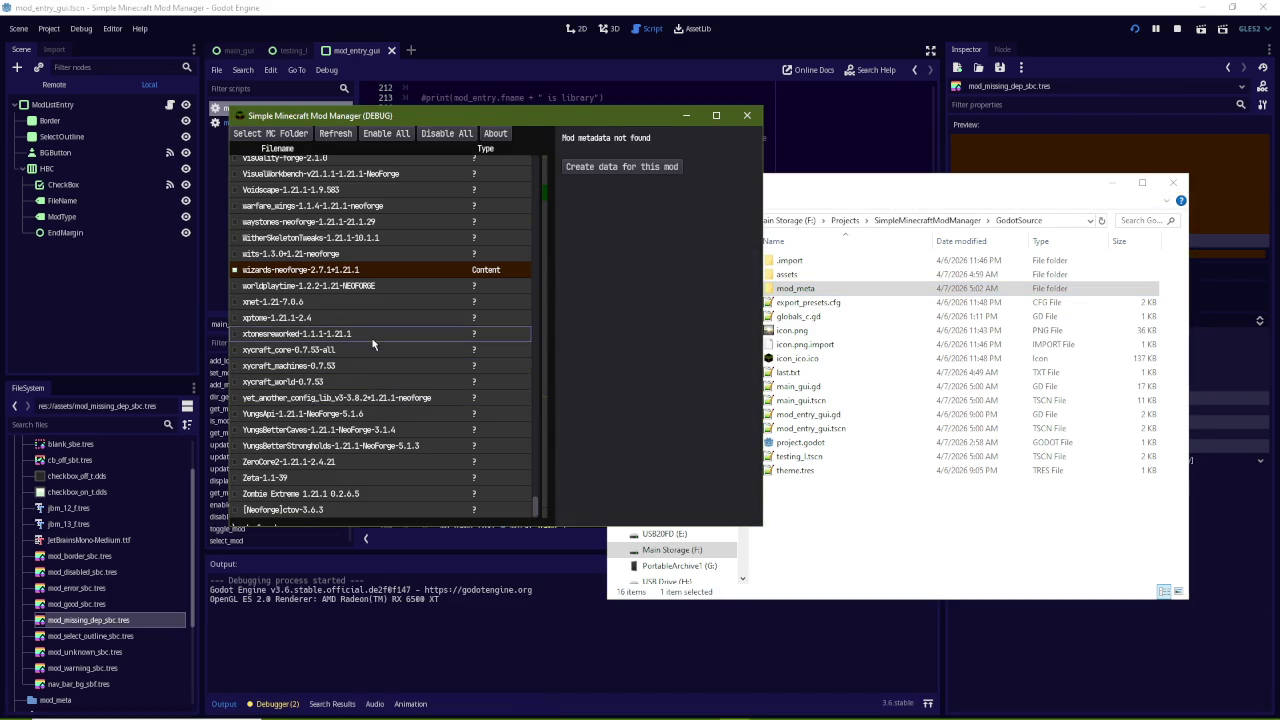
left_click(345, 398)
left_click(343, 413)
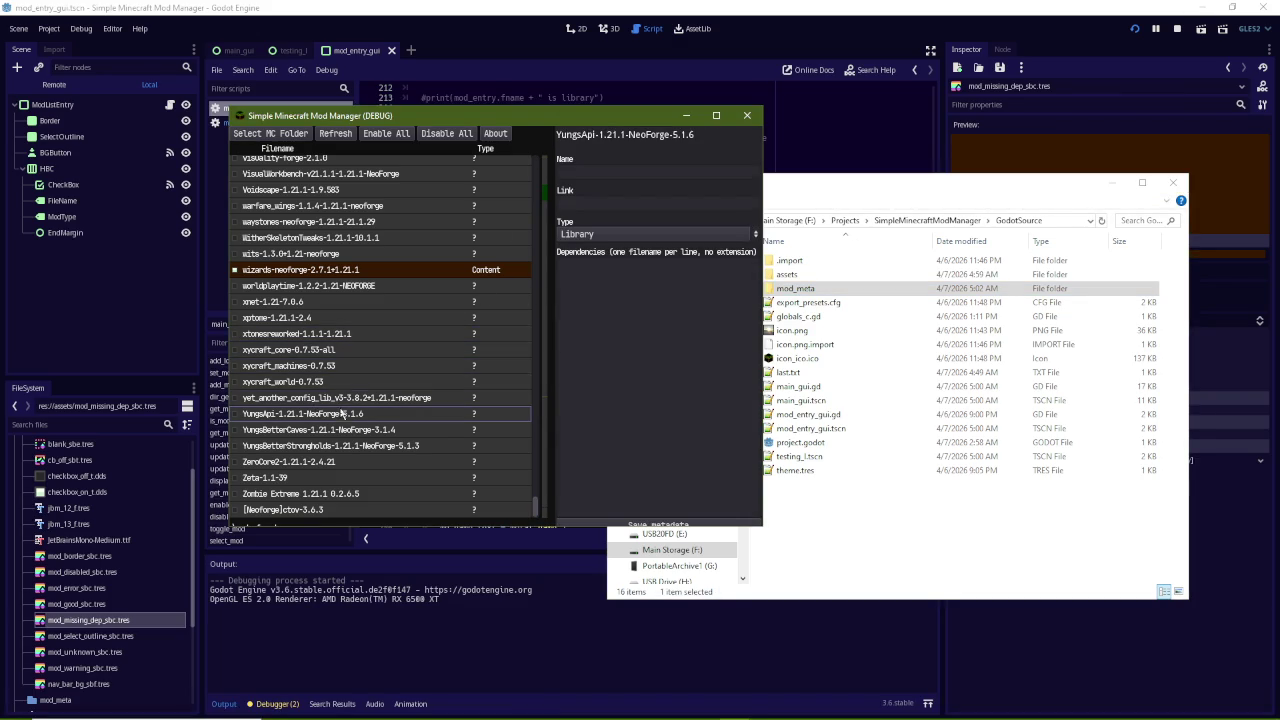
left_click(246, 430)
left_click(298, 446)
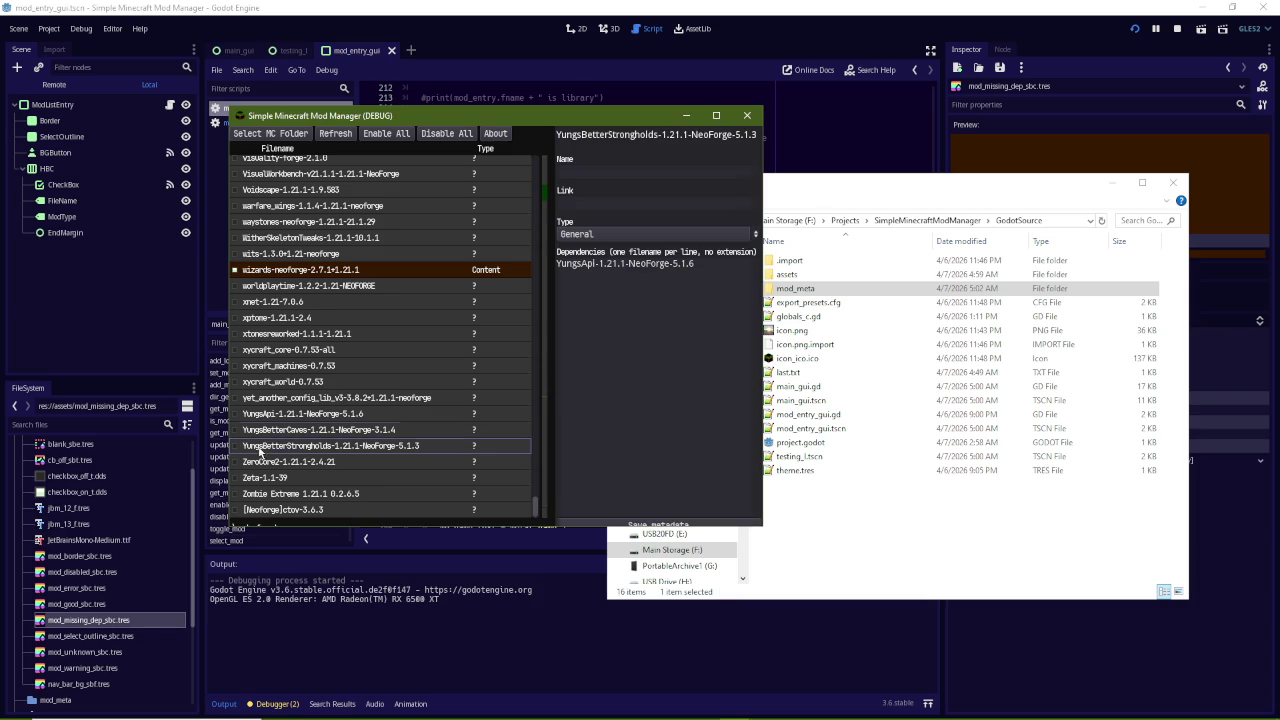
left_click(240, 448)
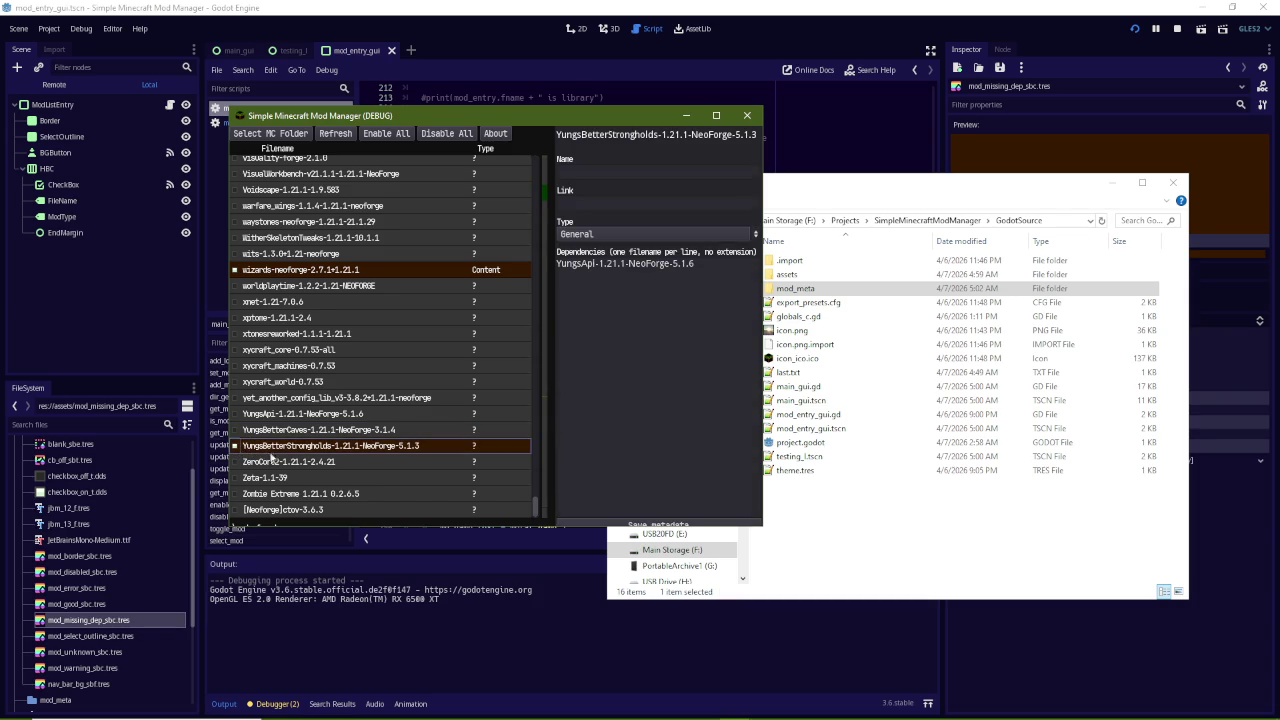
Inspect ZeroCore2, YungsBetterCaves, YungsApi, yet_another_config_lib and the xycraft mods' metadata
left_click(273, 463)
left_click(279, 430)
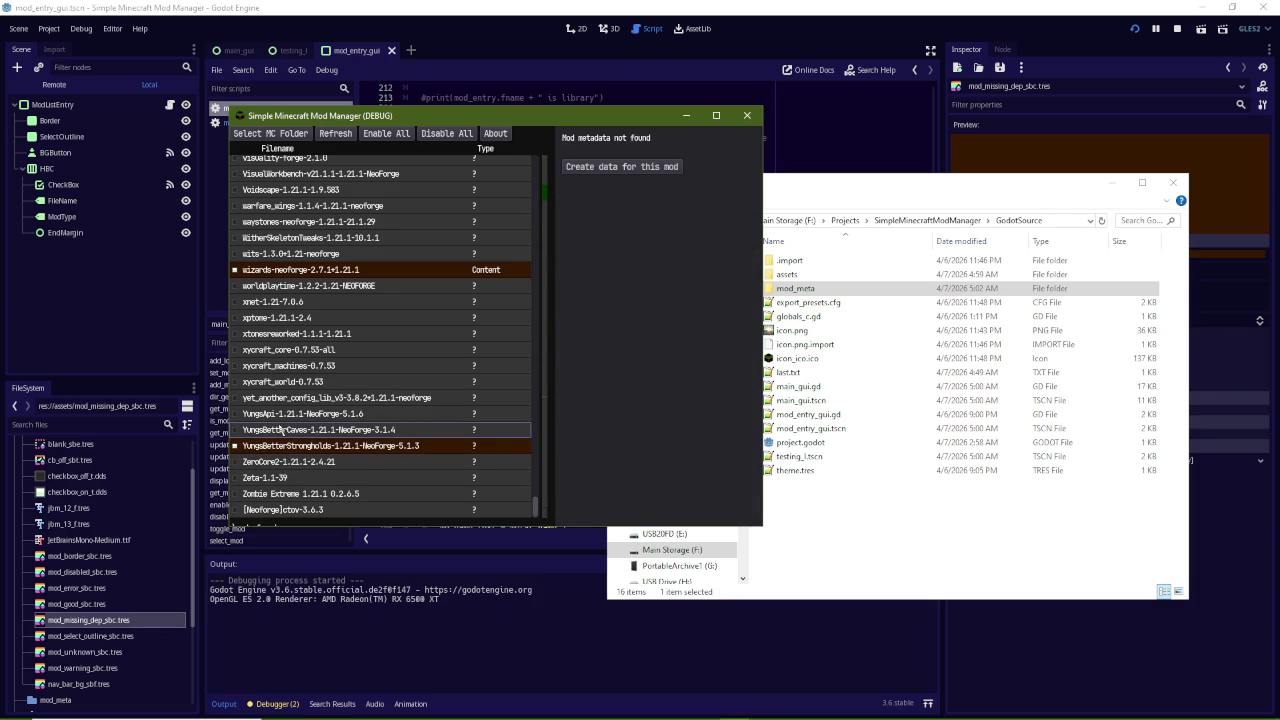
left_click(250, 414)
left_click(254, 398)
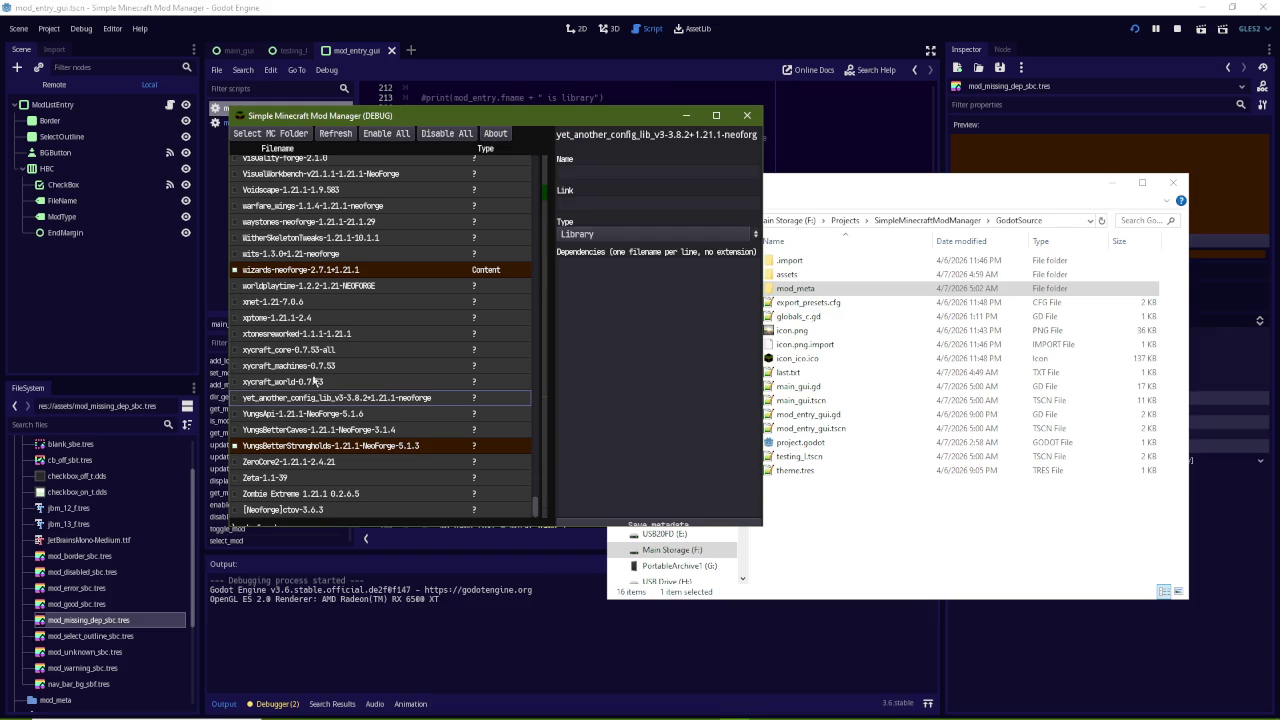
left_click(322, 366)
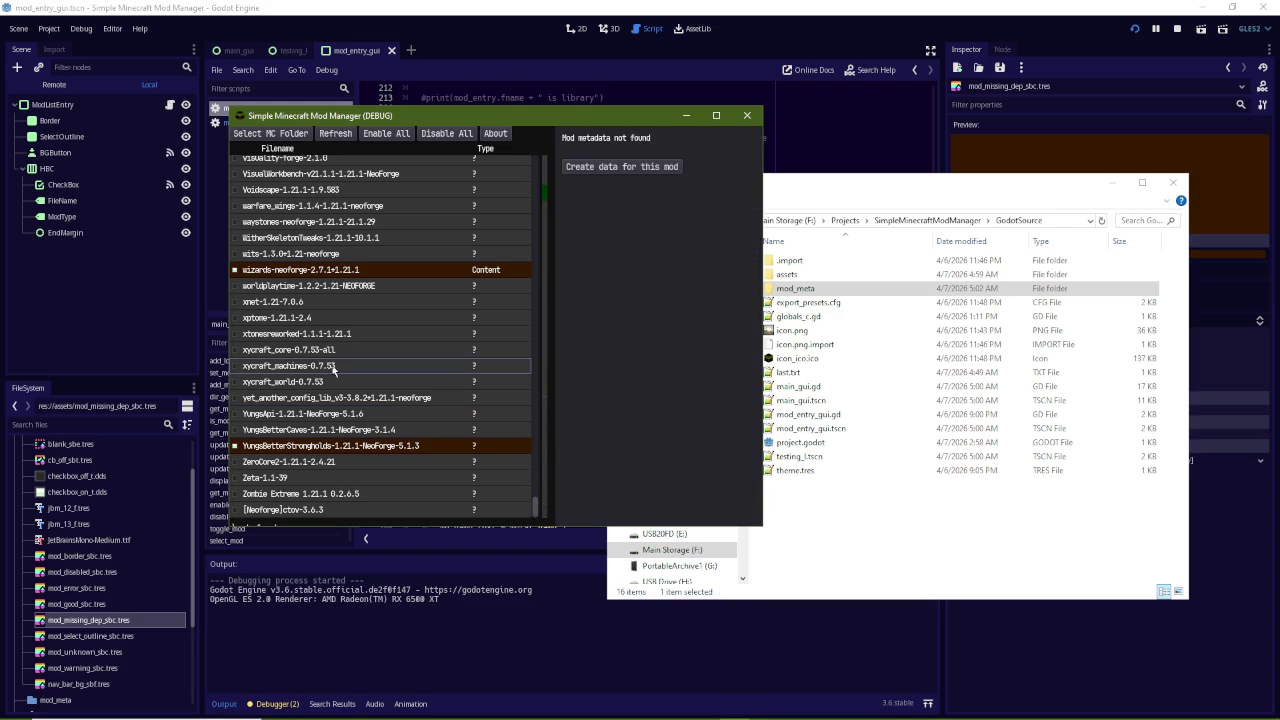
left_click(237, 351)
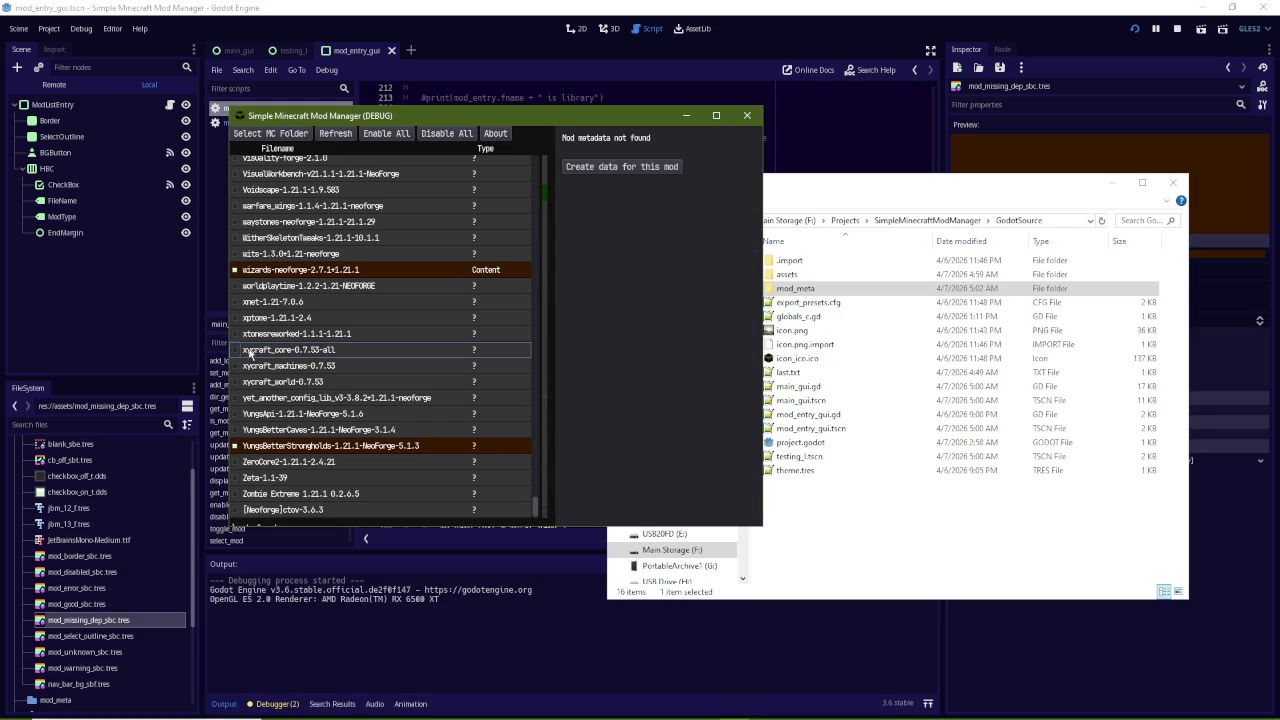
scroll(300, 328, "up", 5)
scroll(300, 328, "up", 5)
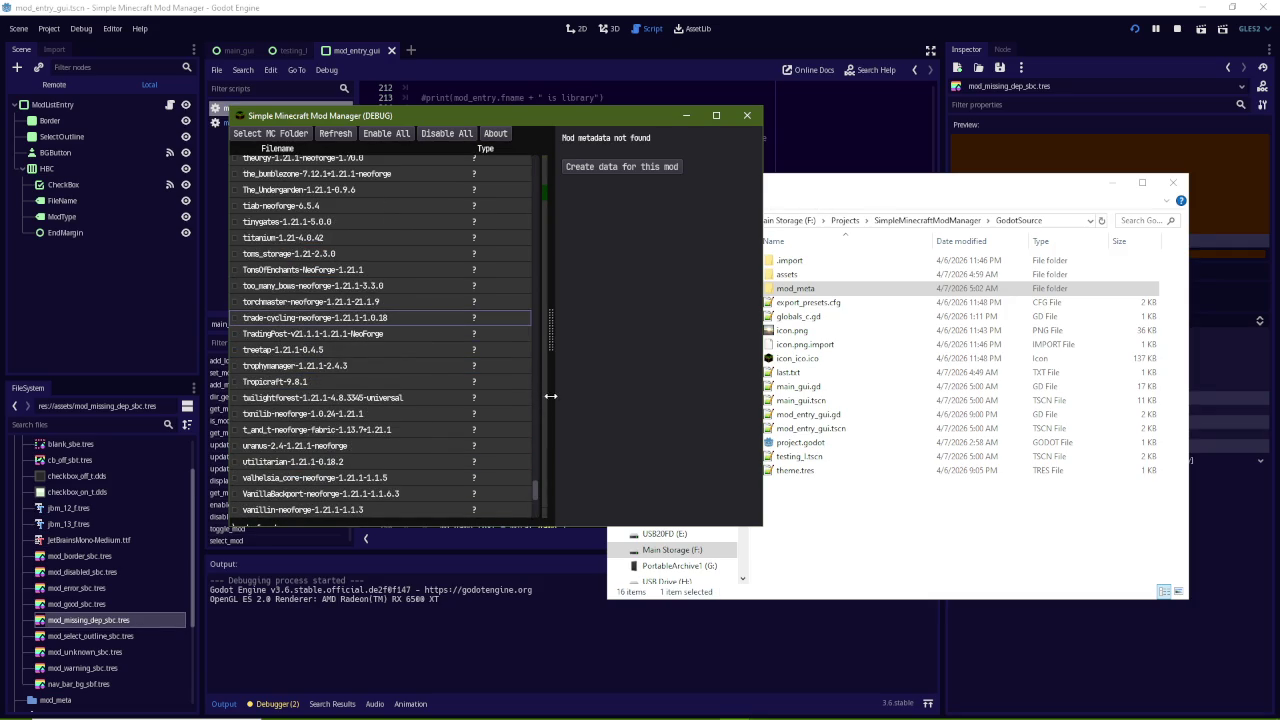
Stretch the window's bottom and top edges, selecting titanium in between
left_click_drag(583, 567, 593, 682)
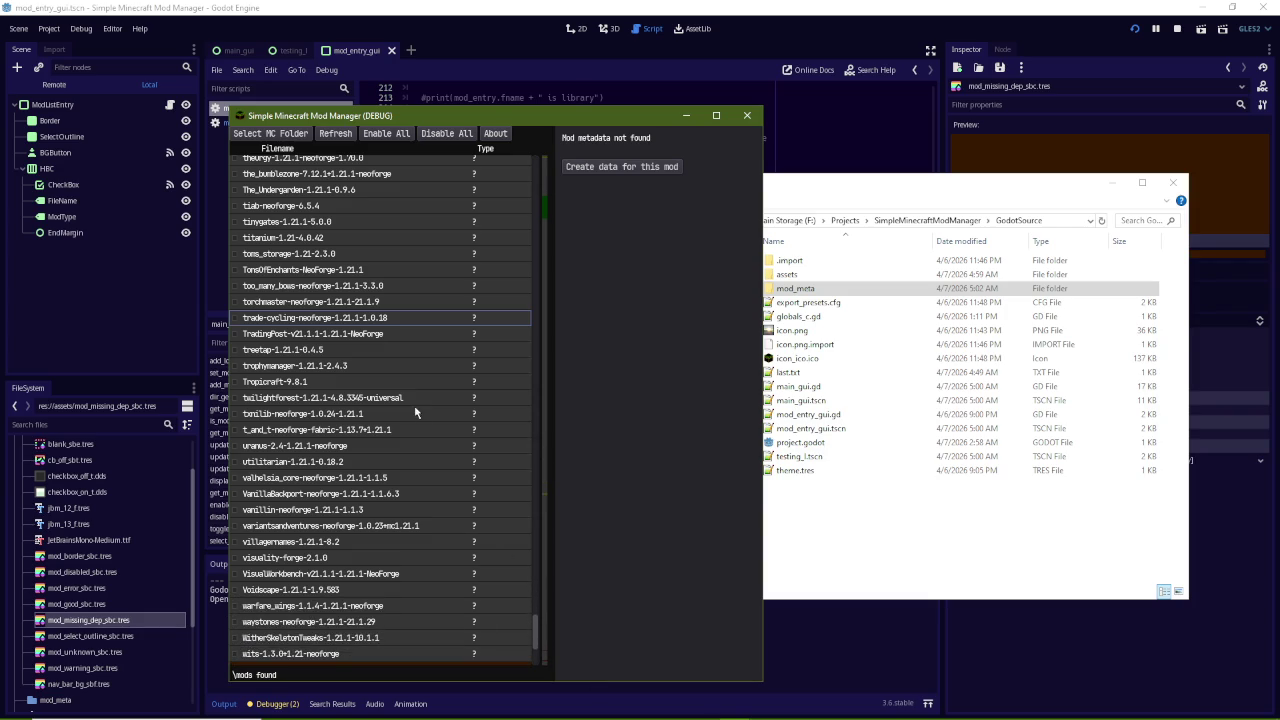
left_click(312, 243)
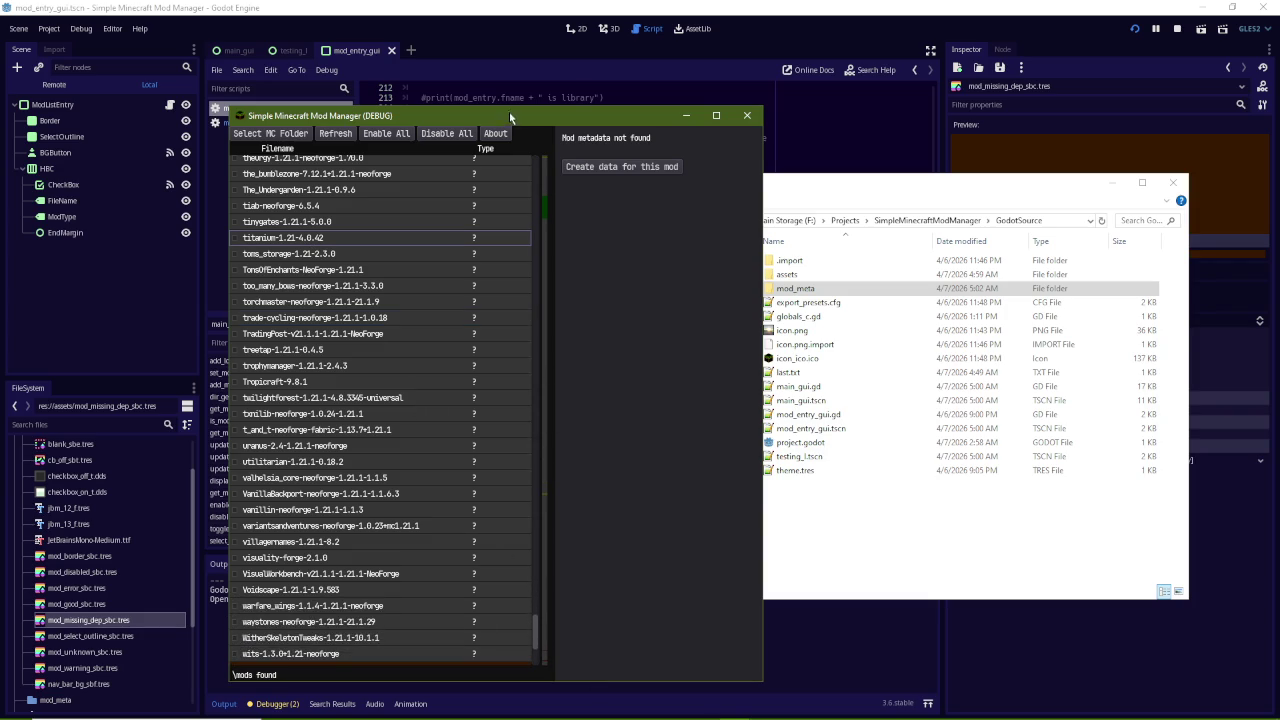
mouse_move(508, 107)
left_mouse_down()
mouse_move(508, 8)
mouse_move(506, 24)
left_mouse_up()
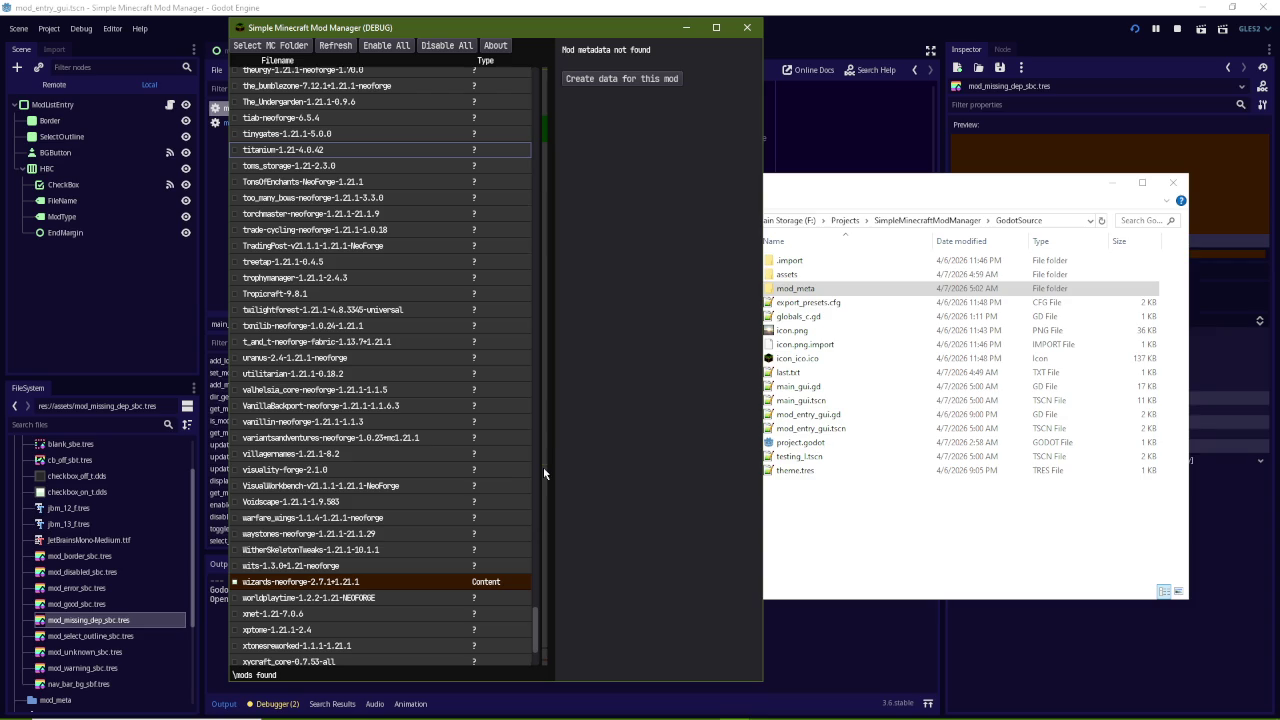
Enable VanillaBackport, valhelsia_core, utilitarian, uranus, t_and_t, txnilib and twilightforest
left_click(324, 406)
left_click(235, 406)
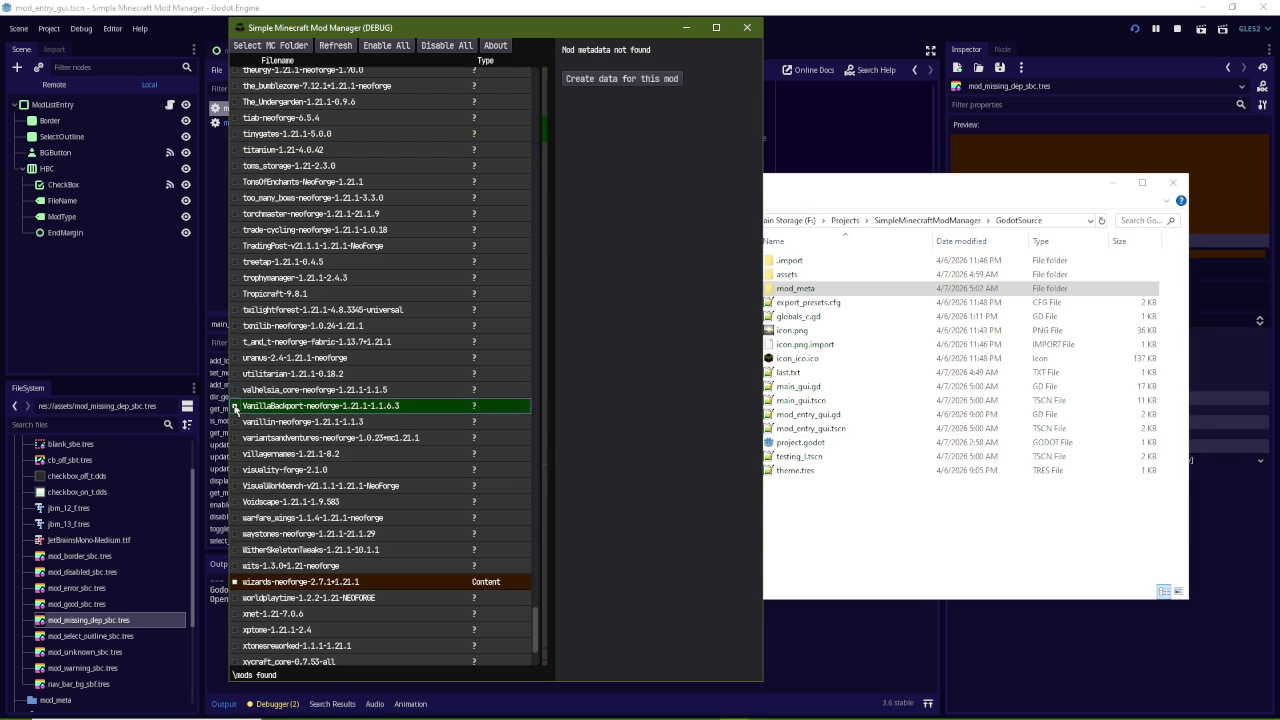
left_click(235, 390)
left_click(235, 374)
left_click(235, 358)
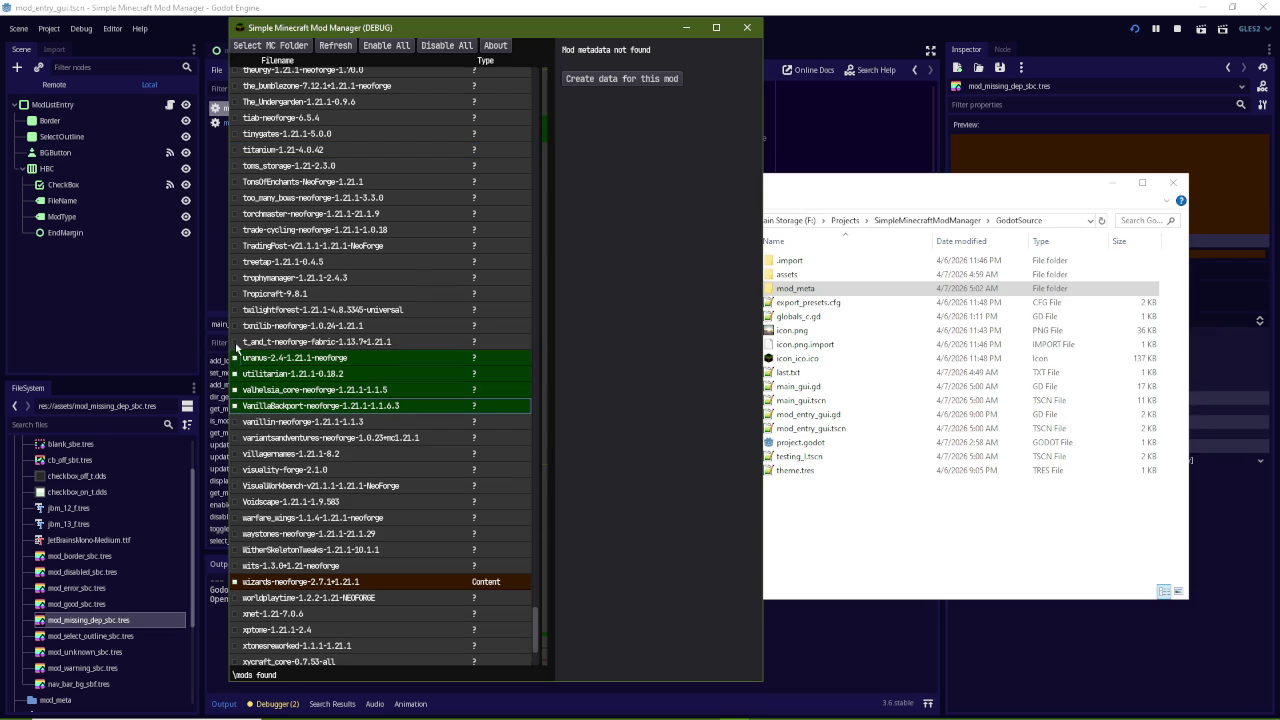
left_click(235, 342)
left_click(235, 326)
left_click(235, 310)
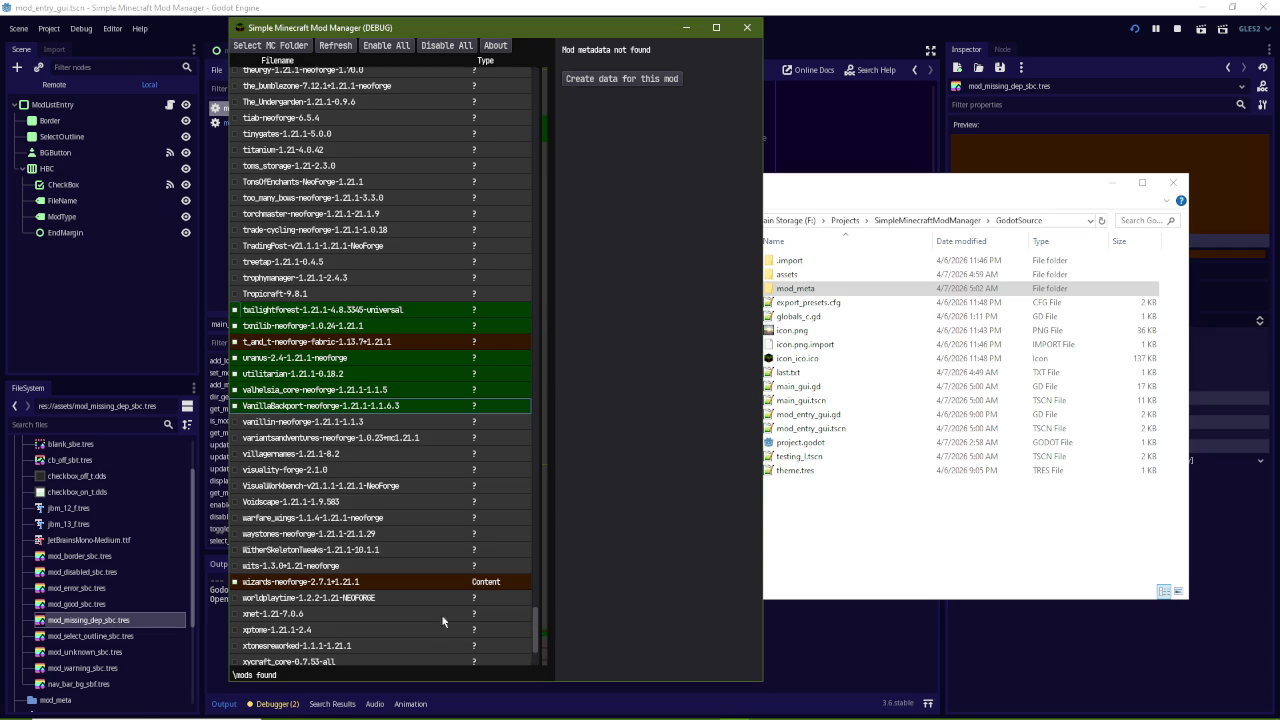
Launch the Windows screen magnifier through a 'magnifier' search
left_click(130, 713)
type("magnifier")
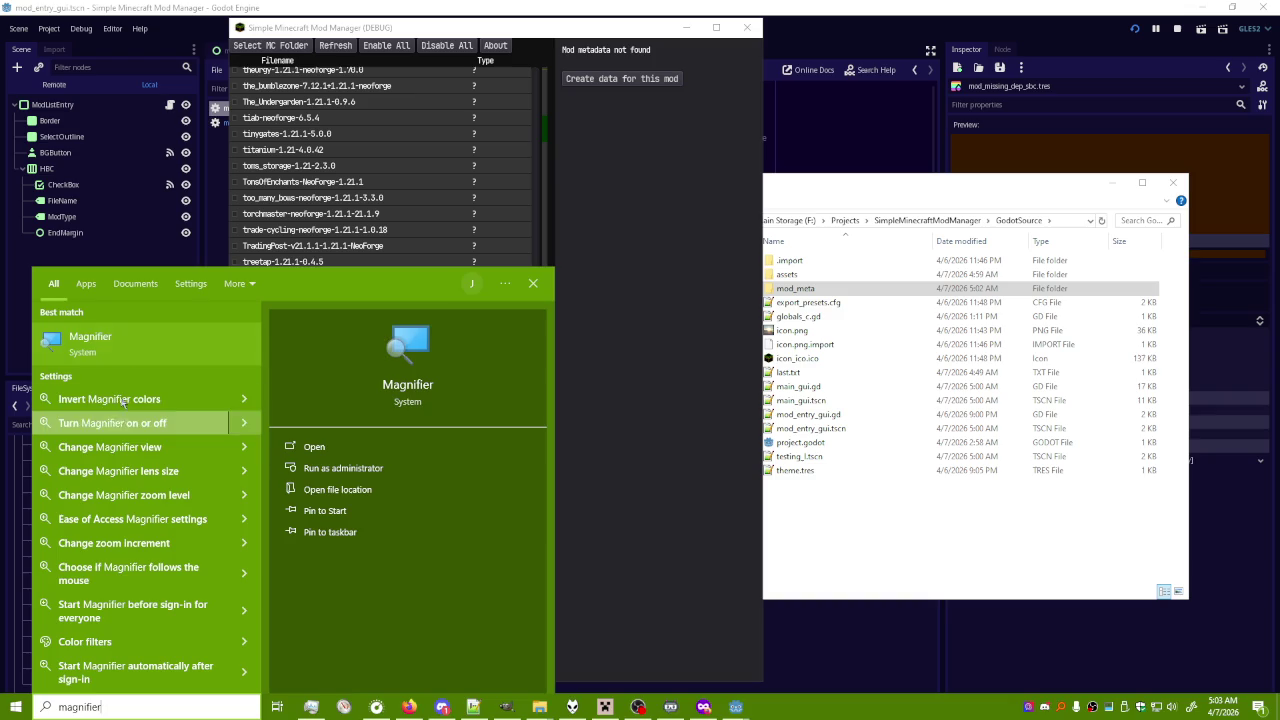
left_click(120, 345)
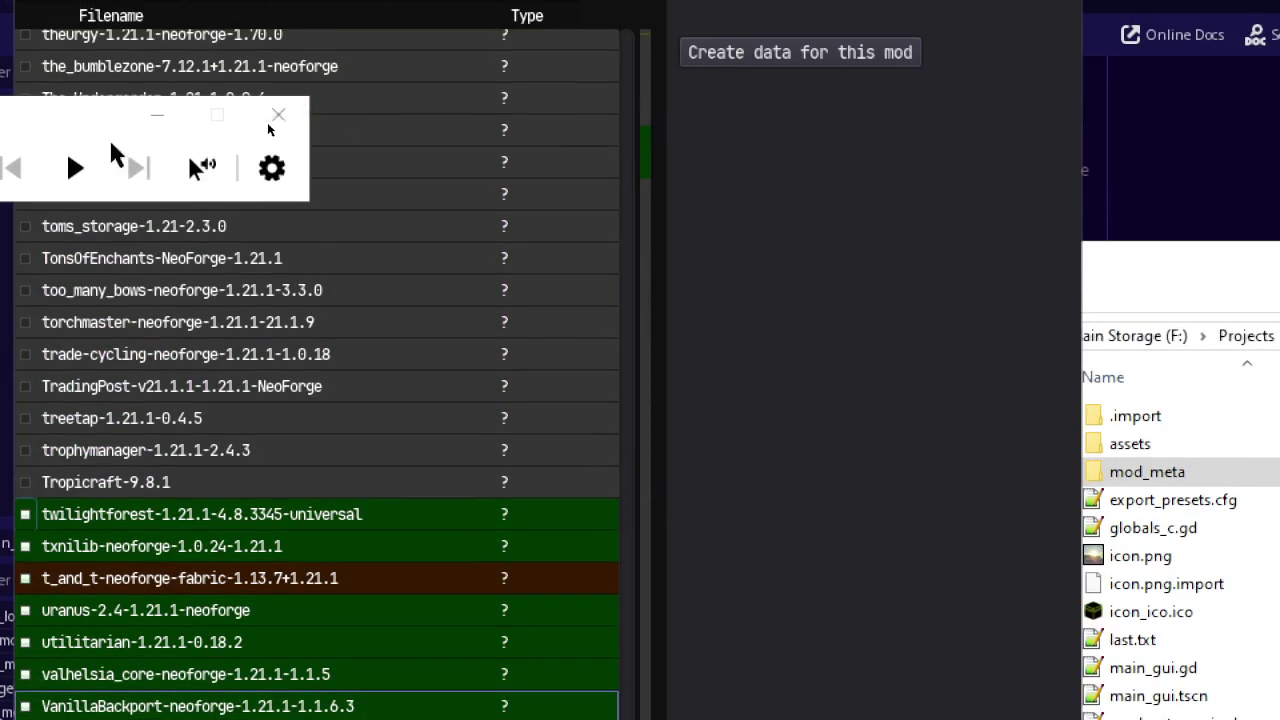
Close the magnifier and return to the Godot editor showing main_gui.gd
left_click(279, 100)
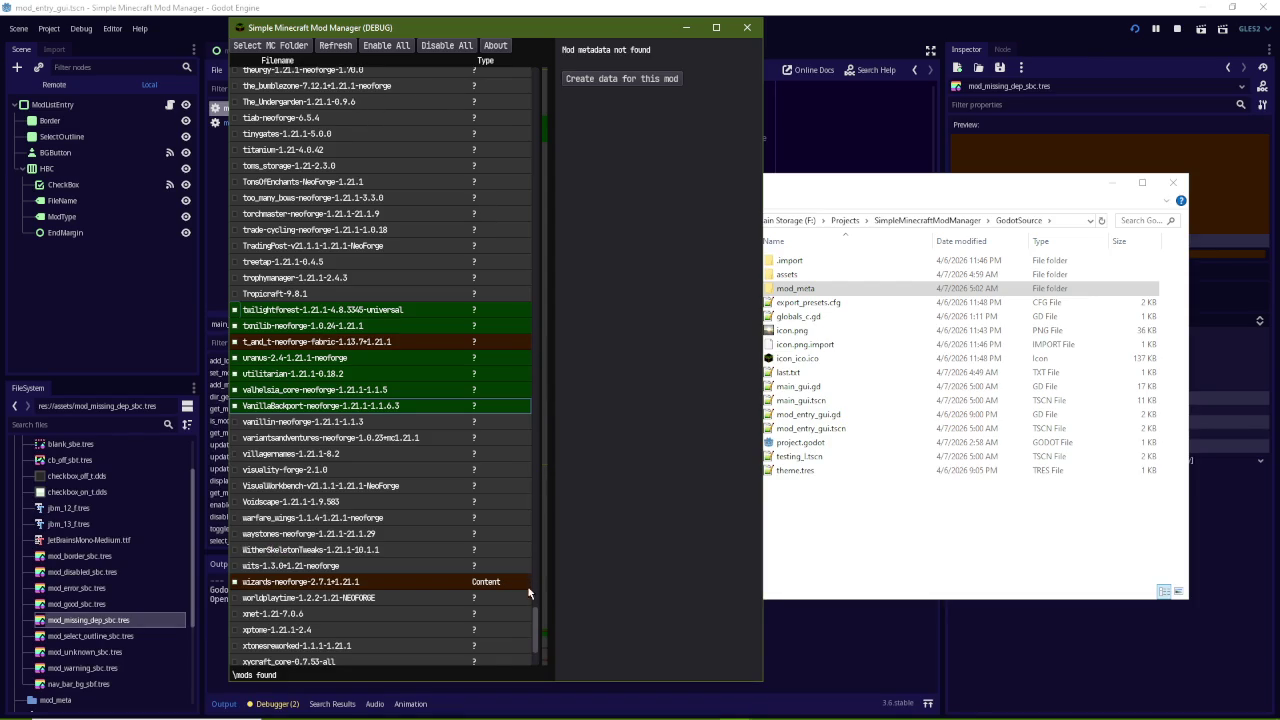
mouse_move(397, 711)
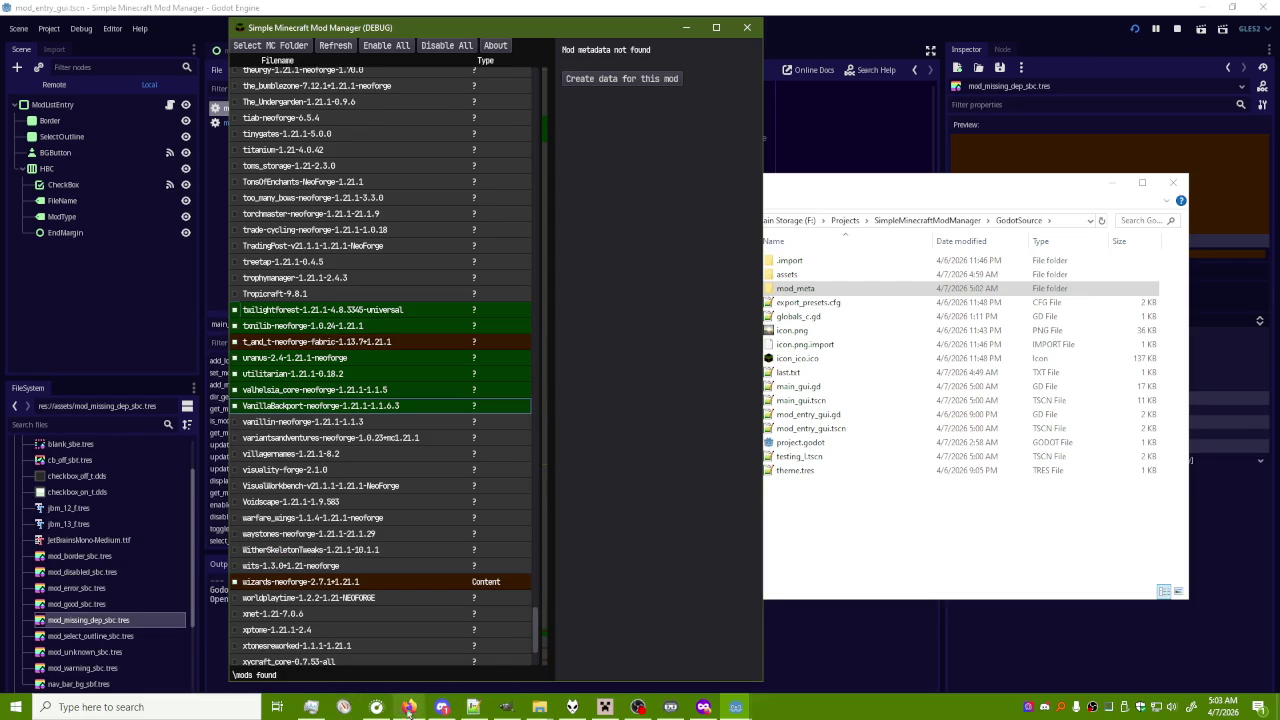
left_click(474, 707)
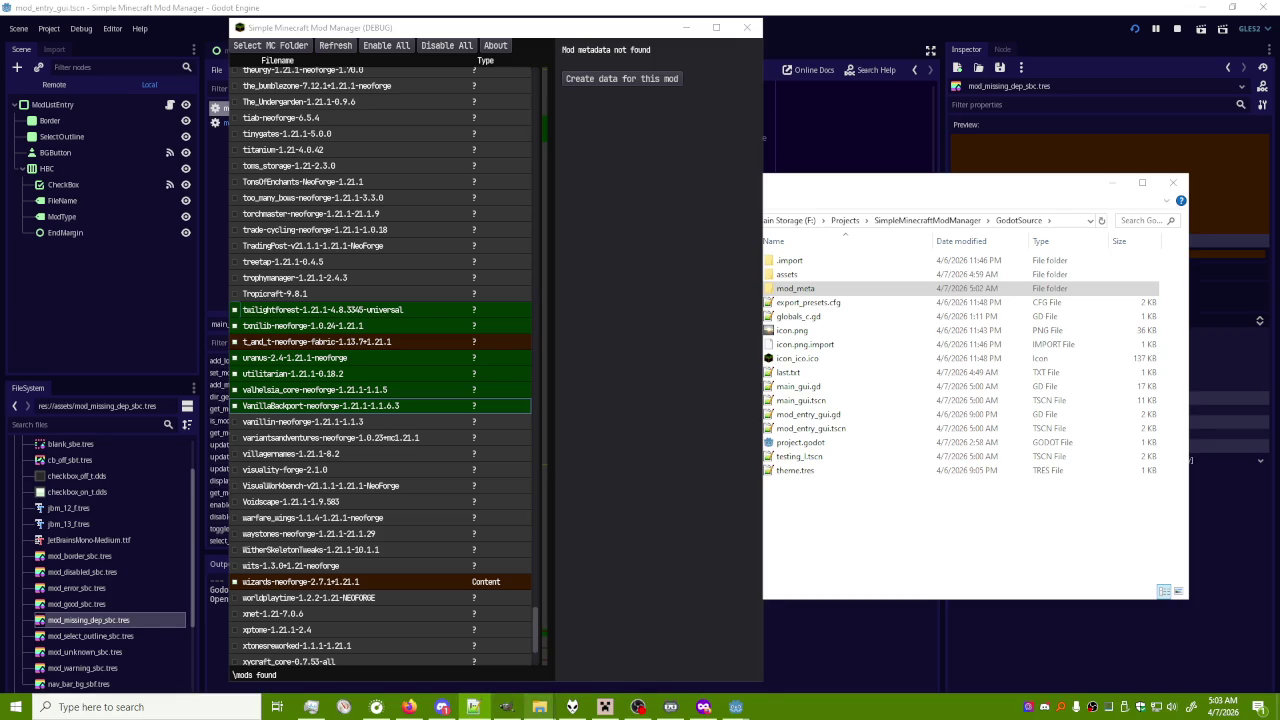
mouse_move(539, 707)
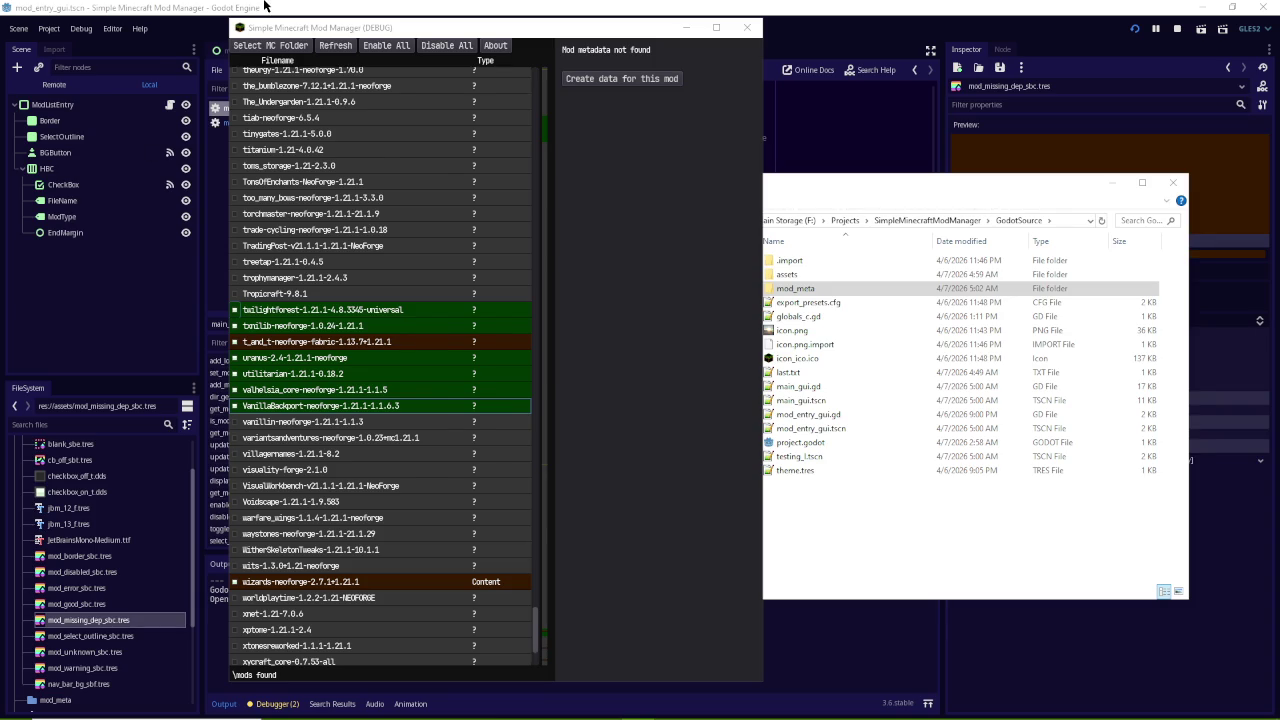
left_click(266, 7)
mouse_move(700, 716)
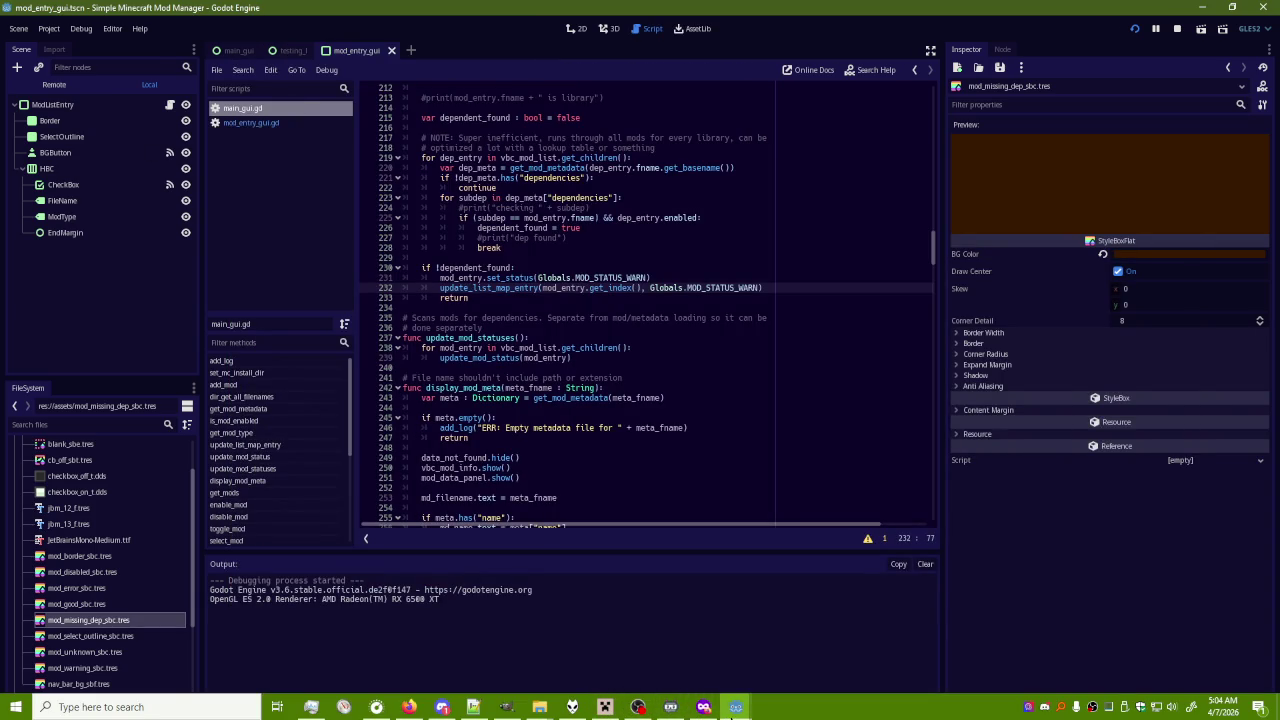
Restore the mod manager, move it lower, widen it and scroll down the list
mouse_move(736, 707)
left_click(804, 650)
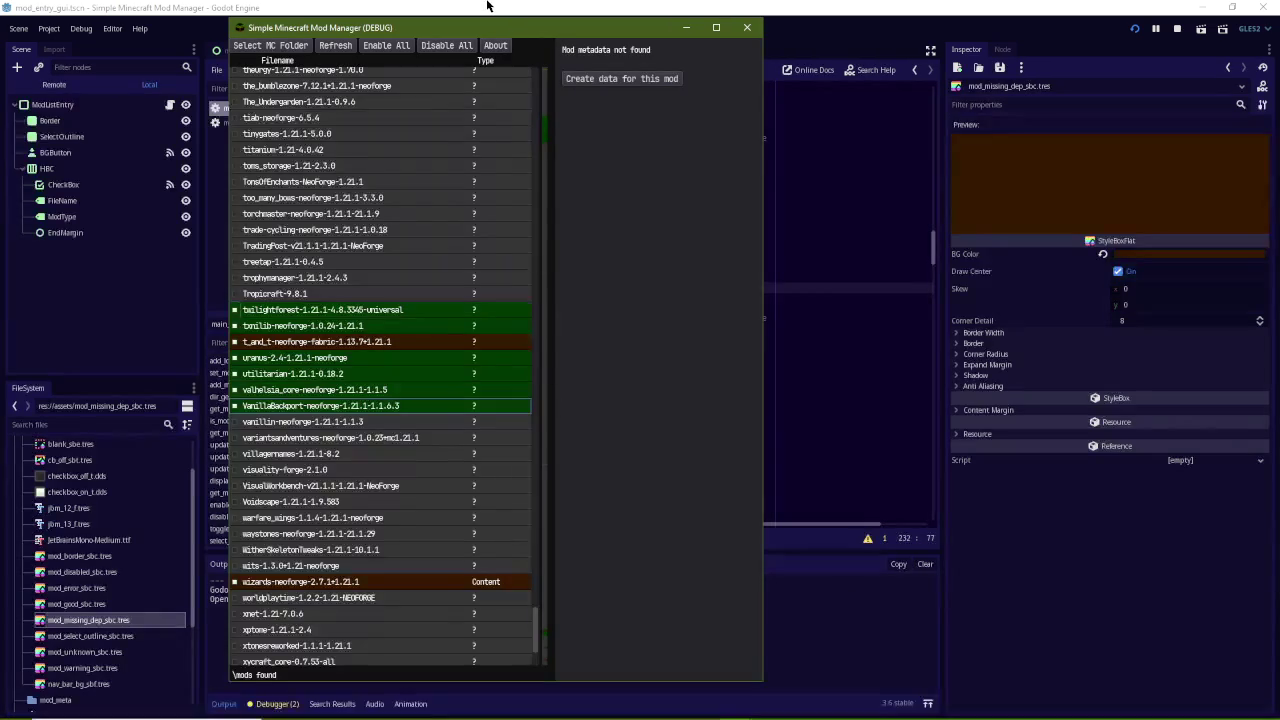
left_click_drag(514, 20, 504, 236)
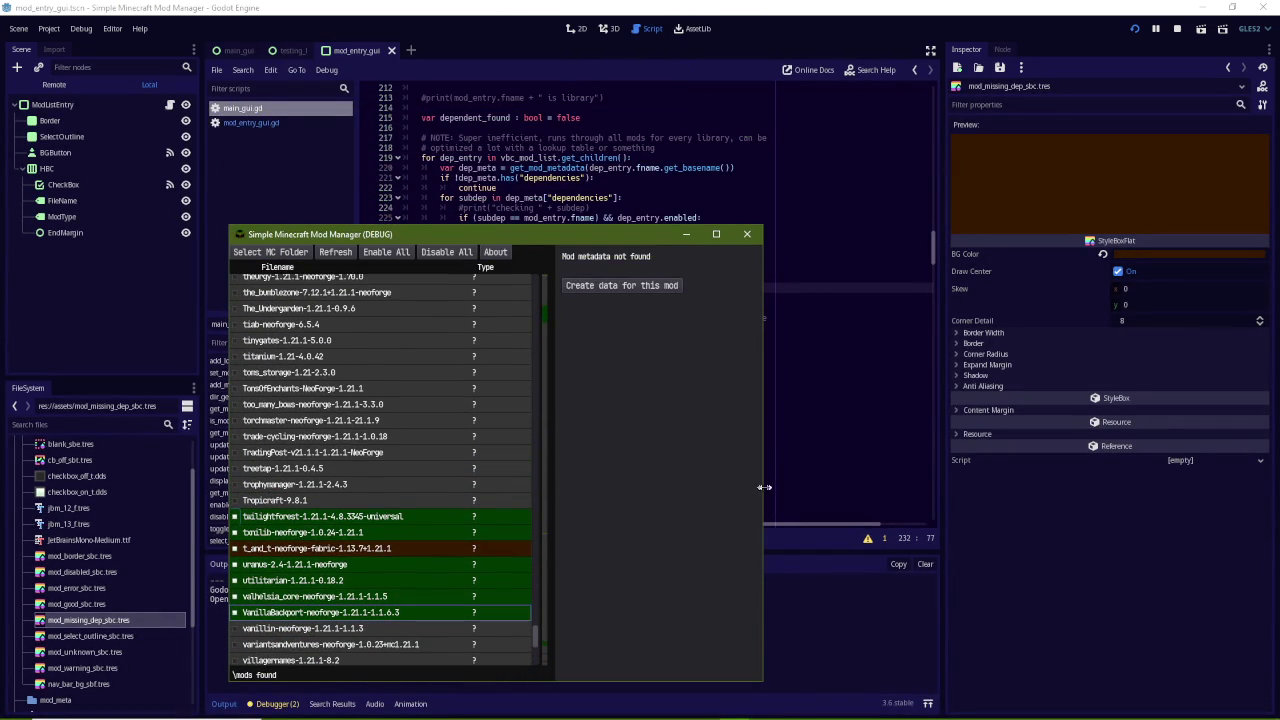
left_click_drag(761, 490, 1019, 490)
scroll(419, 538, "down", 8)
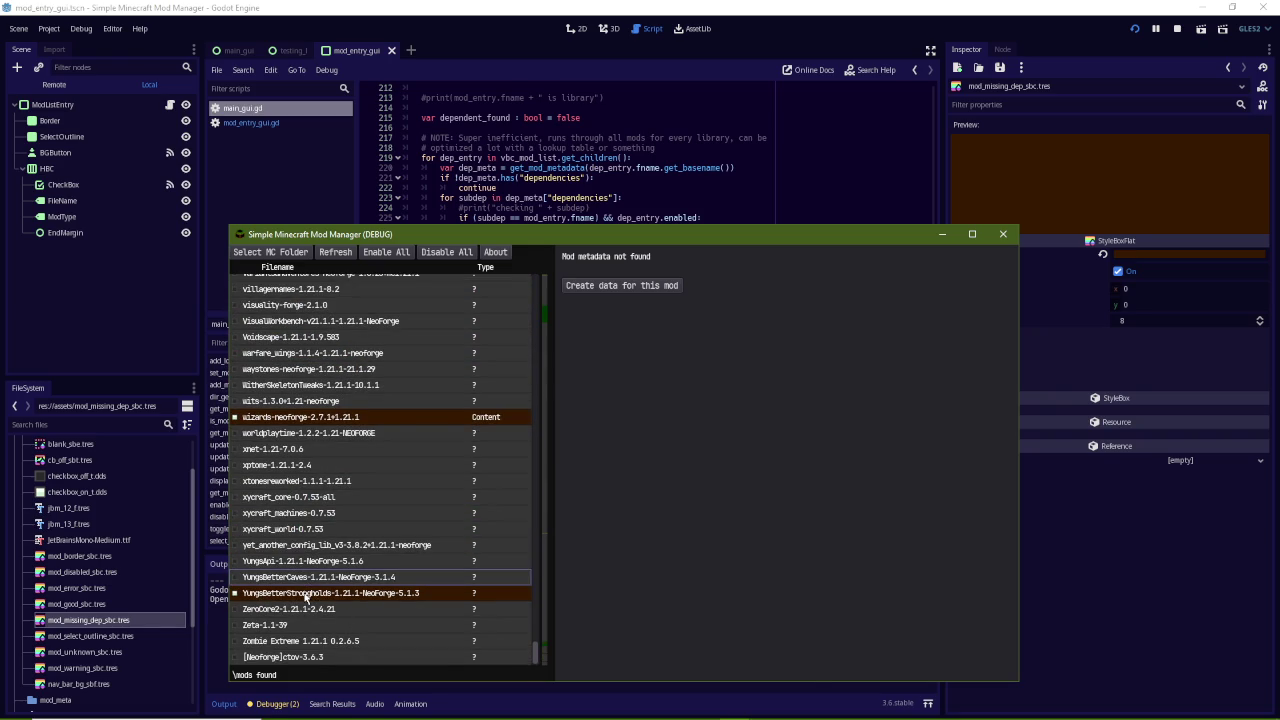
Enable YungsApi to satisfy YungsBetterStrongholds' dependency, then refocus the main_gui.gd code
left_click(307, 596)
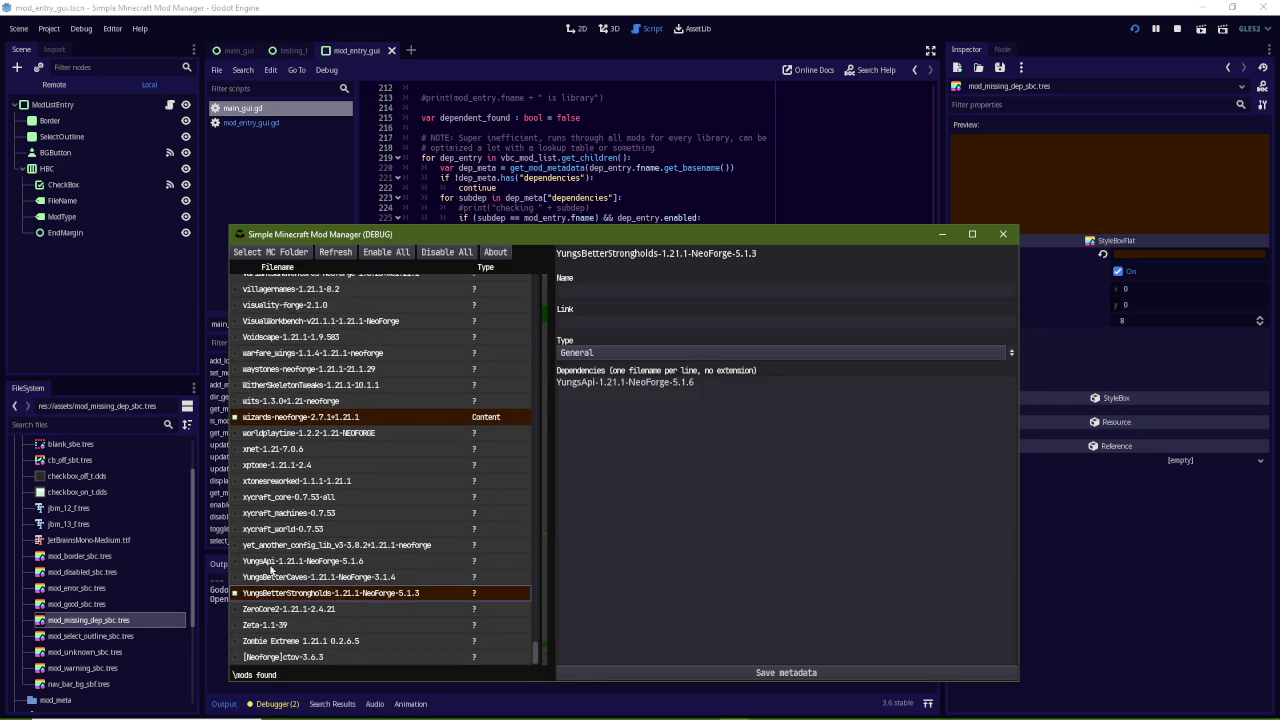
left_click(272, 564)
left_click(235, 563)
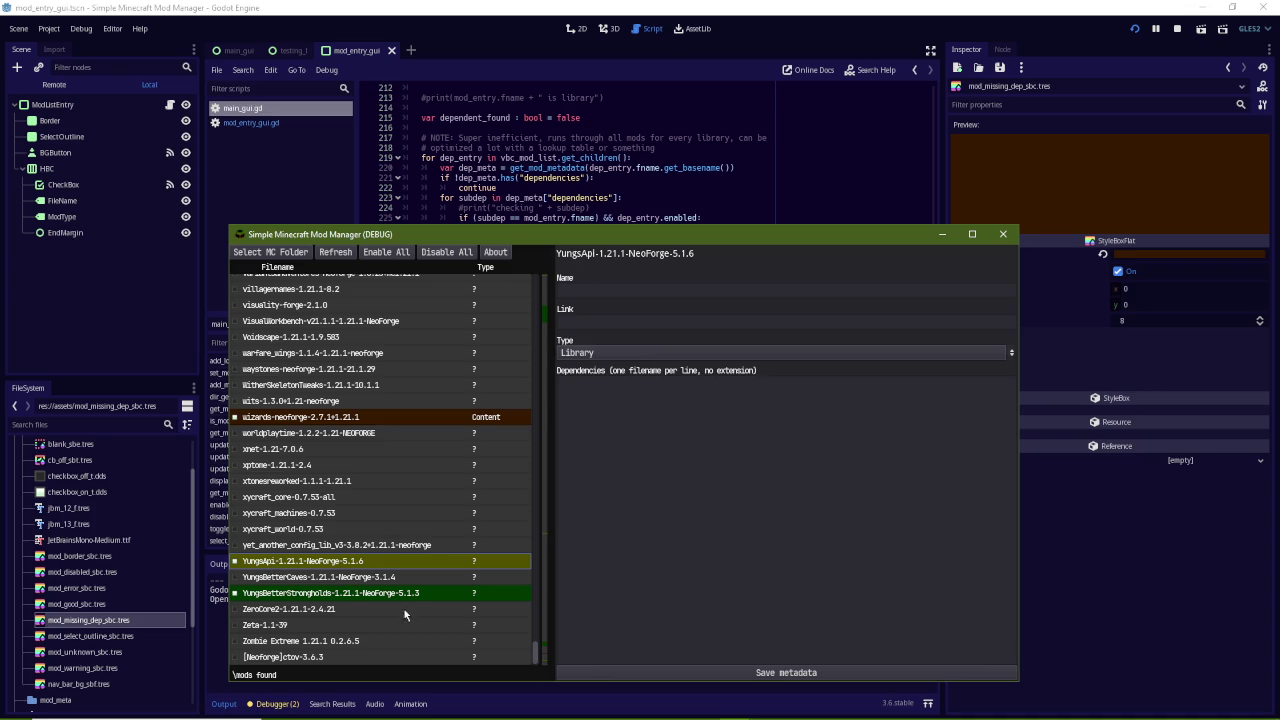
left_click(510, 7)
left_click(506, 234)
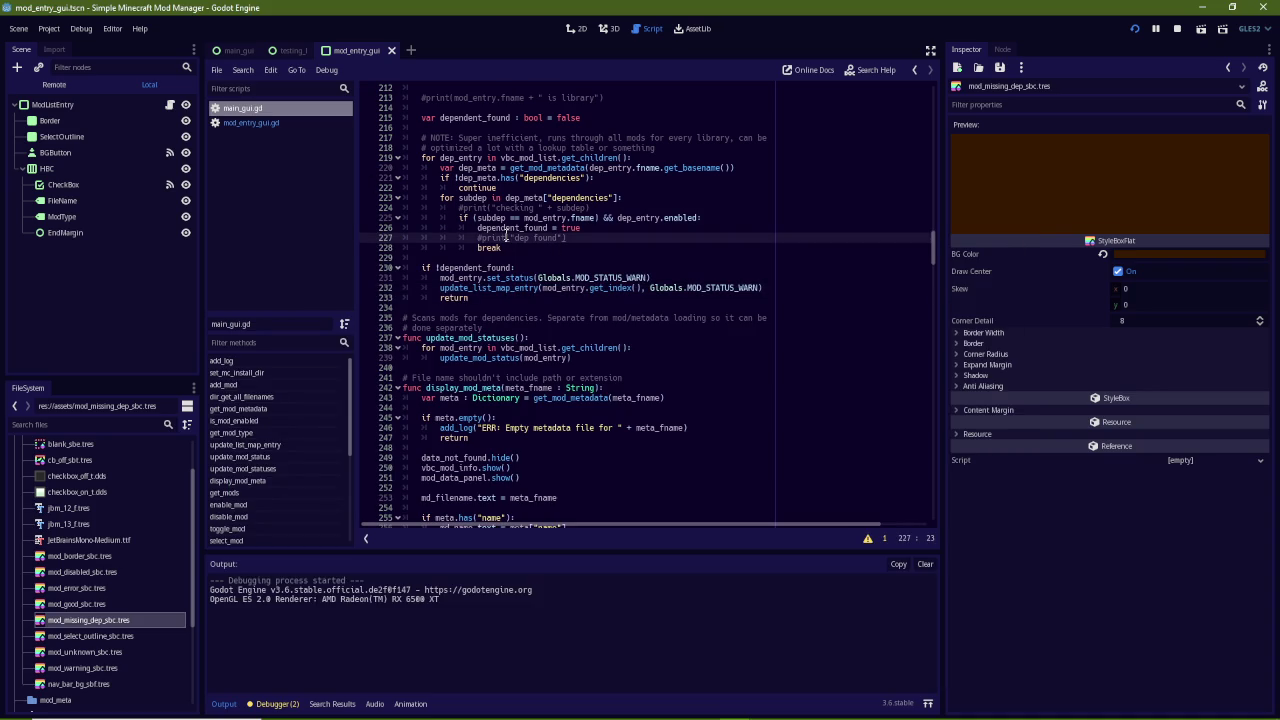
Search main_gui.gd for update_mod_status and step through the matches to its definition
key("ctrl+f")
type("update_md")
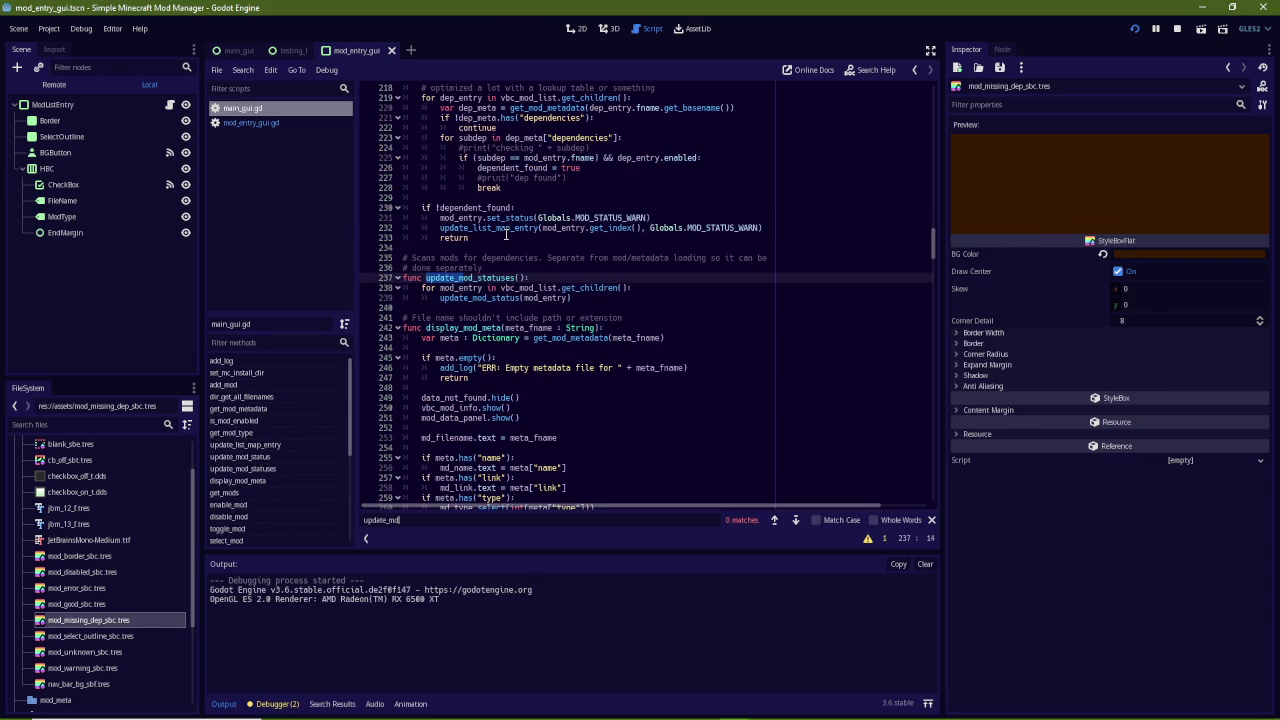
key("BackSpace")
type("od_status")
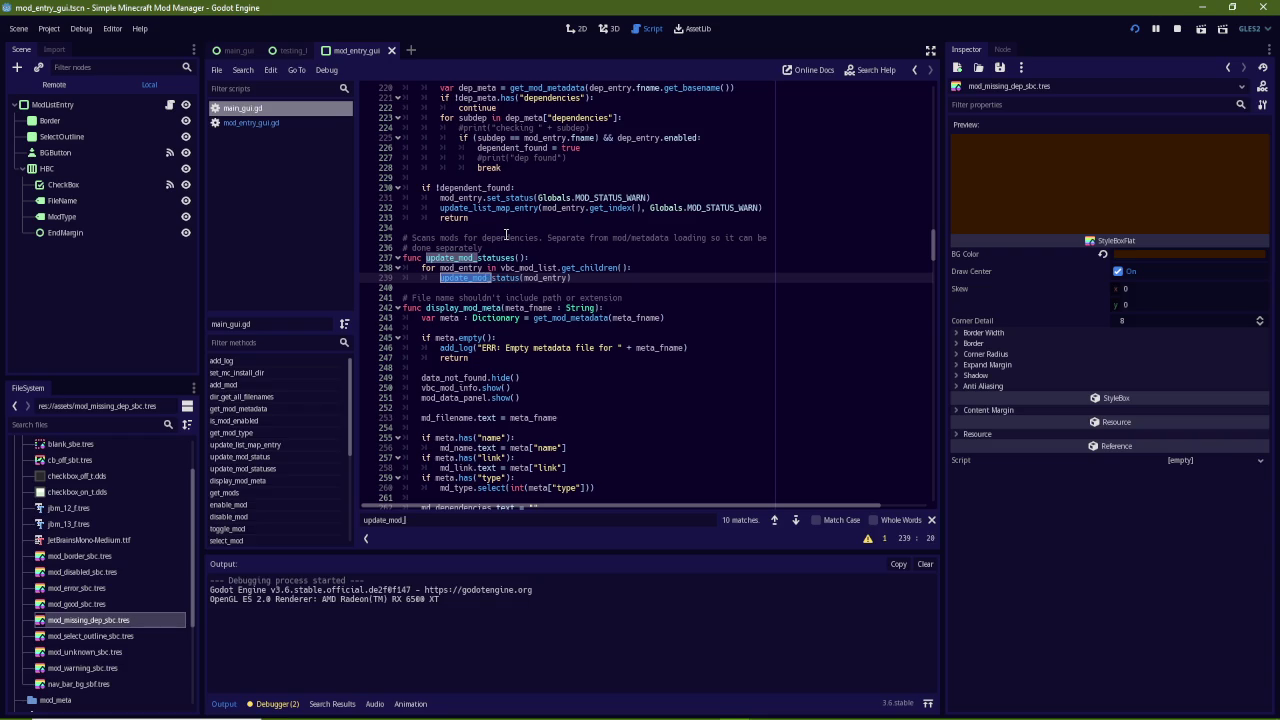
key("Return")
key("Return")
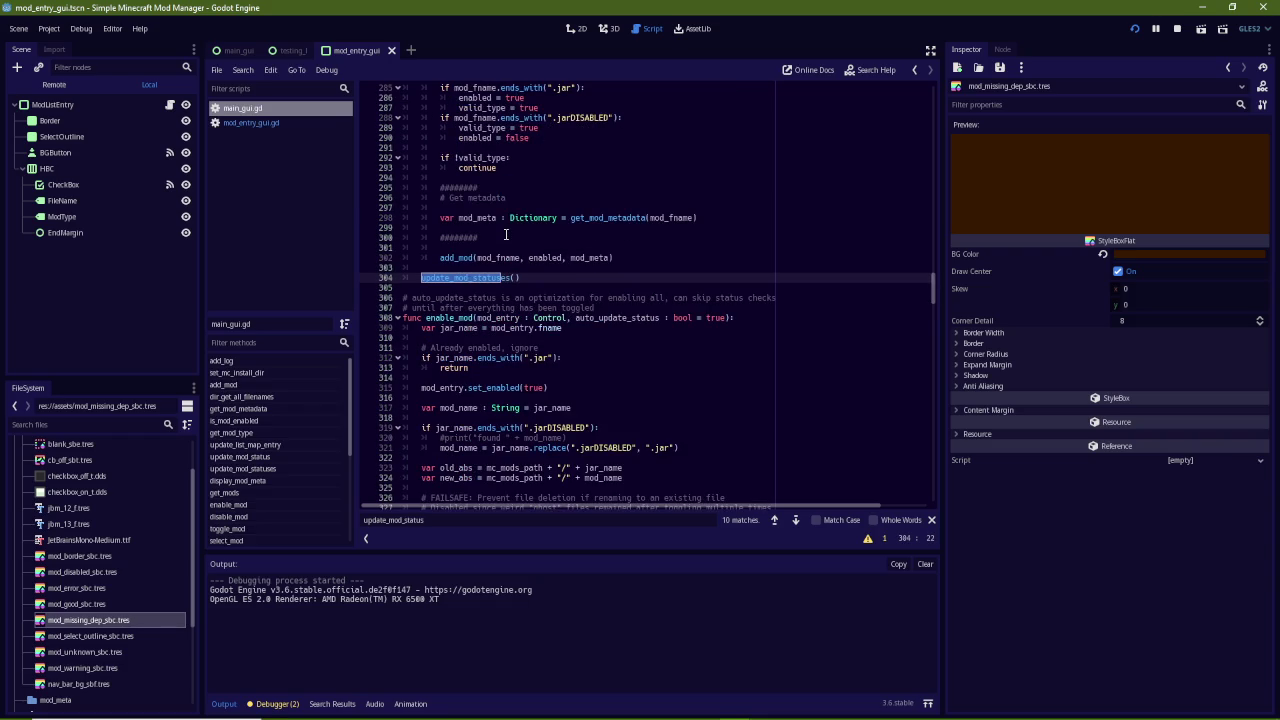
key("Return")
key("Return")
key("Return")
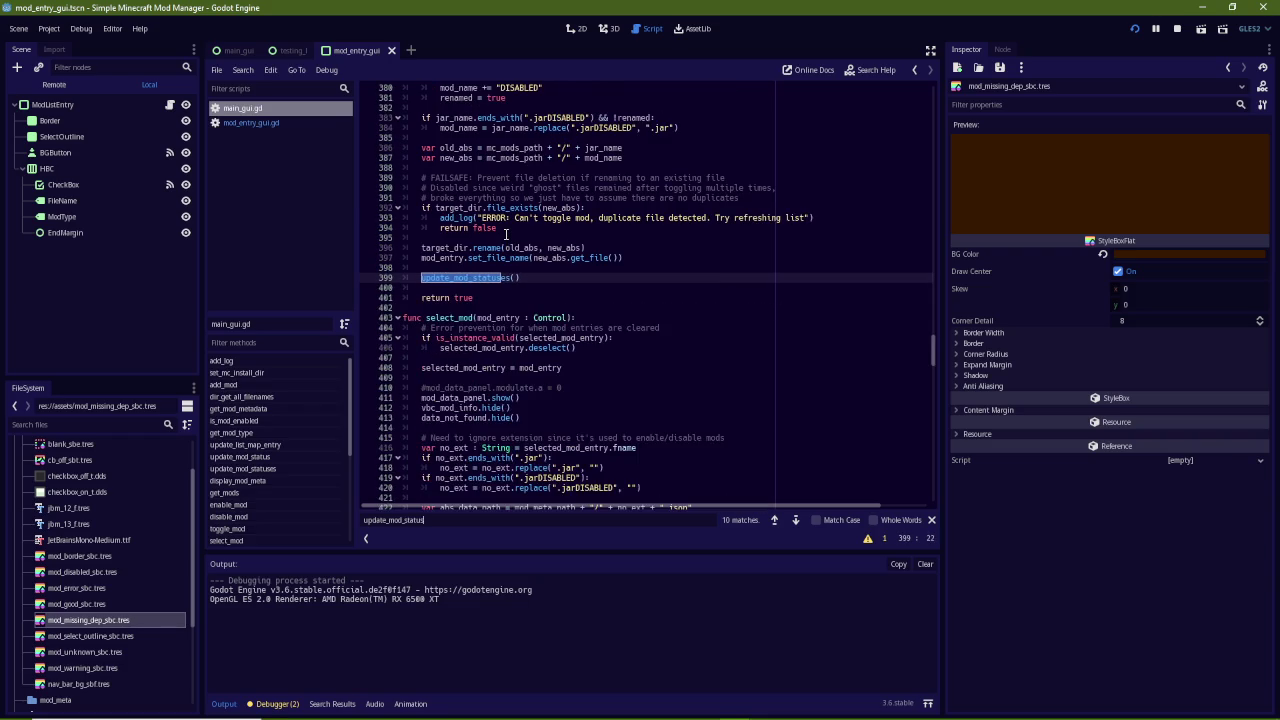
key("Return")
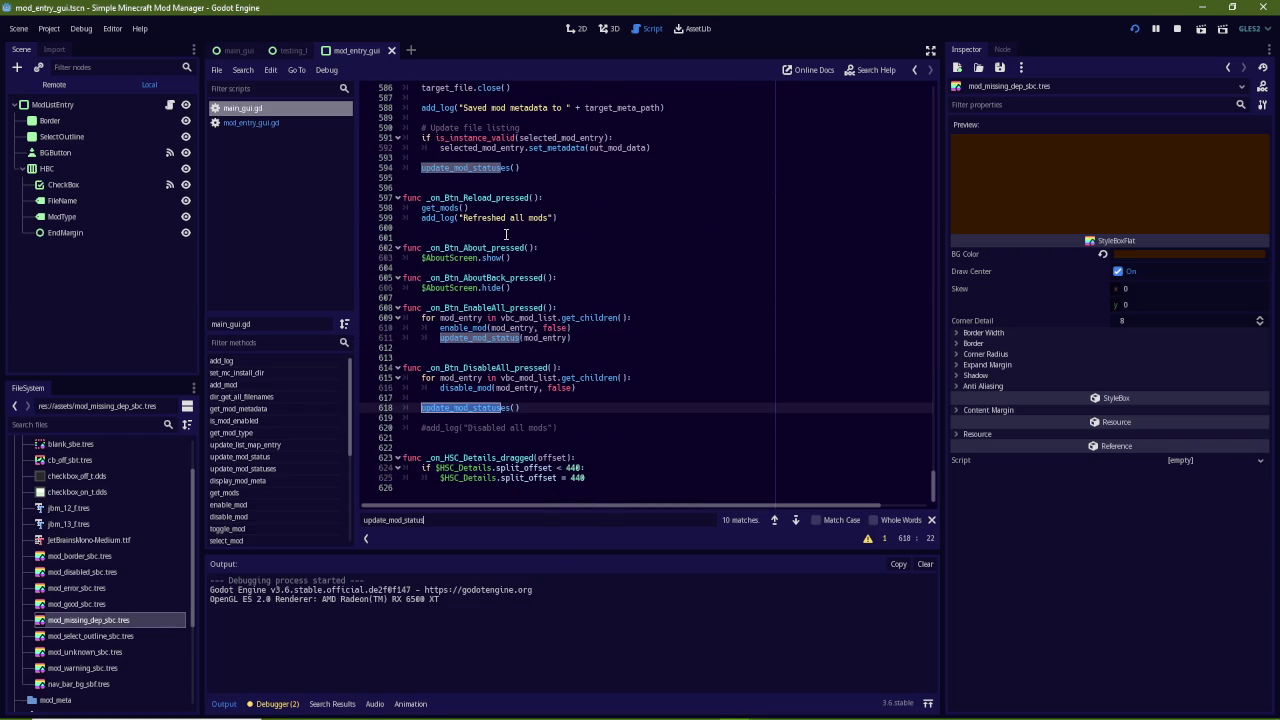
key("Return")
Scroll to line 230 and highlight every use of dependent_found
scroll(507, 232, "down", 4)
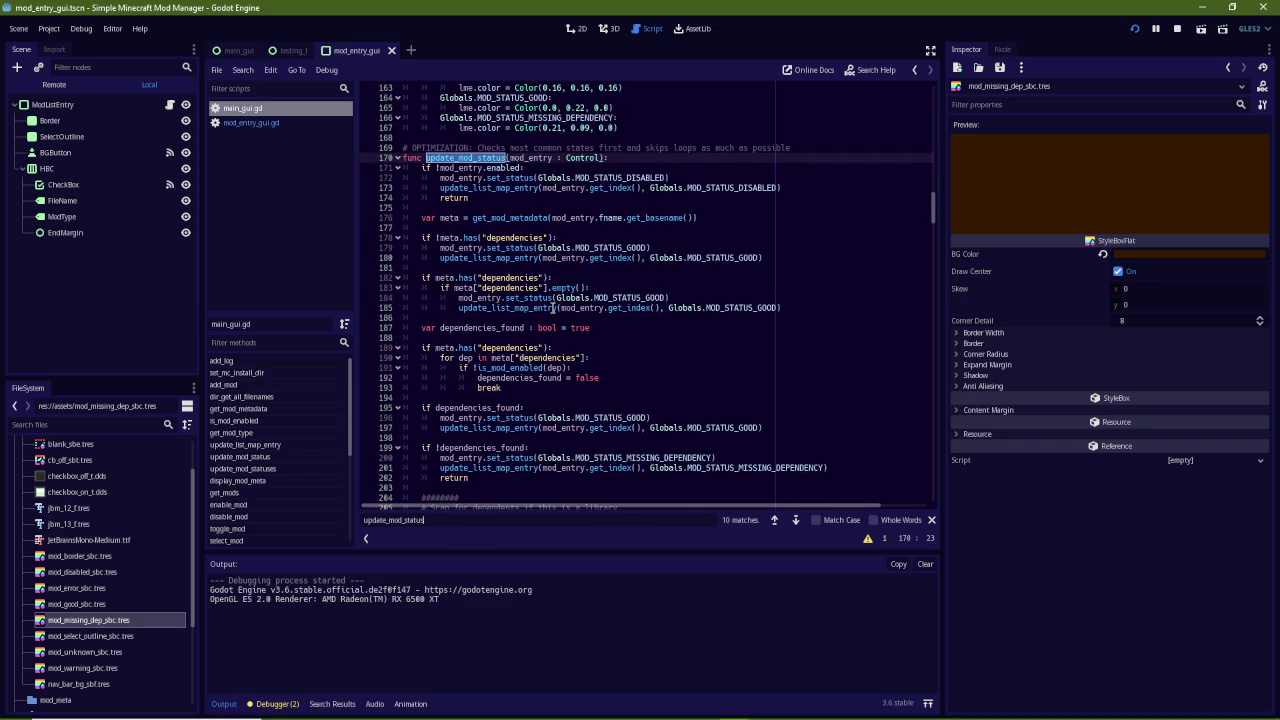
scroll(553, 308, "down", 11)
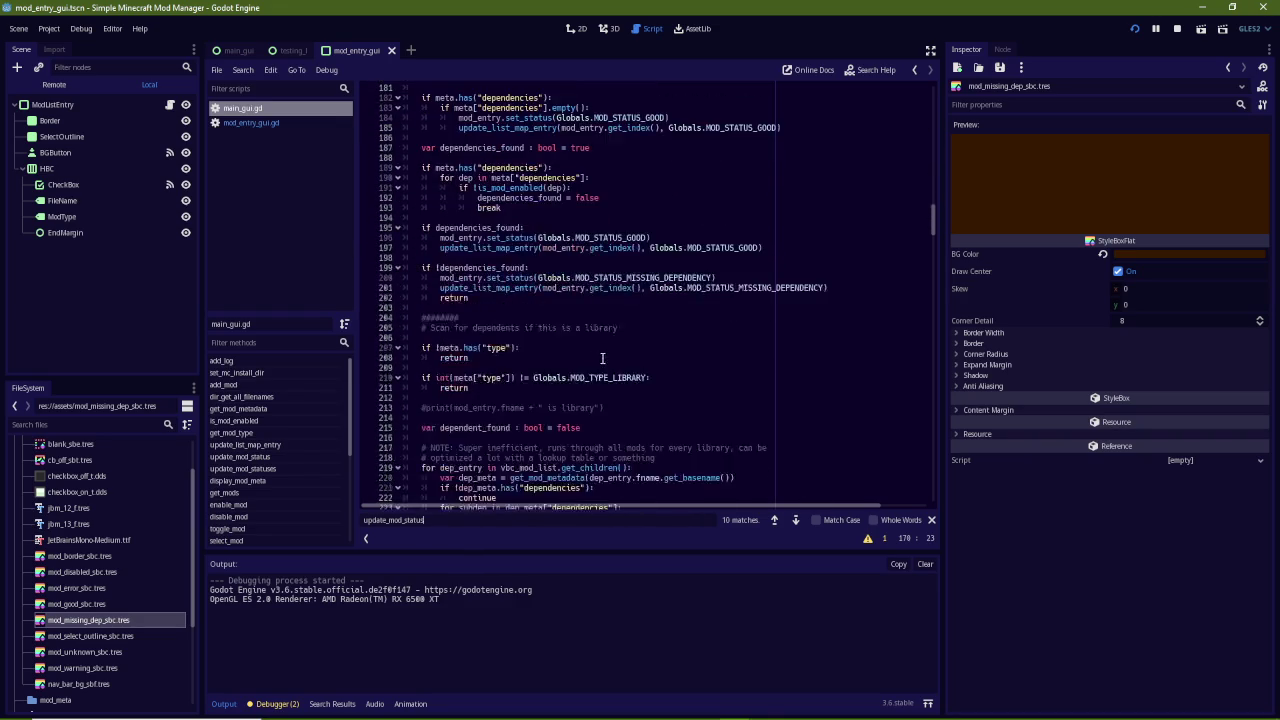
scroll(590, 304, "down", 3)
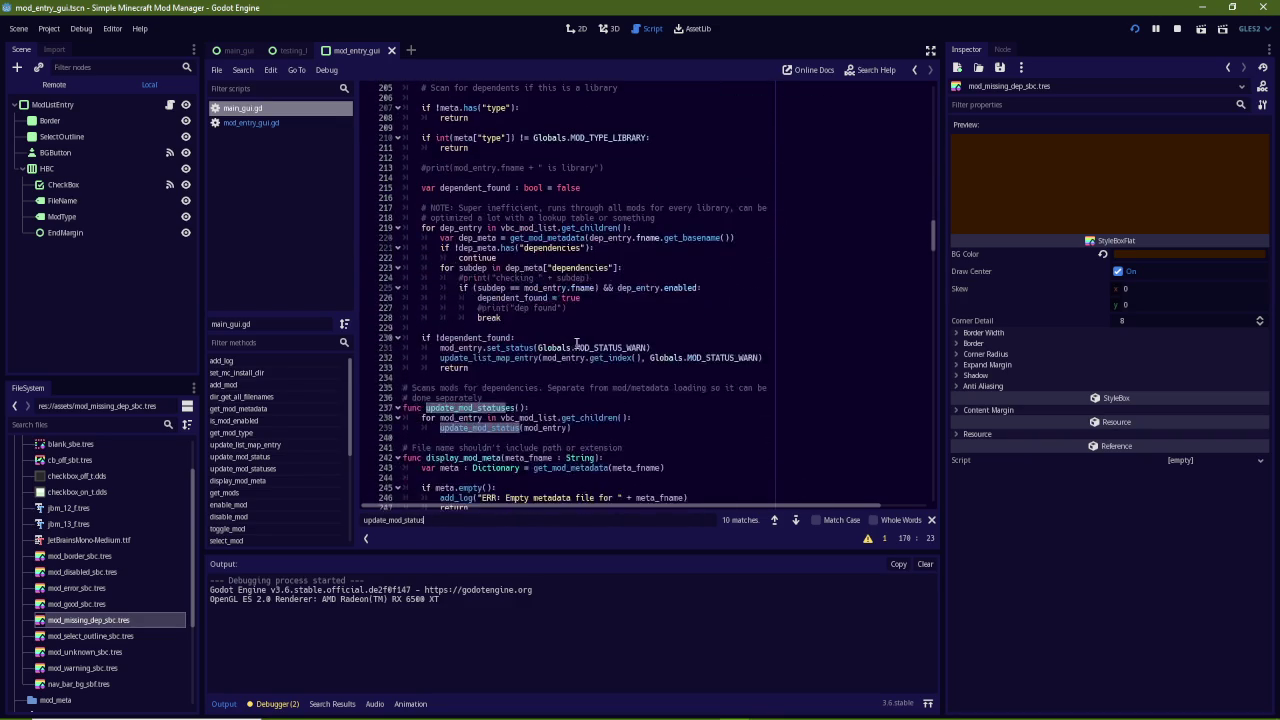
double_click(464, 338)
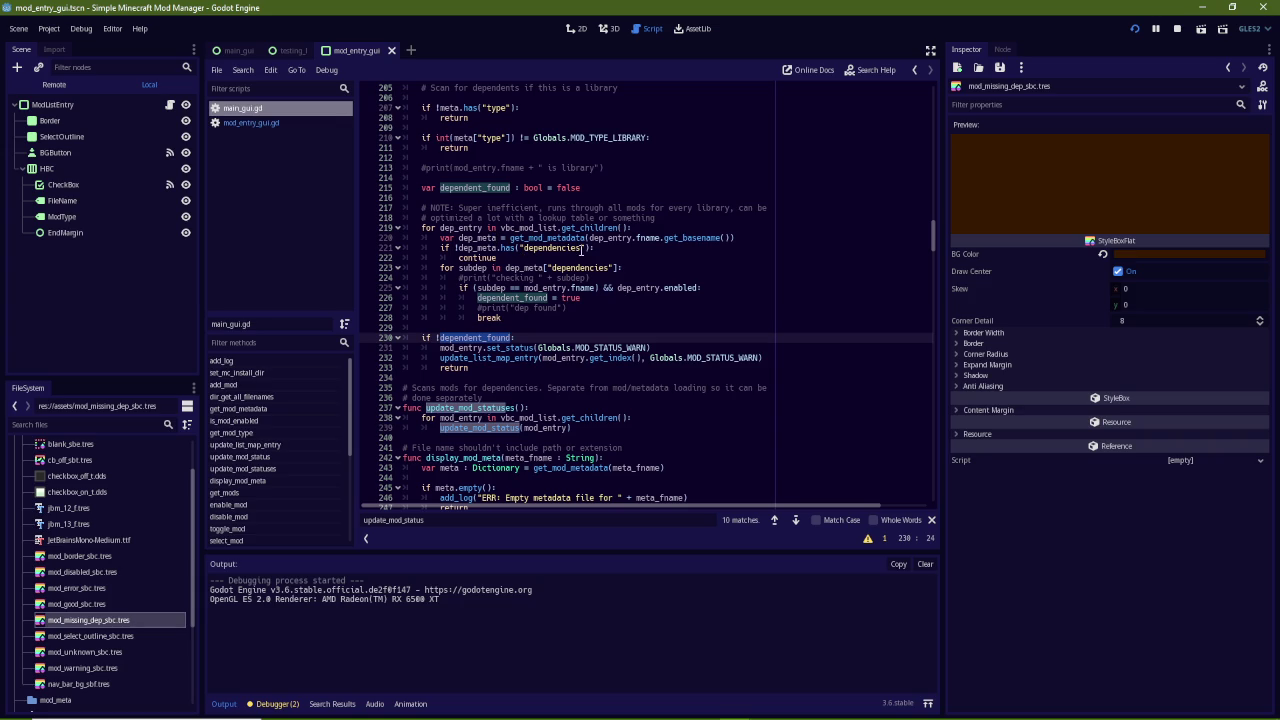
Add a blank line after line 220 and uncomment print("checking " + subdep) on line 224
left_click(609, 252)
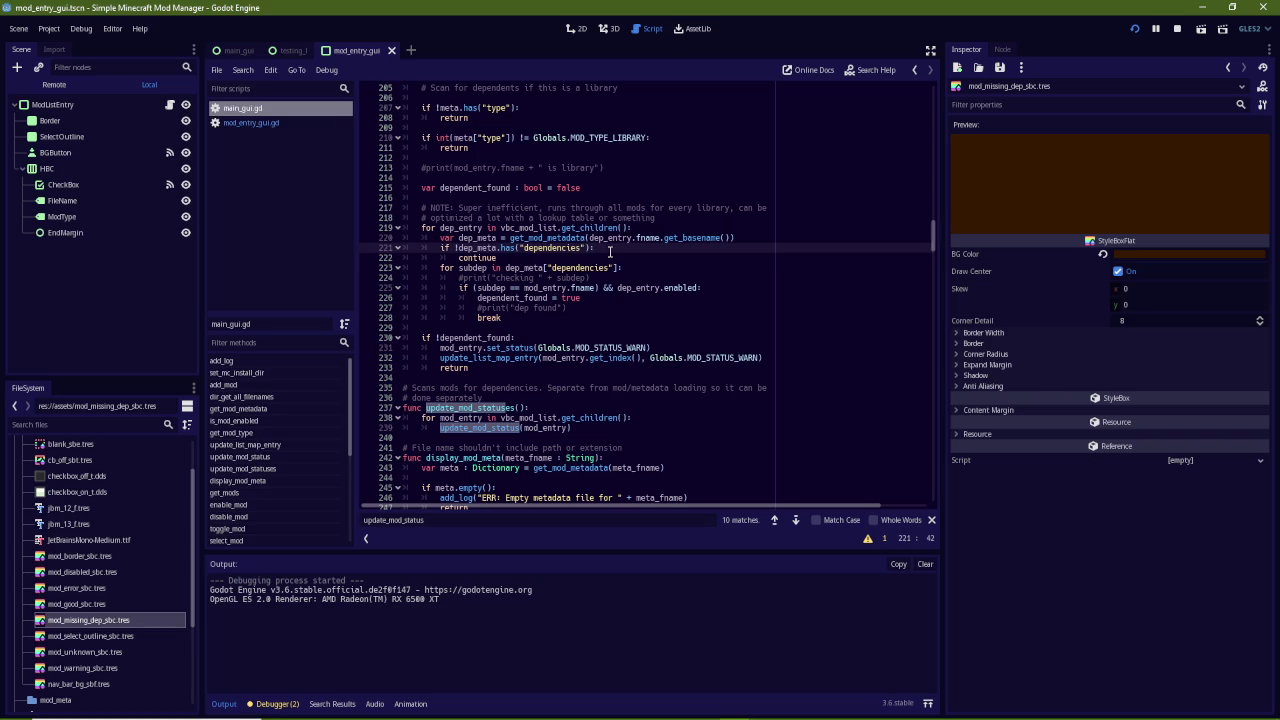
key("Up")
key("Return")
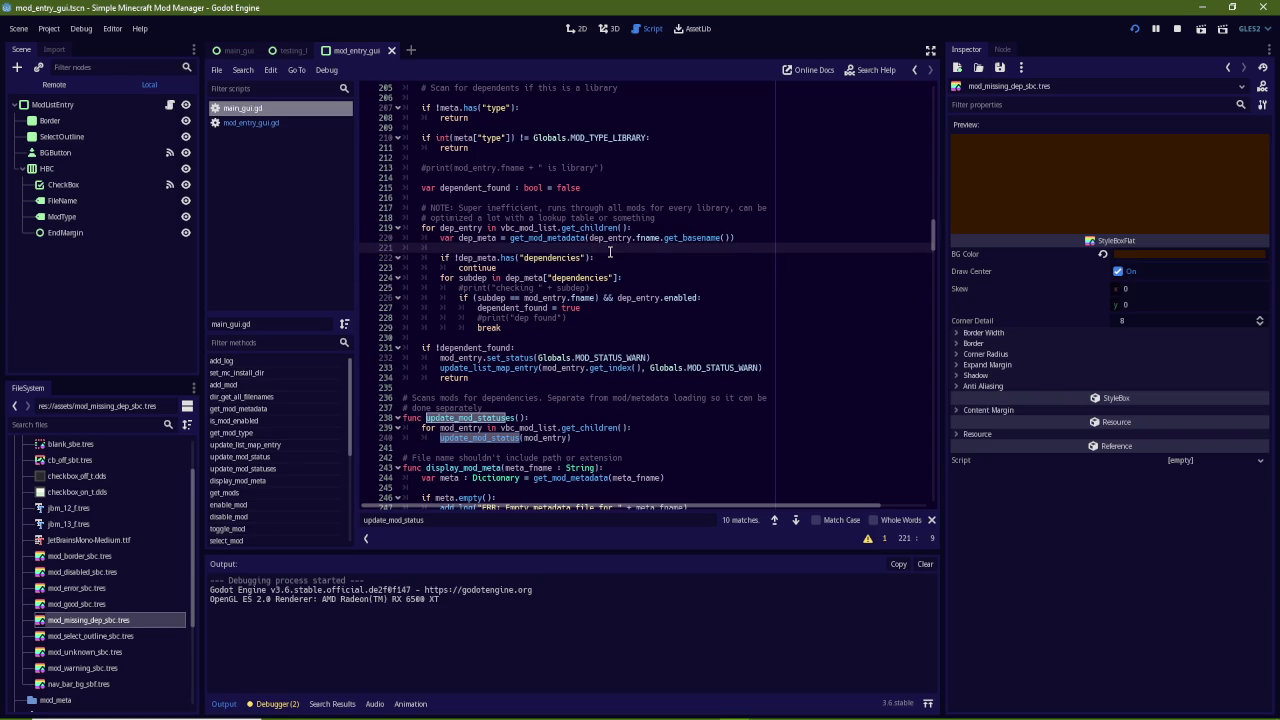
key("BackSpace")
key("BackSpace")
left_click(458, 278)
key("Delete")
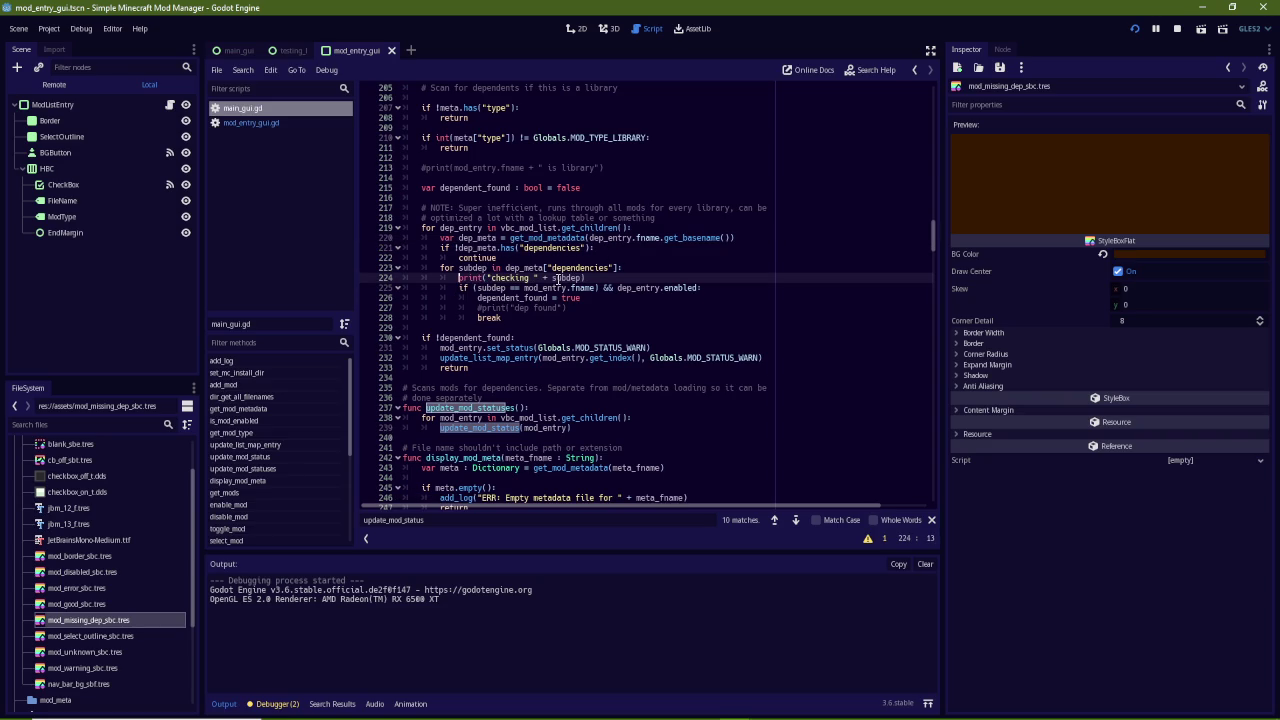
Untick and retick YungsApi in the running mod manager to trigger the checking output
mouse_move(752, 708)
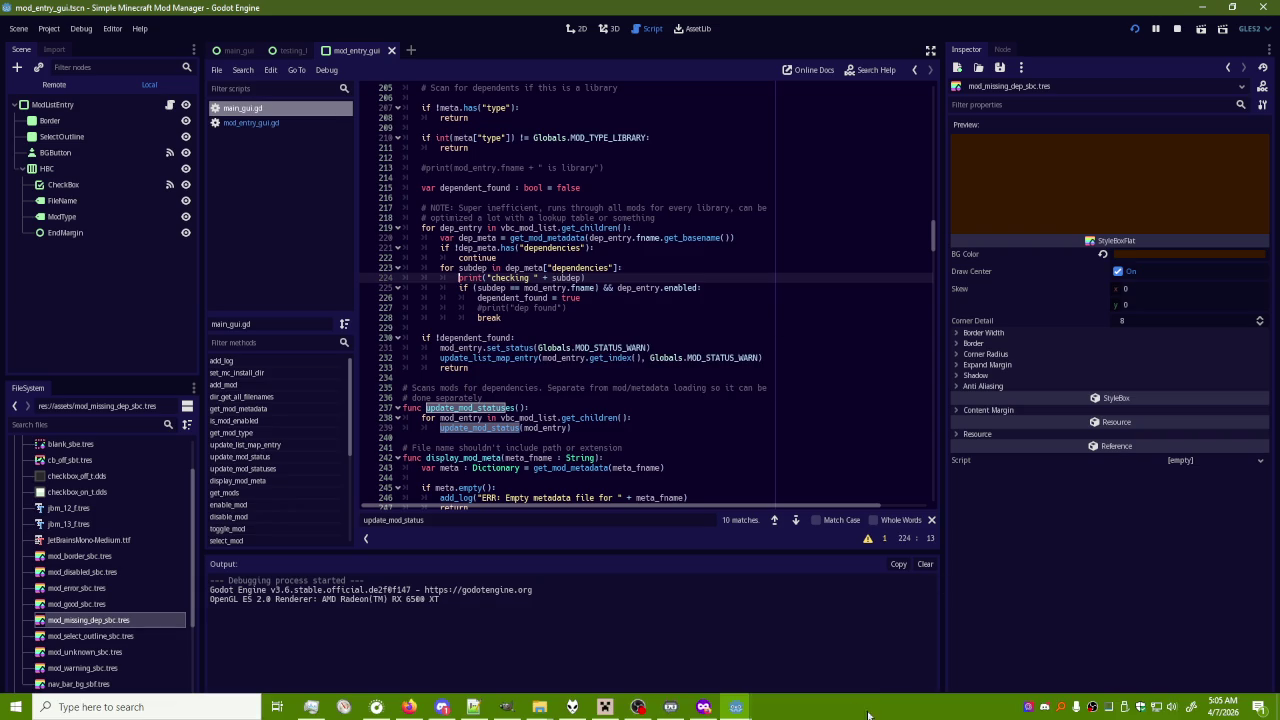
left_click(800, 645)
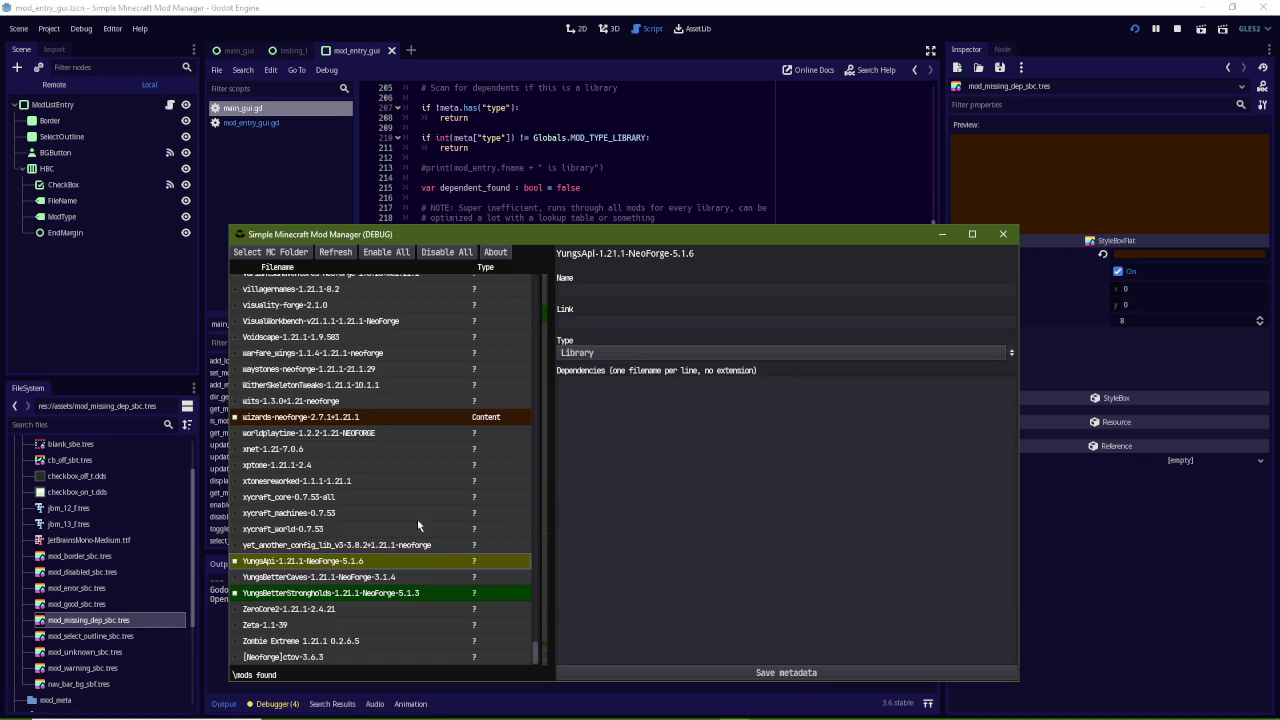
left_click(236, 562)
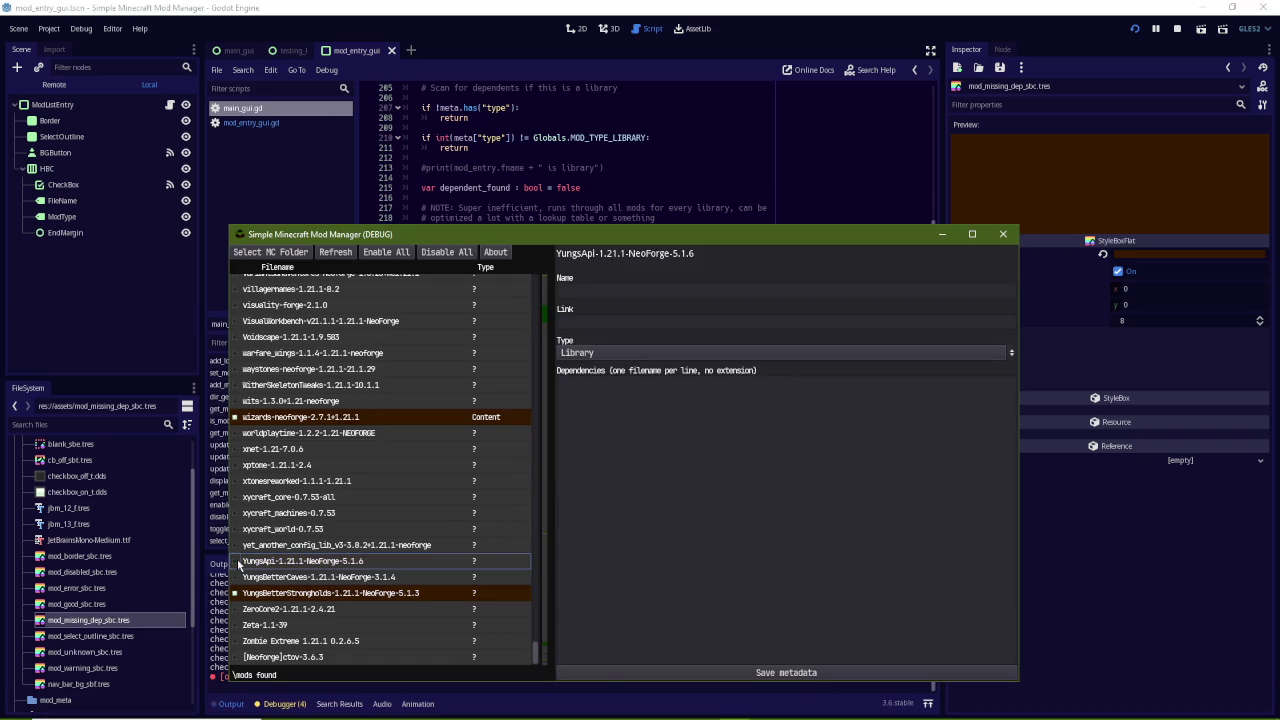
mouse_move(488, 239)
left_mouse_down()
mouse_move(488, 211)
mouse_move(580, 125)
mouse_move(584, 81)
left_mouse_up()
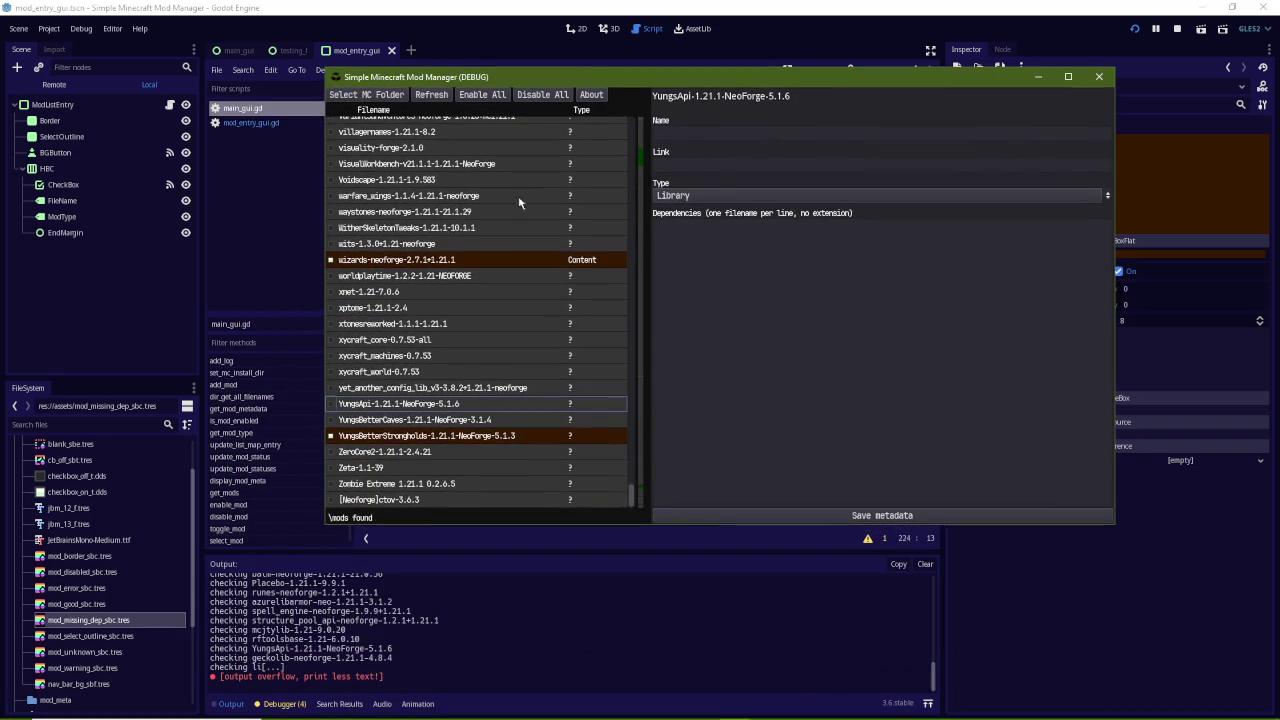
left_click(335, 406)
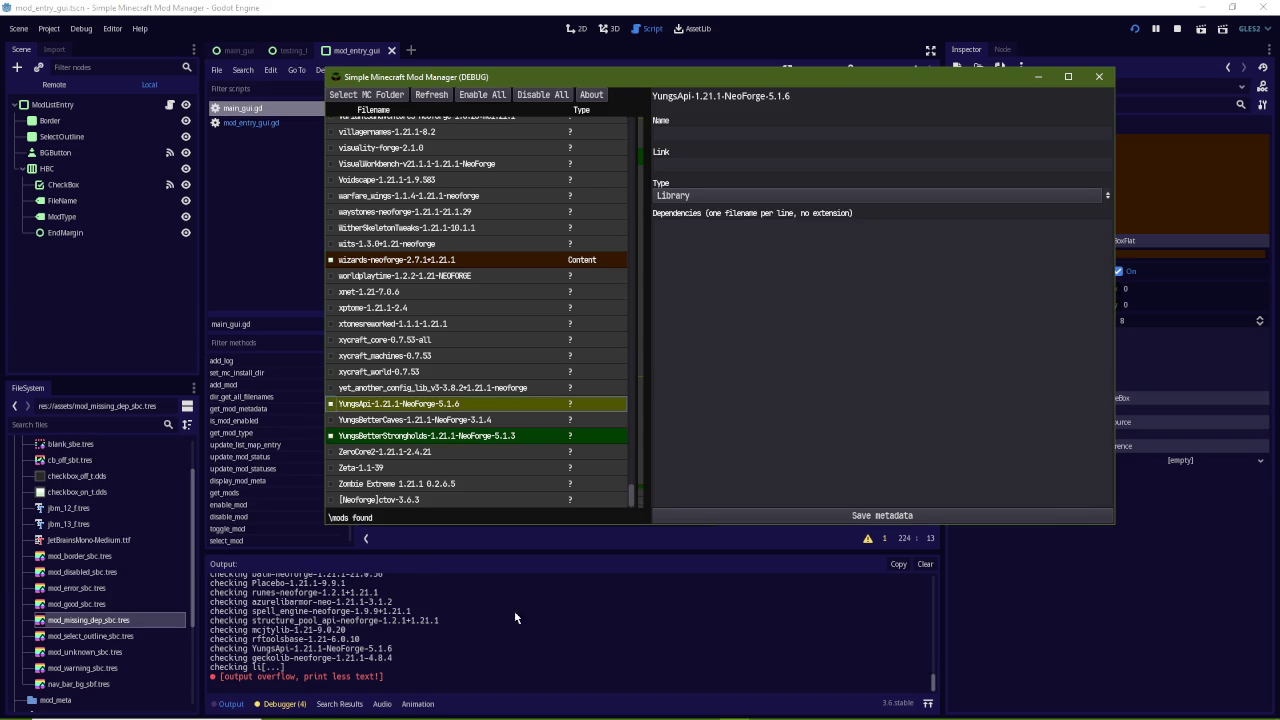
scroll(517, 609, "up", 2)
scroll(485, 633, "up", 3)
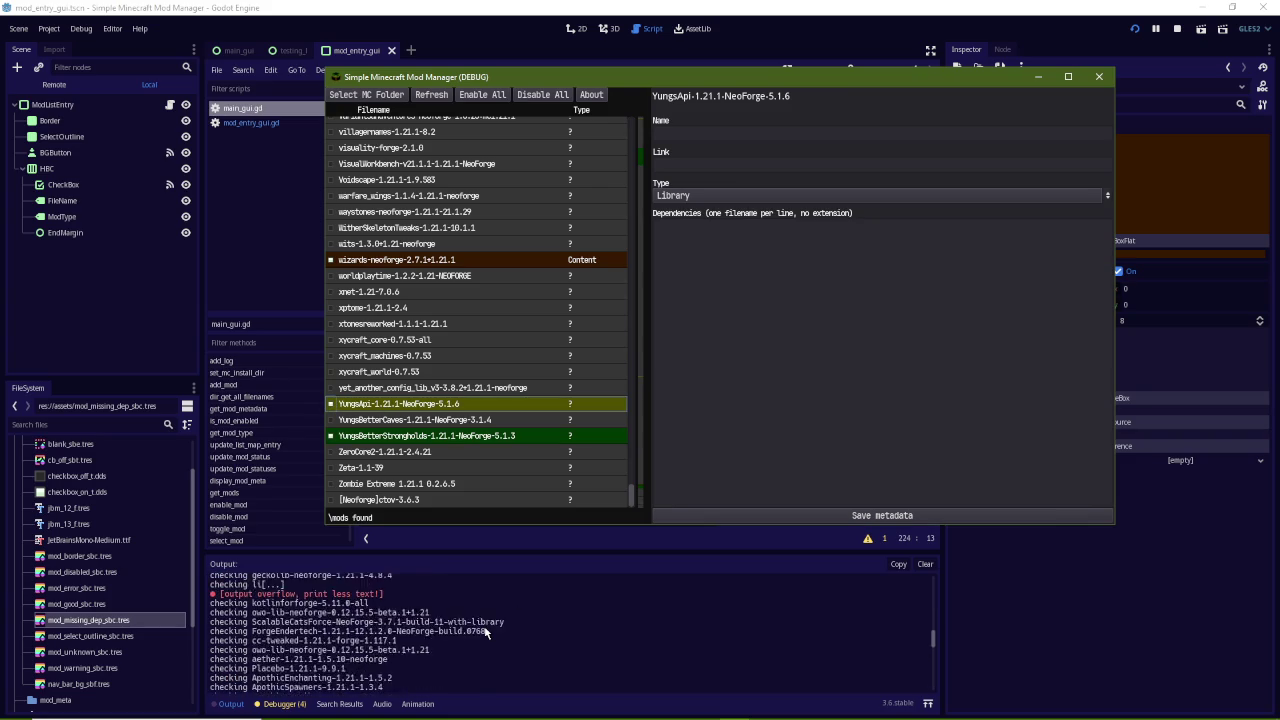
left_click(430, 7)
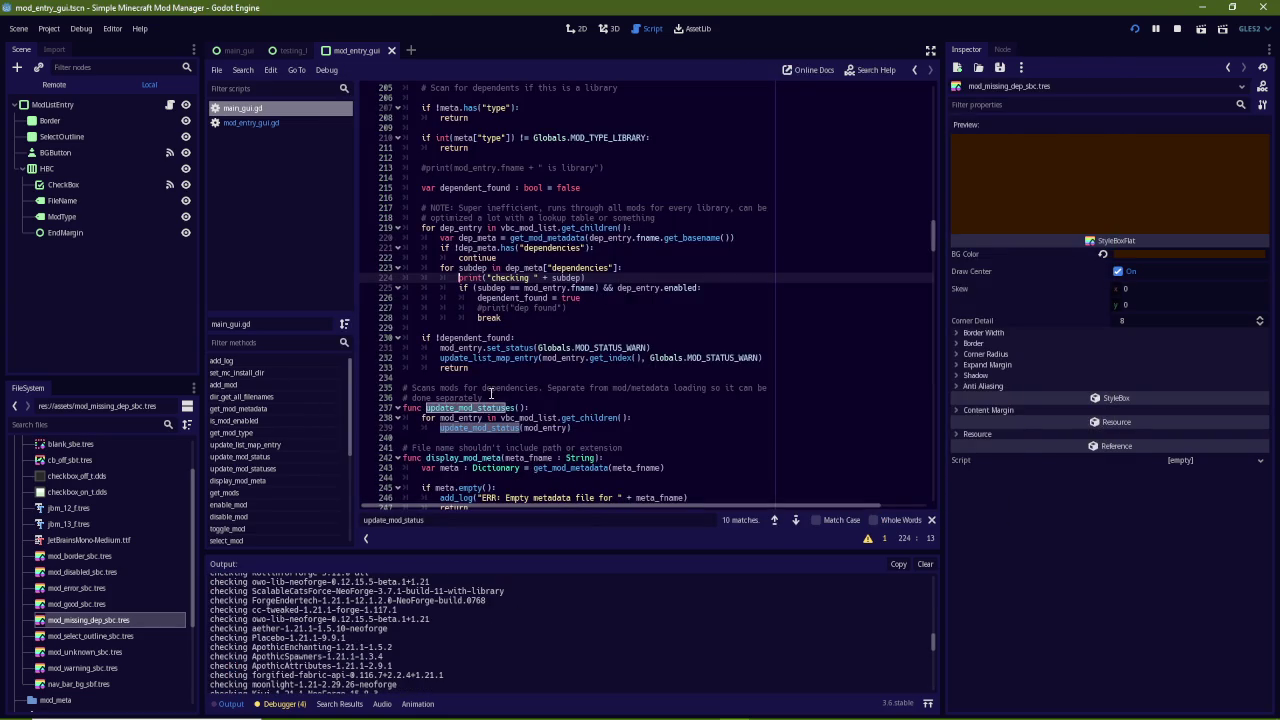
Delete the checking print, change the dep found print to print("dep found: " + subdep), and save
left_click_drag(588, 278, 672, 271)
key("BackSpace")
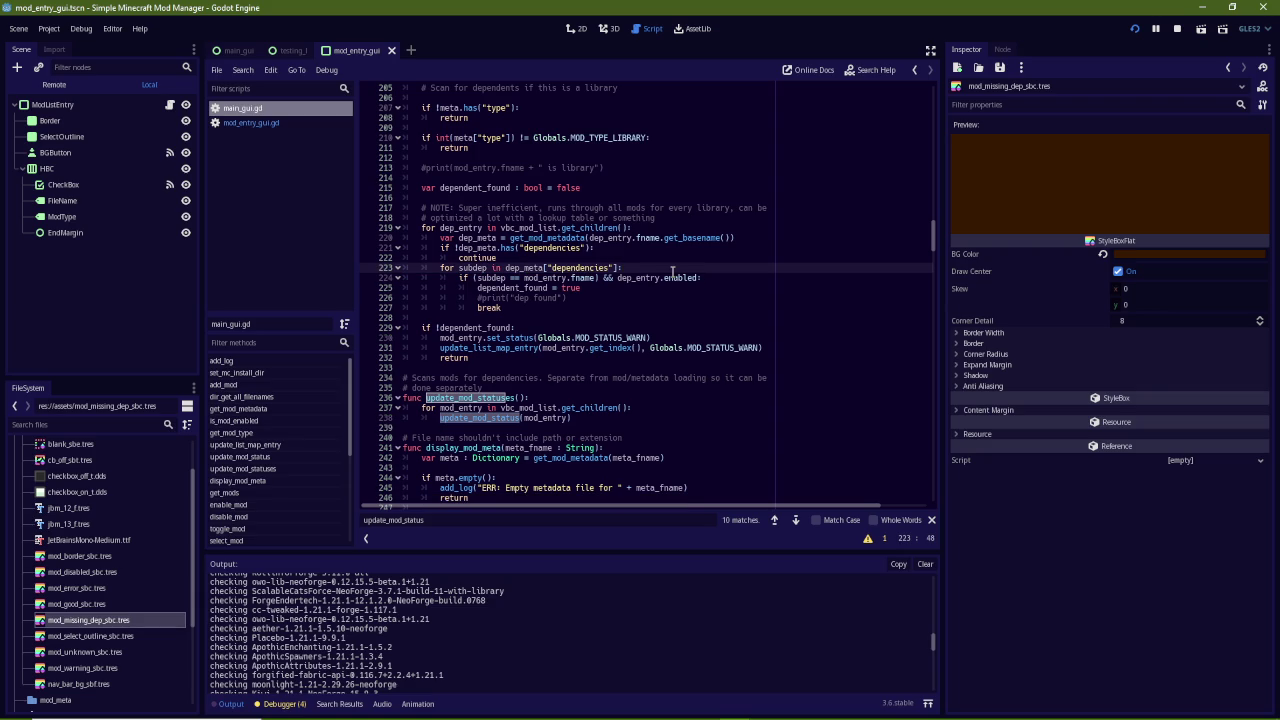
key("Down")
key("Down")
key("Down")
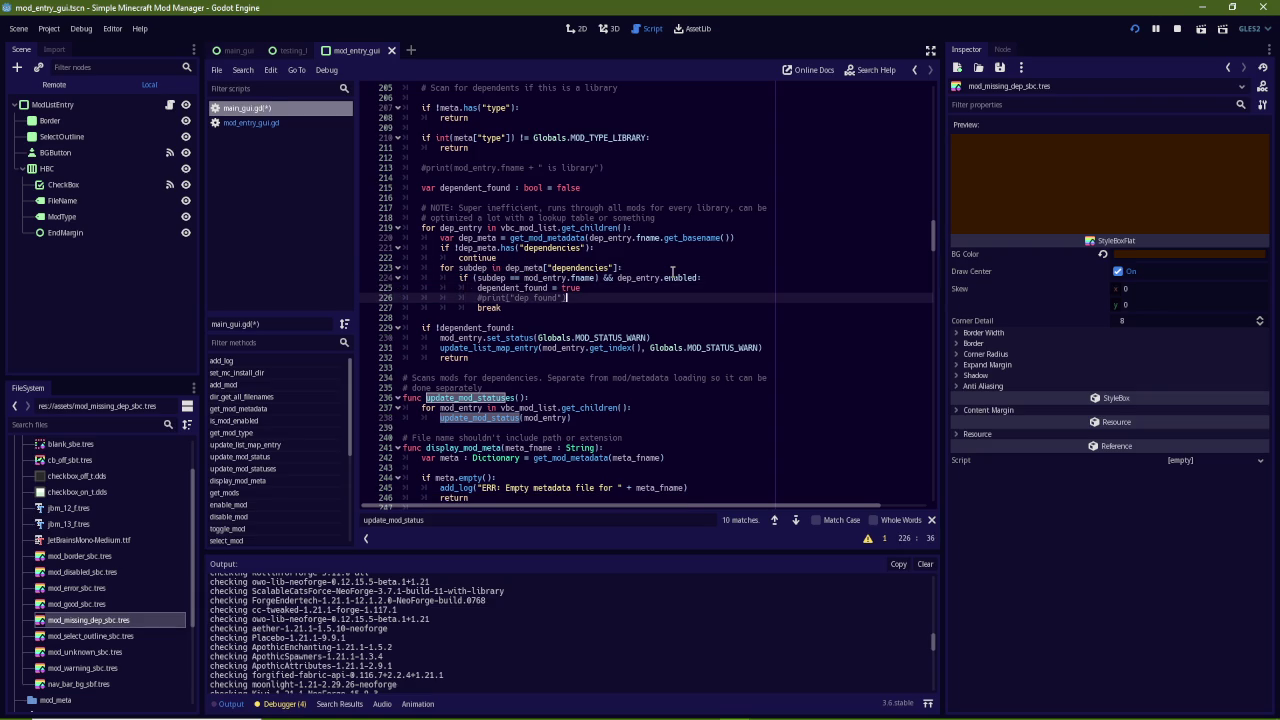
key("Delete")
type(": \" + ")
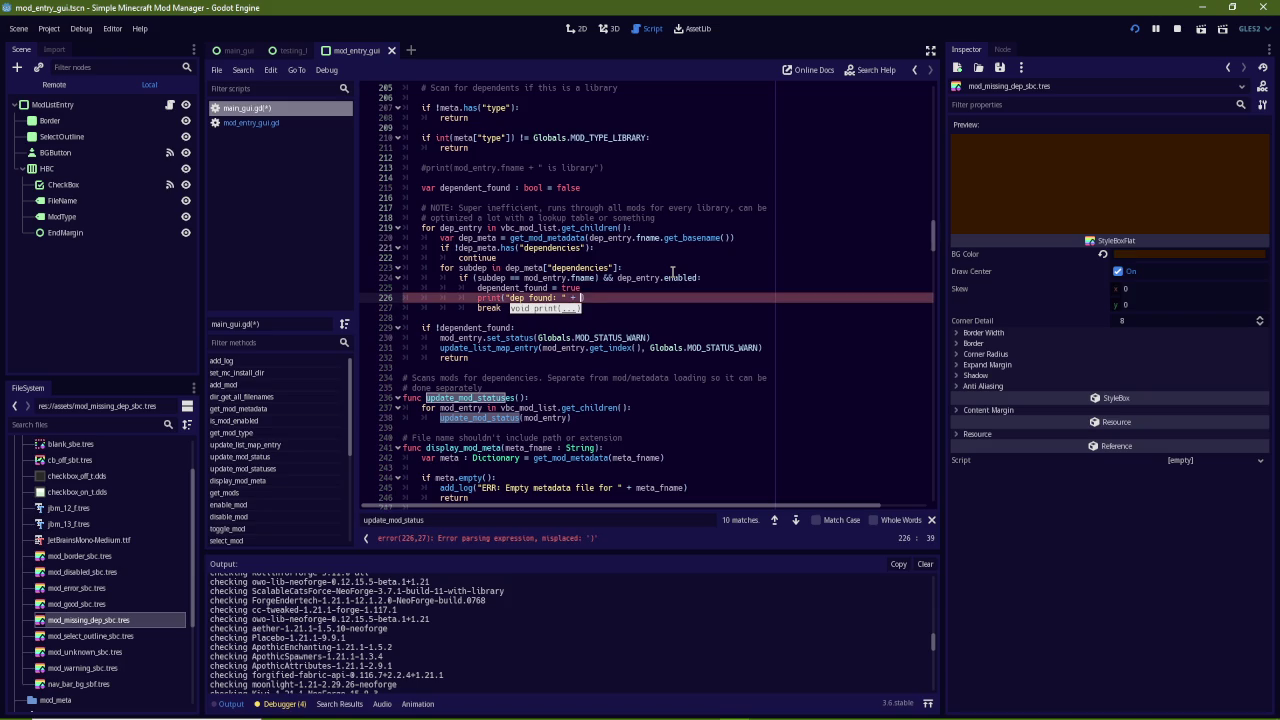
type("subdep")
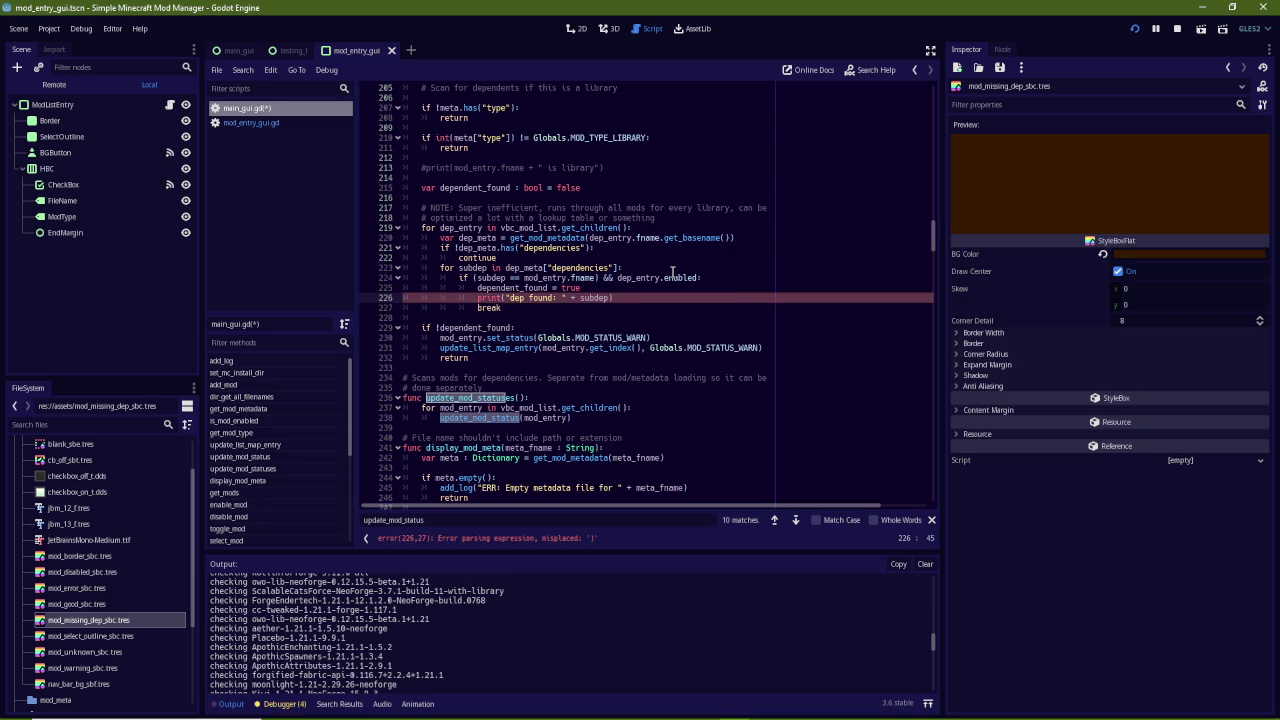
key("ctrl+s")
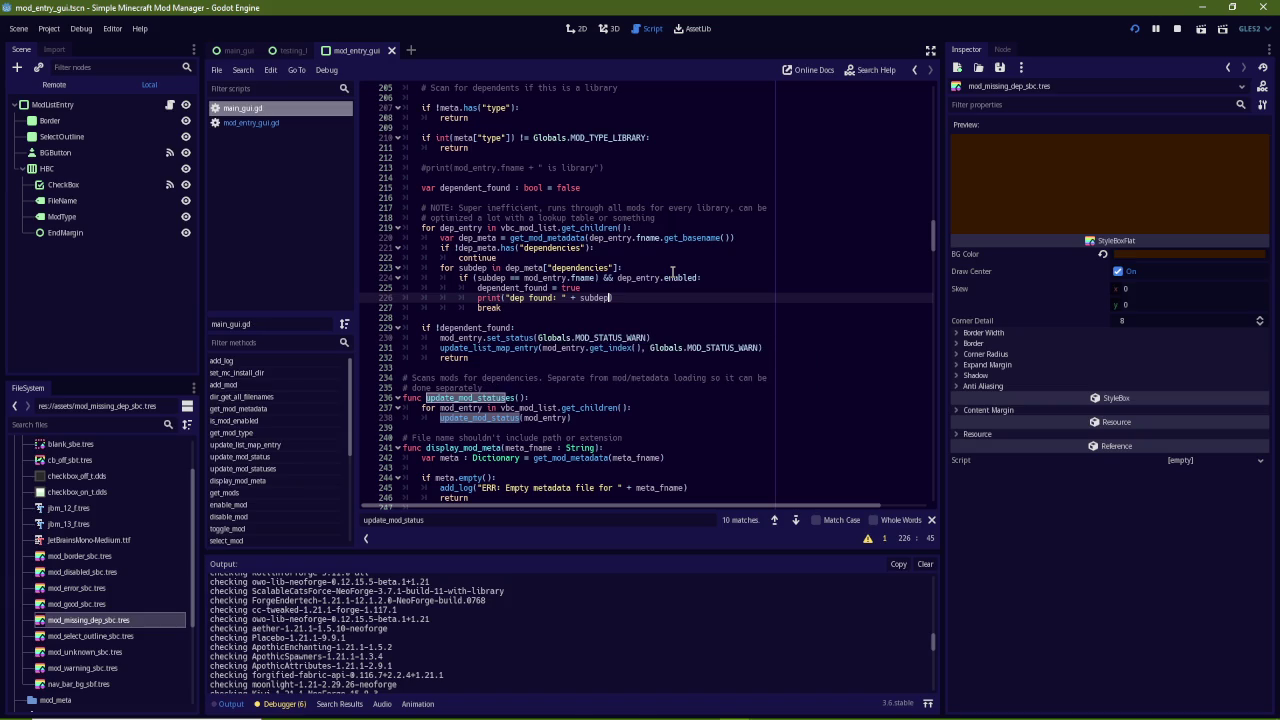
Clear the Output log and toggle YungsApi off and on twice in the mod manager
left_click(930, 565)
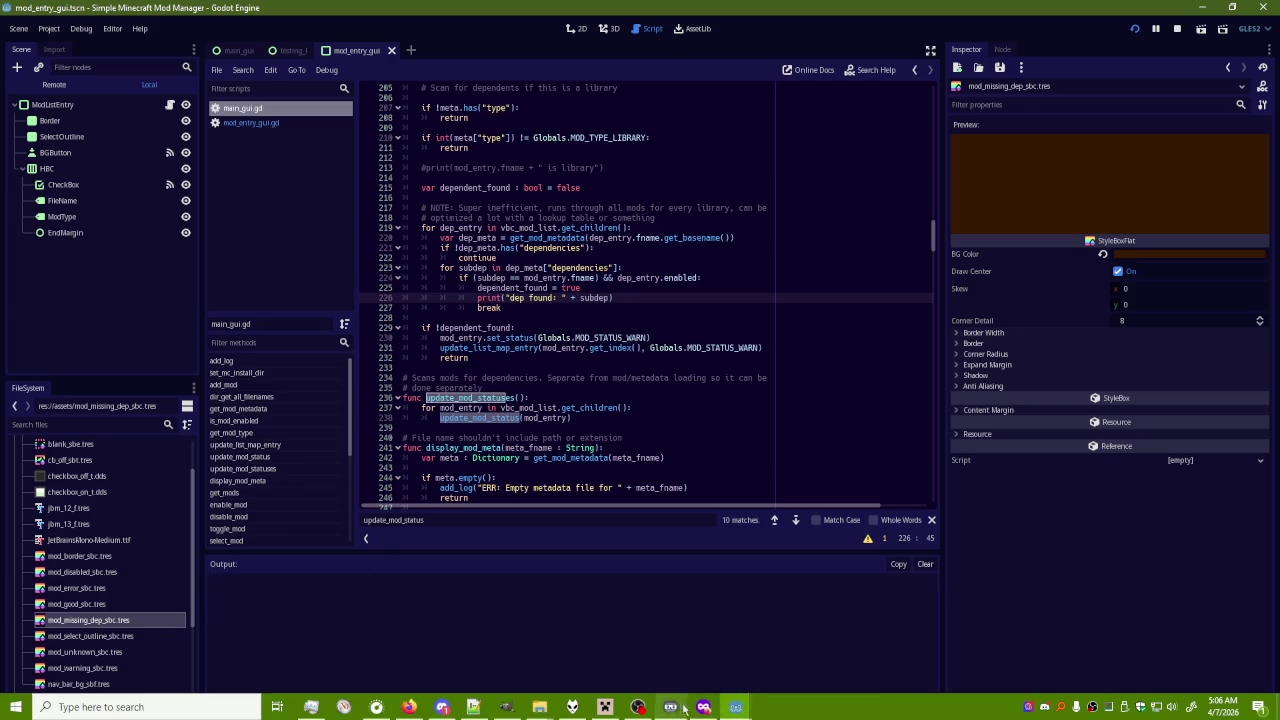
mouse_move(736, 707)
left_click(808, 650)
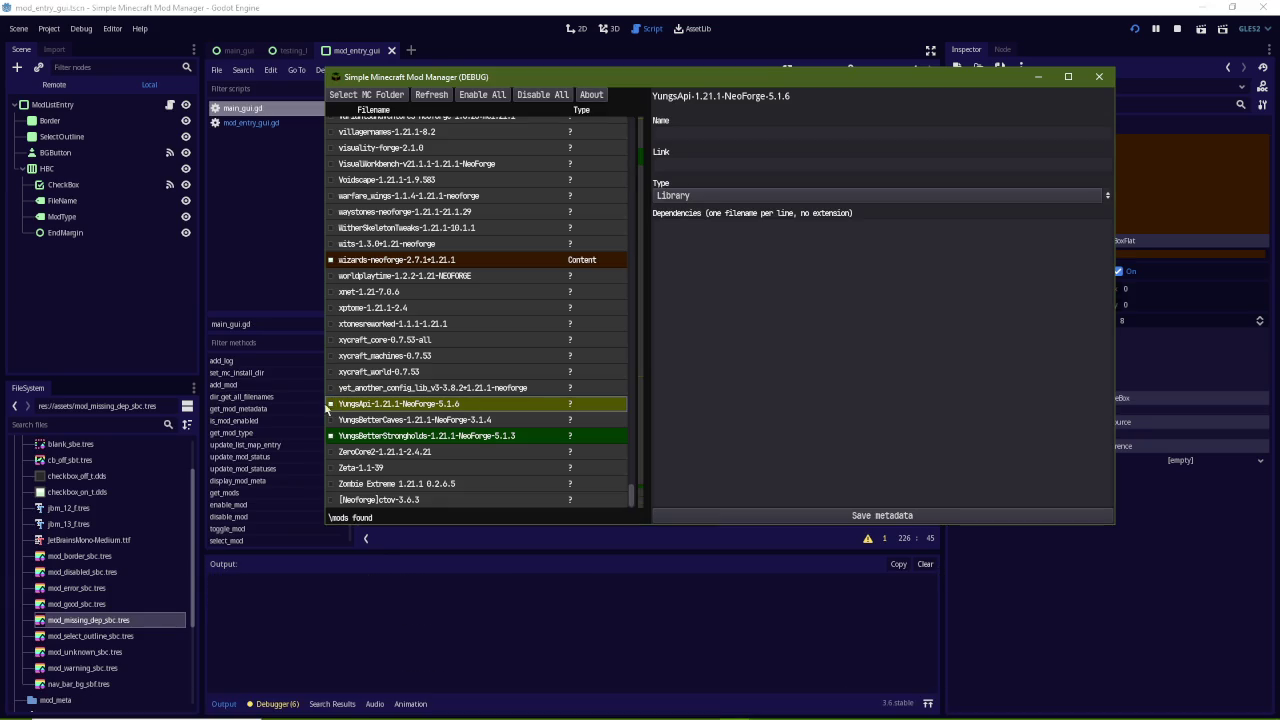
left_click(330, 404)
left_click(330, 404)
left_click(331, 404)
left_click(331, 404)
key("alt+Tab")
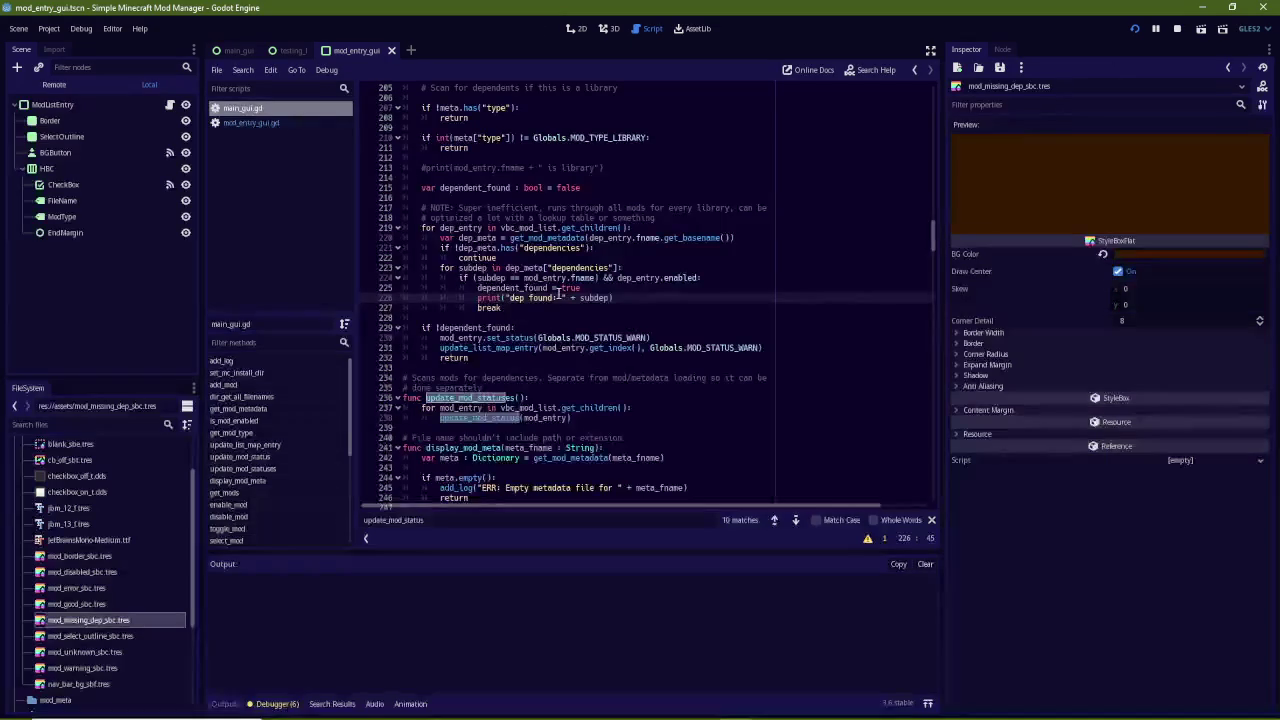
Inspect dep_entry and its fname usage, checking mod_entry_gui.gd via the ModListEntry node
double_click(467, 228)
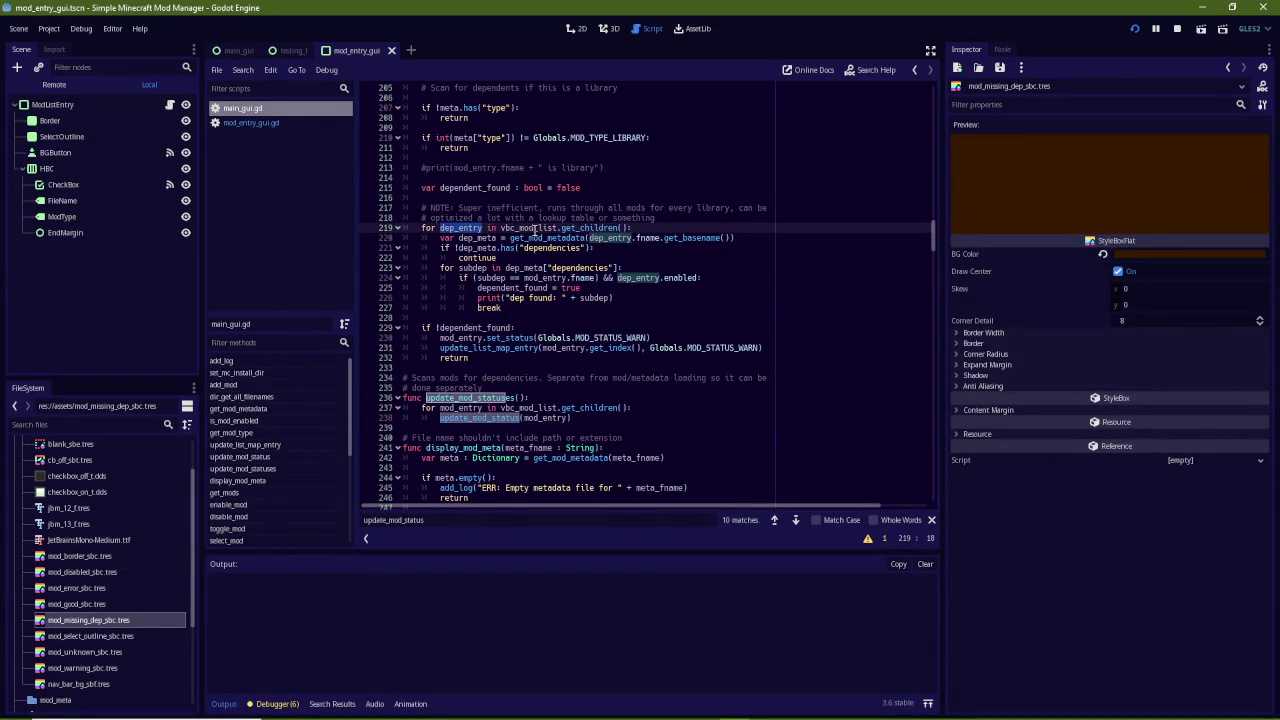
left_click(500, 238)
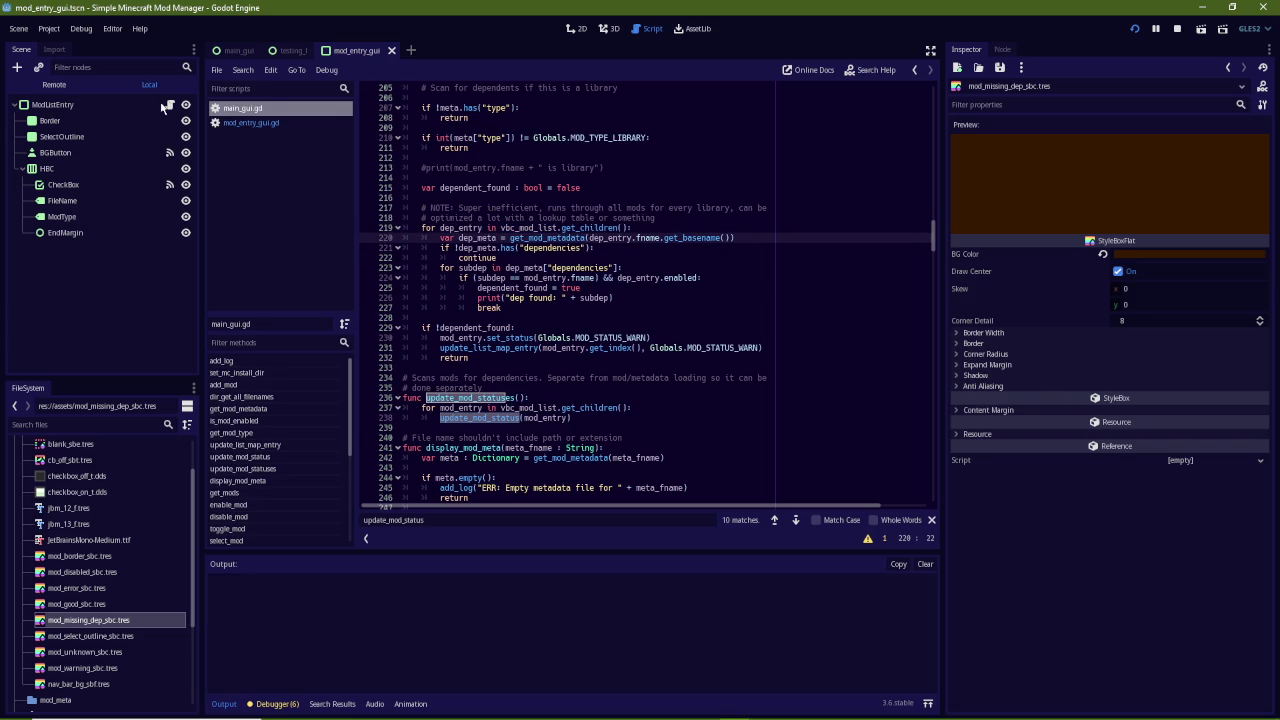
left_click(236, 50)
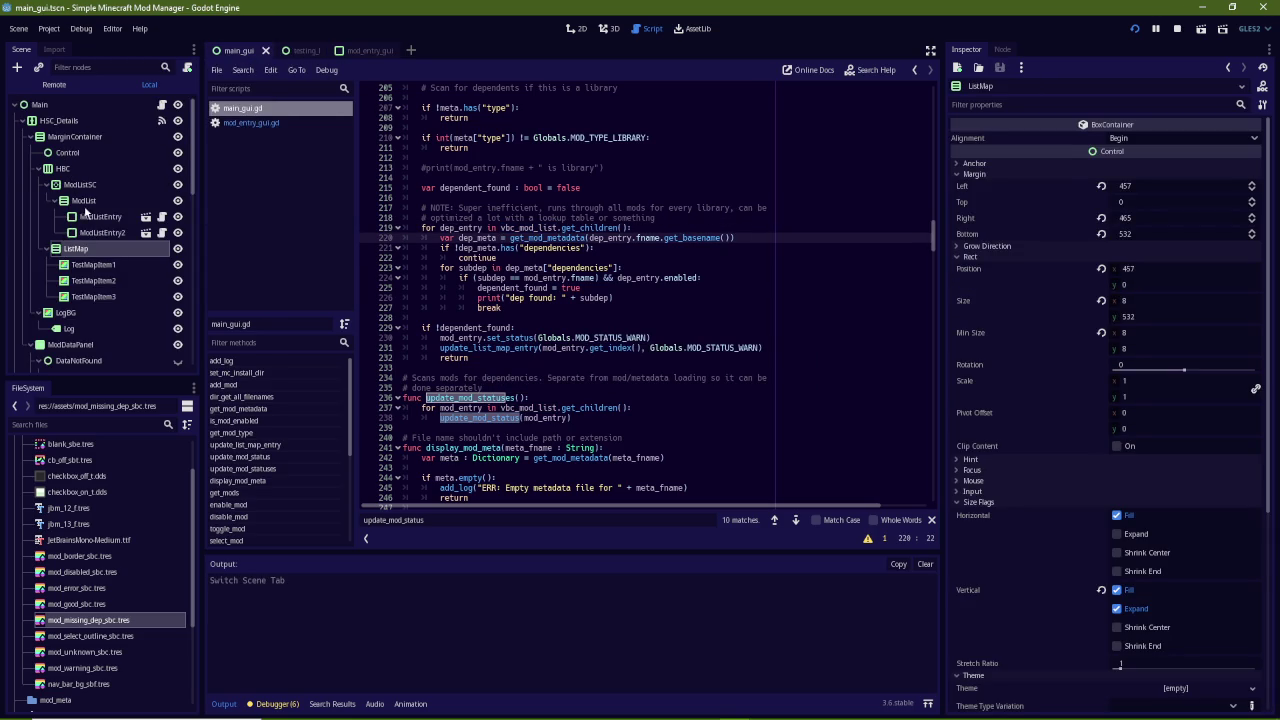
left_click(95, 216)
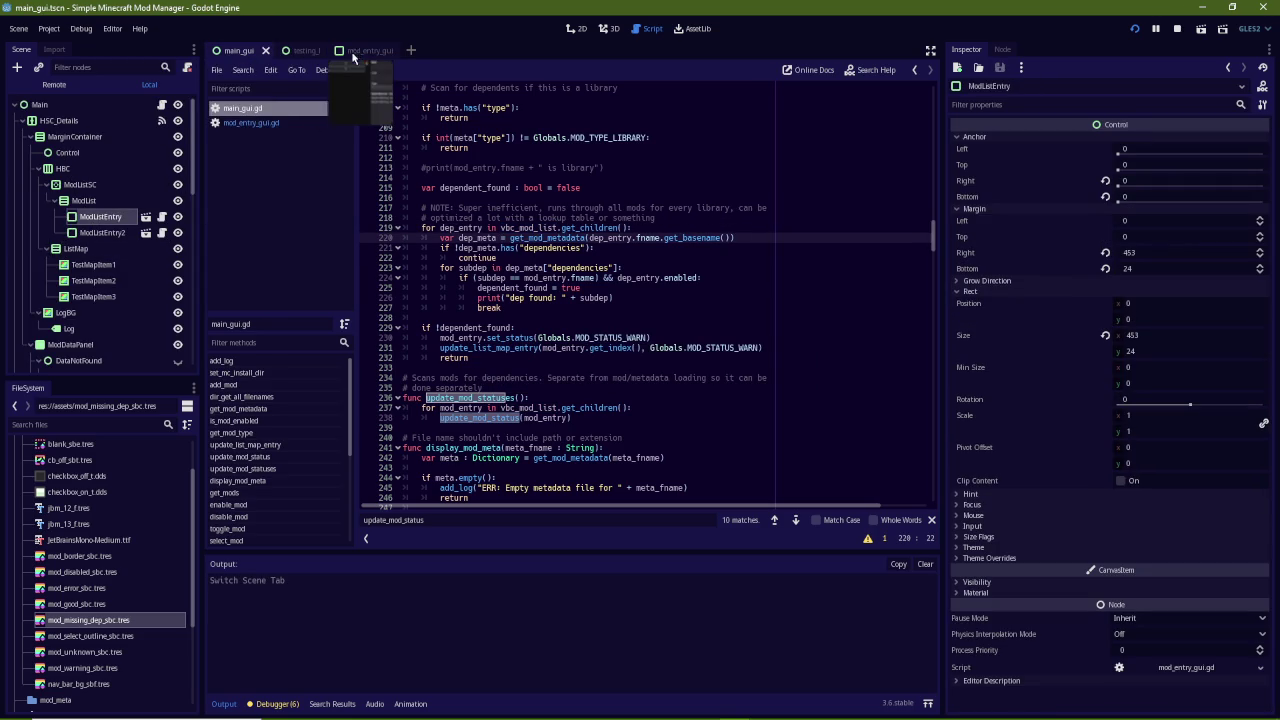
left_click(276, 122)
left_click(266, 108)
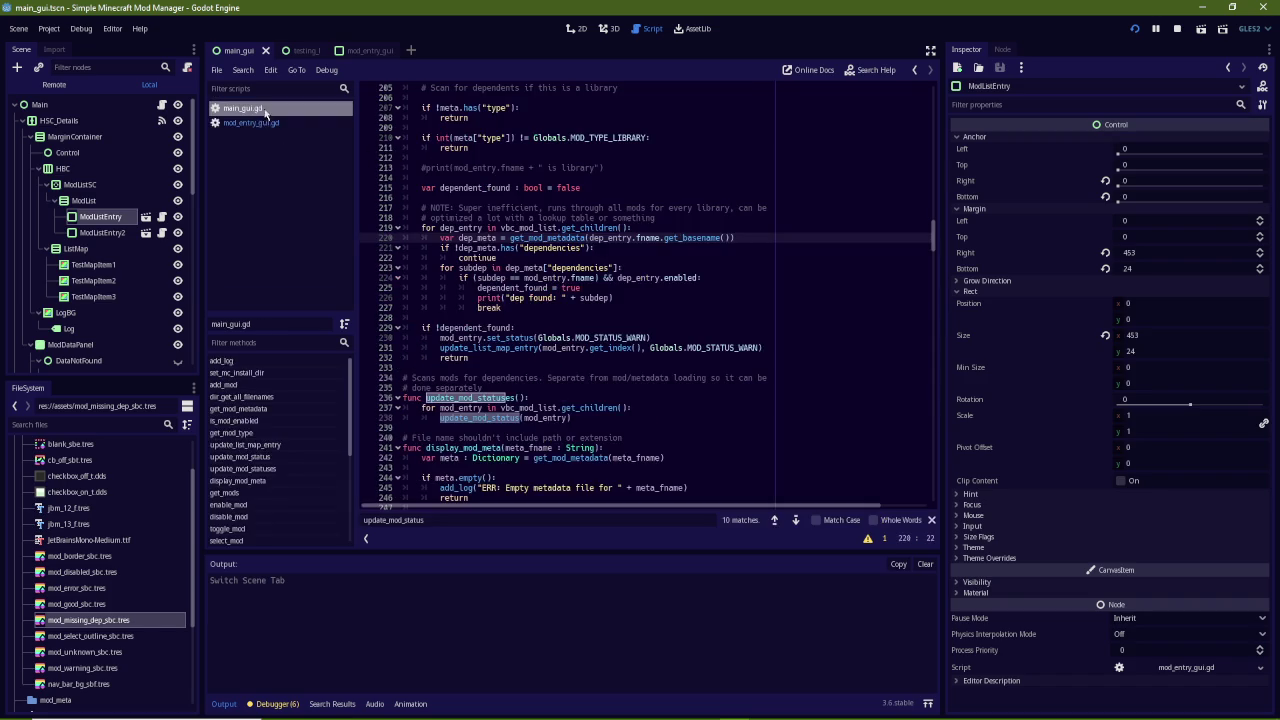
double_click(650, 237)
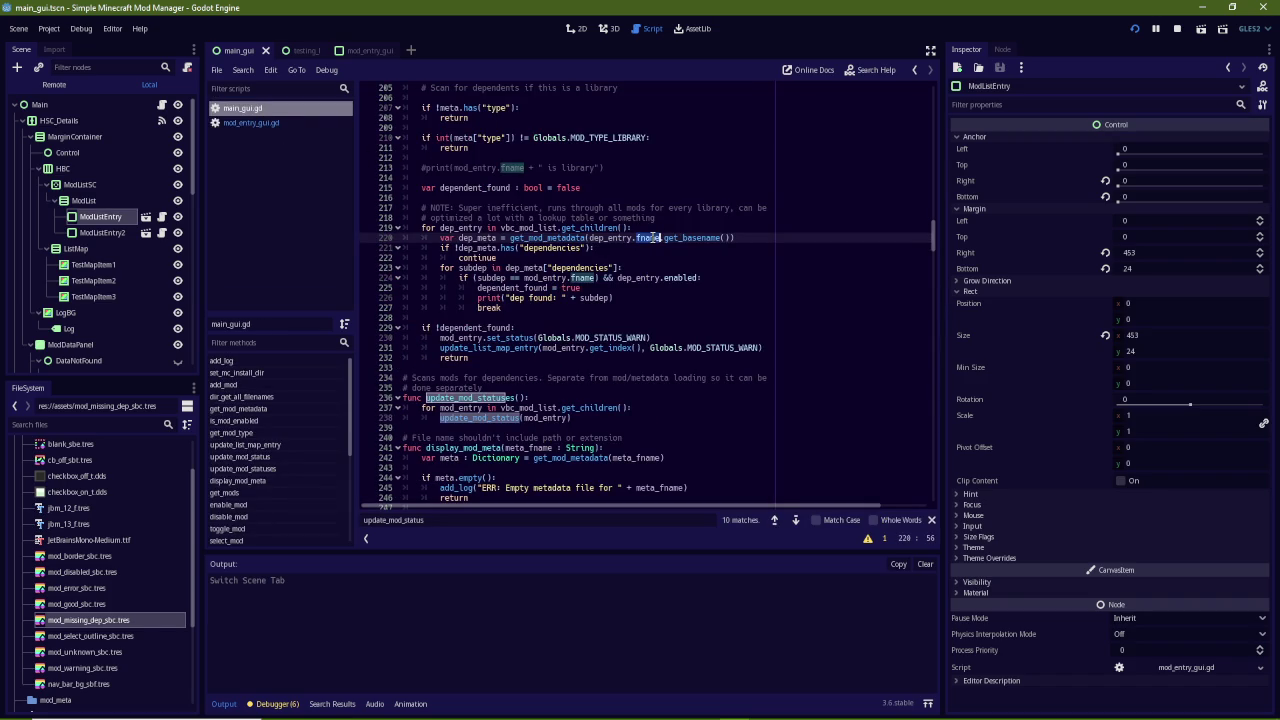
double_click(690, 237)
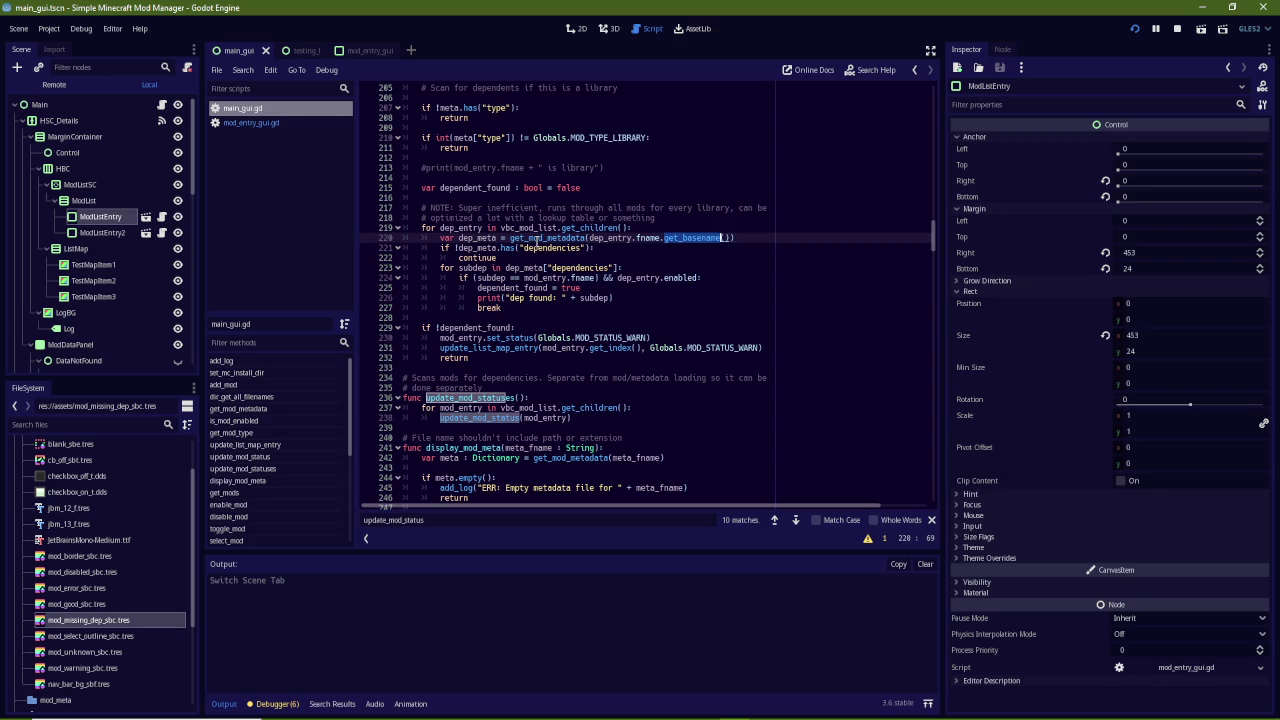
Add print("meta not found for " + dep_entry.fname) under the dependencies check and save
left_click(617, 247)
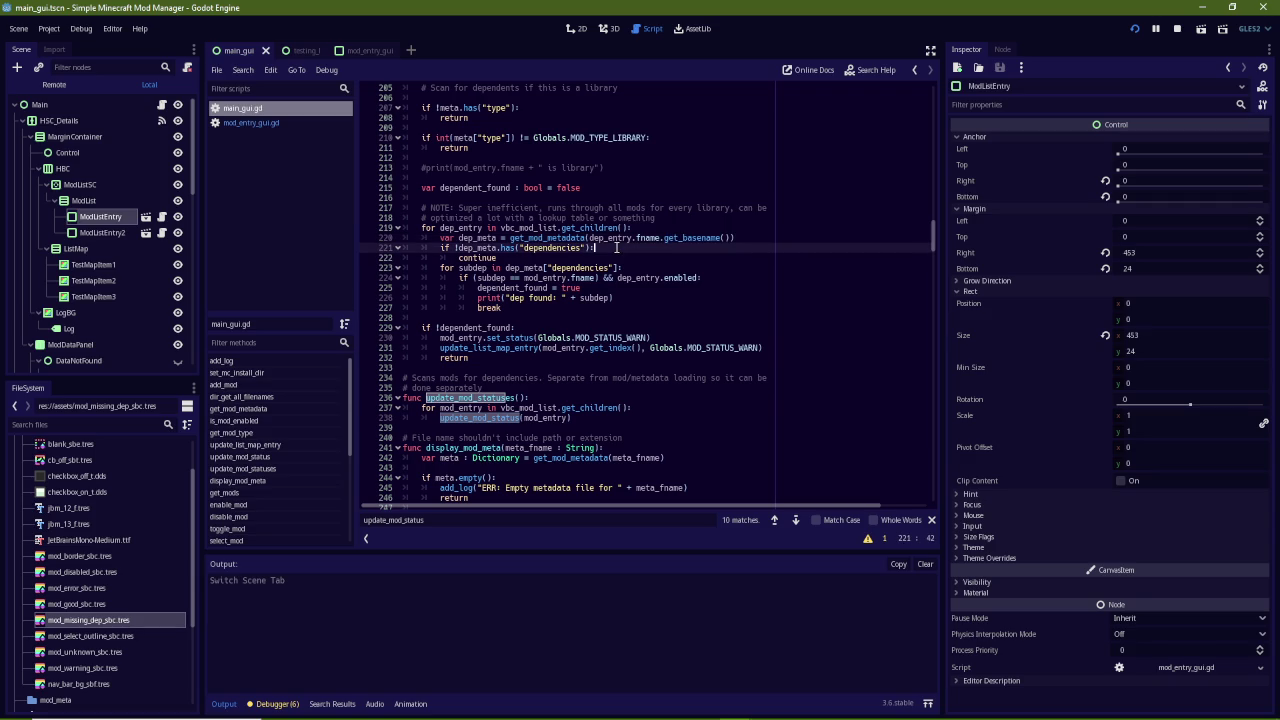
key("Return")
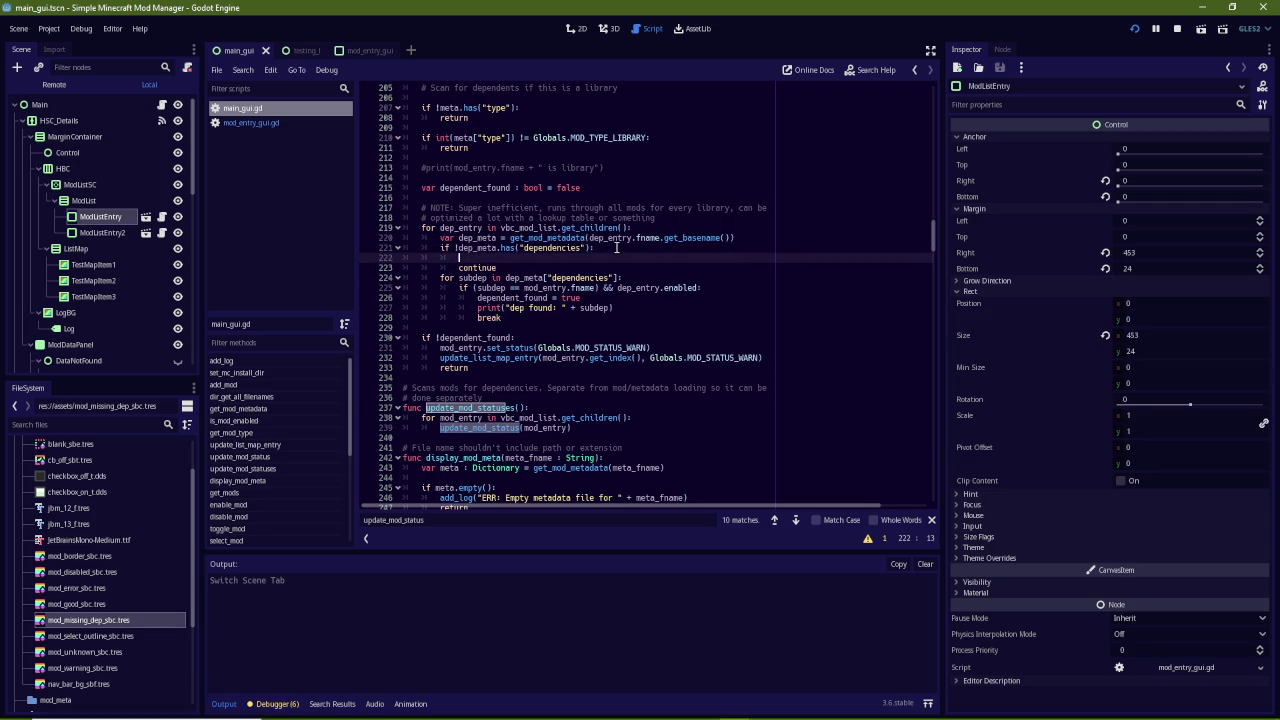
type("print(")
type("\"meta not")
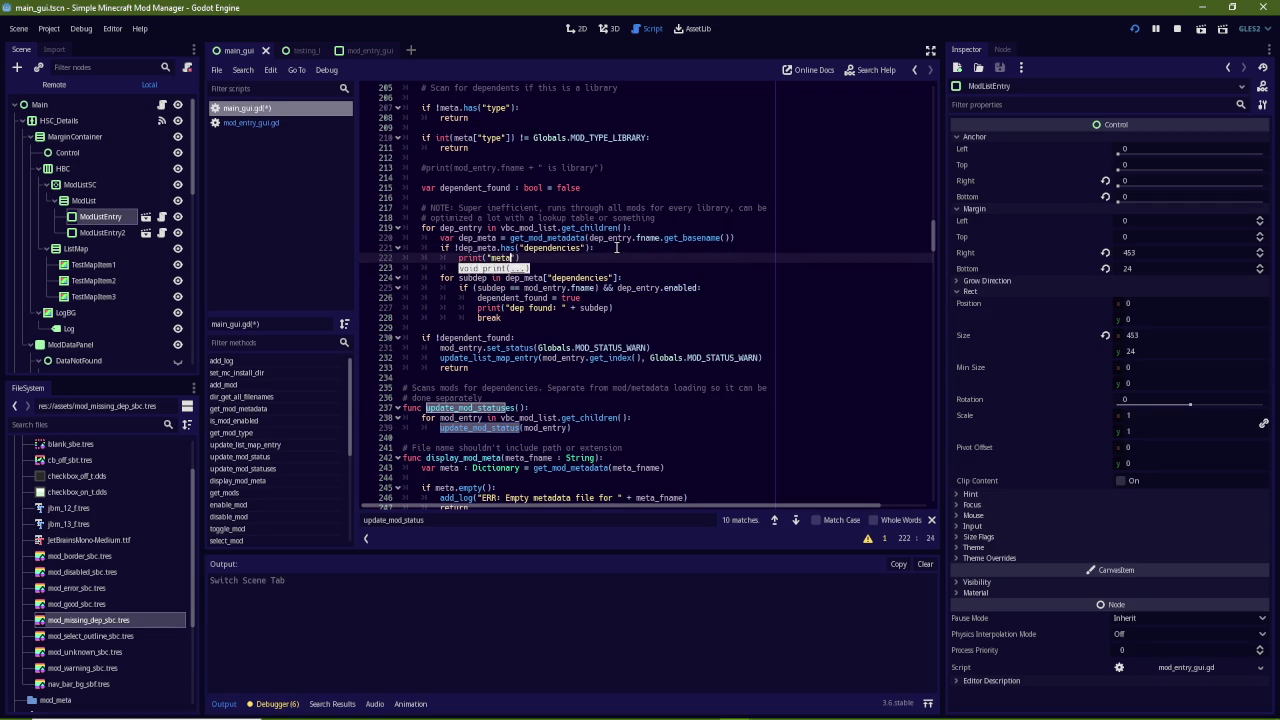
type(" found for \"")
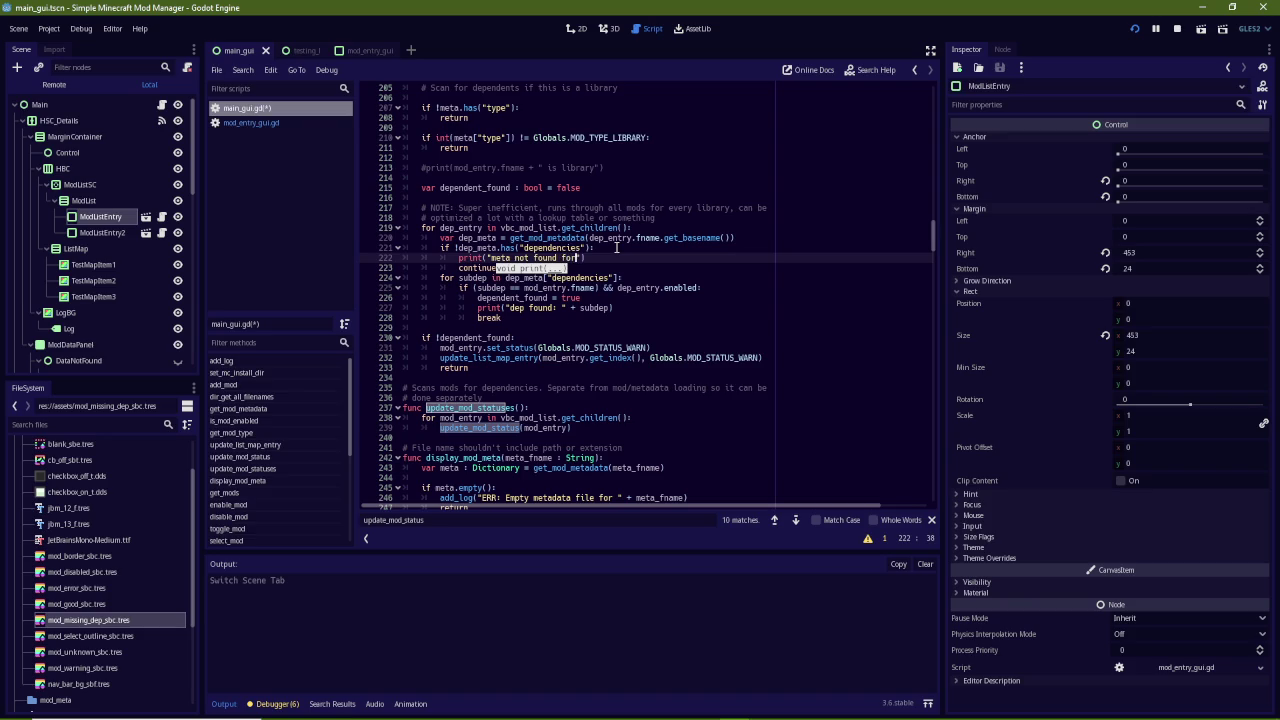
type(" + ")
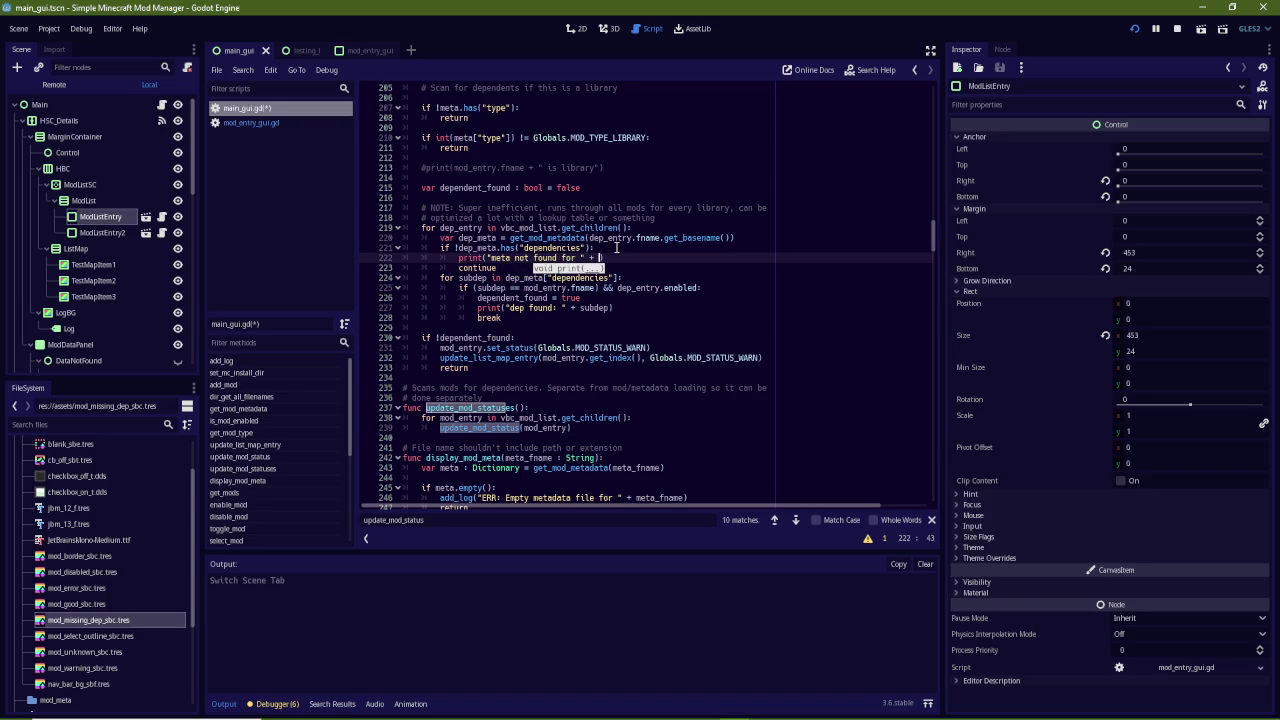
type("dep_en")
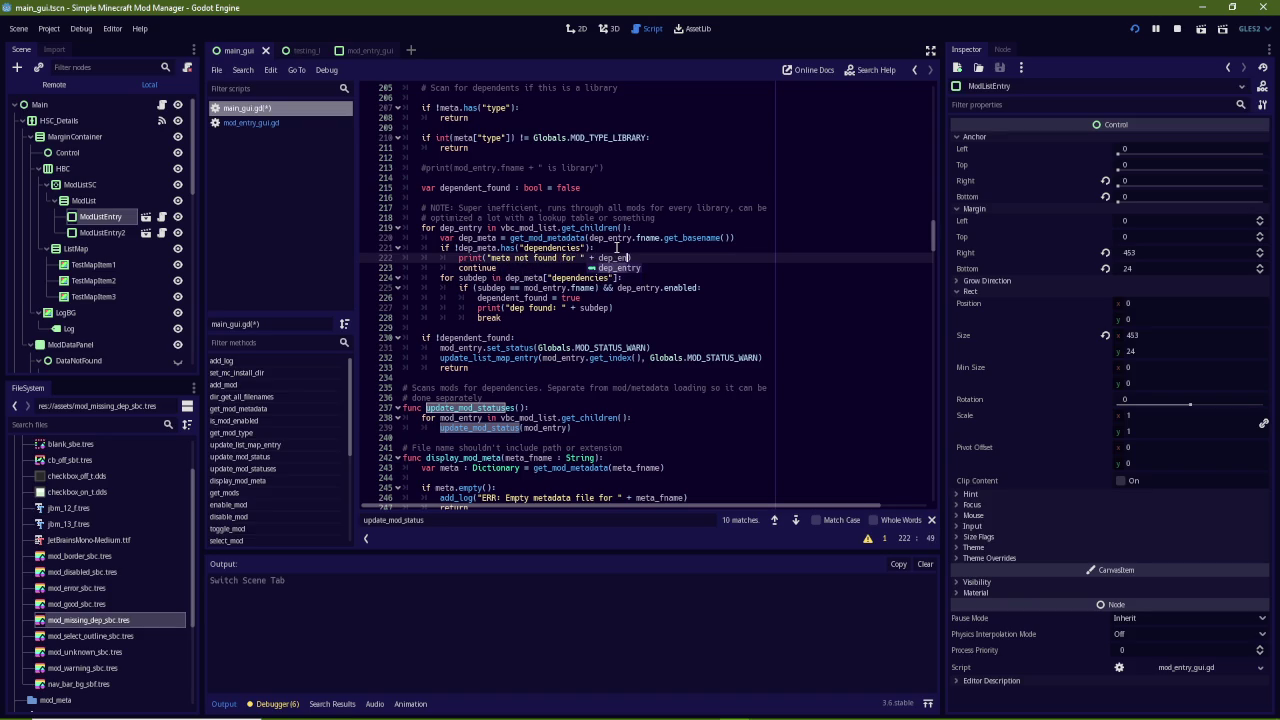
type("try.fname")
key("ctrl+s")
Disable YungsApi in the running mod manager to test the missing-dependency warning
mouse_move(733, 707)
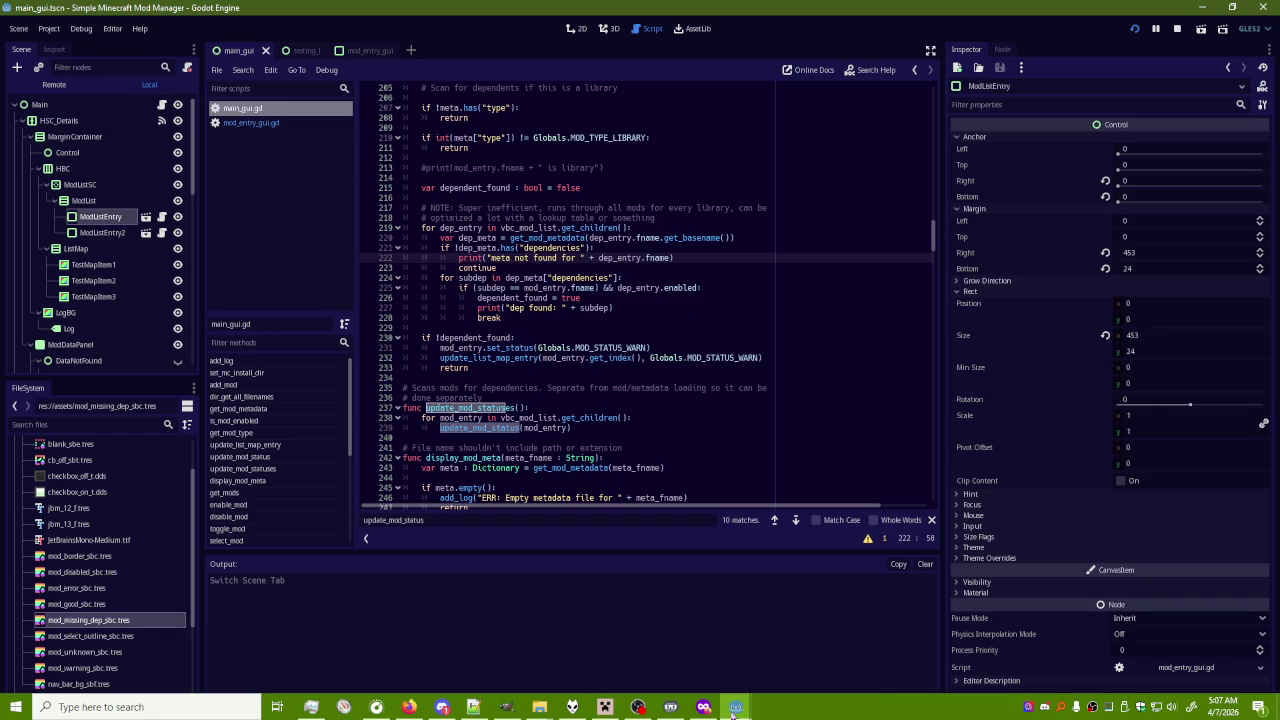
left_click(806, 660)
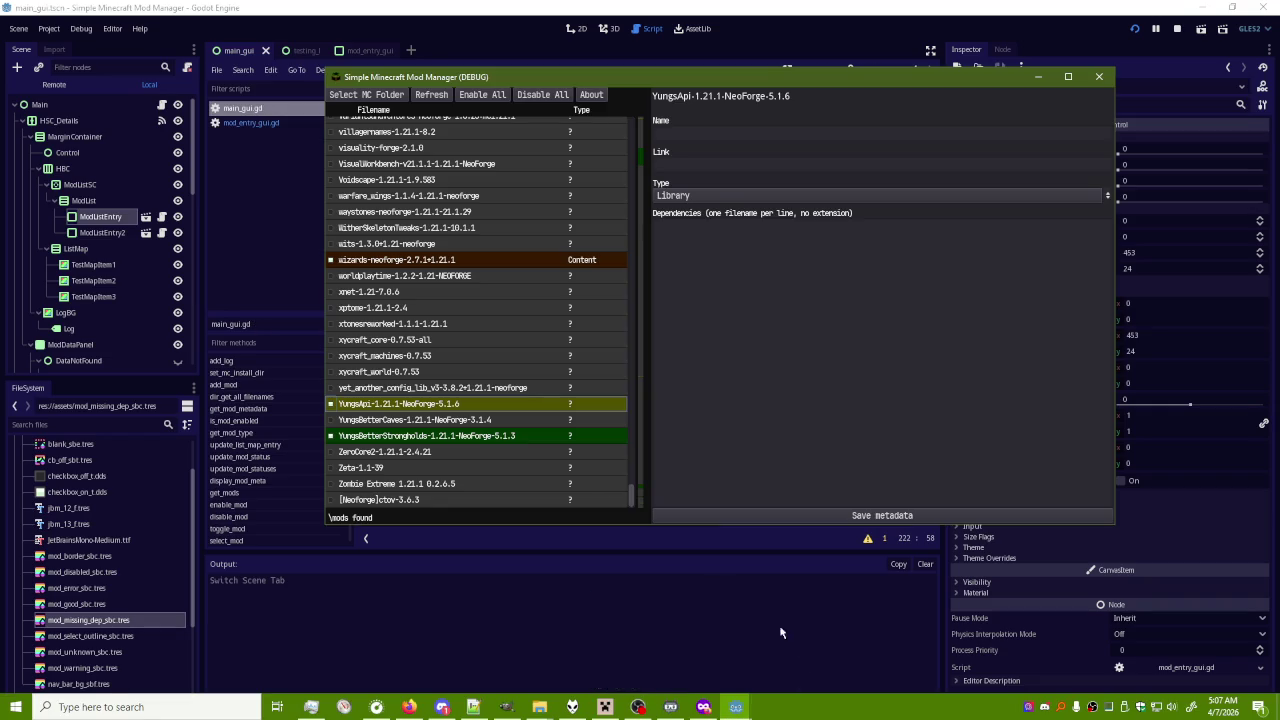
left_click(332, 404)
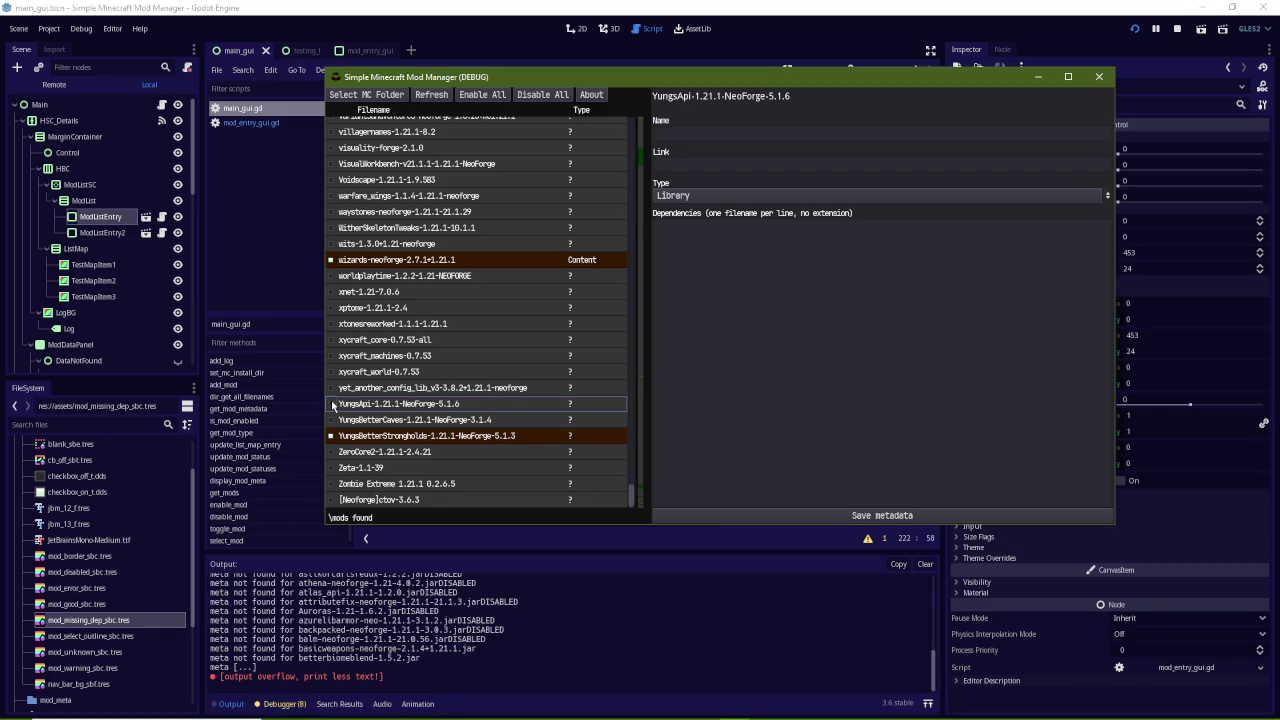
left_click(540, 5)
left_click(689, 250)
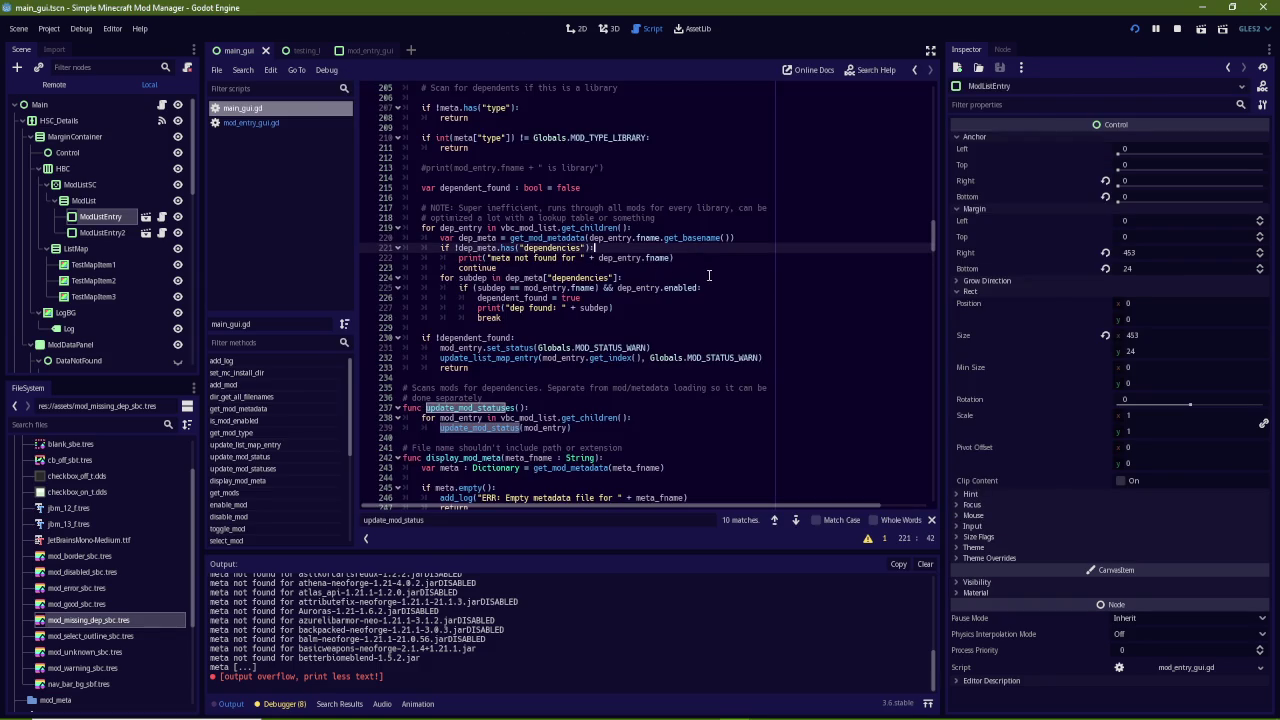
Expand the Remote scene tree through Main, HSC_Details, MarginContainer, HBC and ModListSC down to ModList
left_click(54, 84)
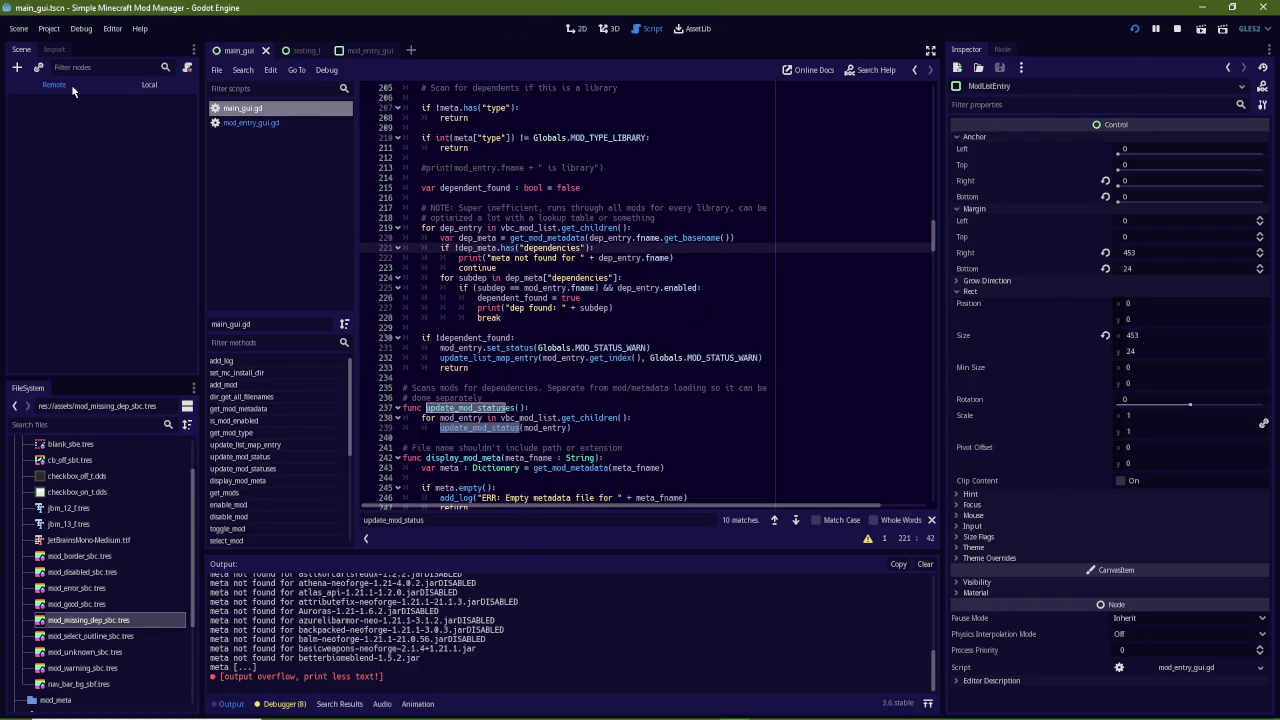
left_click(22, 137)
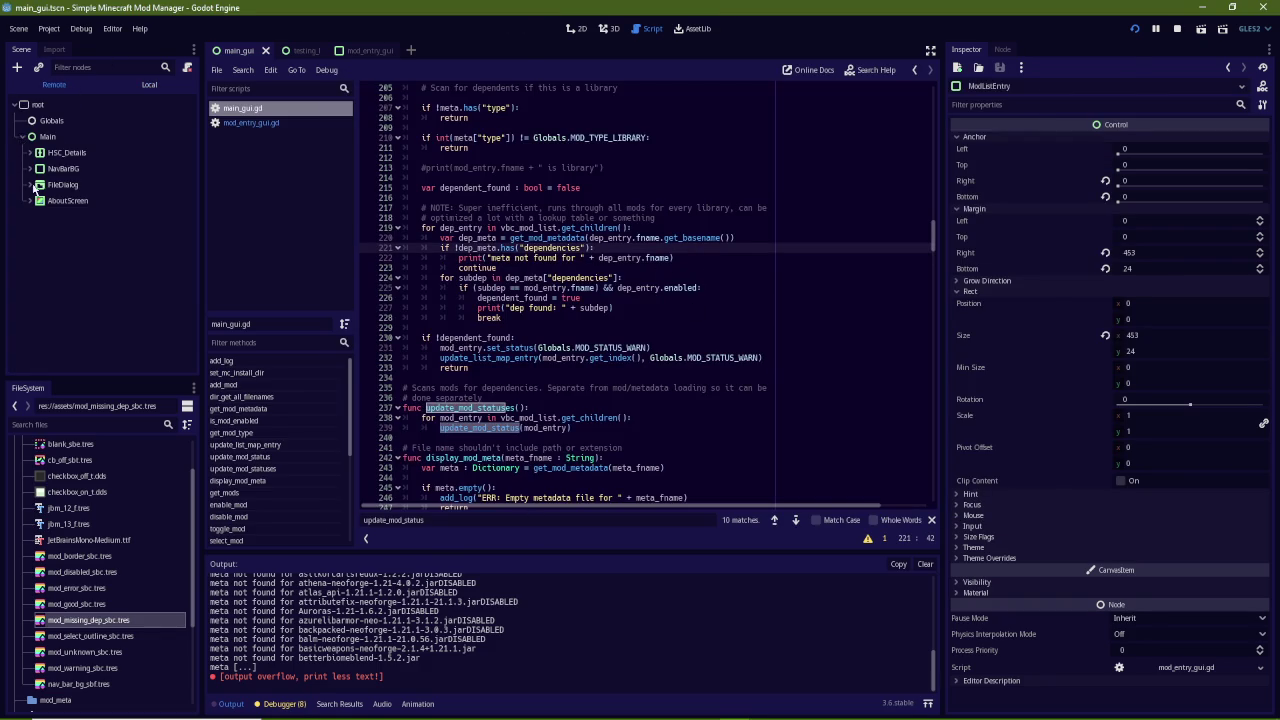
left_click(31, 153)
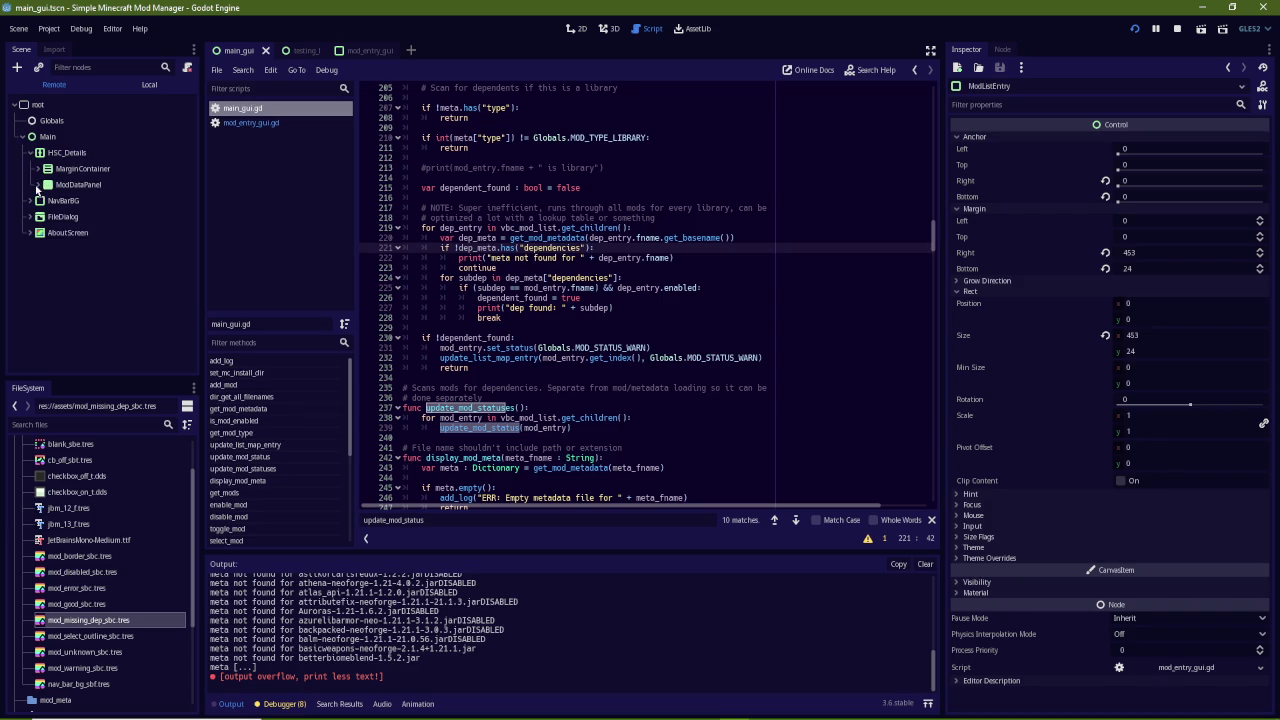
left_click(40, 185)
left_click(37, 169)
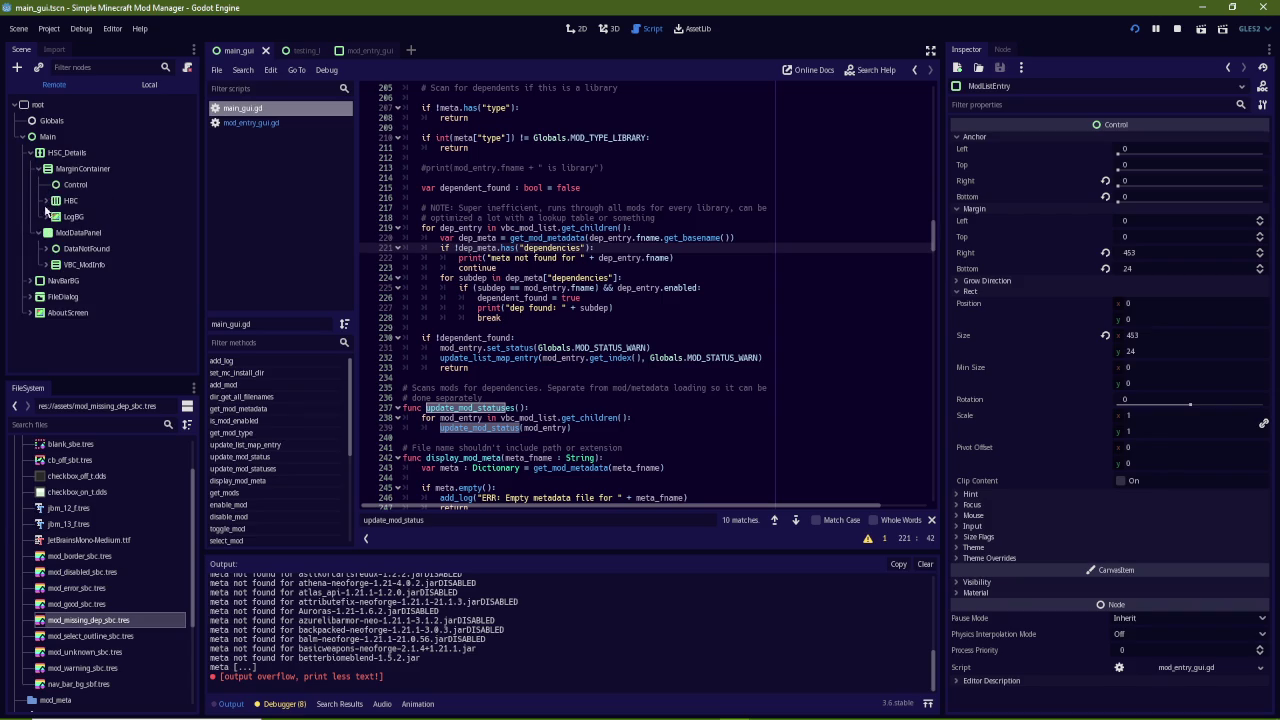
left_click(47, 201)
left_click(55, 217)
left_click(64, 233)
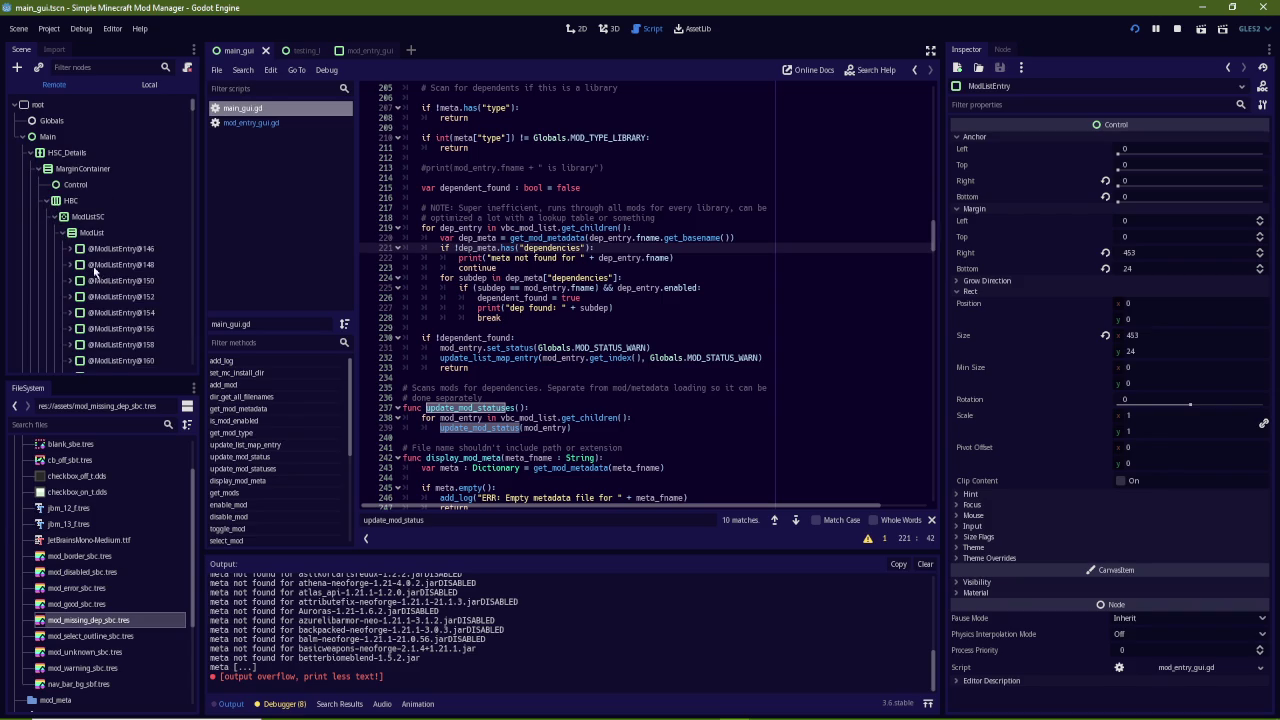
scroll(160, 252, "down", 10)
left_click_drag(192, 110, 196, 364)
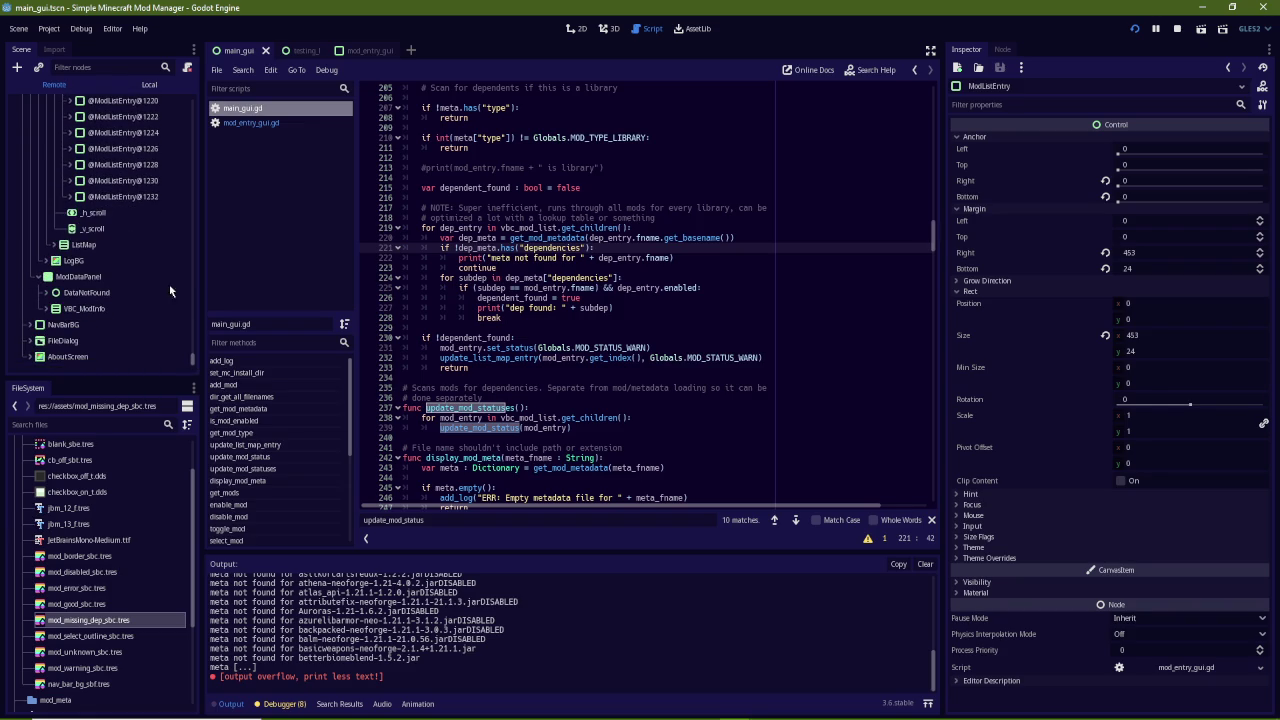
left_click(122, 165)
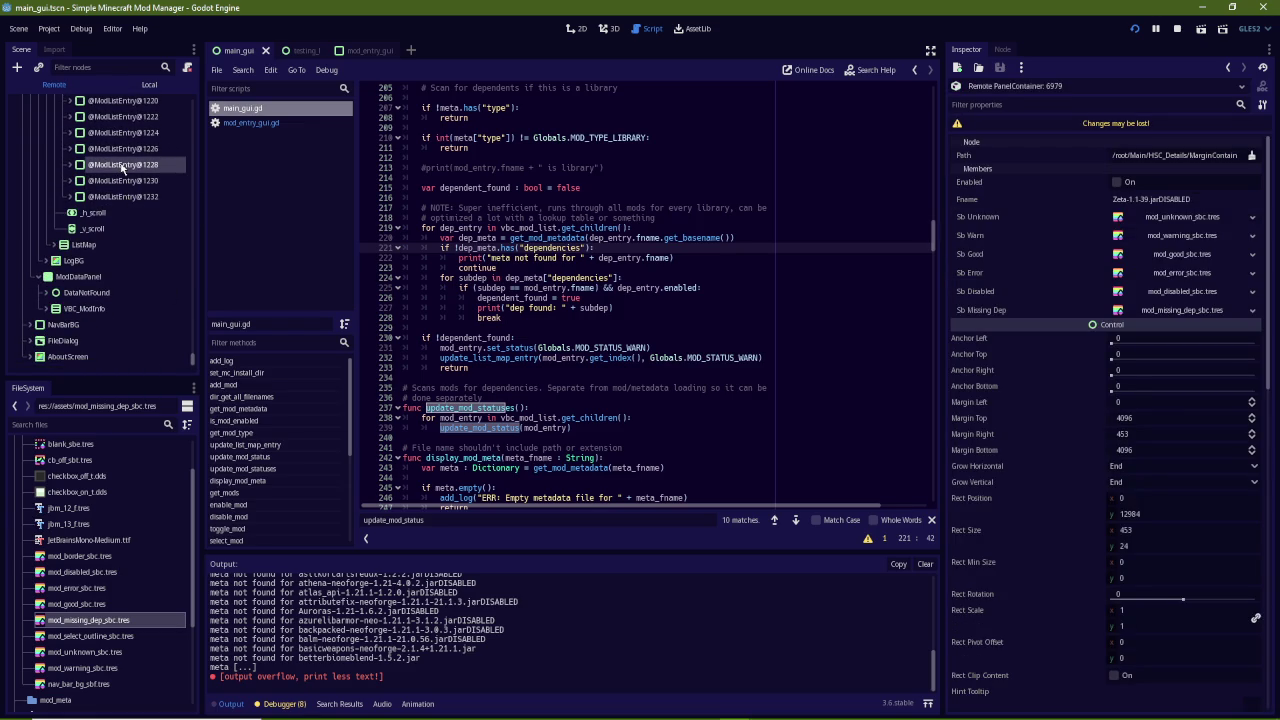
key("Up")
key("Up")
key("Up")
key("Down")
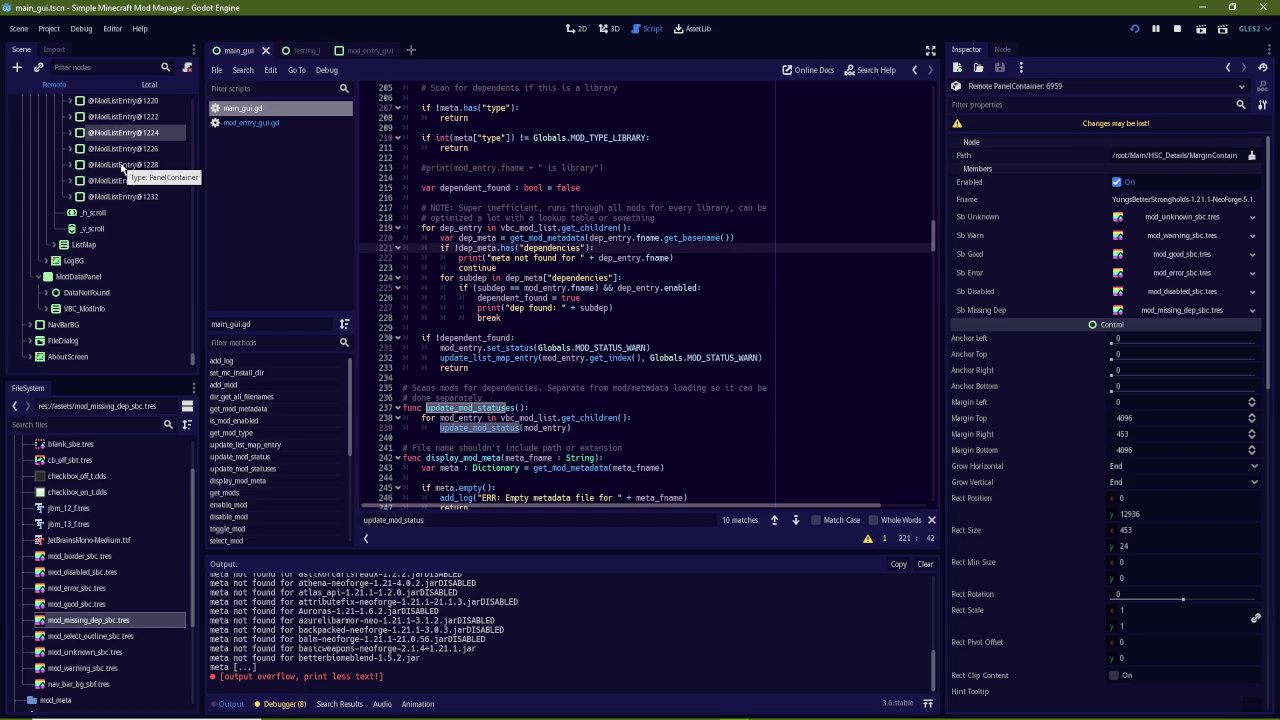
left_click_drag(943, 205, 892, 202)
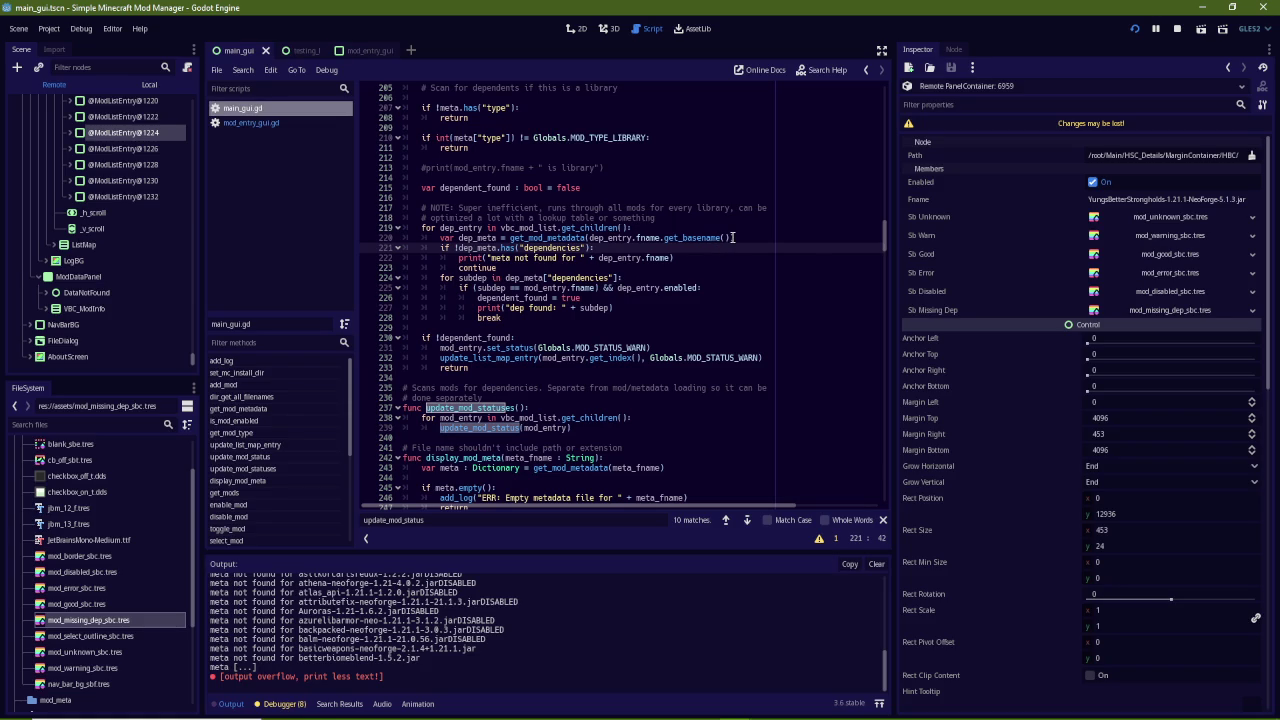
Close line 220's parenthesis and wrap the print in if dep_entry.fname == "YungsBetterStrongholds-1.21.1-NeoForge-5.1.3.jar":
type(")")
key("Return")
type("if")
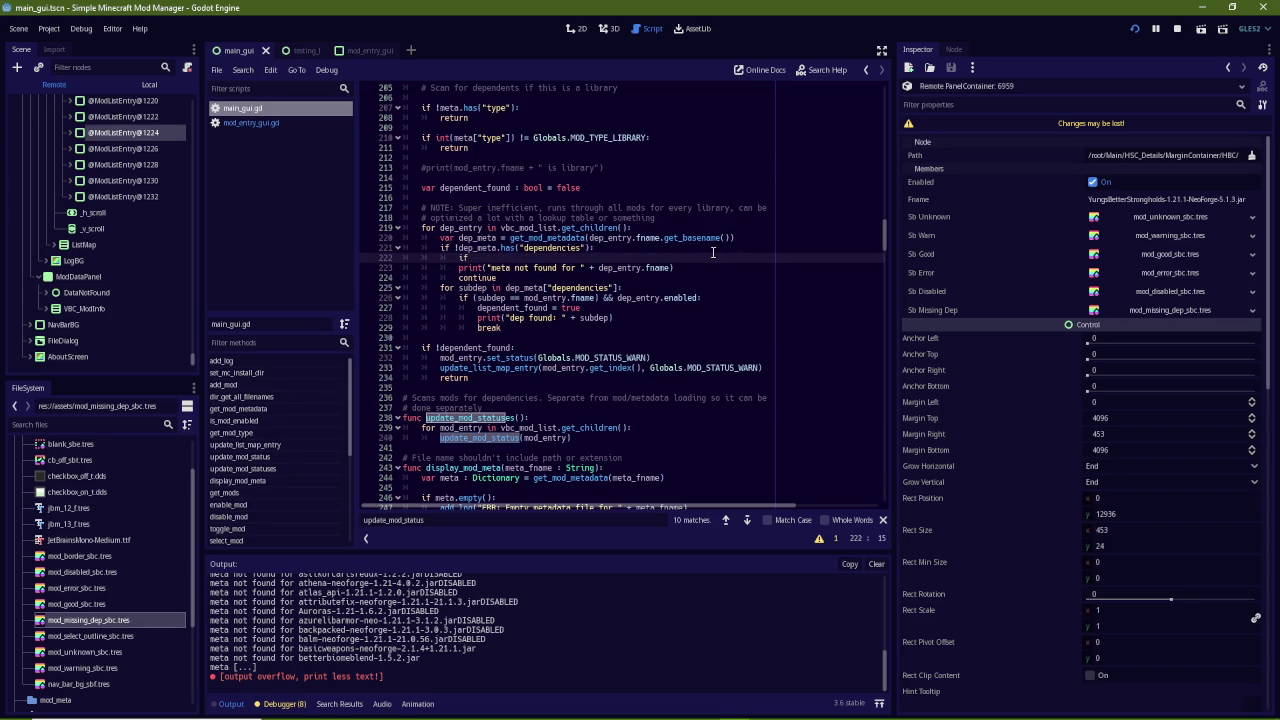
type(" de")
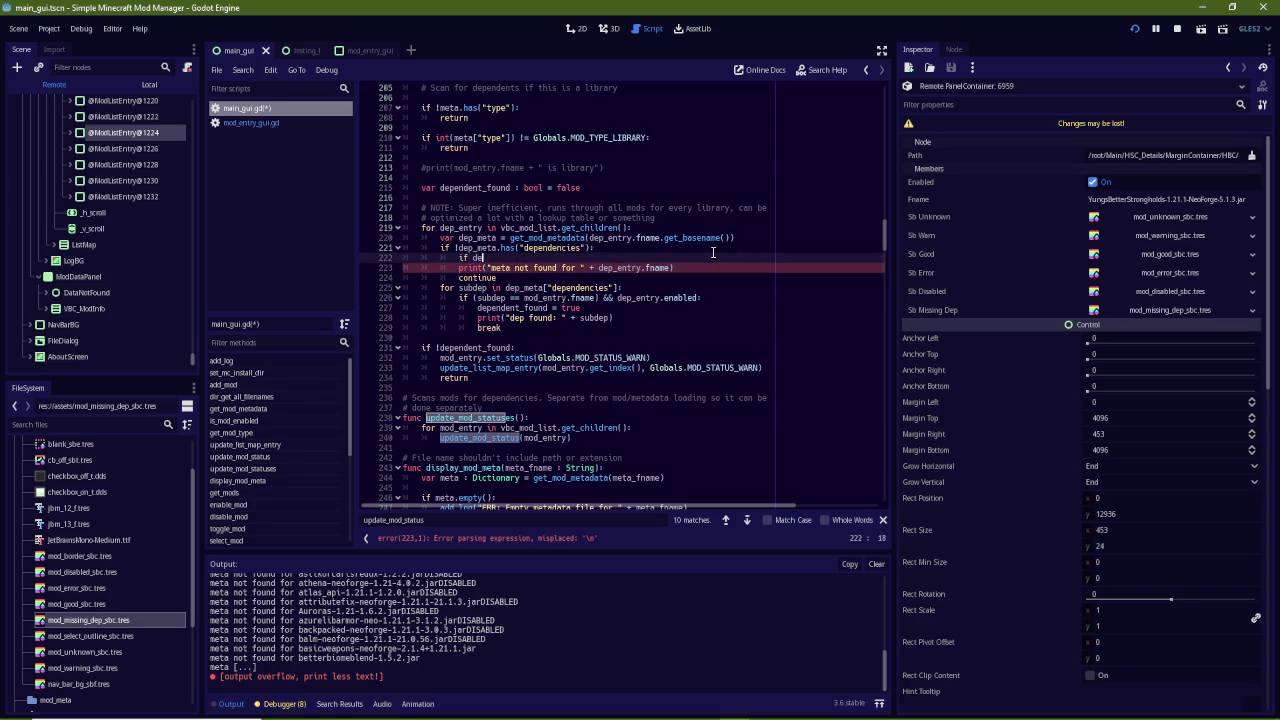
type("p_entry.fname == ")
type("\"\"")
type(":")
left_click(1234, 200)
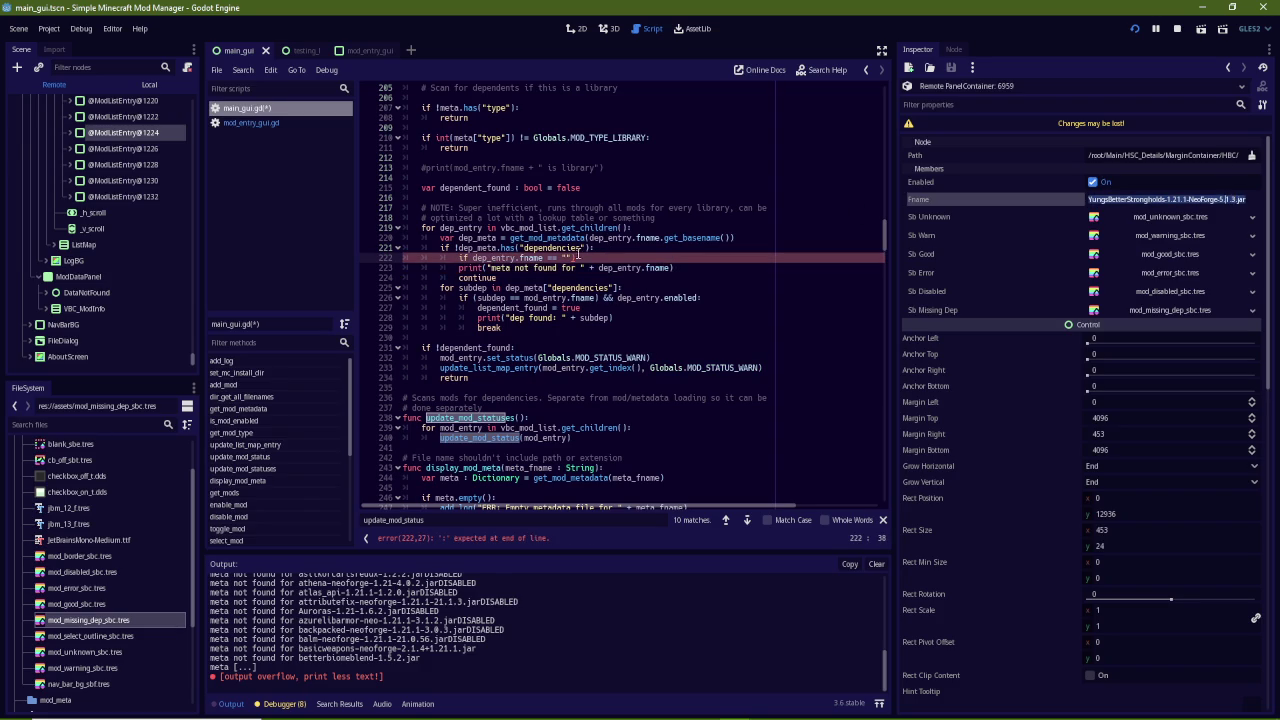
left_click(607, 256)
type("YungsBetterStrongholds-1.21.1-NeoForge-5.1.3.jar")
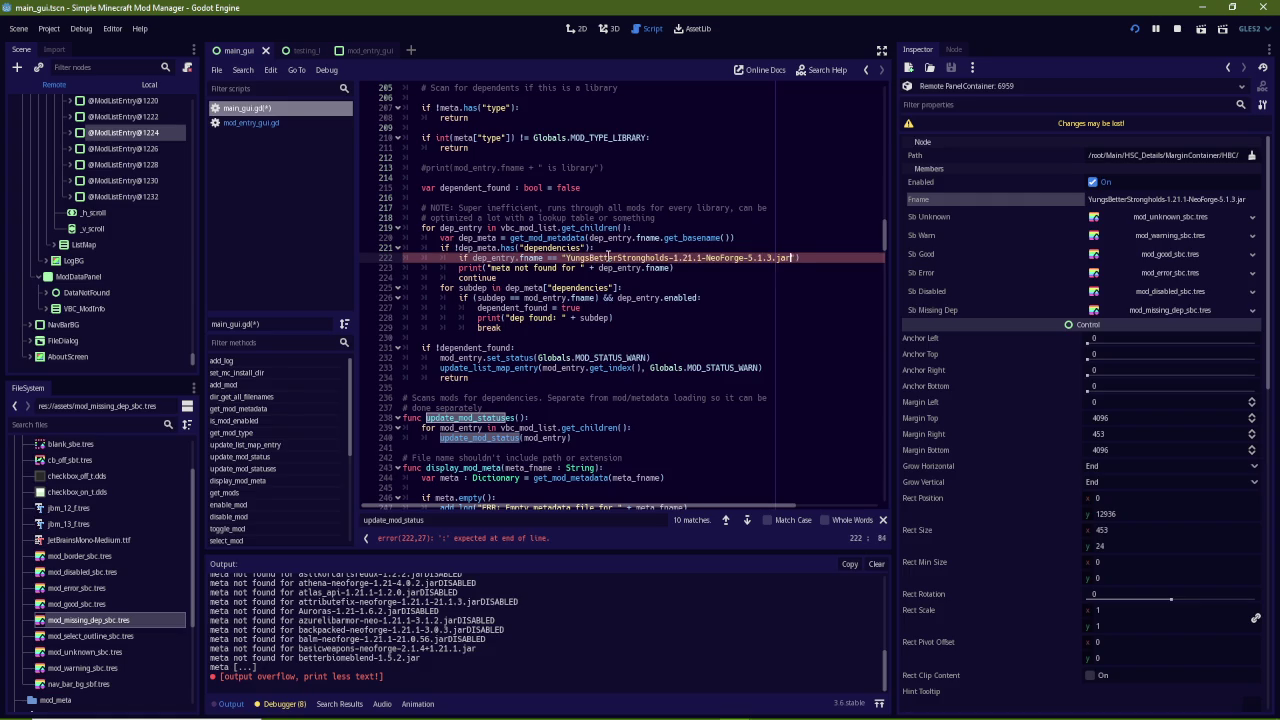
key("Down")
key("Tab")
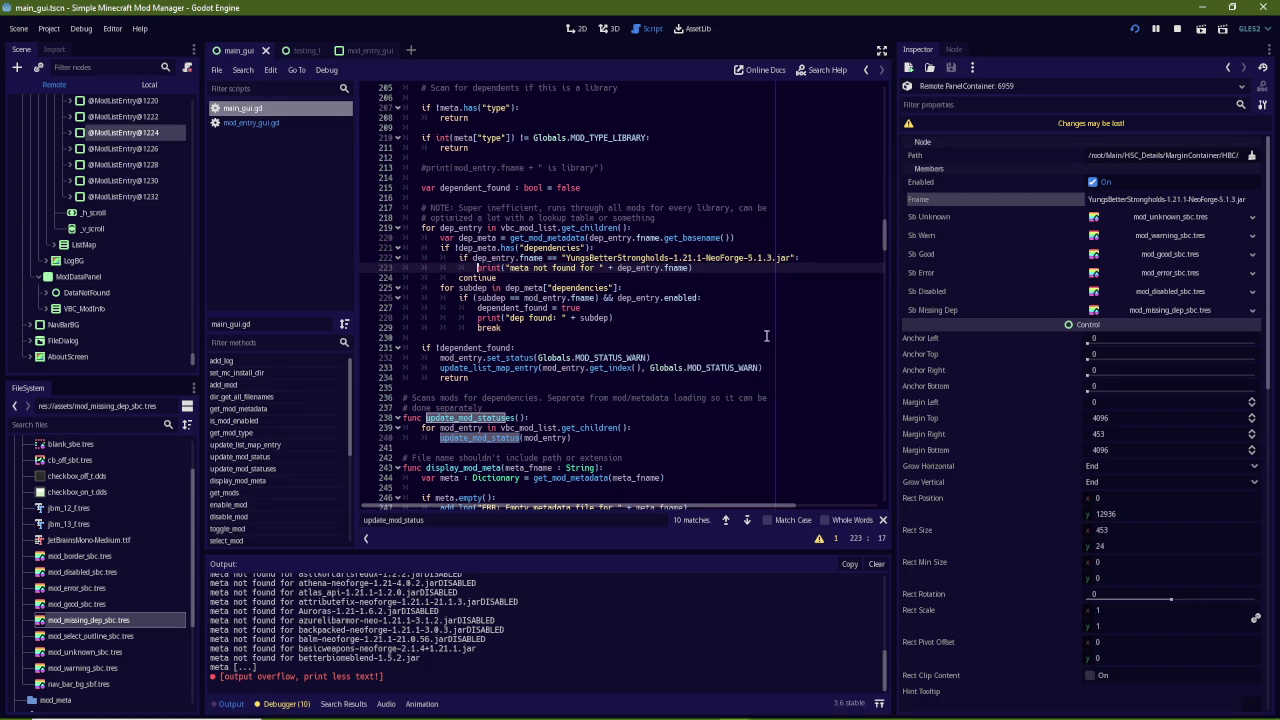
Clear the Output log and toggle YungsApi in the mod manager to retest
left_click(877, 565)
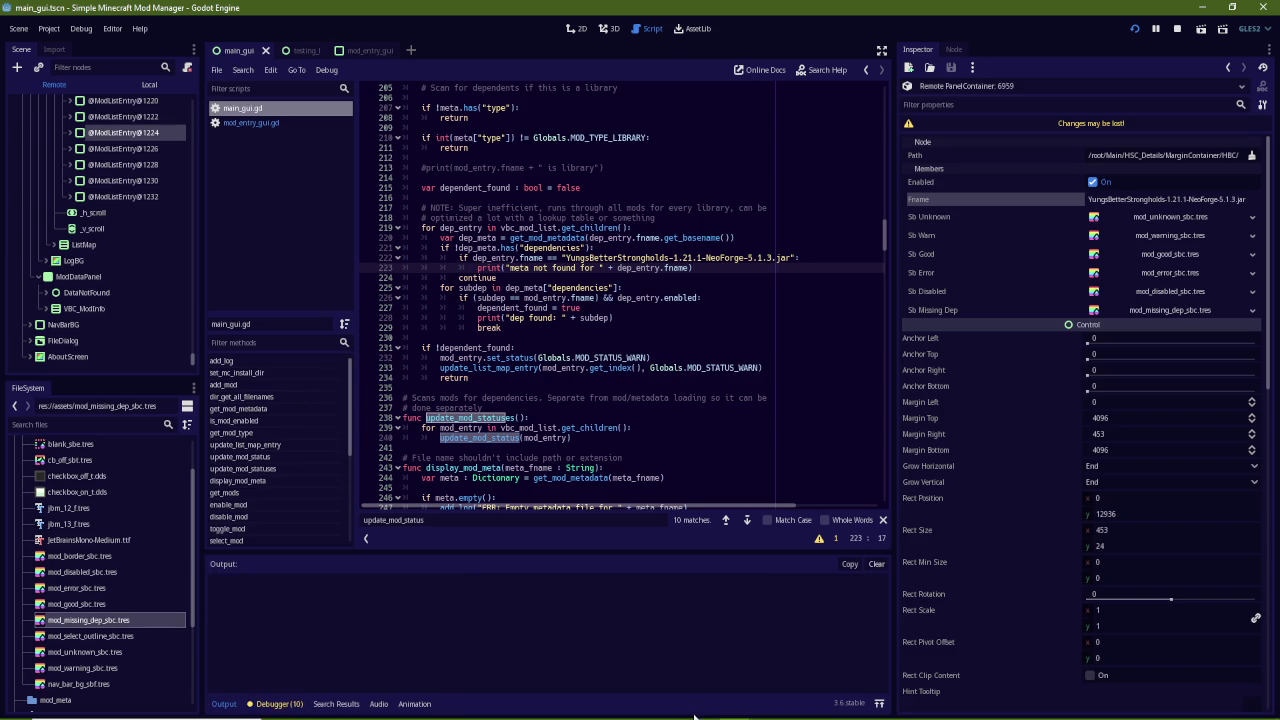
left_click(727, 709)
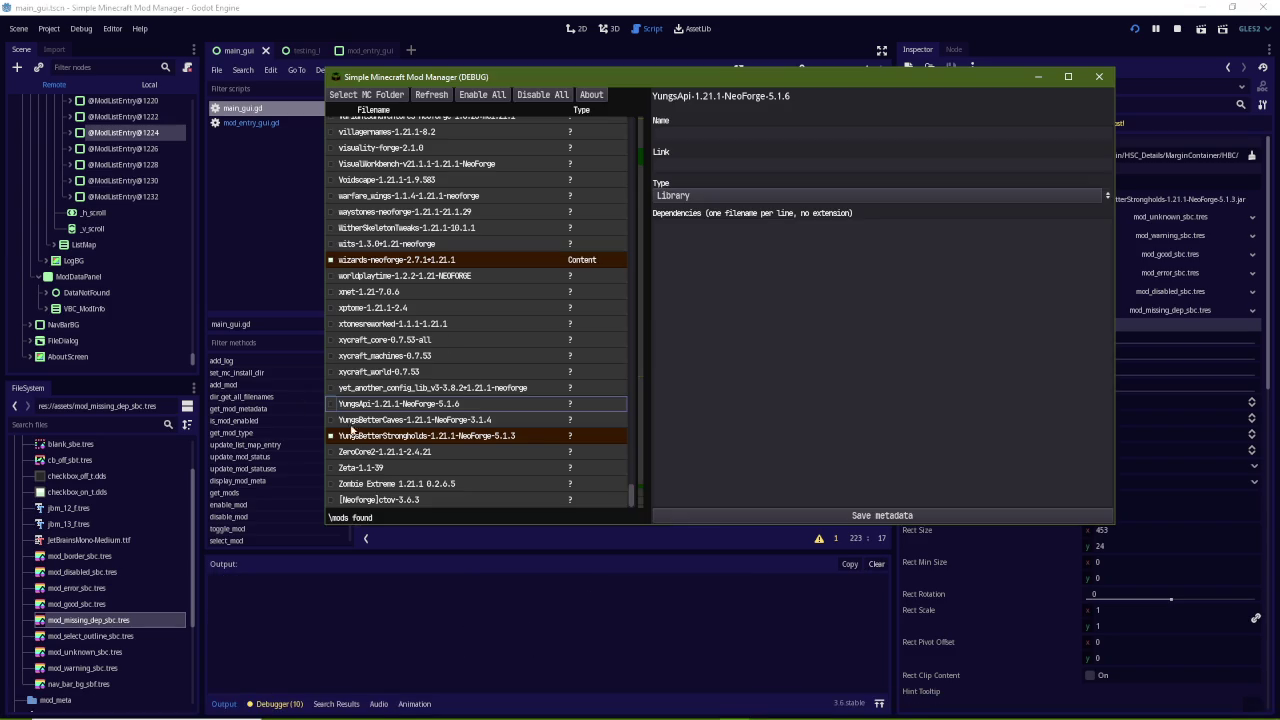
left_click(332, 410)
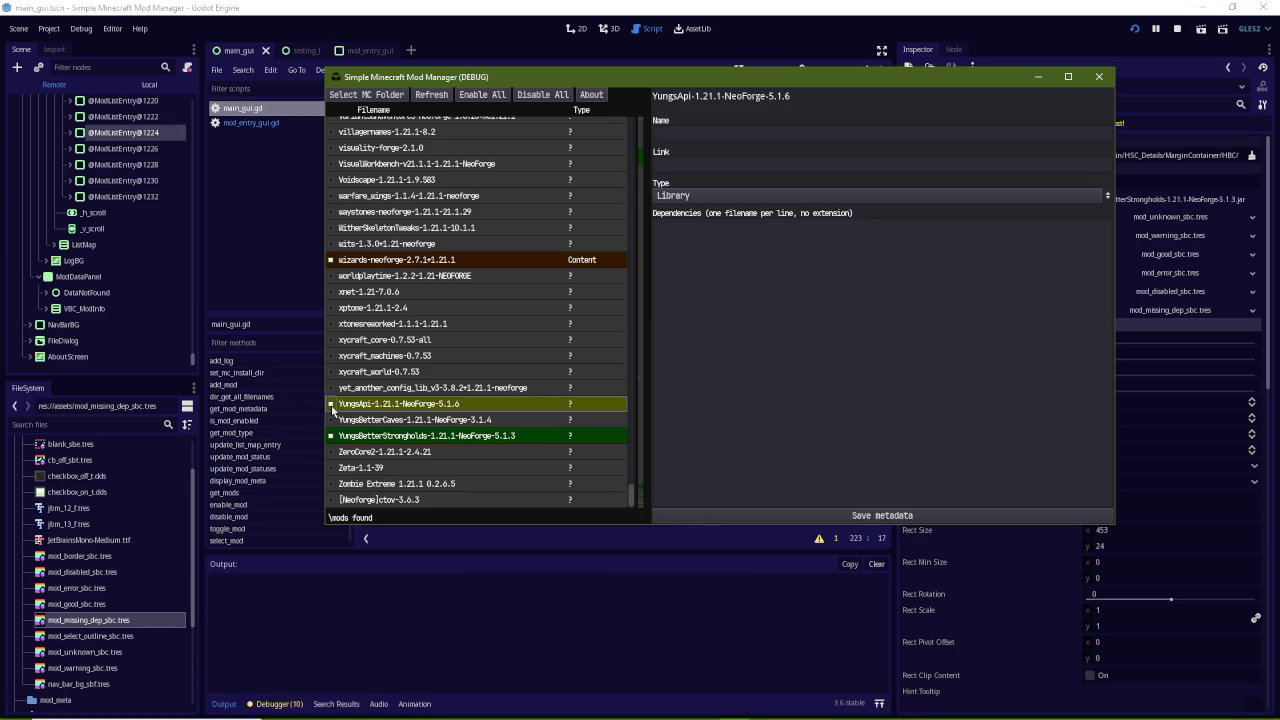
left_click(332, 410)
left_click(332, 410)
key("alt+Tab")
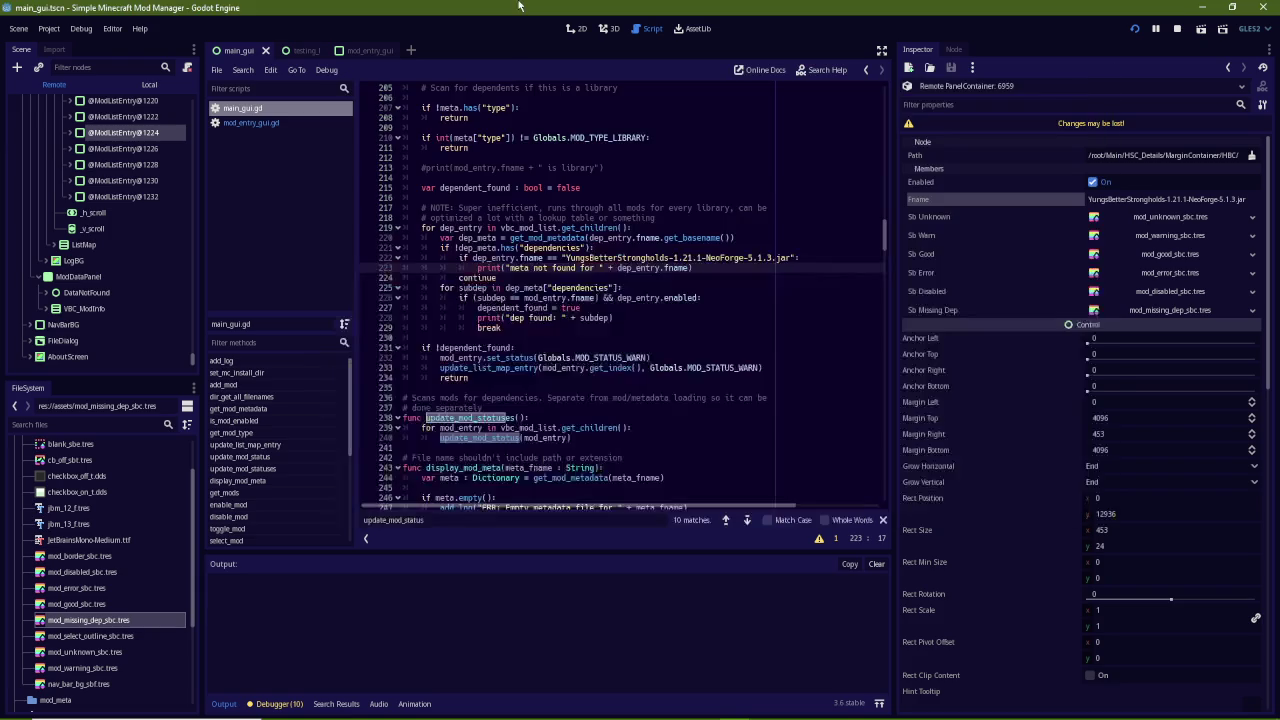
Paste the filename check after dependent_found = true, indent the dep found print beneath it, and save
left_click(694, 268)
left_click_drag(694, 268, 373, 258)
left_click(583, 258)
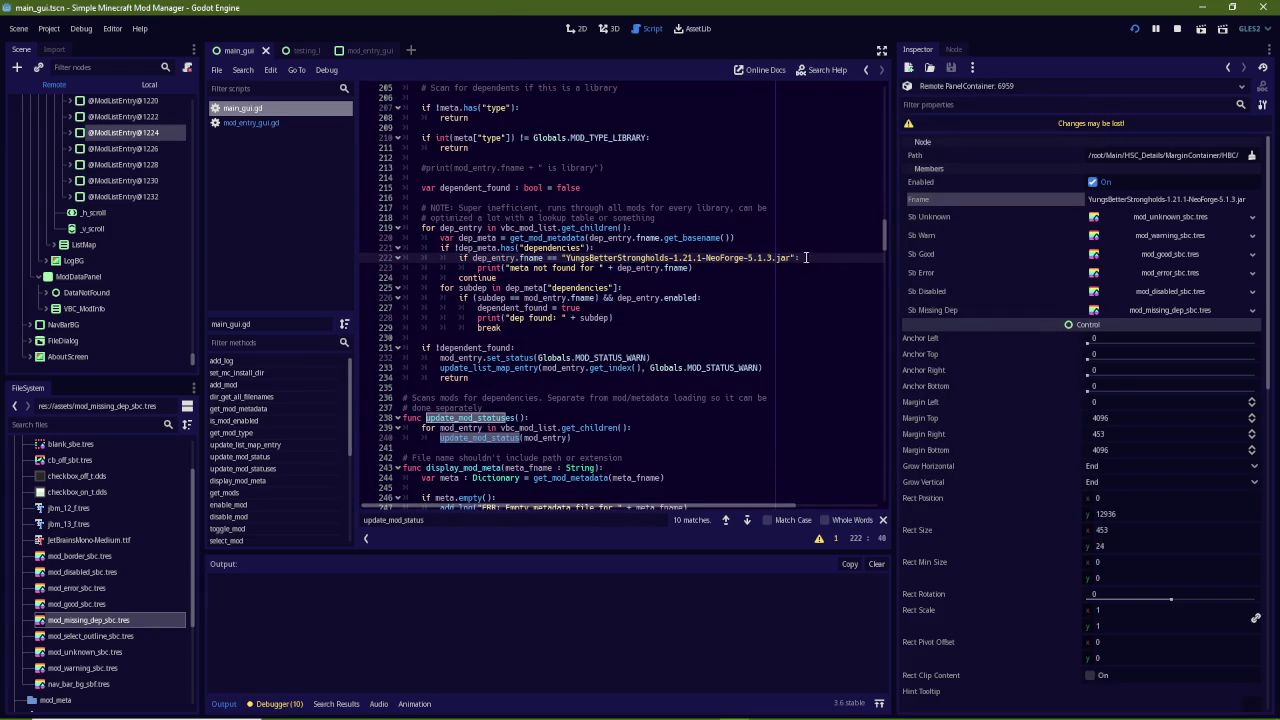
left_click_drag(798, 258, 320, 261)
key("ctrl+c")
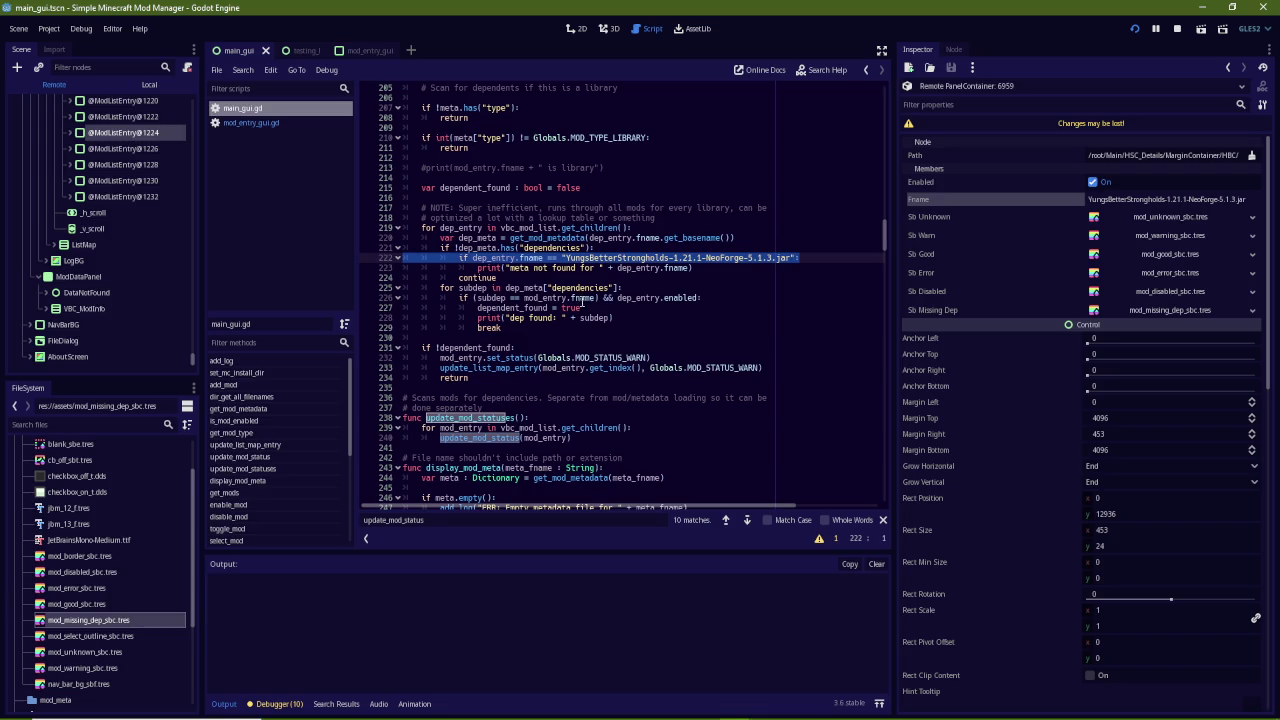
left_click(618, 308)
key("Return")
key("ctrl+v")
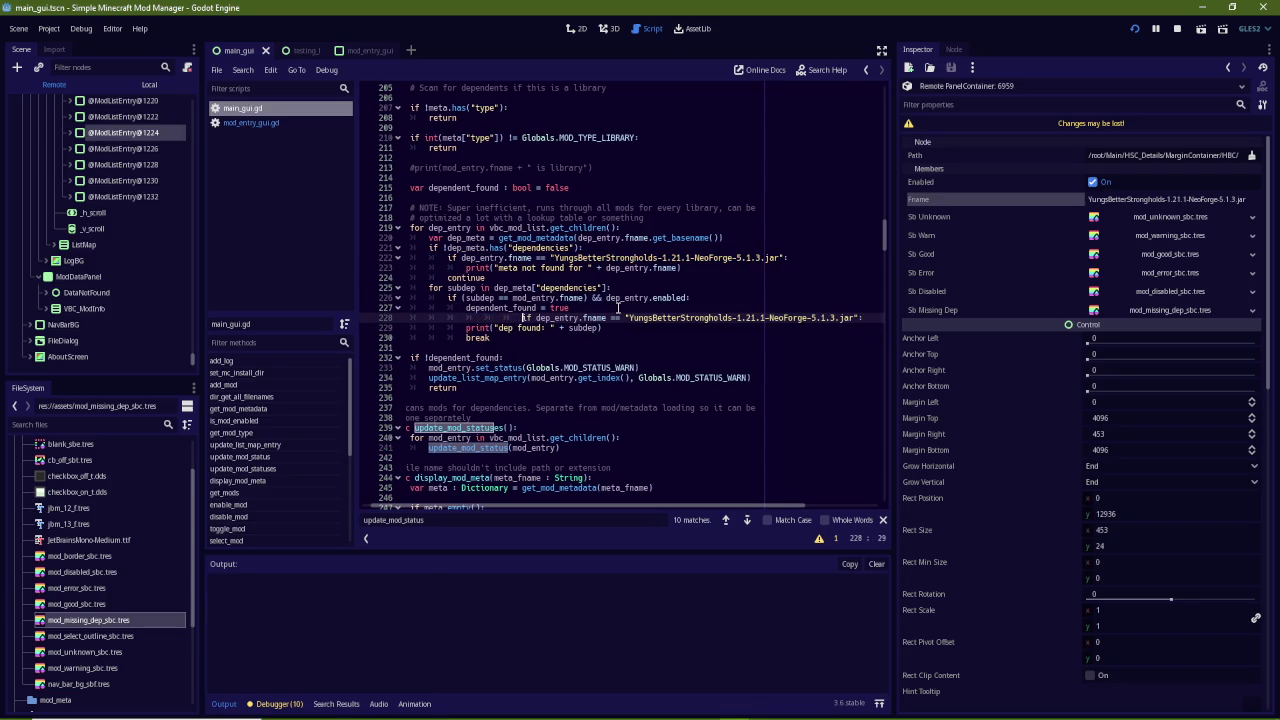
key("Down")
key("Home")
key("Home")
key("Tab")
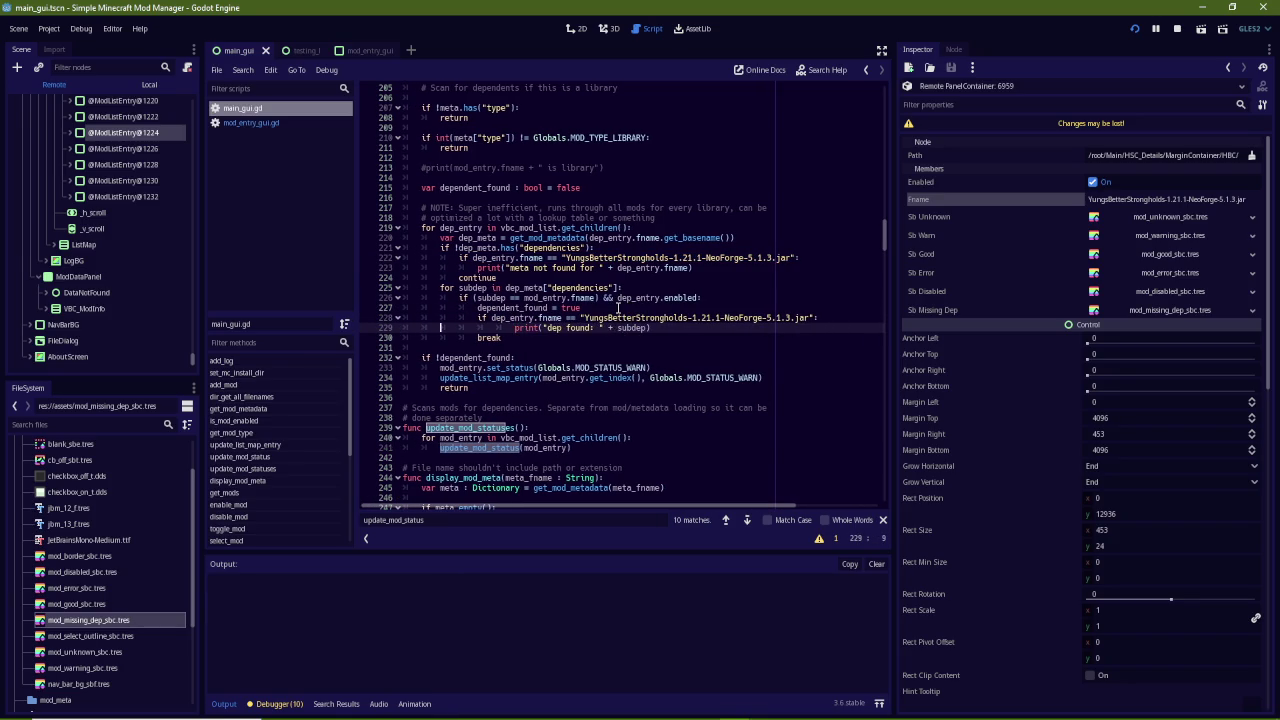
key("ctrl+s")
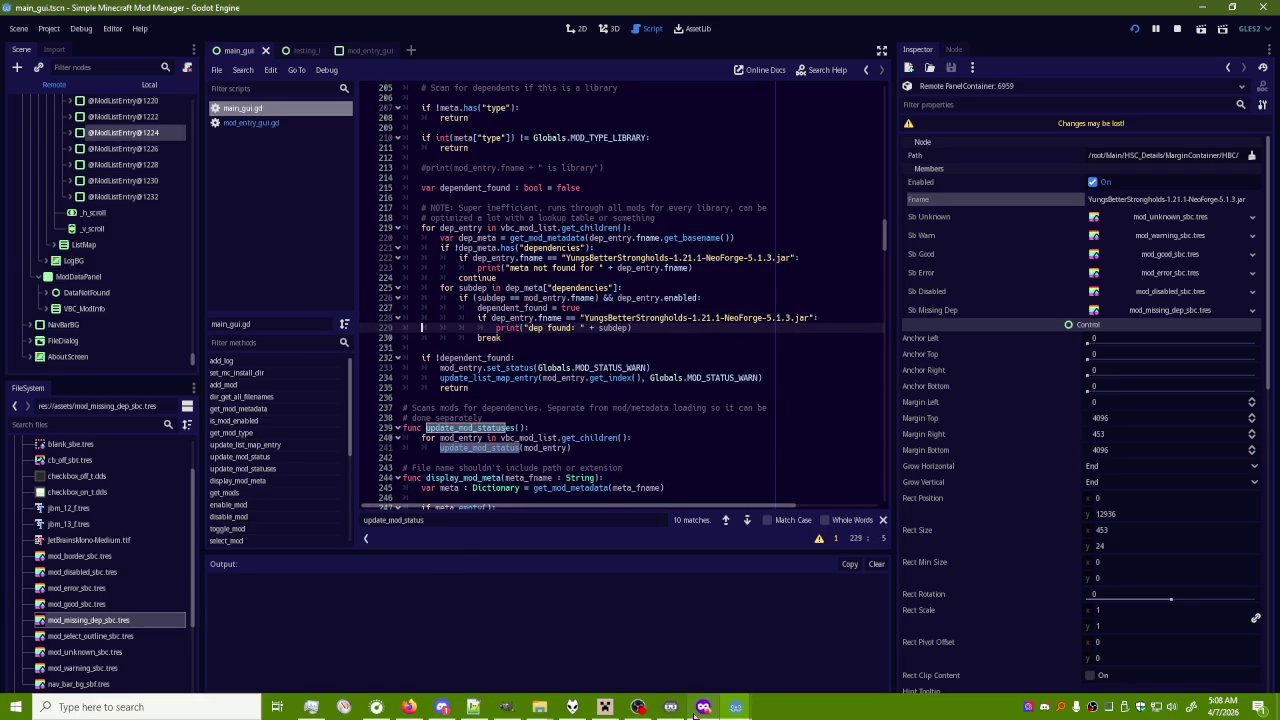
Glance at the running mod manager, then return to line 226 of the script
mouse_move(736, 707)
left_click(800, 650)
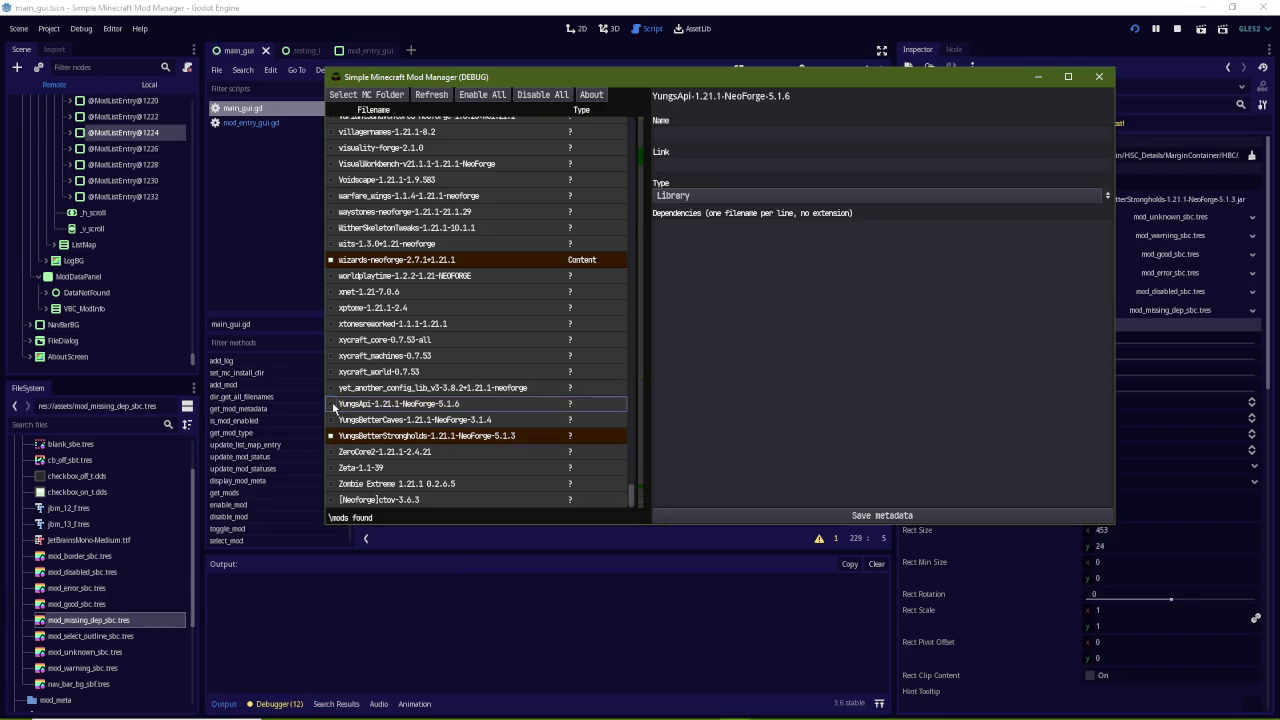
left_click(300, 610)
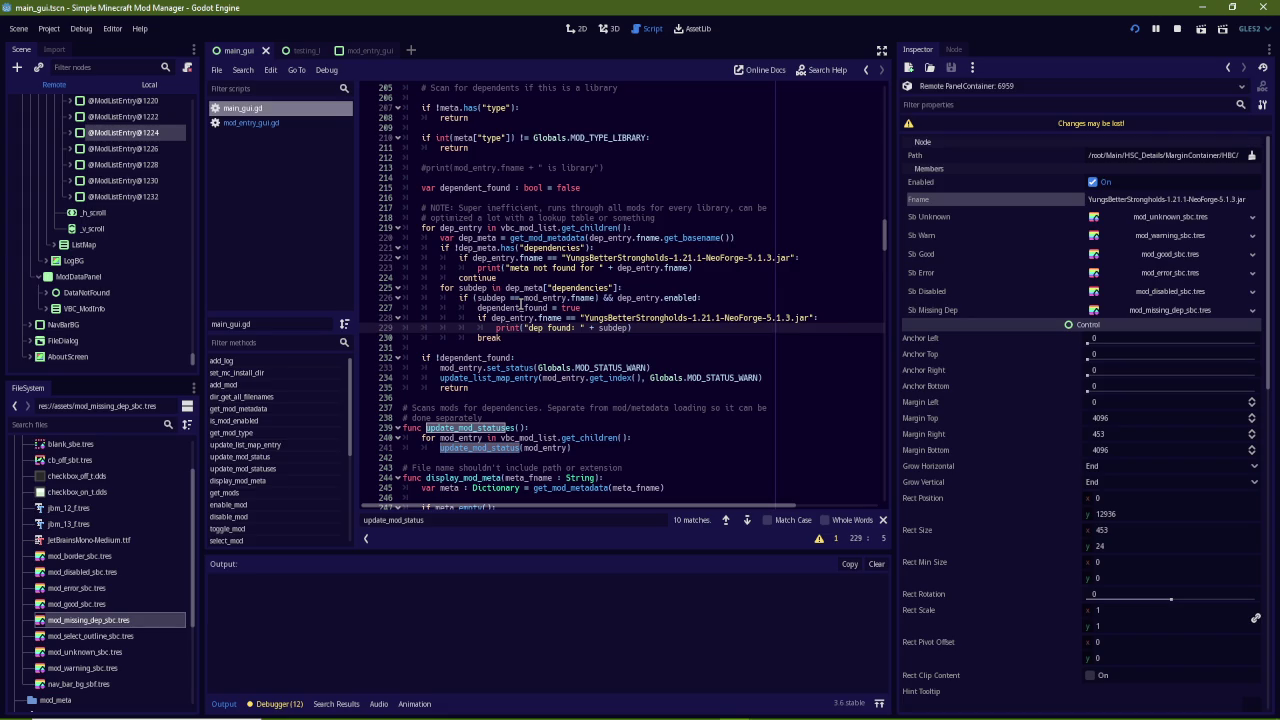
left_click(595, 298)
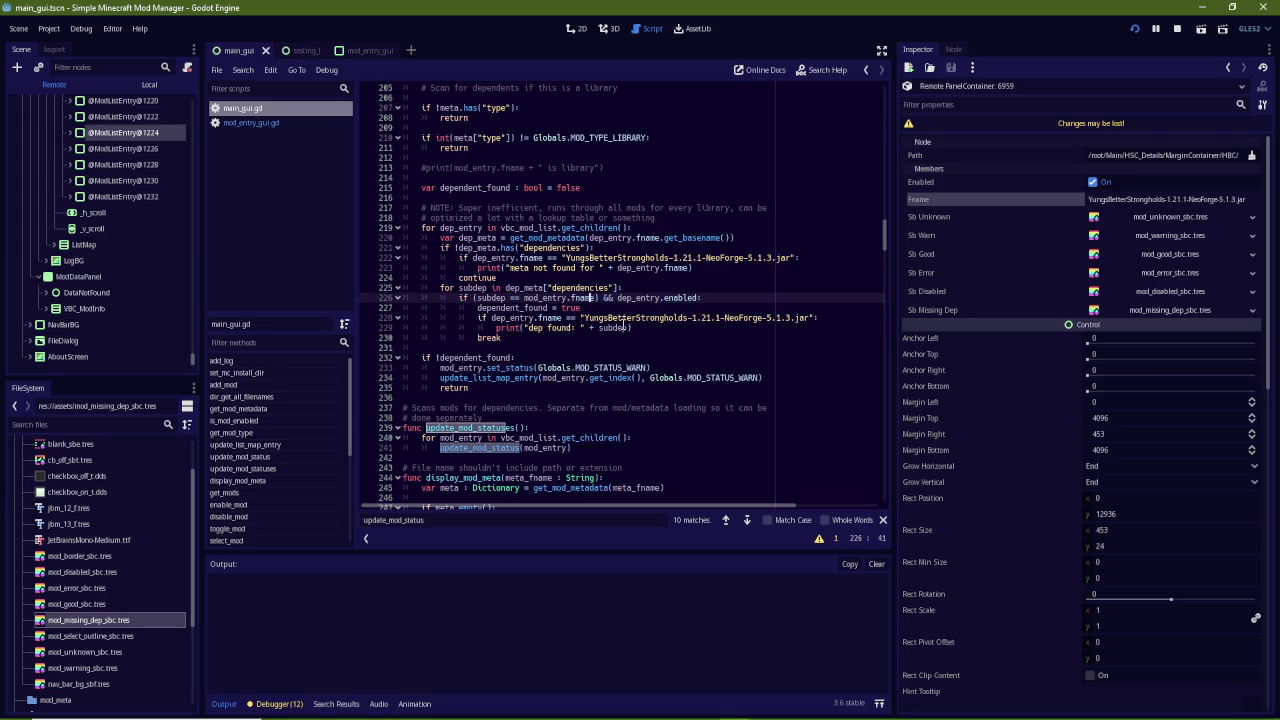
Complete the call as fname.get_basename() on line 226 and save the script
left_click(601, 298)
type(".ge")
type("basename(")
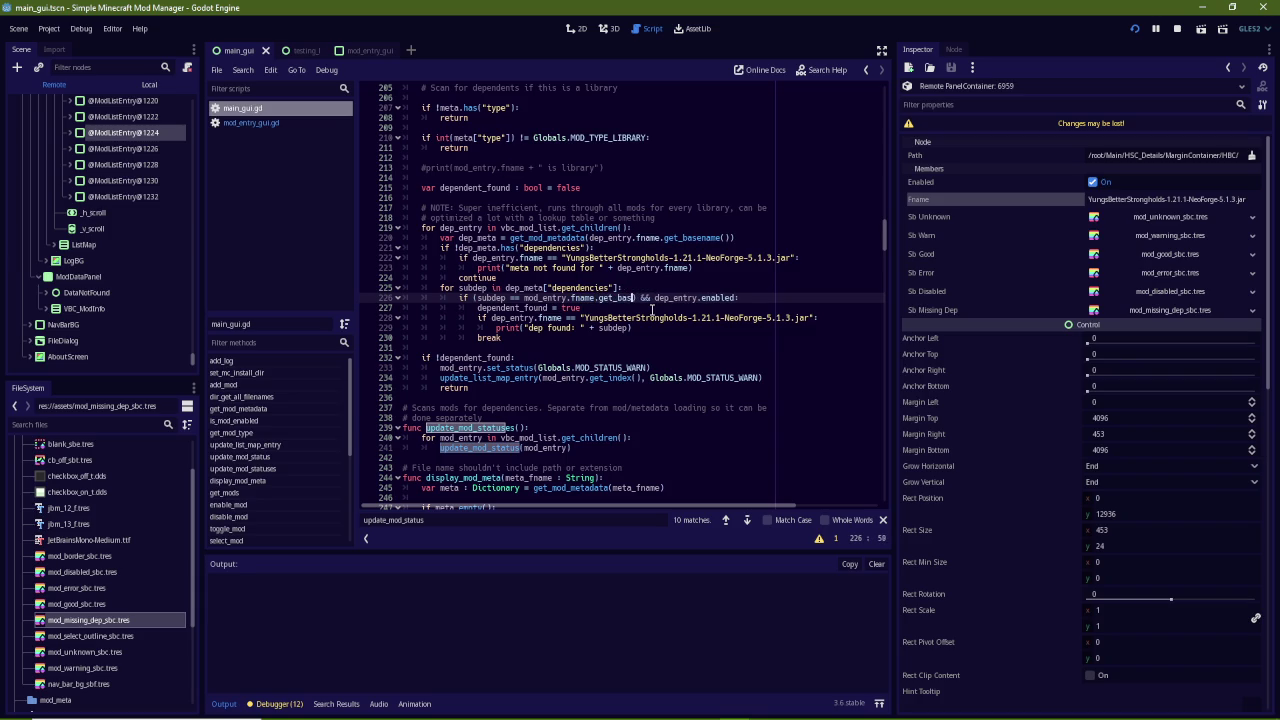
type(")")
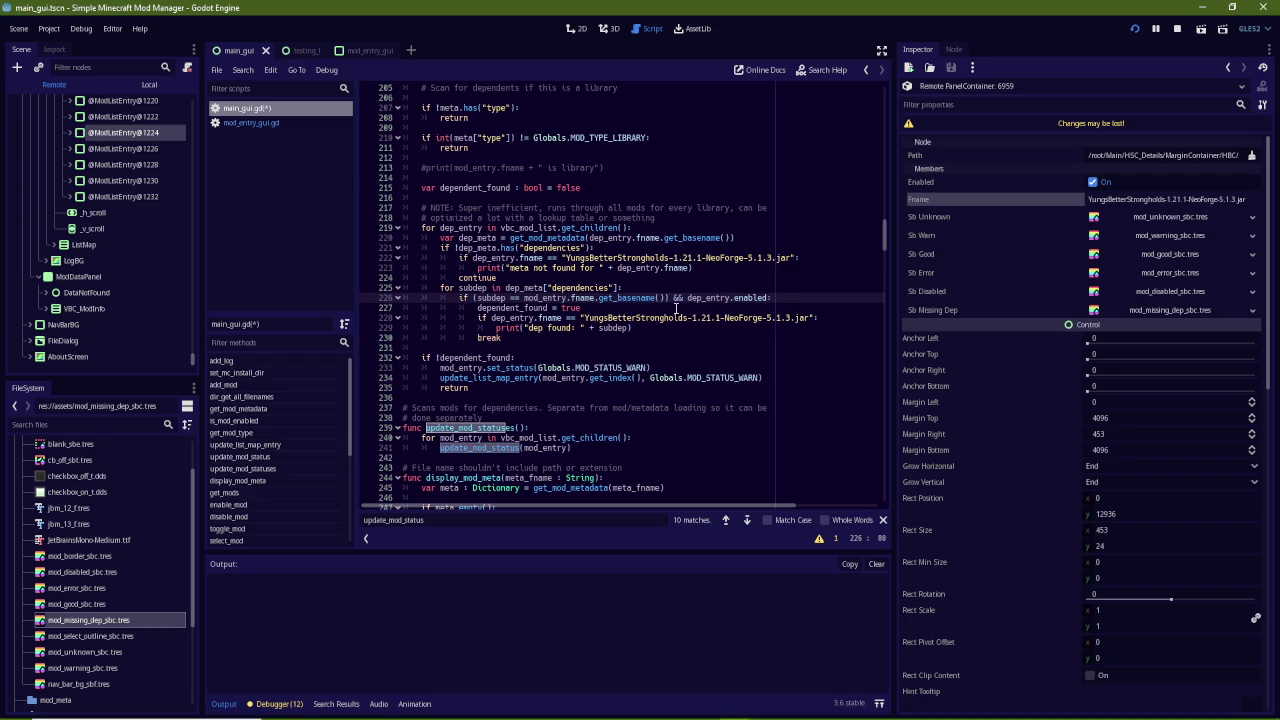
key("ctrl+s")
Toggle YungsApi and YungsBetterStrongholds in the mod manager to check the dep found output
mouse_move(735, 706)
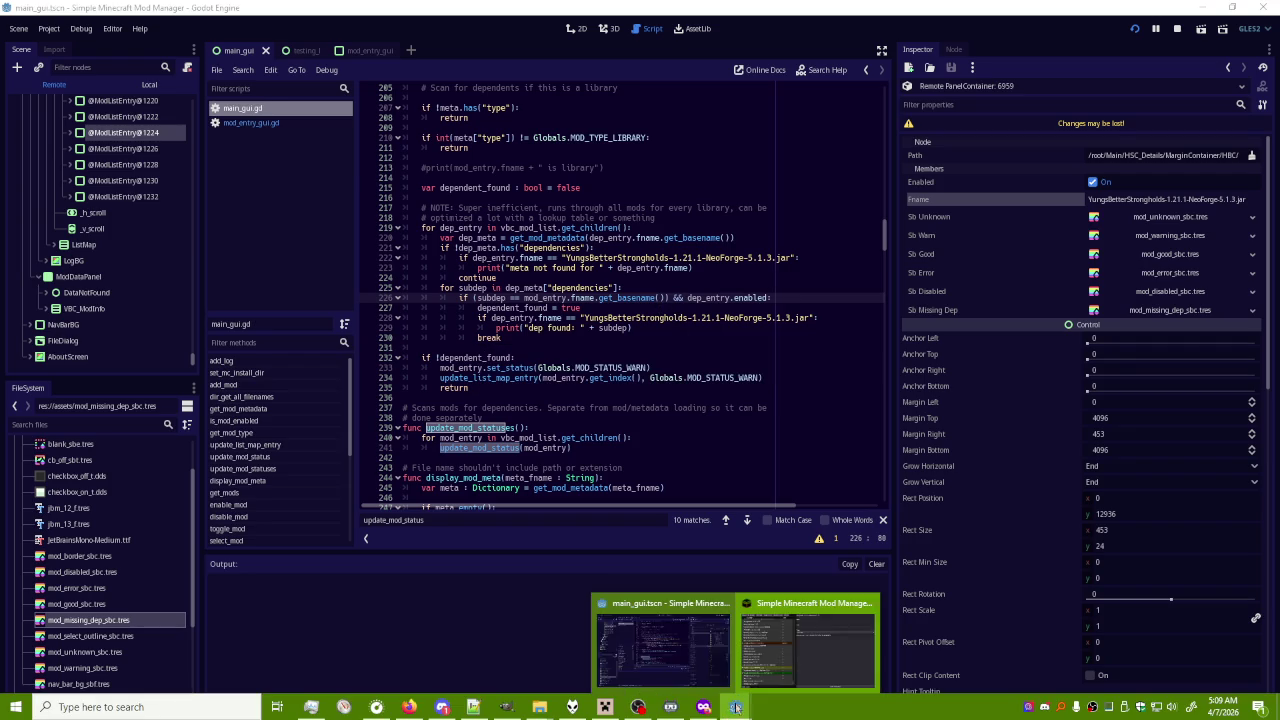
left_click(805, 645)
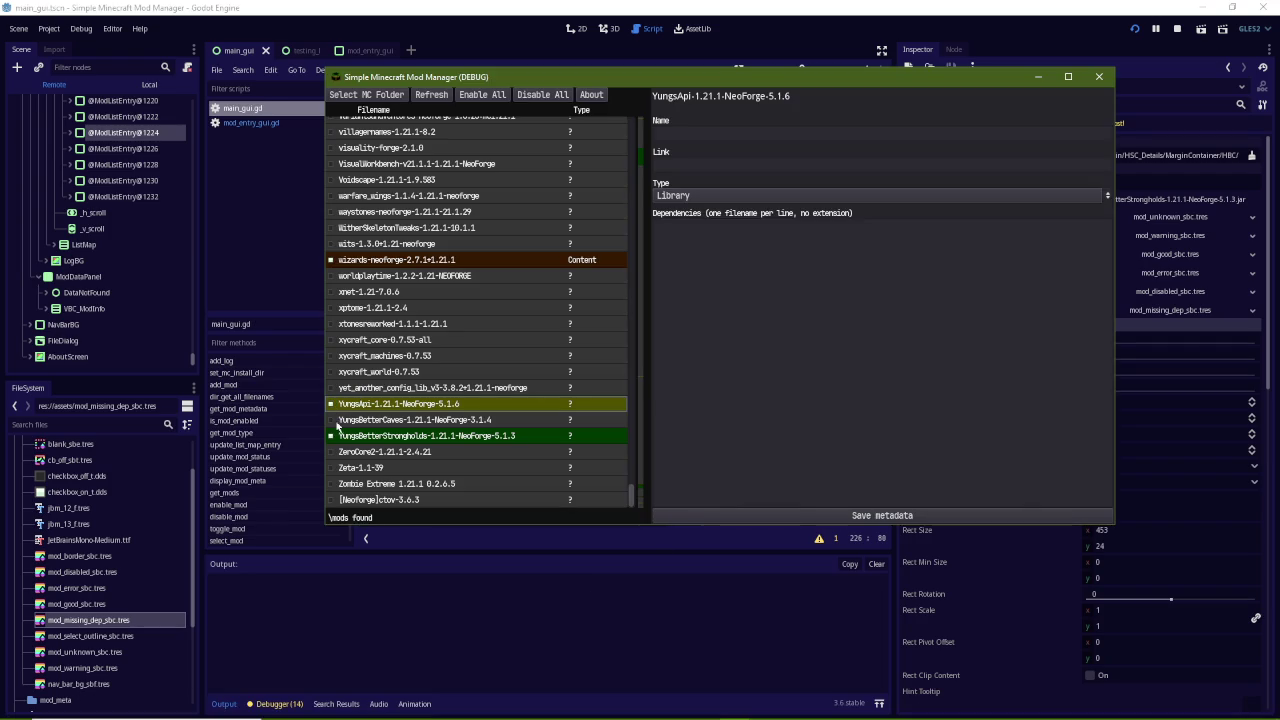
double_click(335, 422)
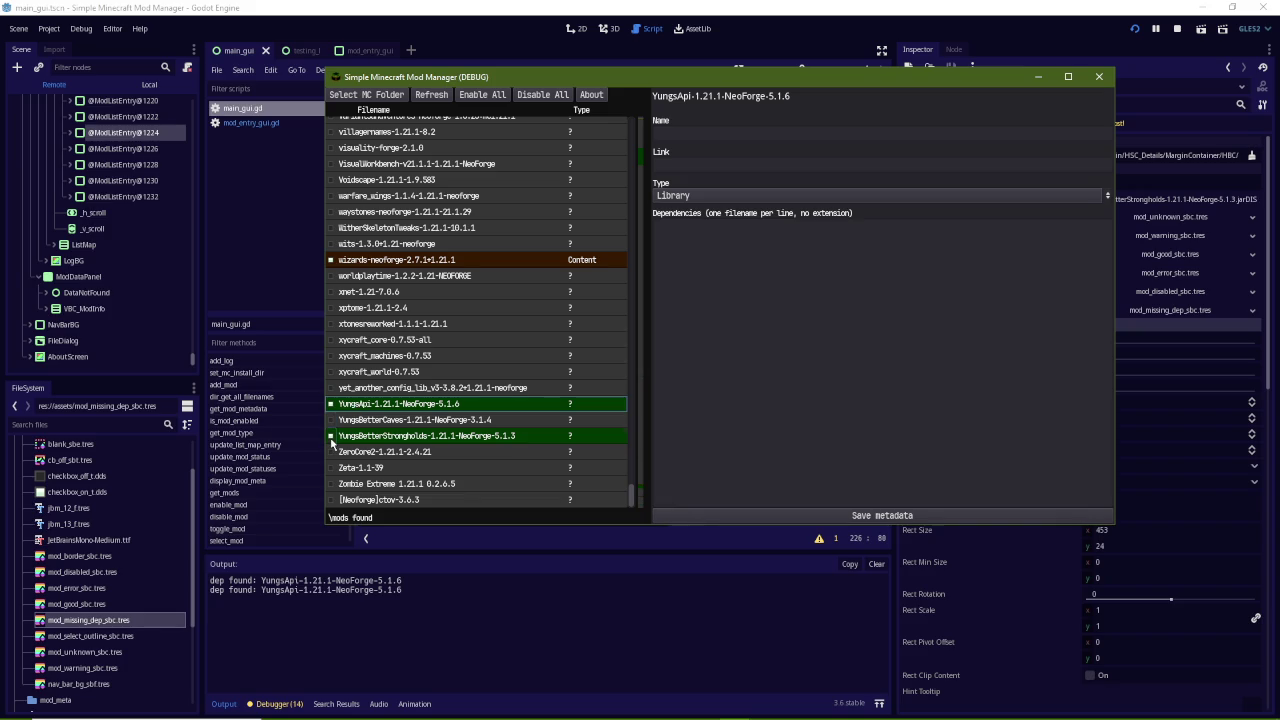
left_click(331, 441)
left_click(331, 441)
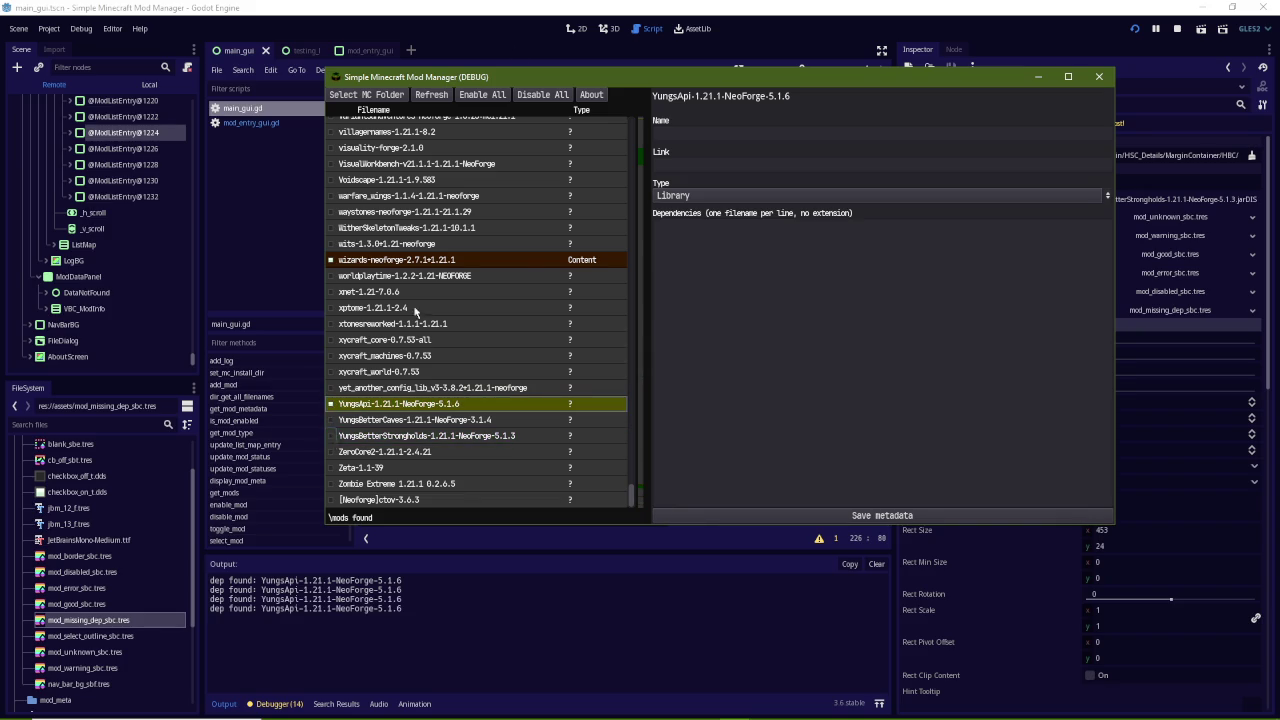
key("alt+Tab")
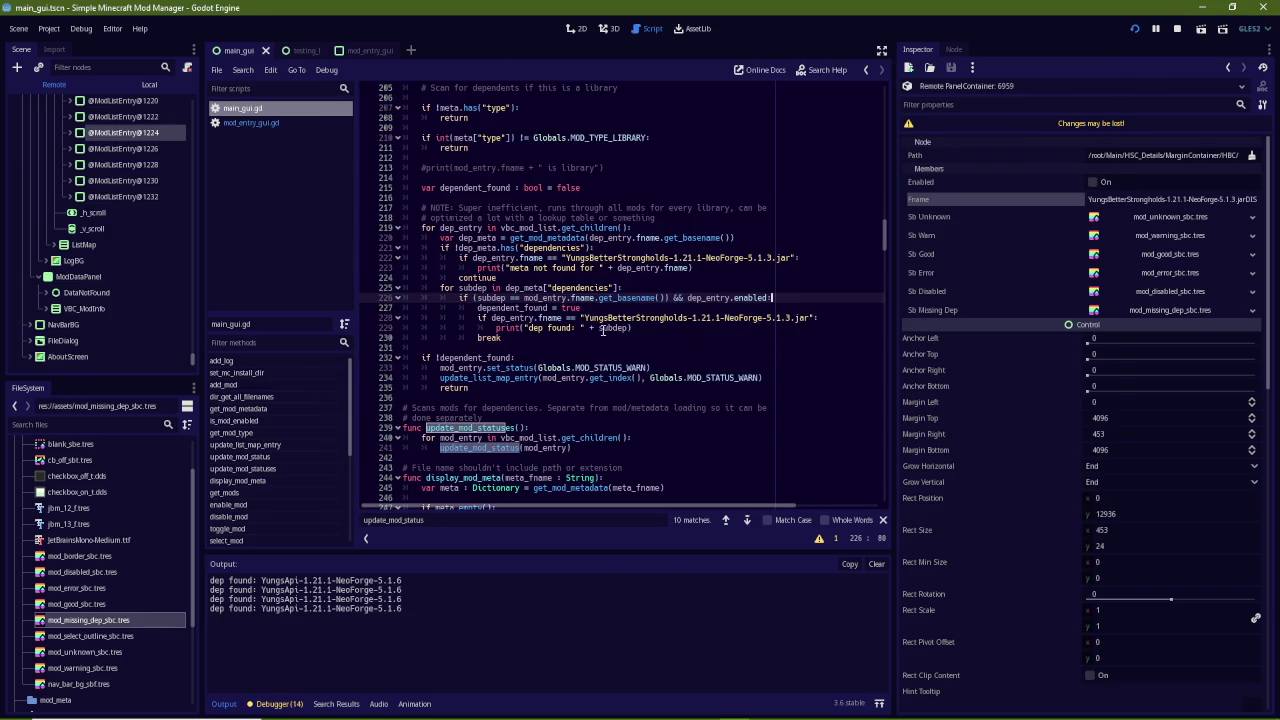
Delete both YungsBetterStrongholds if/print debug blocks from the dependency loop and save
left_click(632, 329)
left_click_drag(632, 329, 650, 309)
key("BackSpace")
left_click_drag(705, 267, 712, 248)
key("BackSpace")
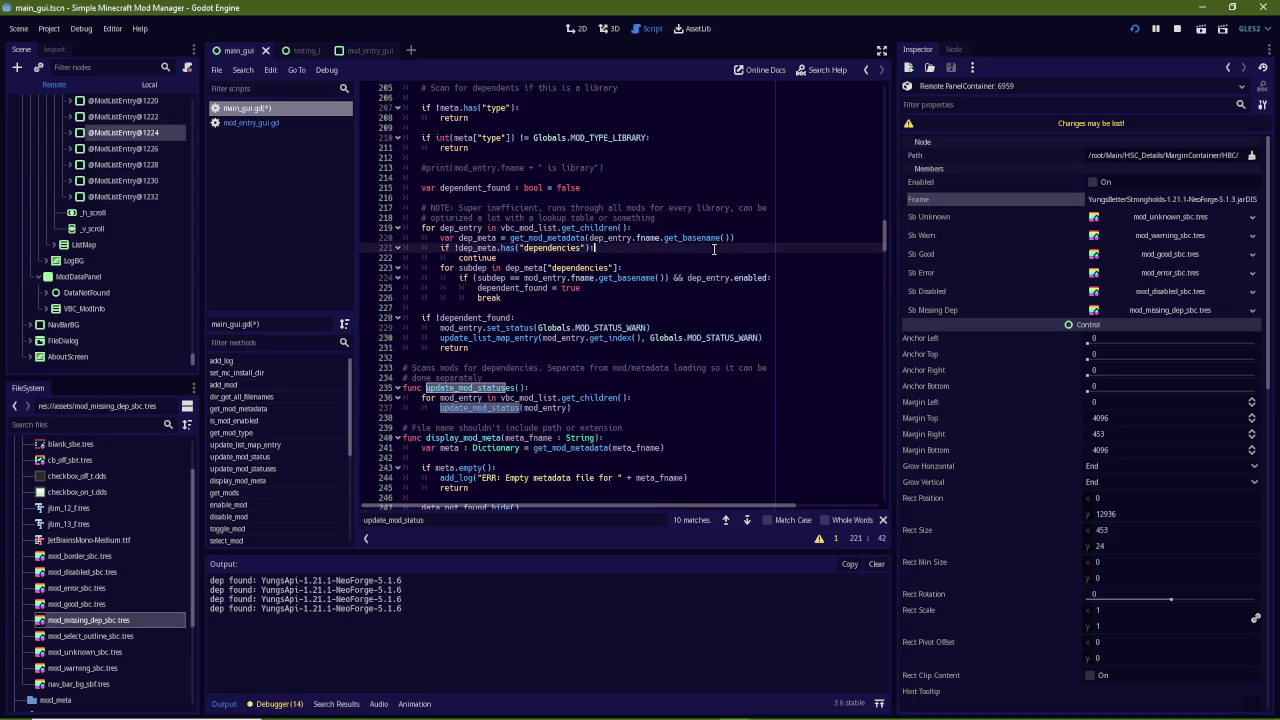
key("ctrl+z")
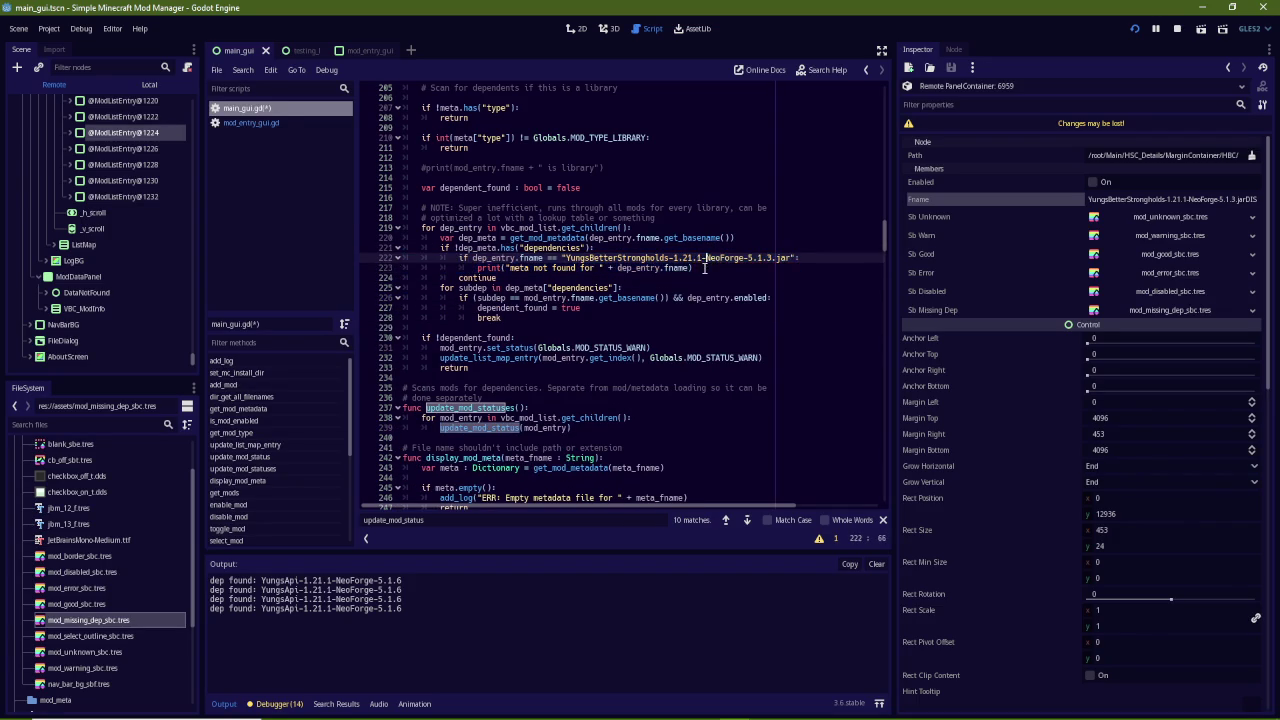
key("BackSpace")
key("ctrl+s")
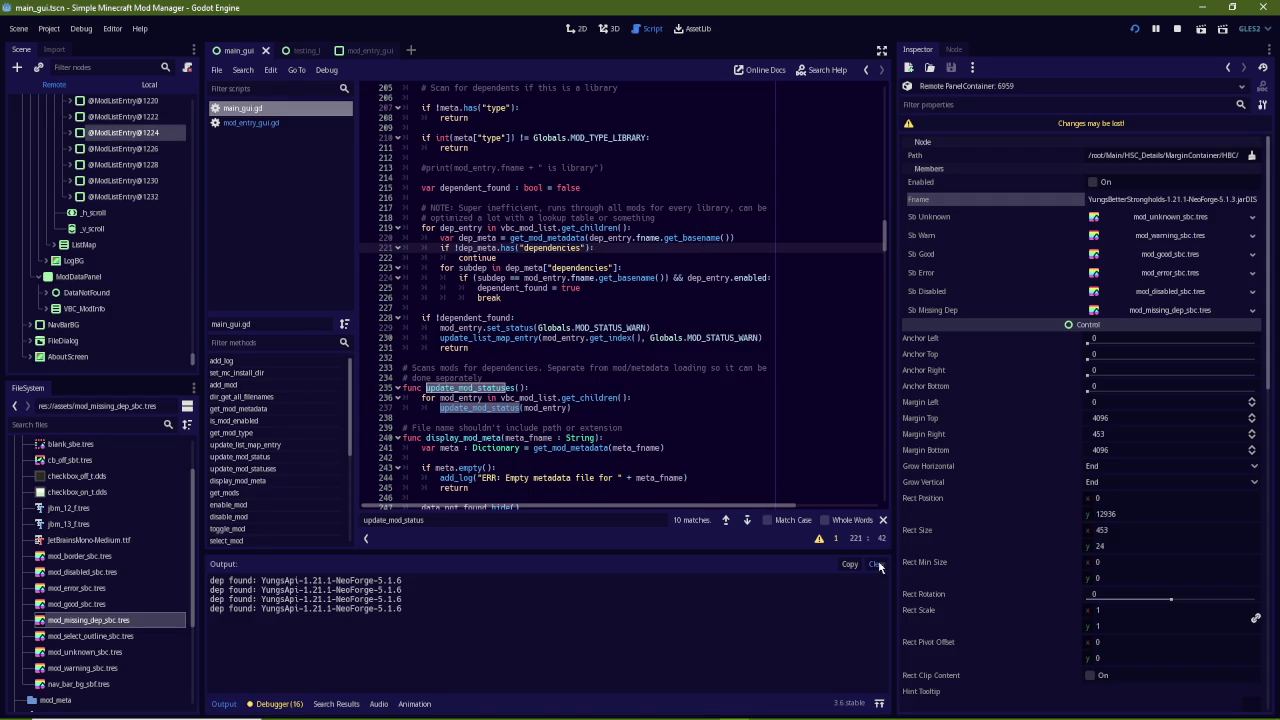
Clear the Output log and bring the running mod manager forward
left_click(876, 566)
mouse_move(719, 707)
left_click(798, 650)
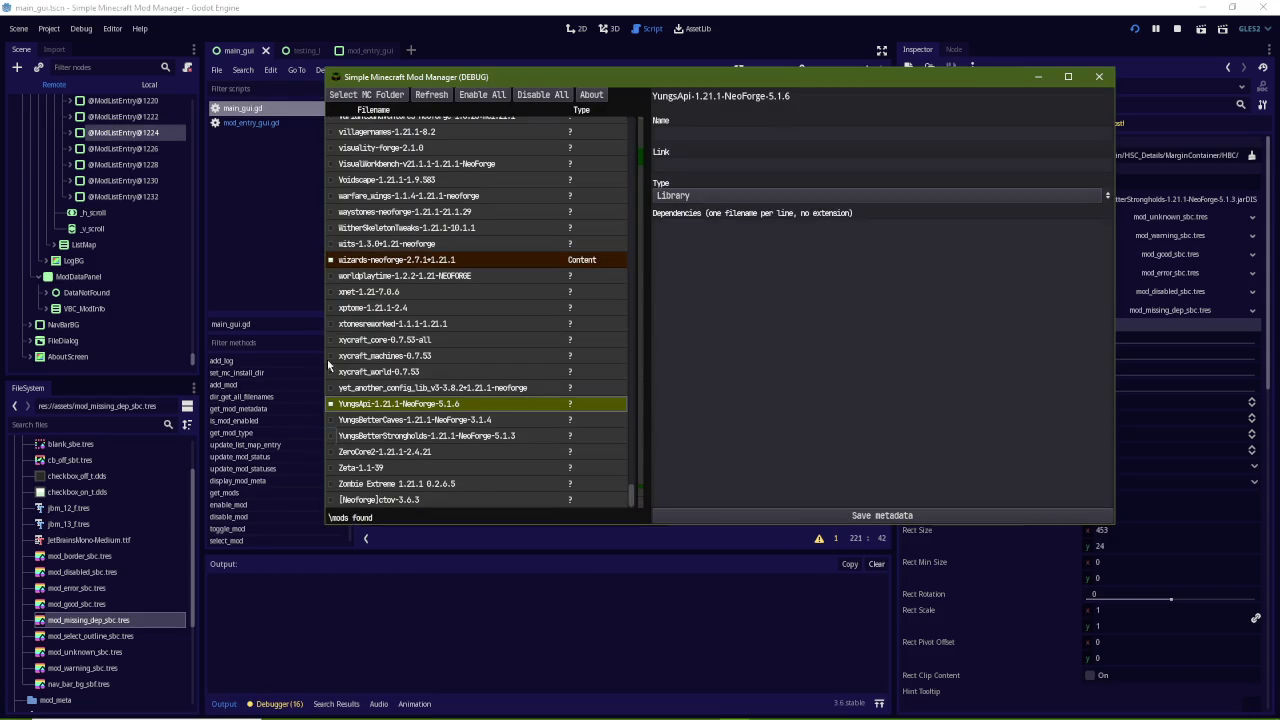
Re-enable YungsBetterStrongholds in the mod list, then select another mod to view its details
left_click(331, 443)
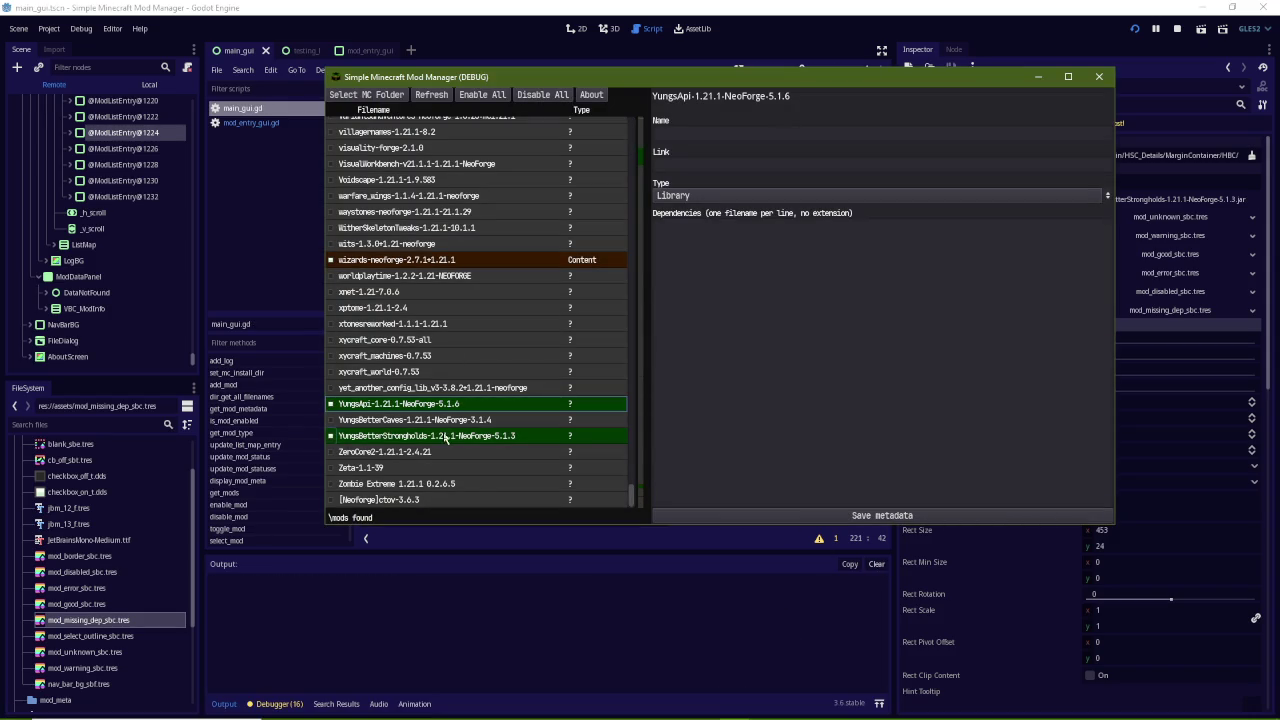
left_click(232, 344)
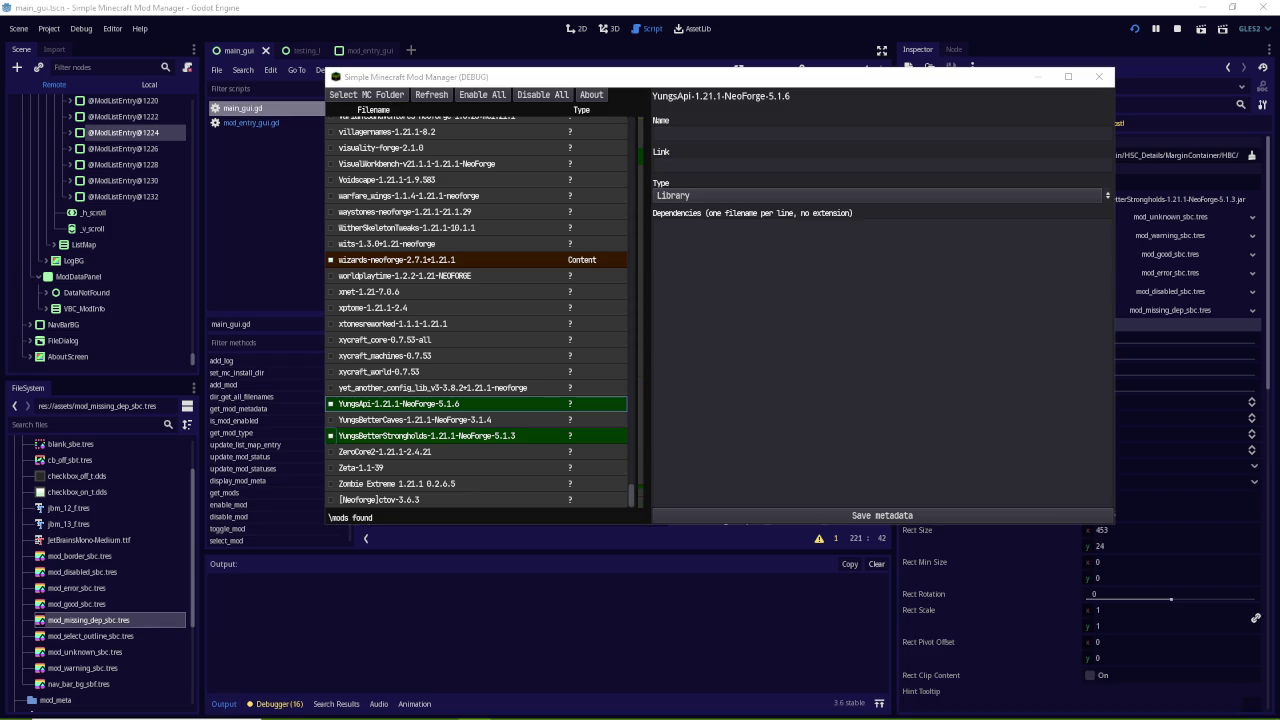
left_click(556, 351)
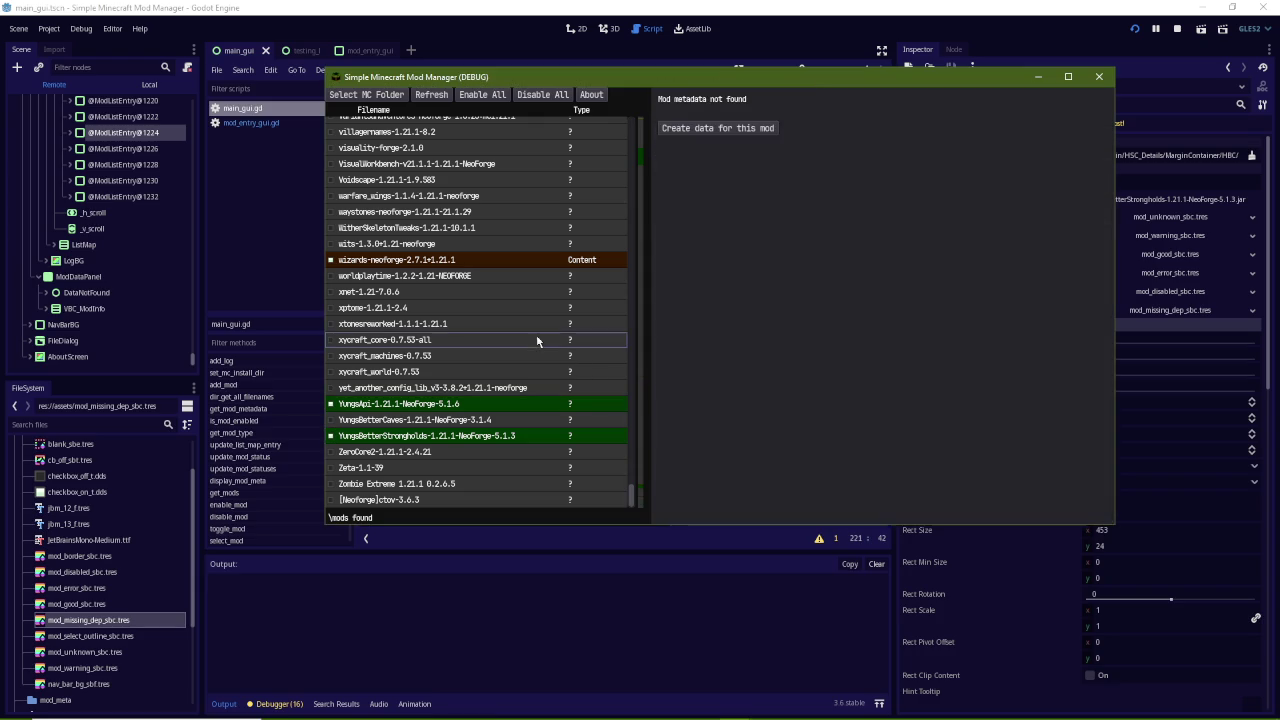
left_click(459, 409)
left_click(760, 262)
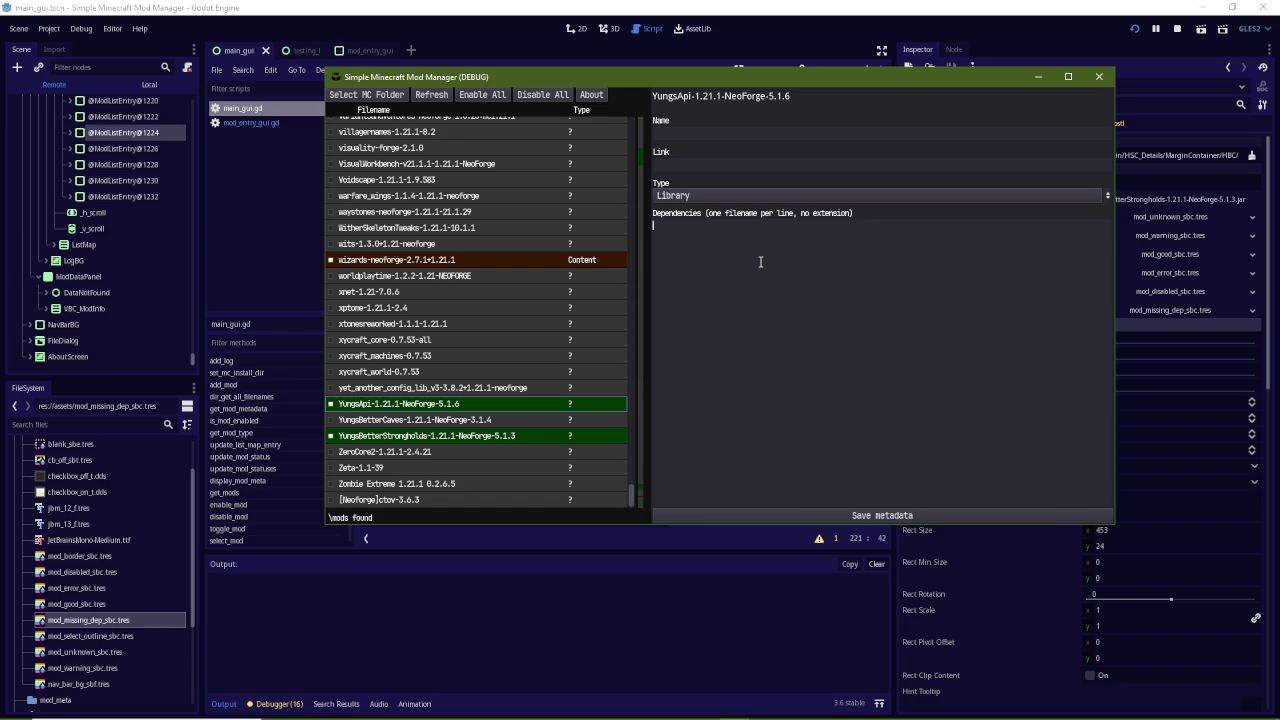
type("]")
key("Up")
Type "dependency," and begin "de" on the next line of YungsApi's Dependencies box
type("depende")
type("ncy,")
key("Return")
type("de")
Close the running mod manager and scroll up to the update_mod_status definition in main_gui.gd
key("alt+F4")
scroll(817, 393, "down", 2)
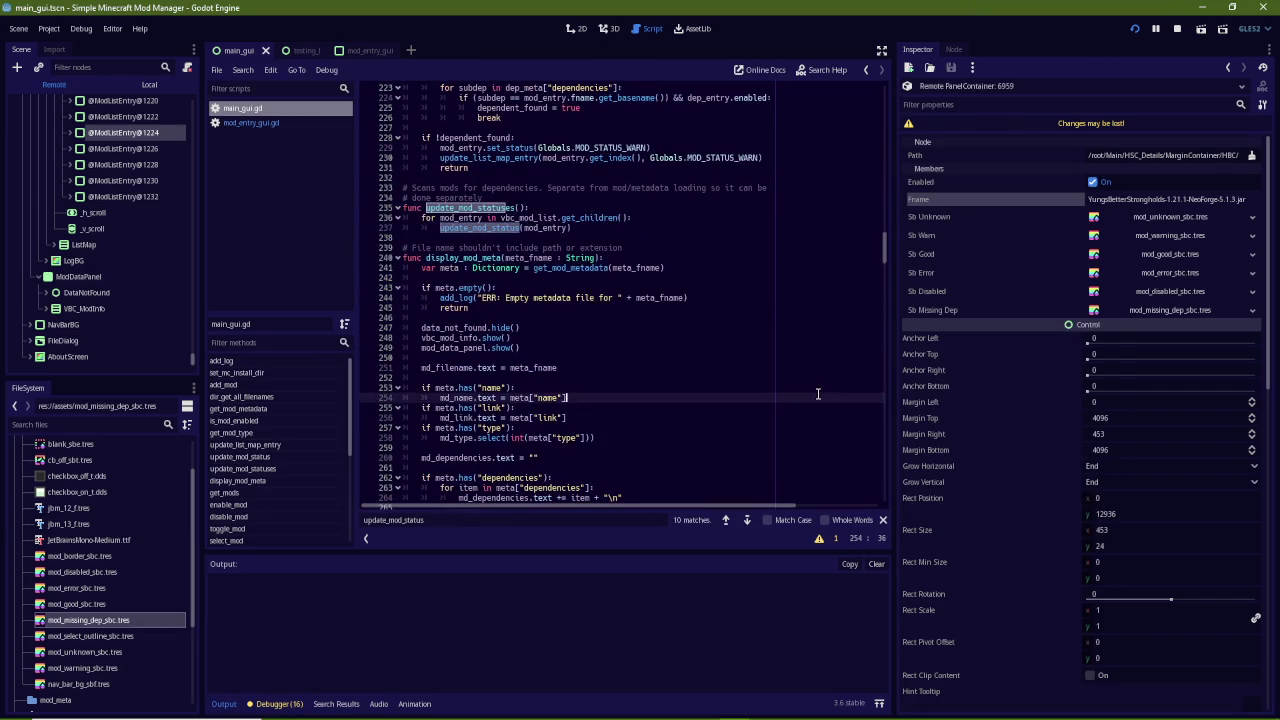
scroll(817, 395, "up", 12)
scroll(756, 411, "up", 9)
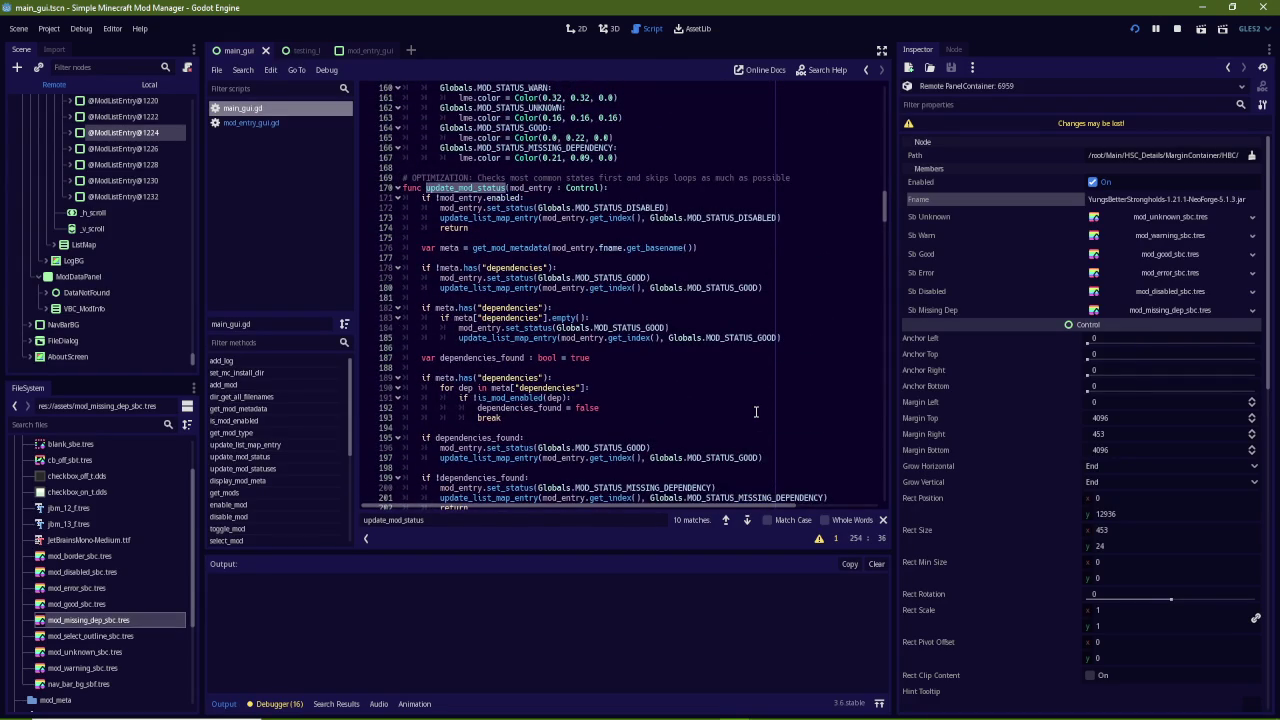
scroll(700, 405, "up", 5)
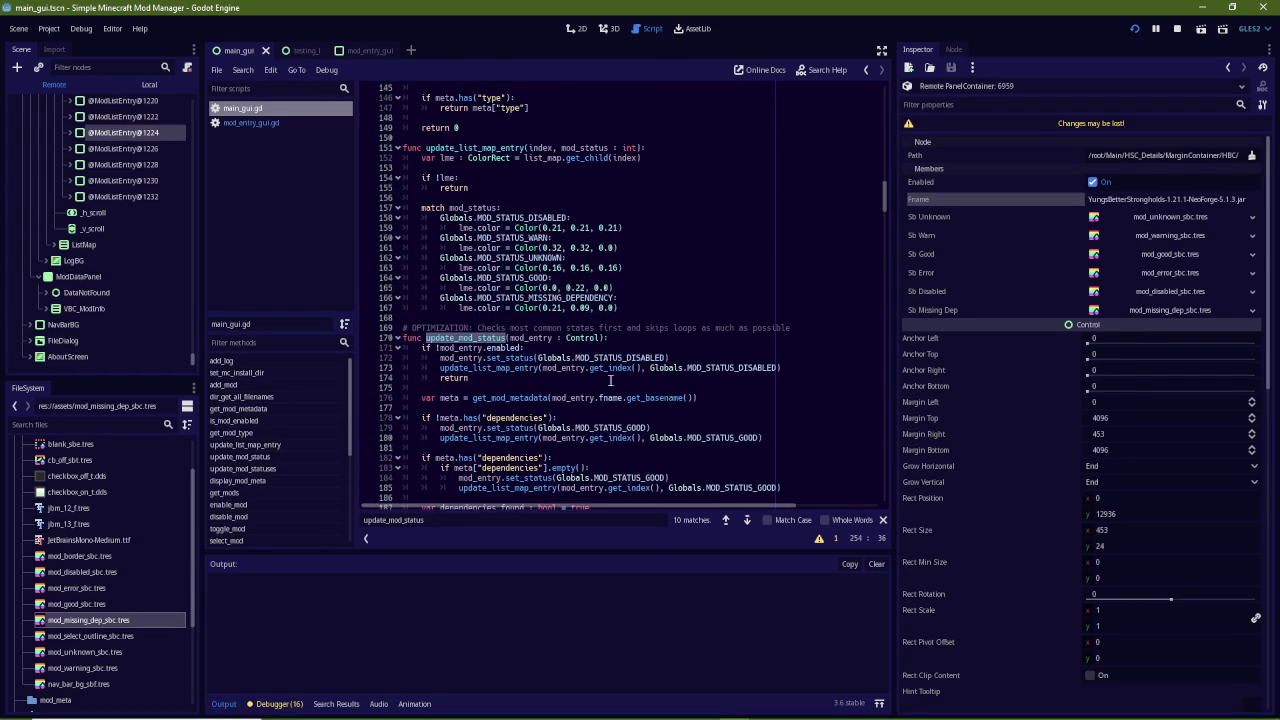
Read down through update_mod_status's MOD_STATUS_MISSING_DEPENDENCY check, then scroll back up
left_click(507, 337)
scroll(564, 390, "down", 6)
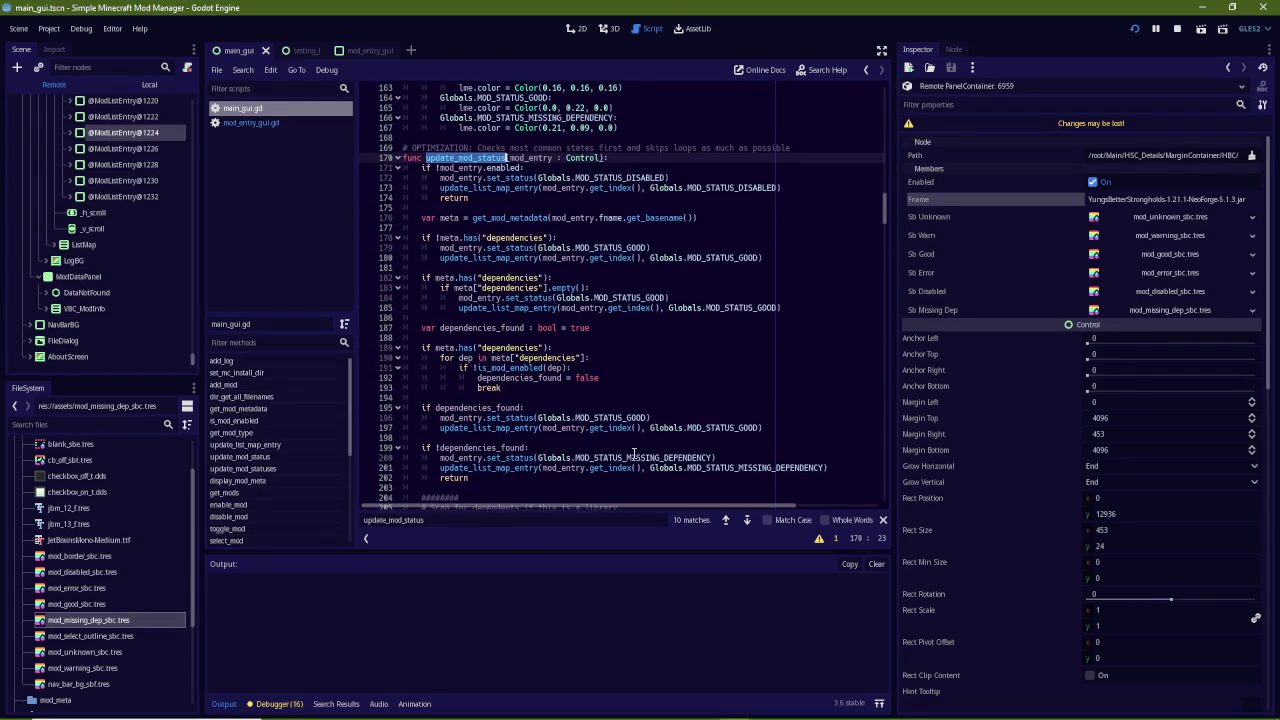
scroll(633, 447, "down", 12)
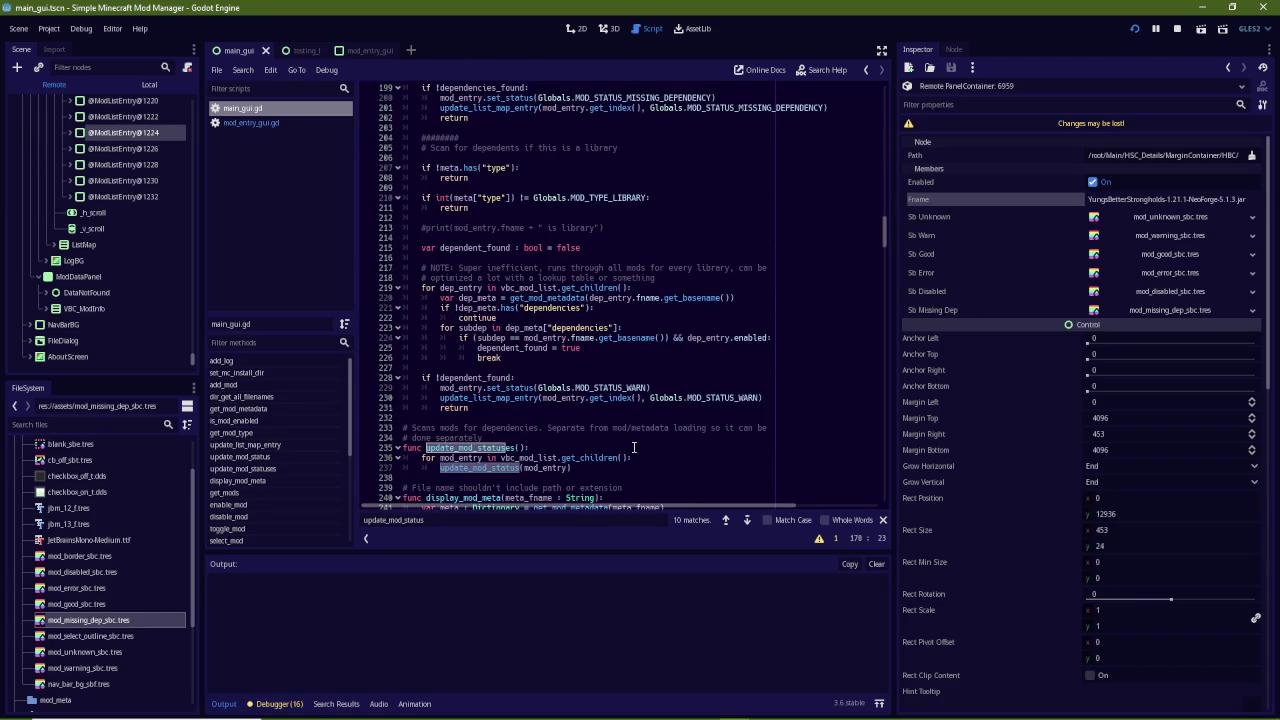
scroll(633, 447, "down", 1)
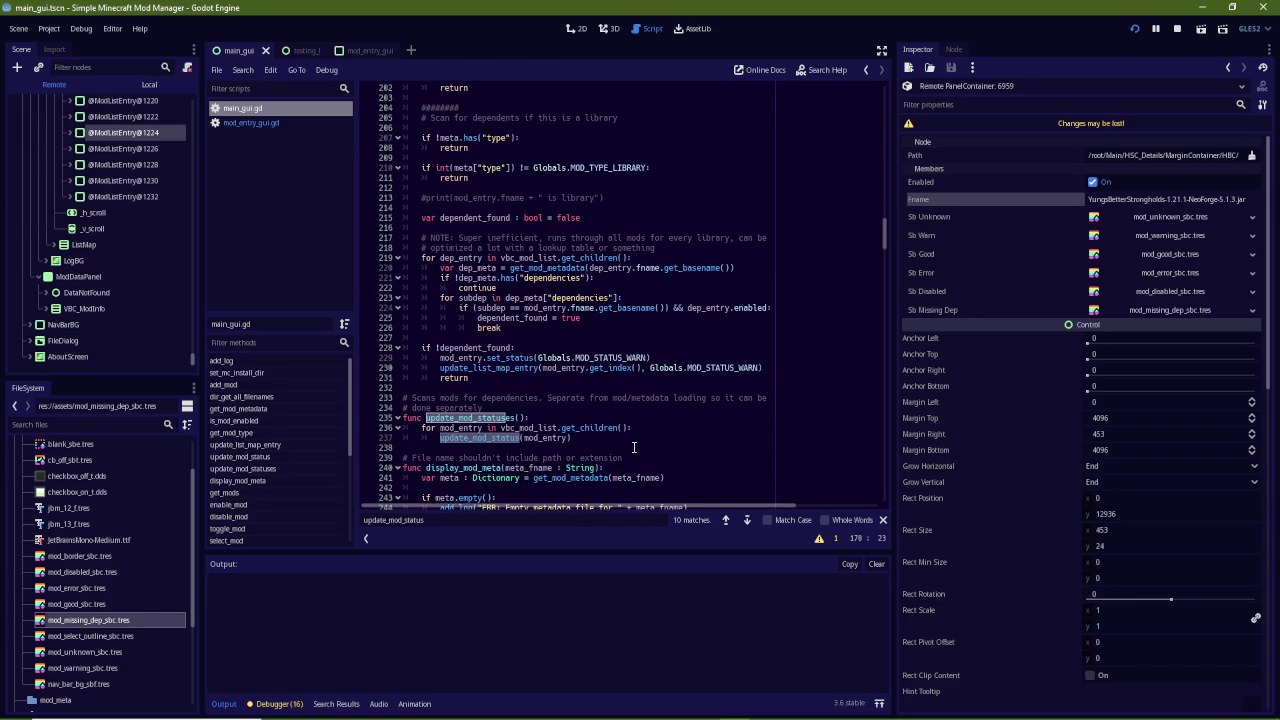
scroll(633, 447, "down", 2)
scroll(633, 447, "down", 2)
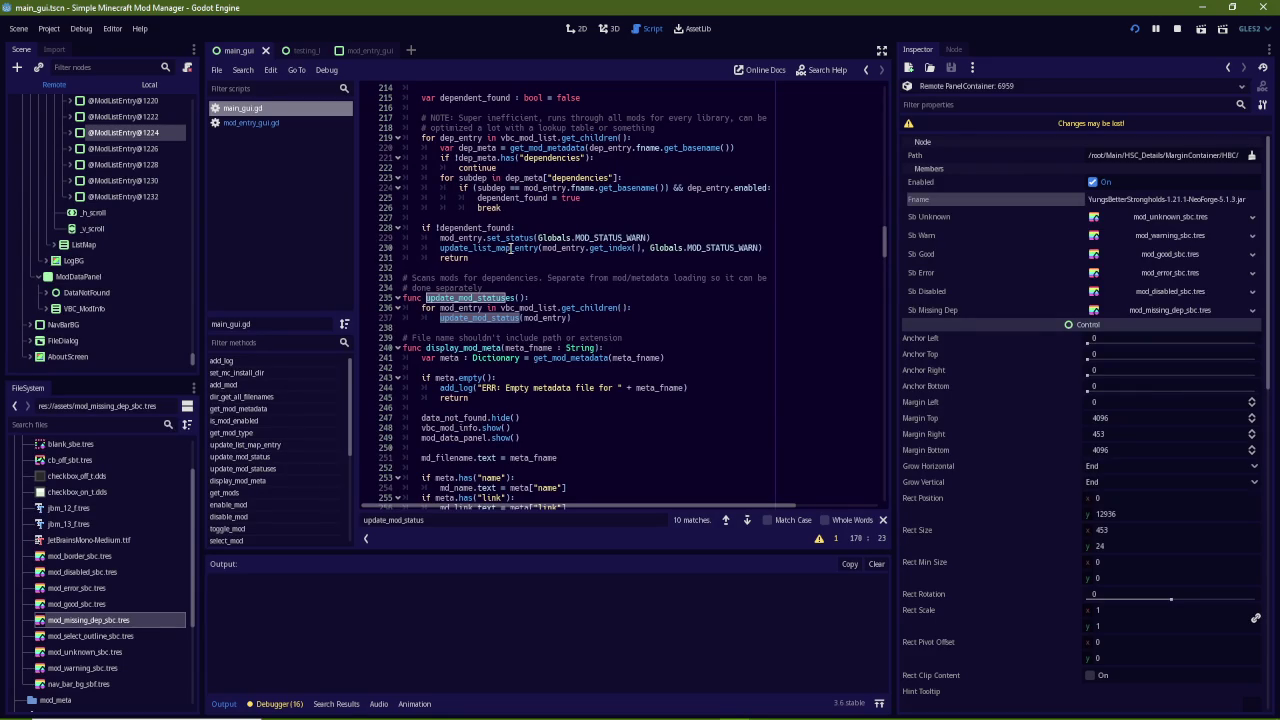
scroll(508, 249, "up", 3)
scroll(510, 249, "up", 6)
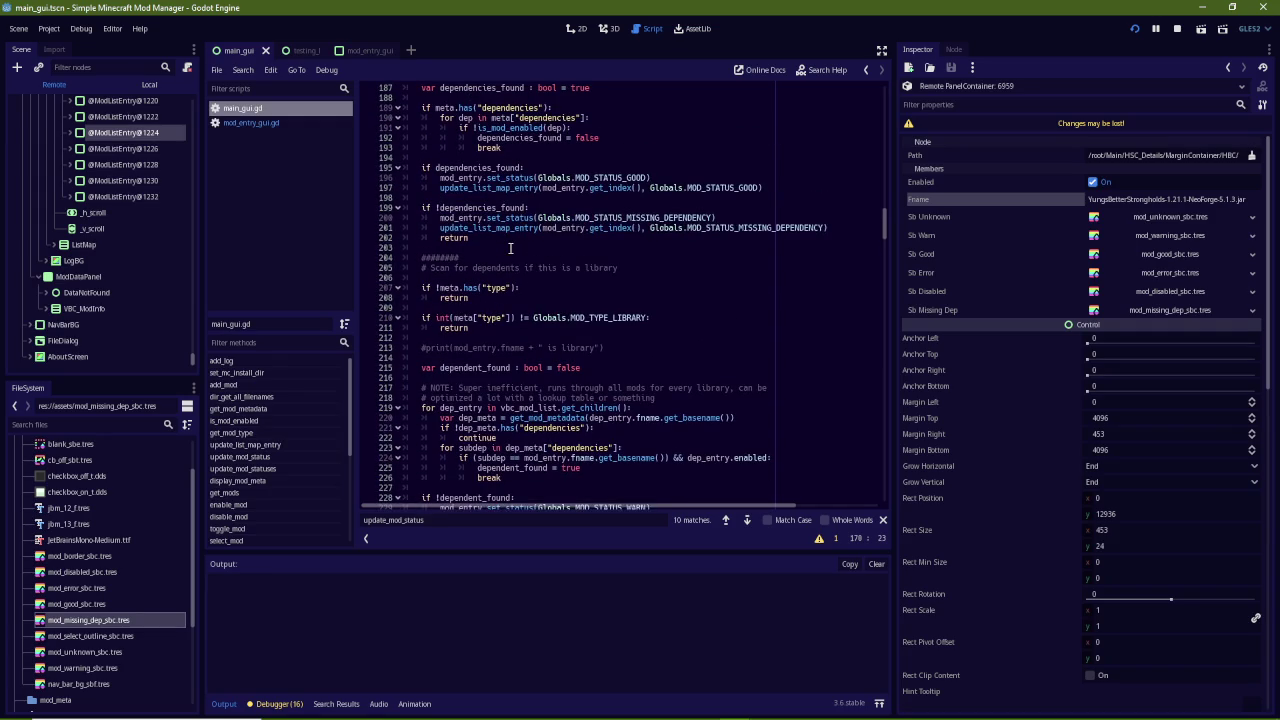
scroll(503, 207, "up", 3)
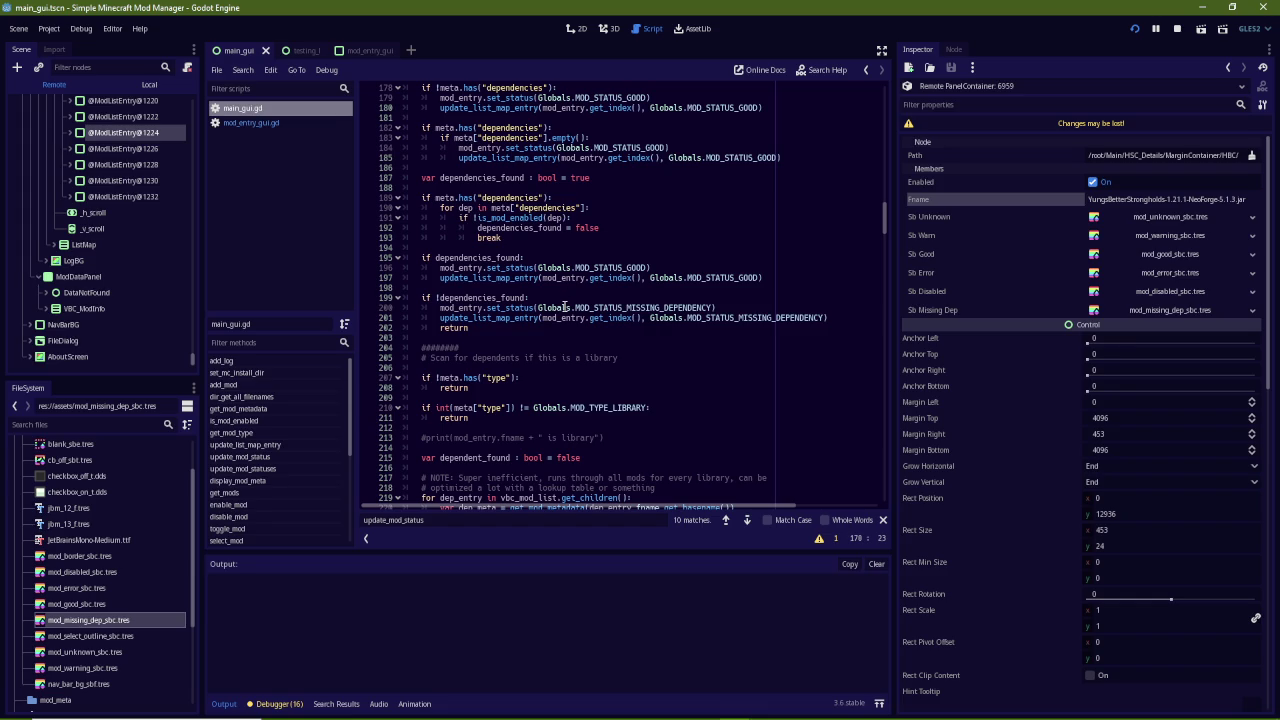
Stop the running mod manager from the 2D view and bring the metadata panel into view
left_click(576, 28)
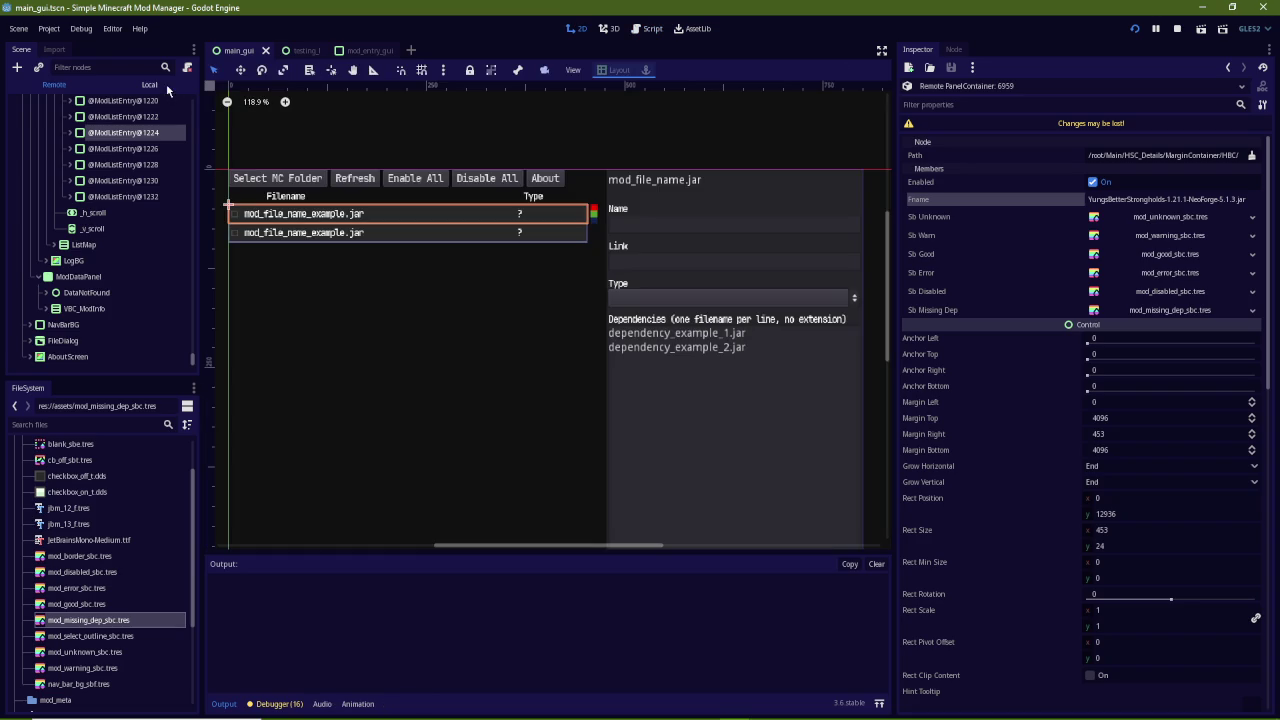
left_click(1177, 28)
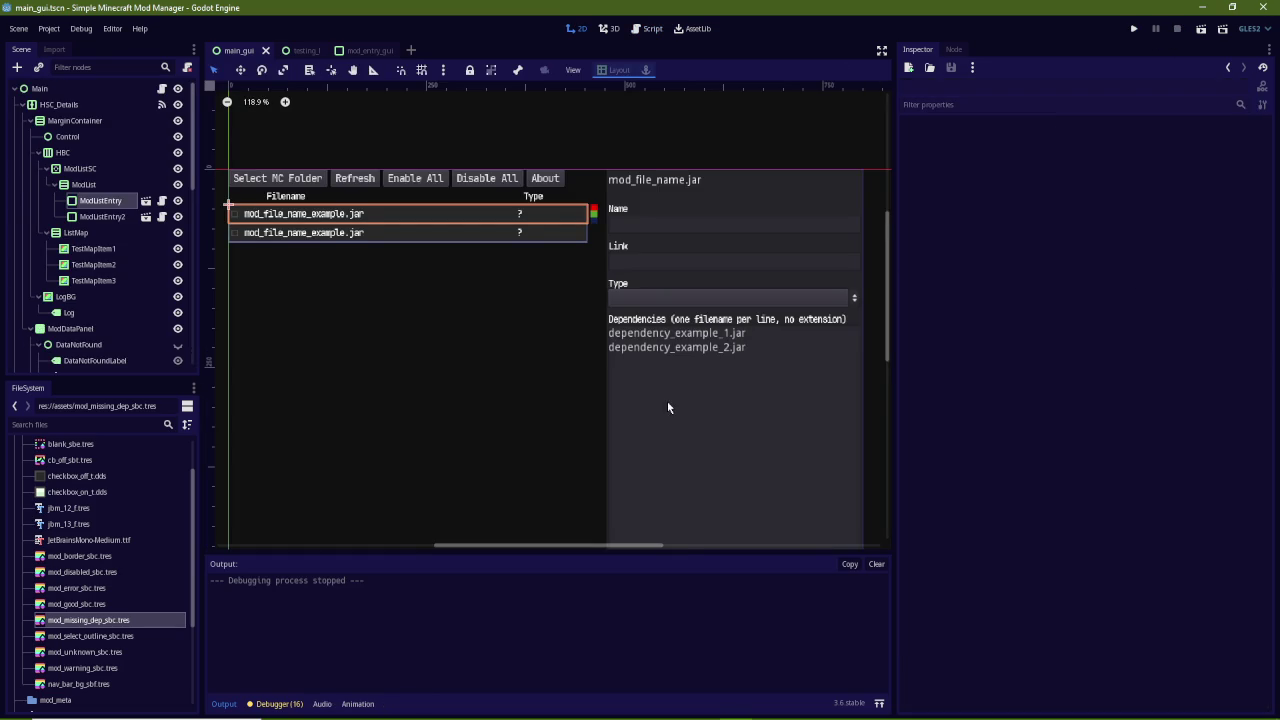
left_click_drag(667, 401, 598, 382)
scroll(563, 355, "down", 3)
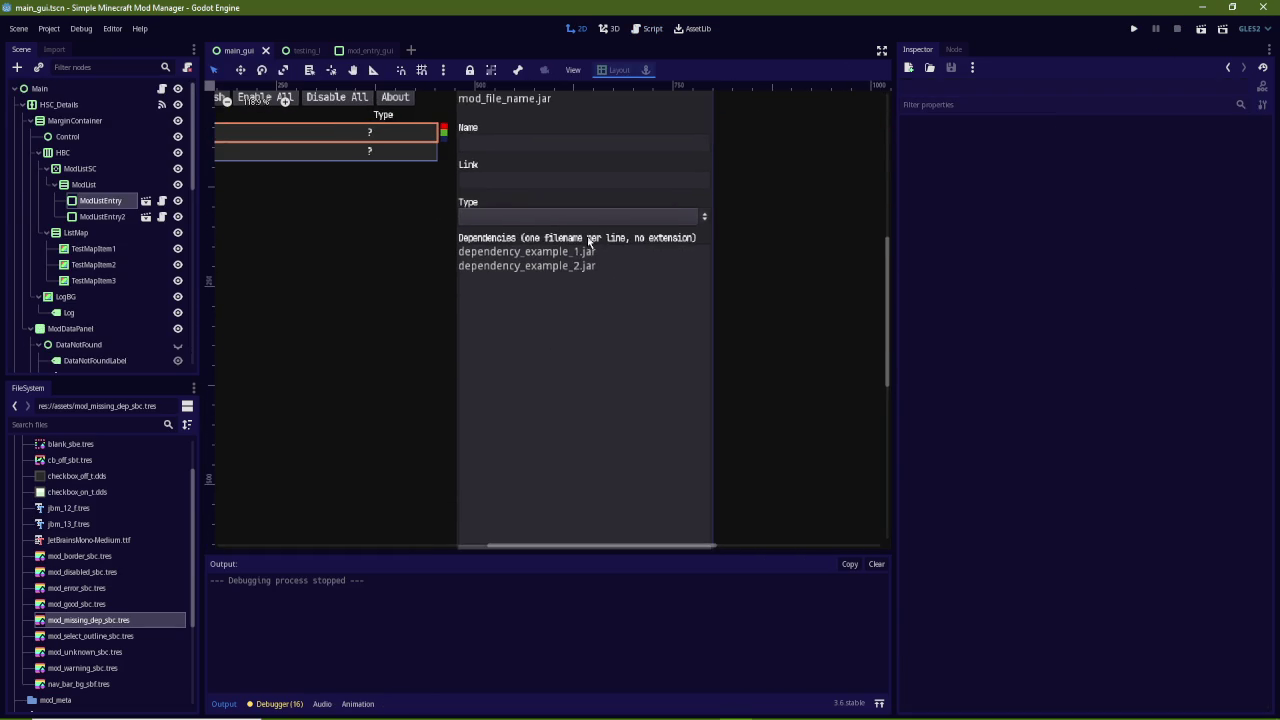
Select the Dependencies label (Label4) and add a line break after its Inspector Text
left_click(589, 239)
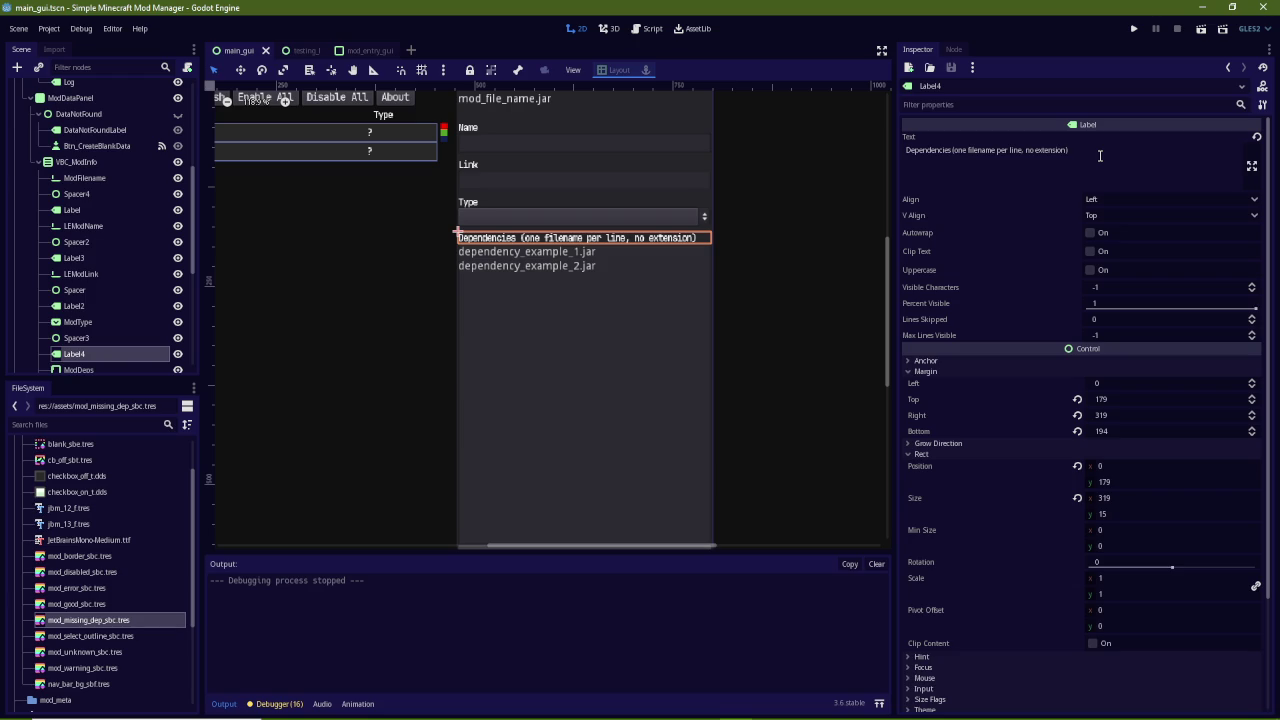
left_click(1100, 156)
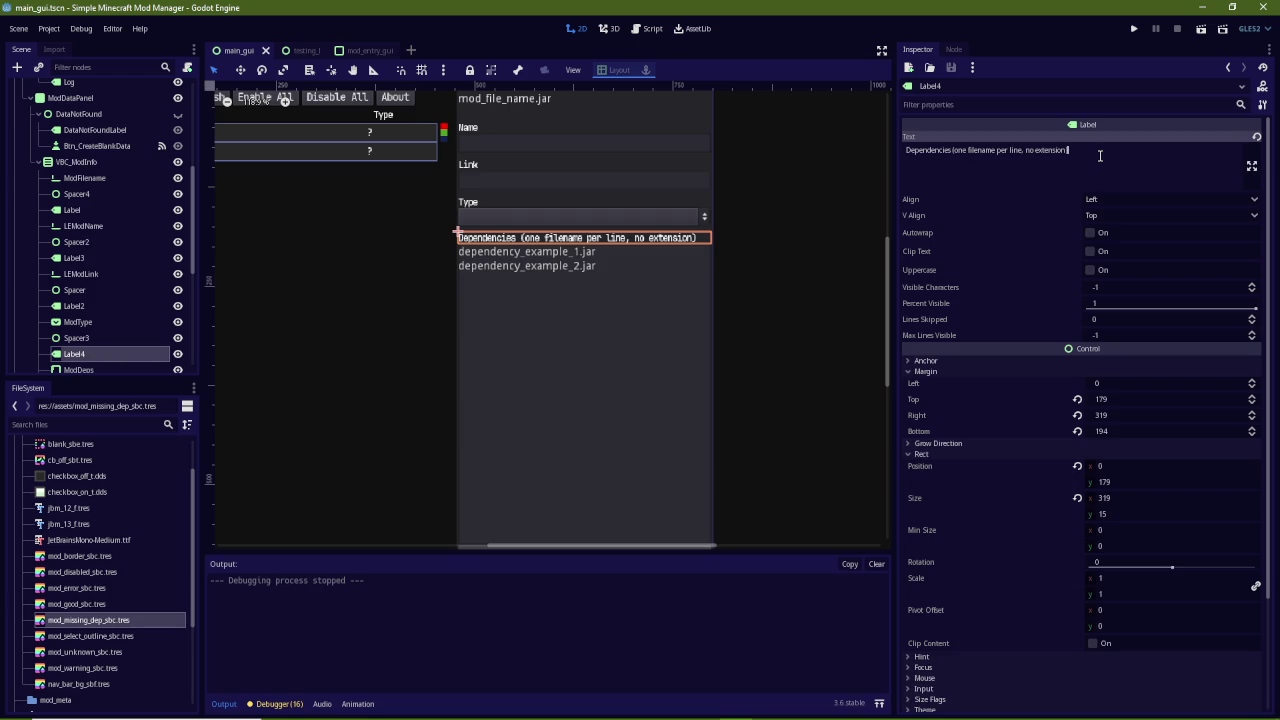
left_click(409, 707)
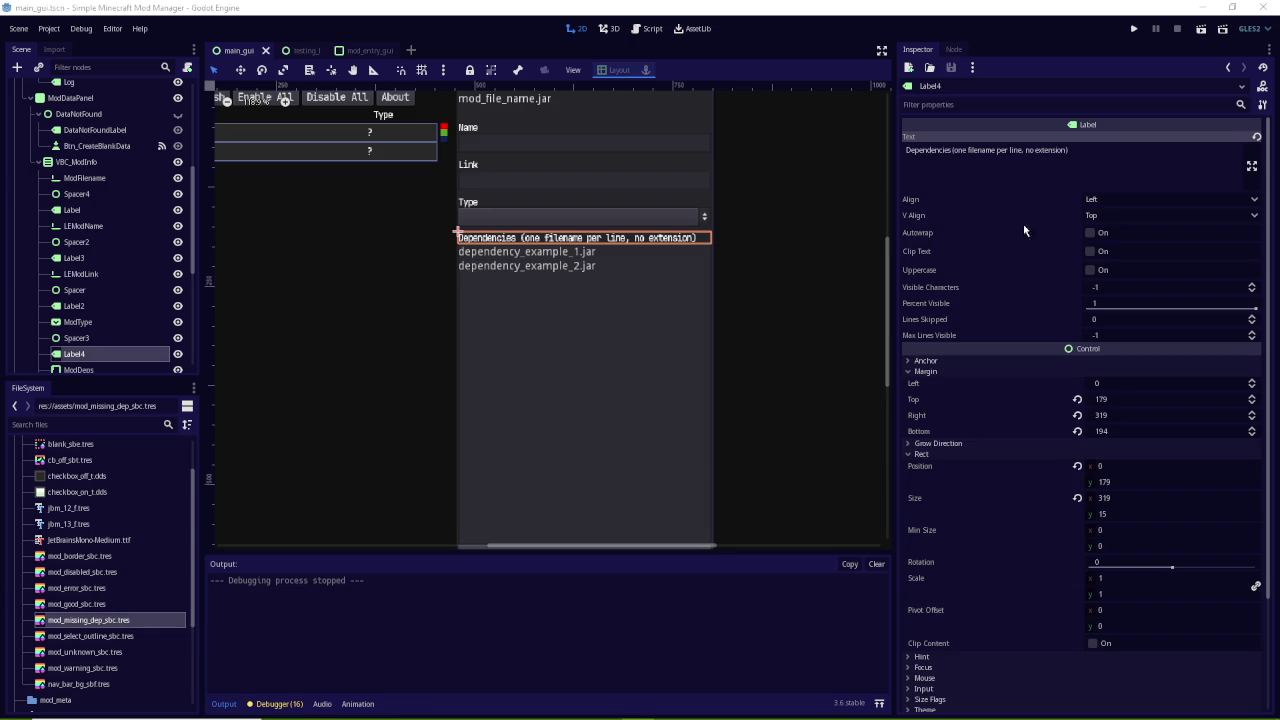
left_click(1102, 161)
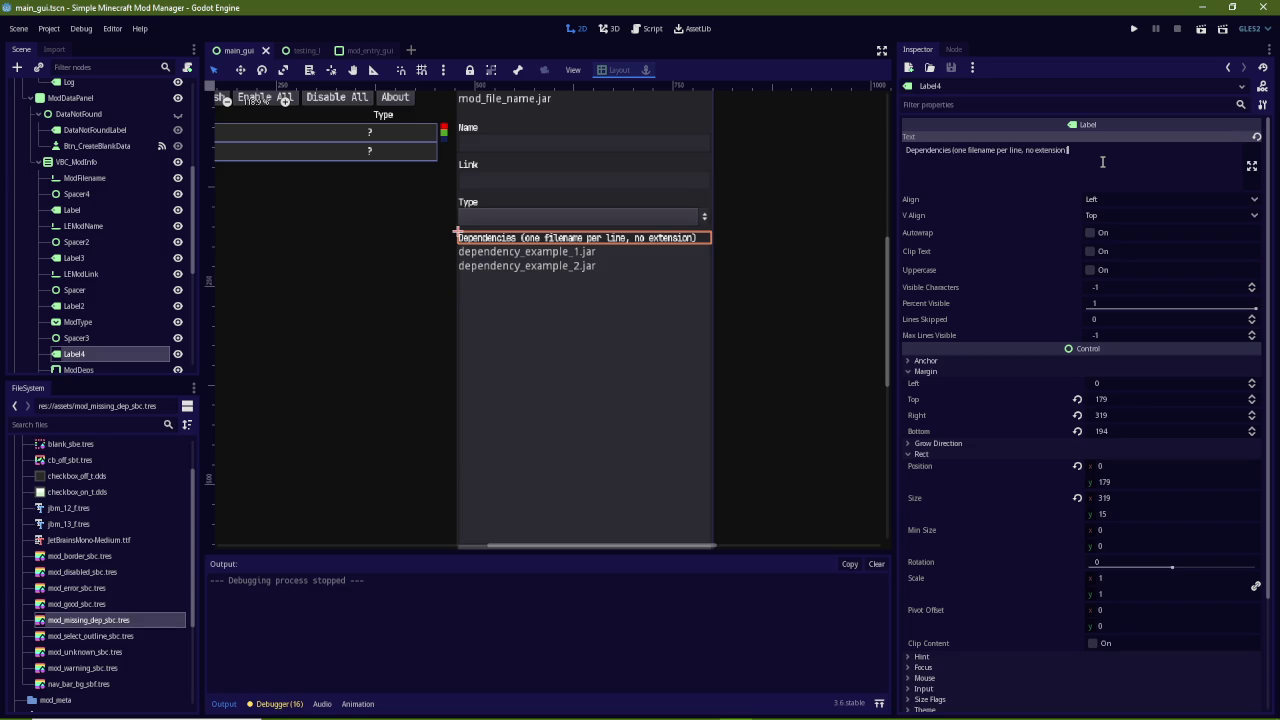
key("Return")
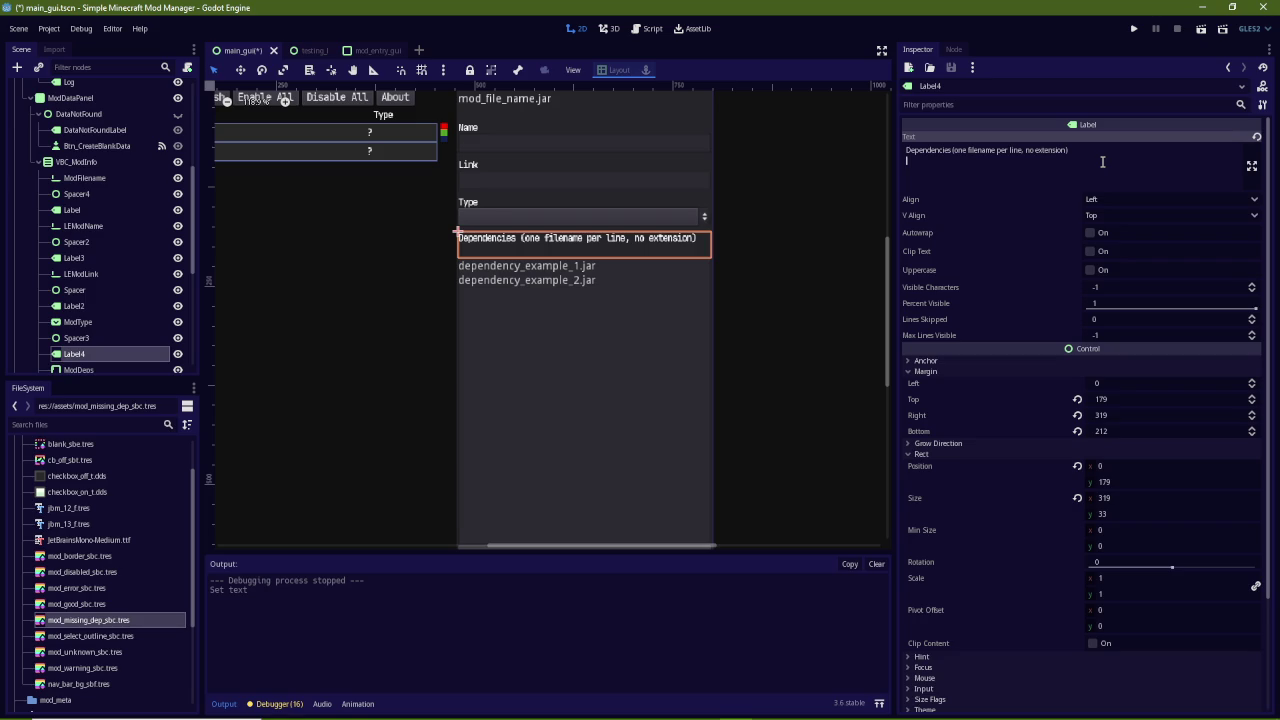
Type the label's second line "Enclose multiple OR dependencies in brackets", fixing the misspelling
type("Enclose m")
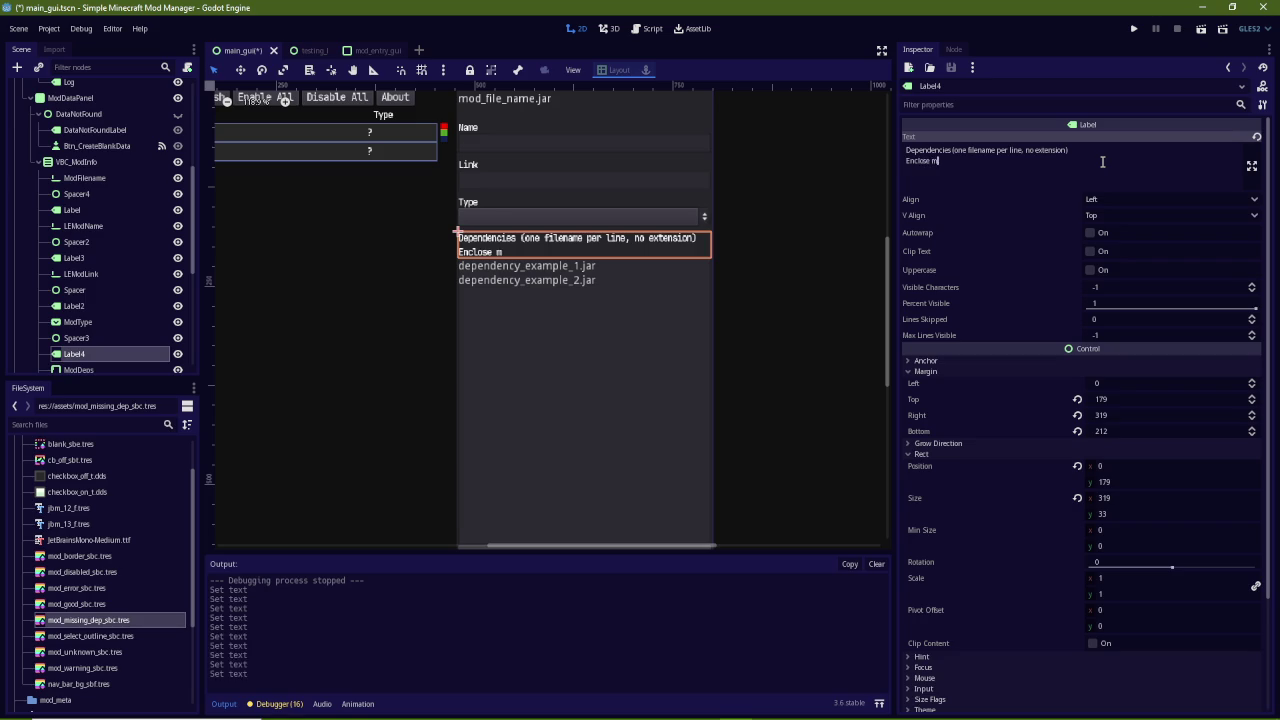
type("ultiple")
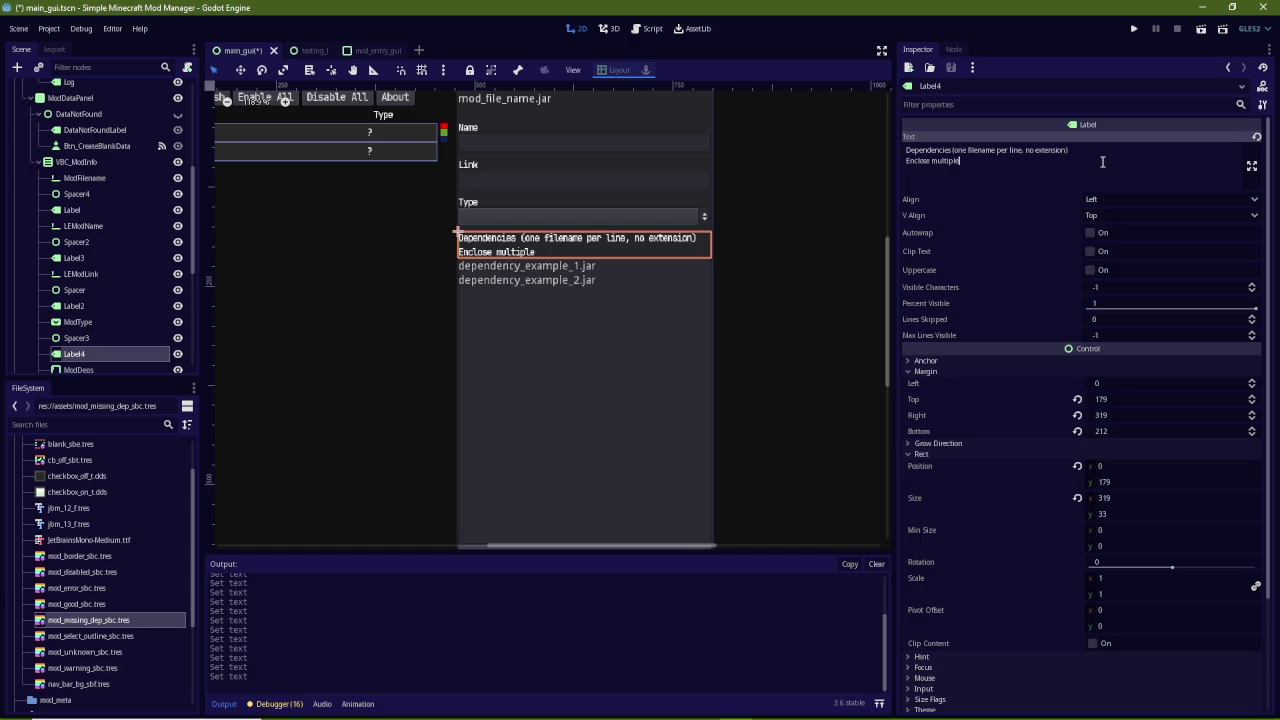
type("OR de")
type("pencies")
key("Left")
type("de")
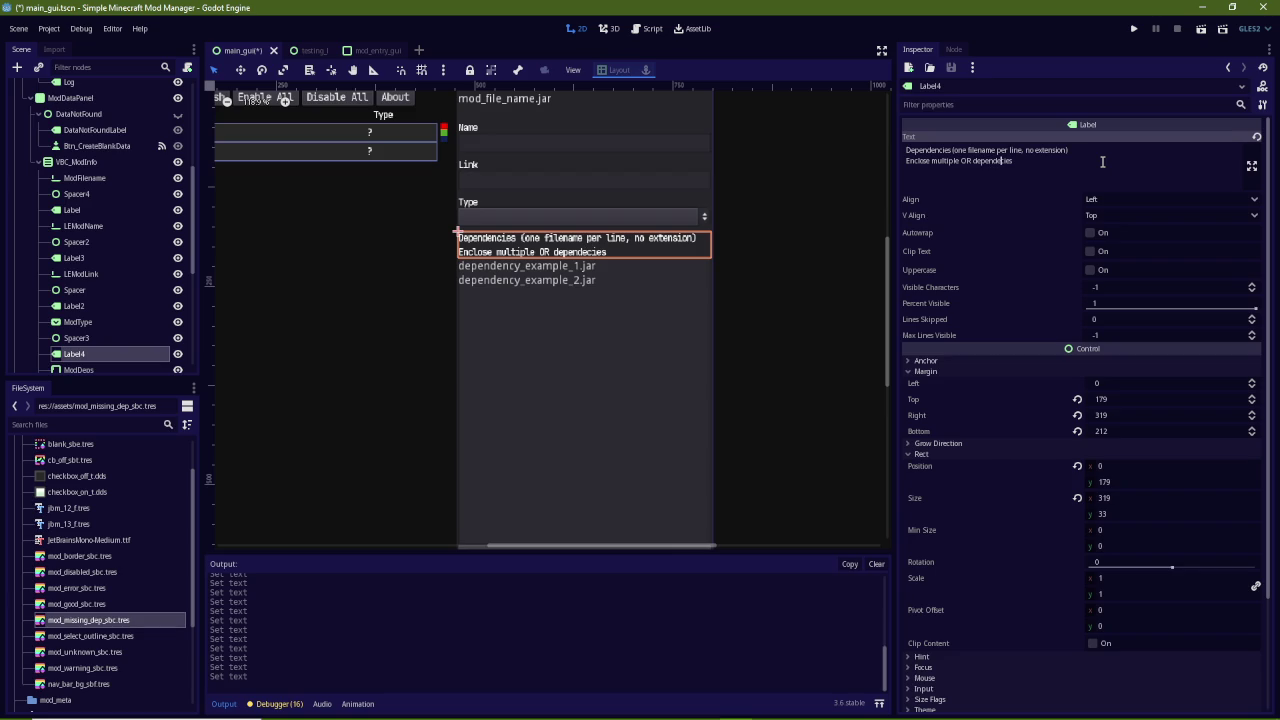
type("n")
key("End")
type("in bracke")
type("ts")
Save the scene and open the main_gui.gd script
key("ctrl+s")
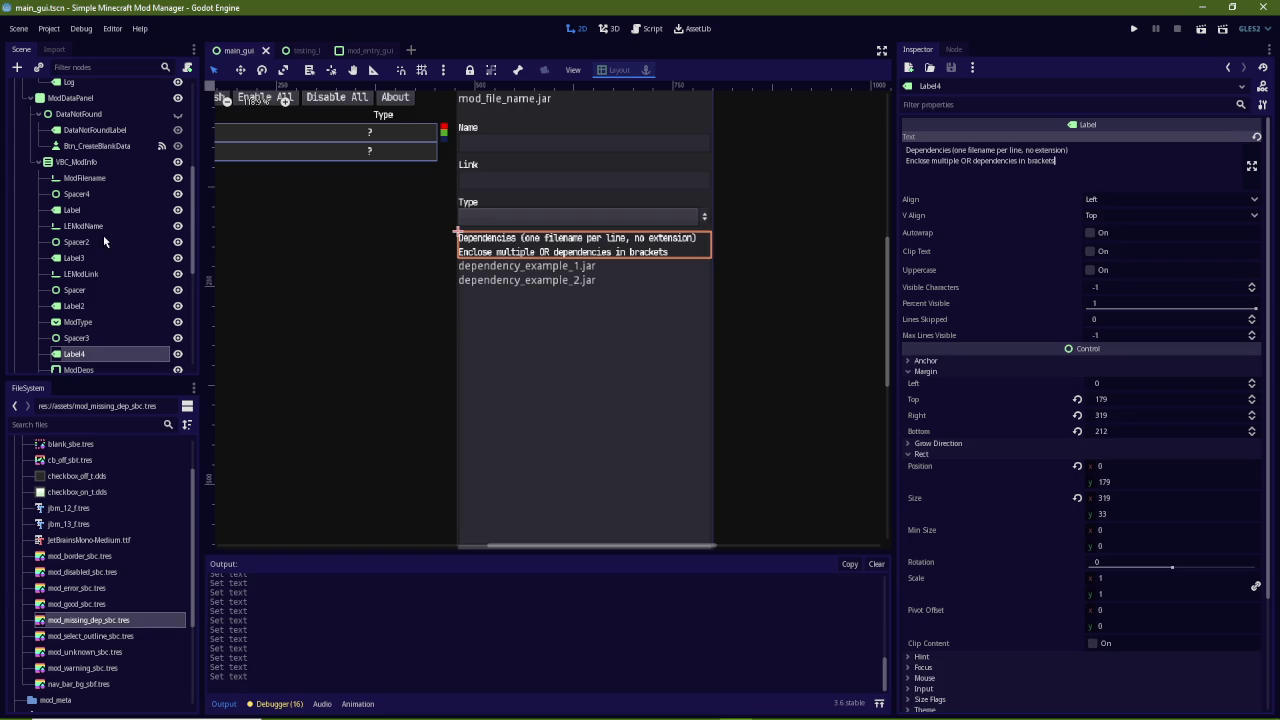
scroll(105, 245, "up", 5)
left_click(162, 104)
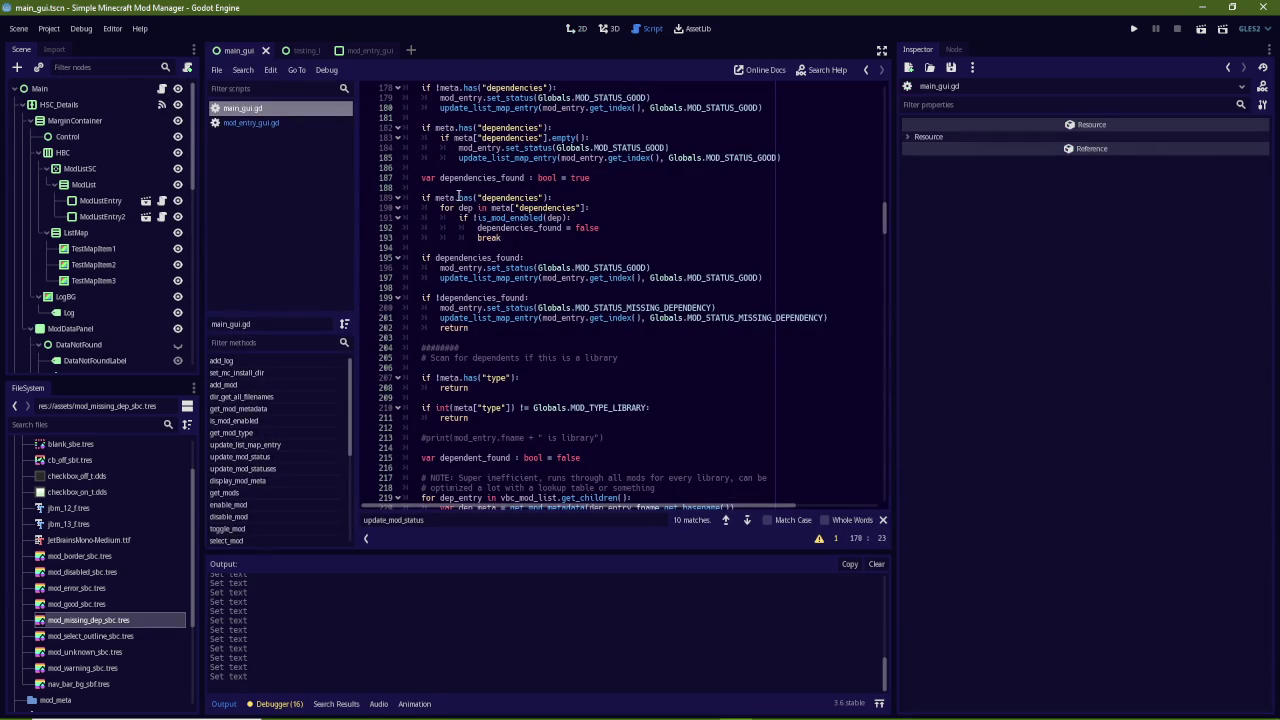
double_click(447, 198)
scroll(538, 296, "up", 7)
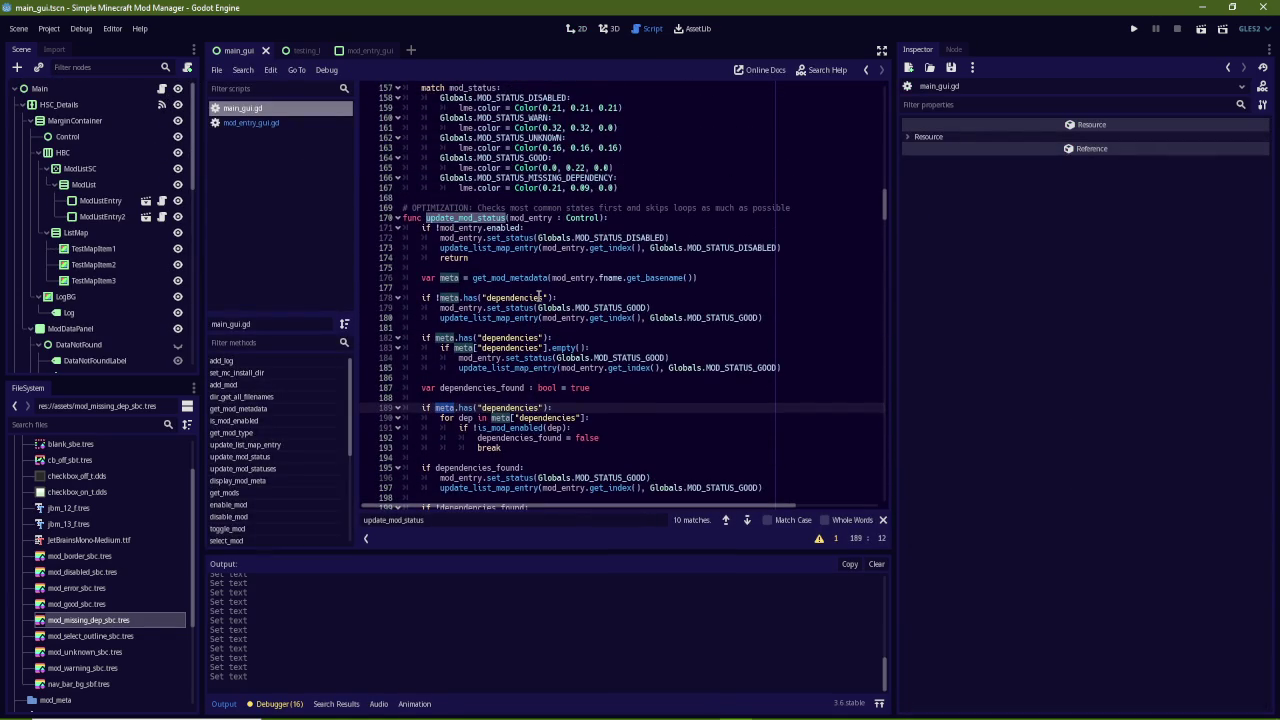
scroll(538, 296, "down", 2)
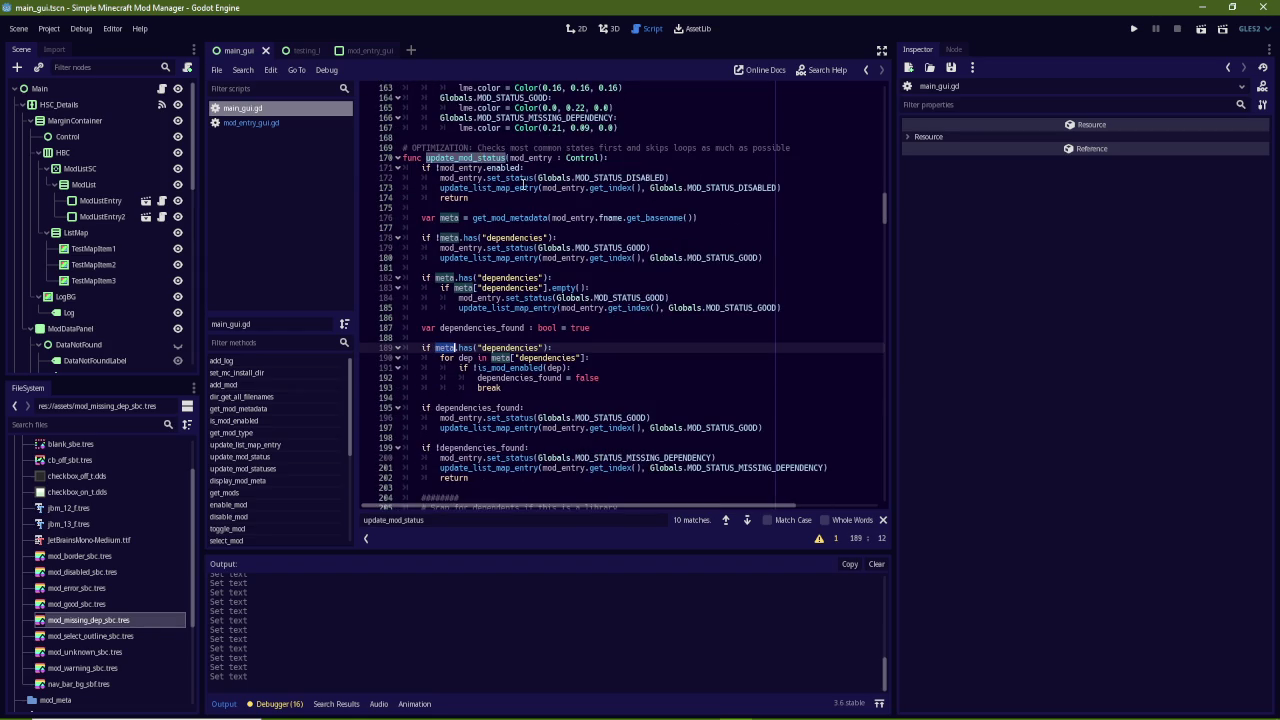
scroll(700, 200, "up", 4)
scroll(640, 258, "down", 4)
scroll(521, 336, "down", 2)
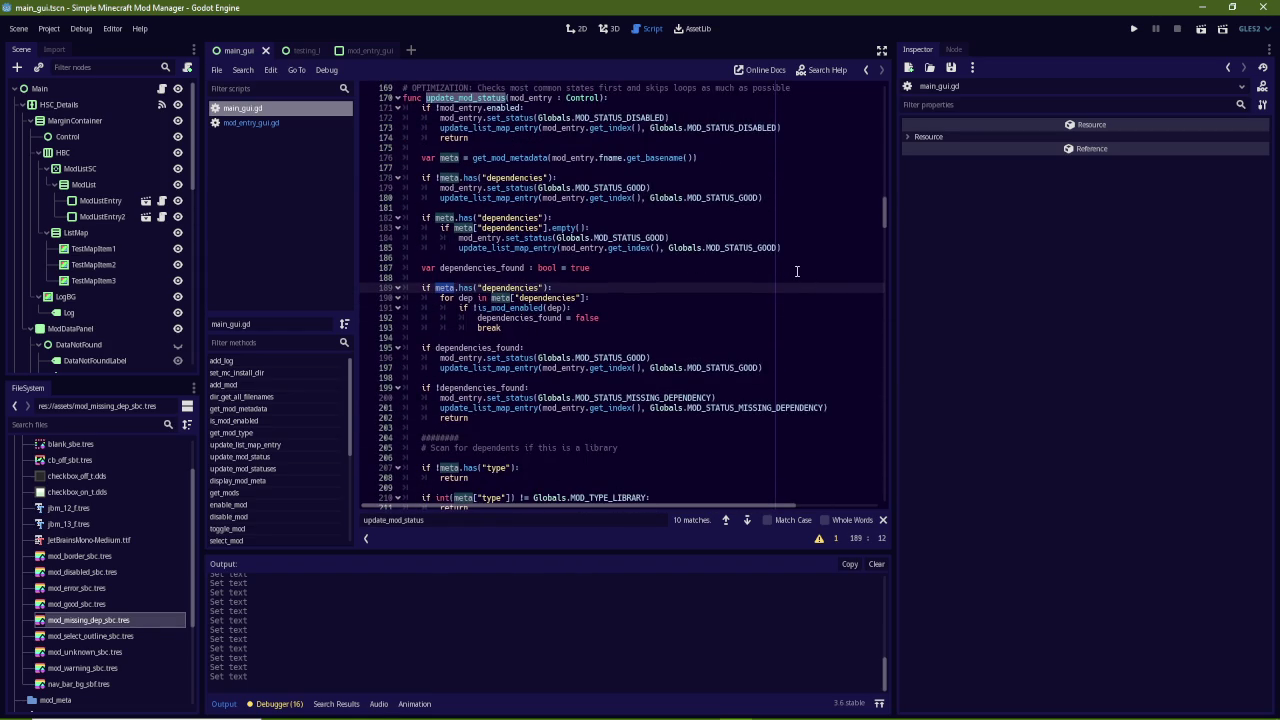
mouse_move(884, 212)
left_mouse_down()
mouse_move(868, 497)
mouse_move(880, 163)
mouse_move(877, 357)
mouse_move(880, 251)
left_mouse_up()
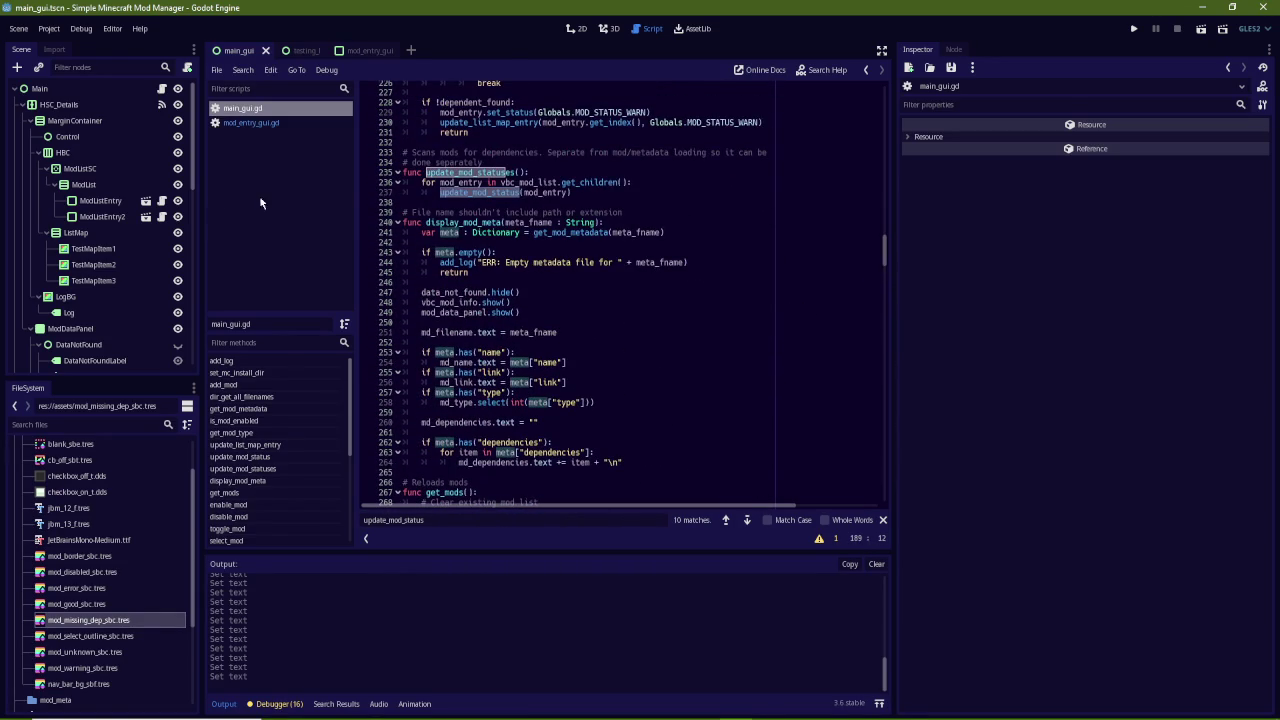
scroll(100, 220, "down", 5)
scroll(718, 318, "up", 5)
scroll(718, 318, "up", 4)
scroll(722, 318, "up", 5)
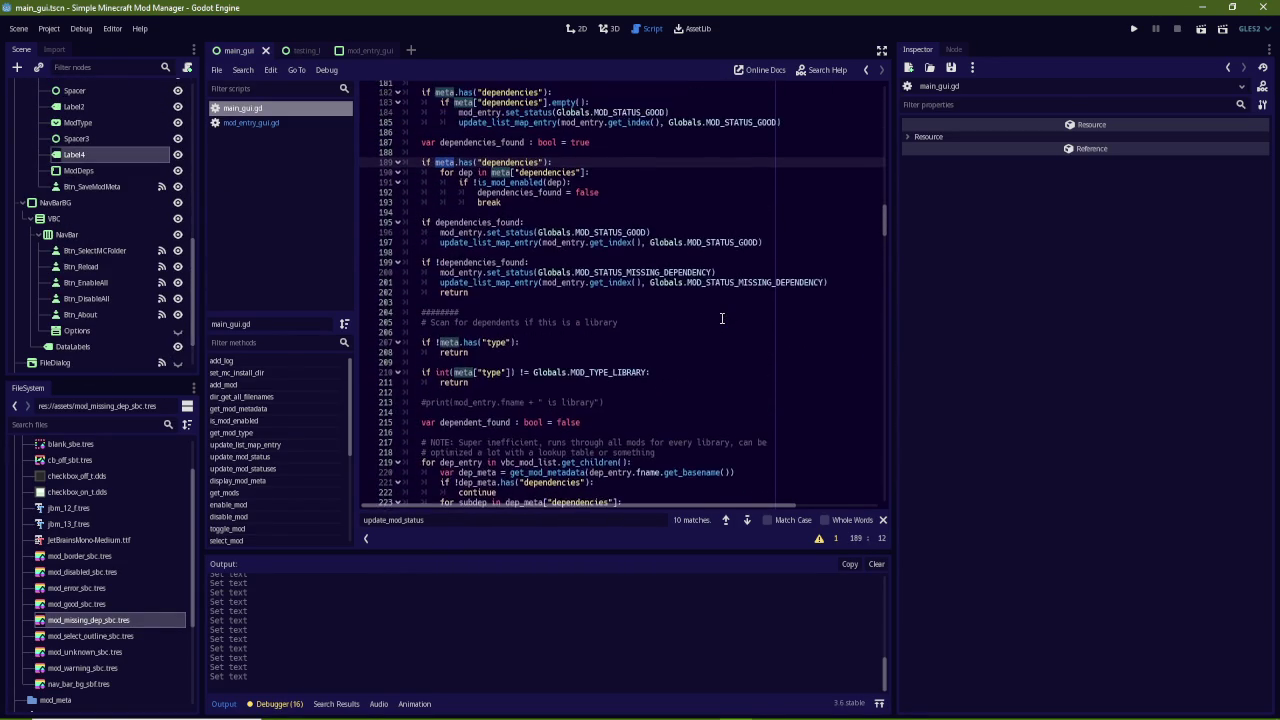
left_click(662, 293)
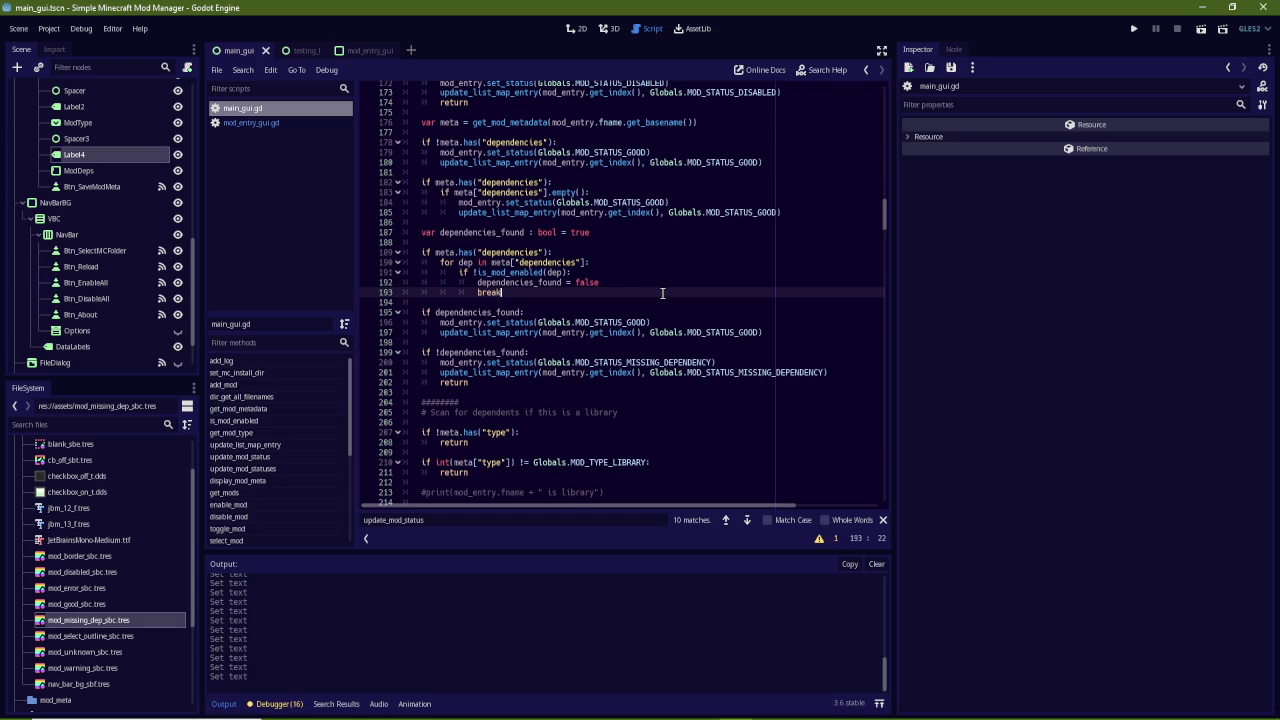
left_click_drag(644, 289, 615, 266)
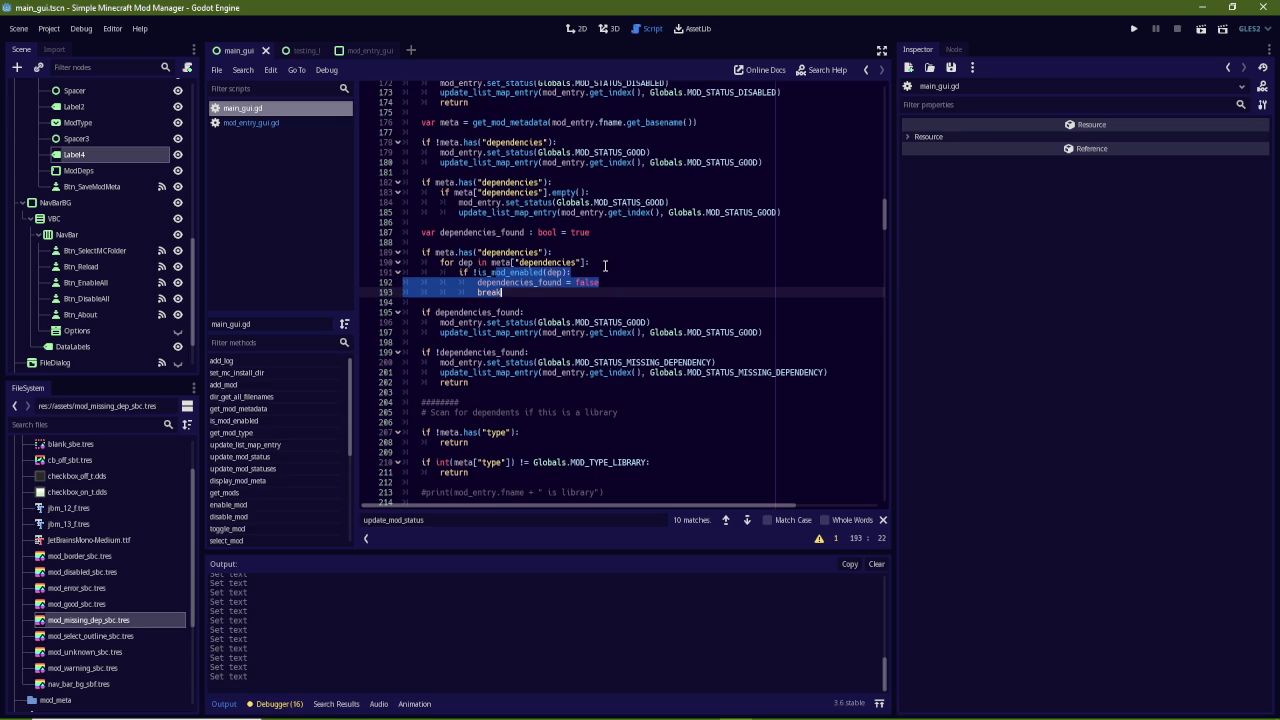
left_click(605, 265)
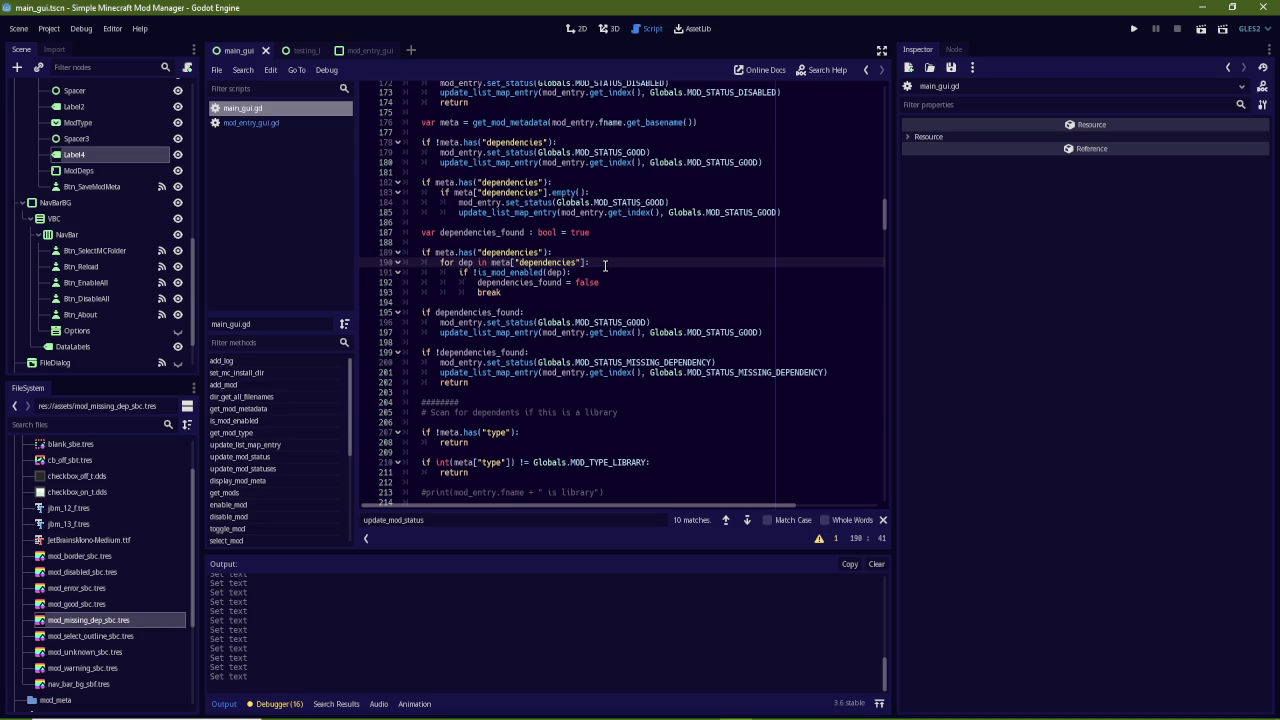
double_click(501, 263)
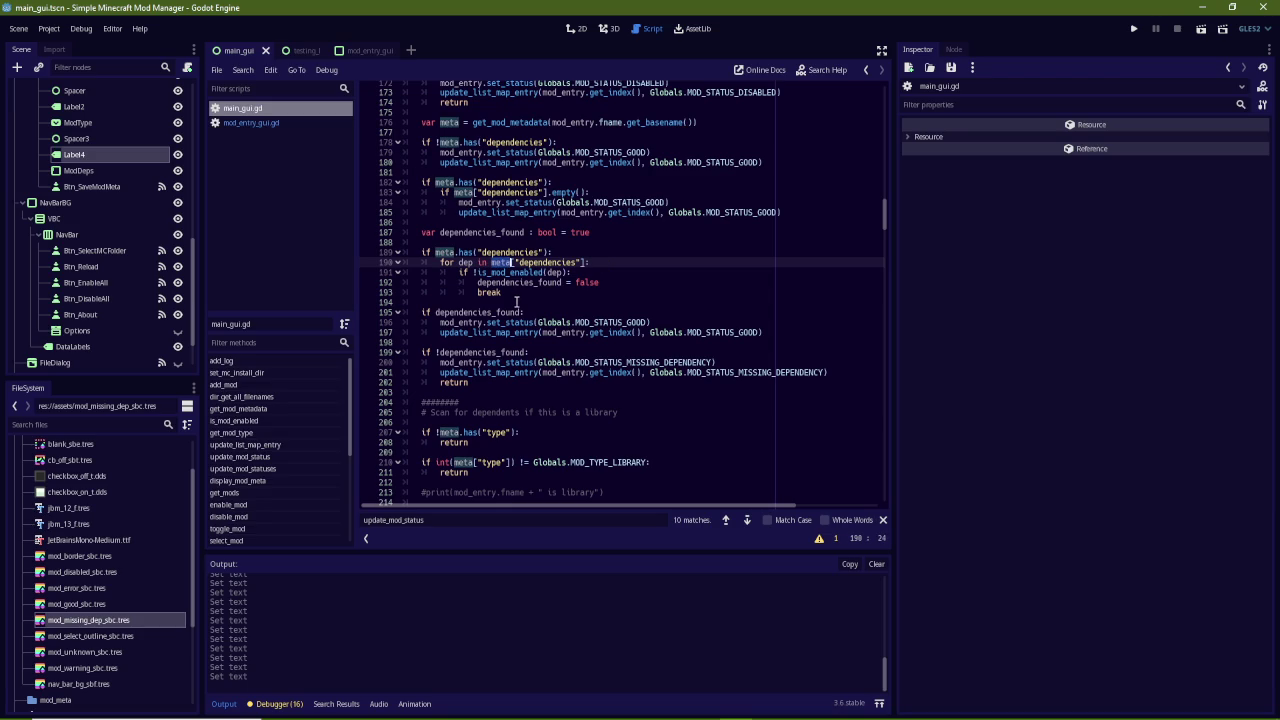
scroll(525, 310, "up", 3)
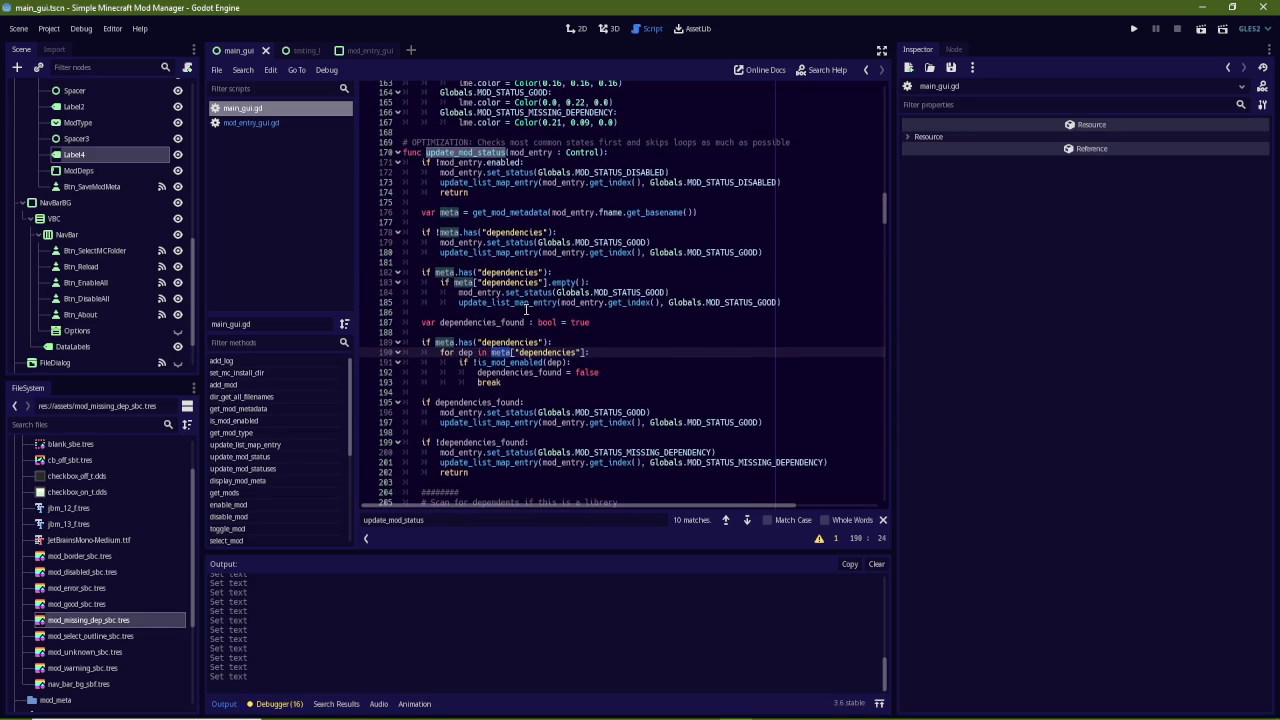
Search main_gui.gd for get_mod_metadata until its definition on line 107 is reached
left_click(580, 322)
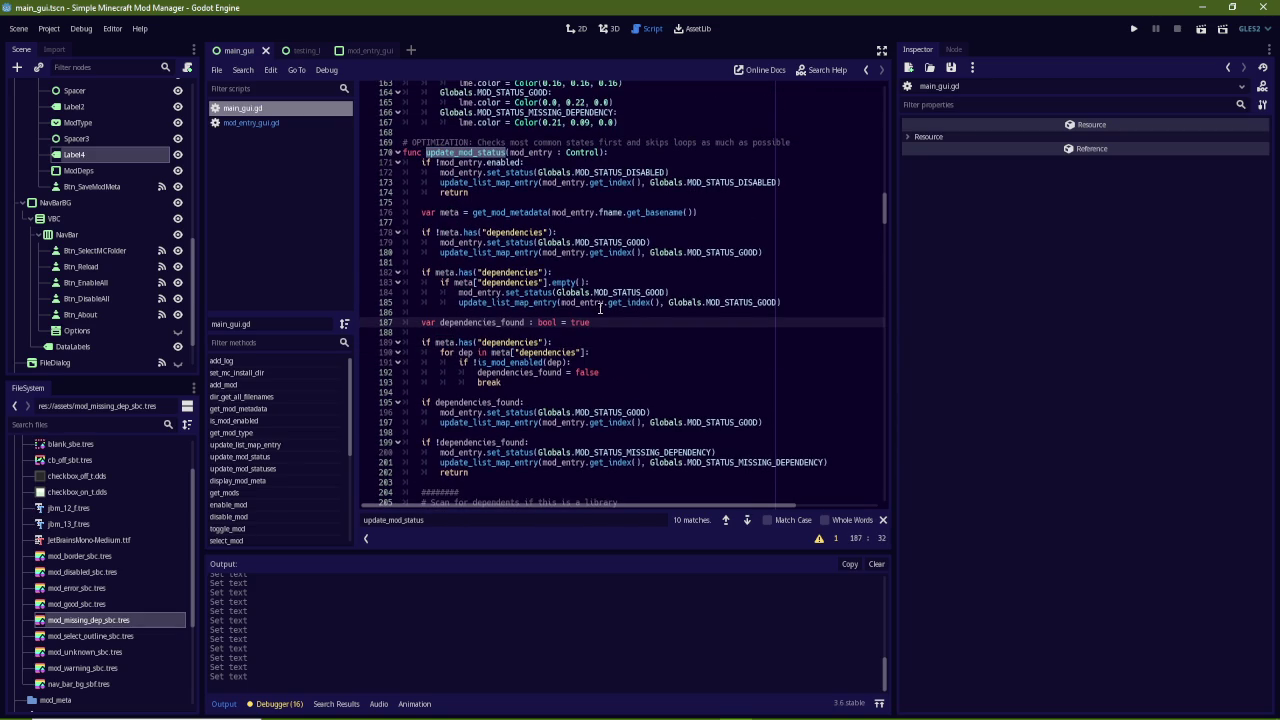
key("ctrl+f")
type("get_mod")
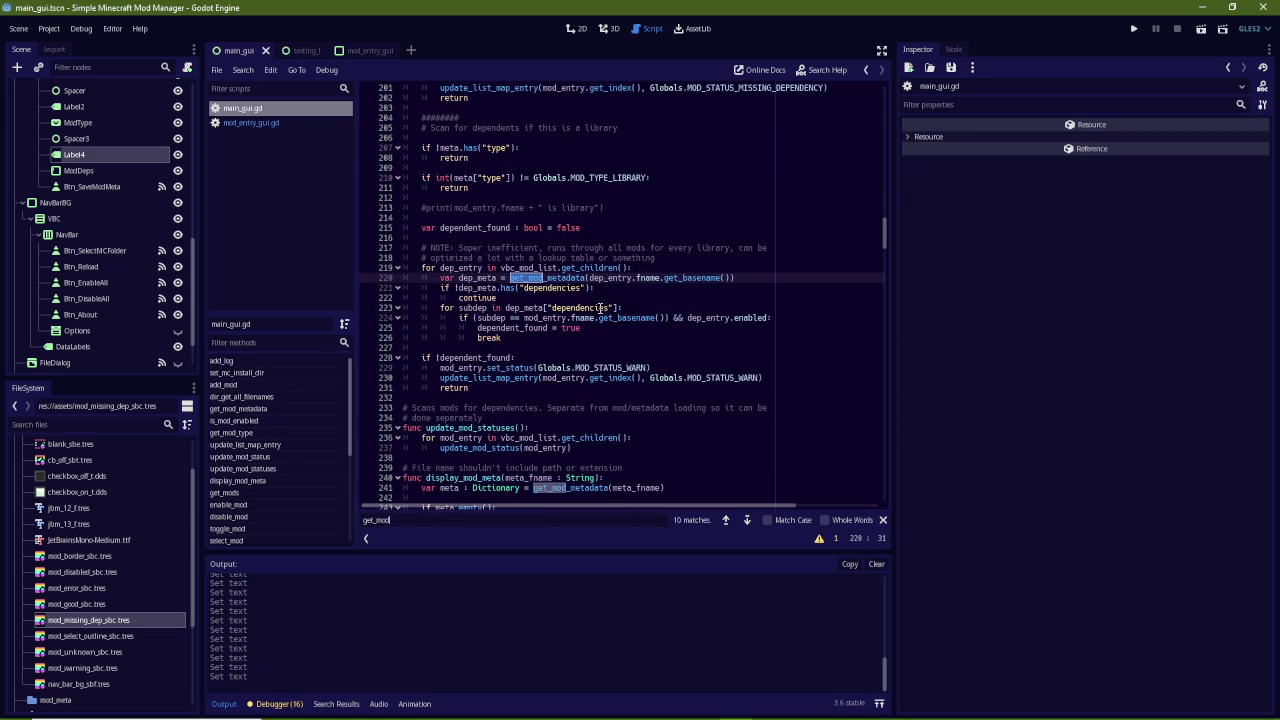
type("_metadata")
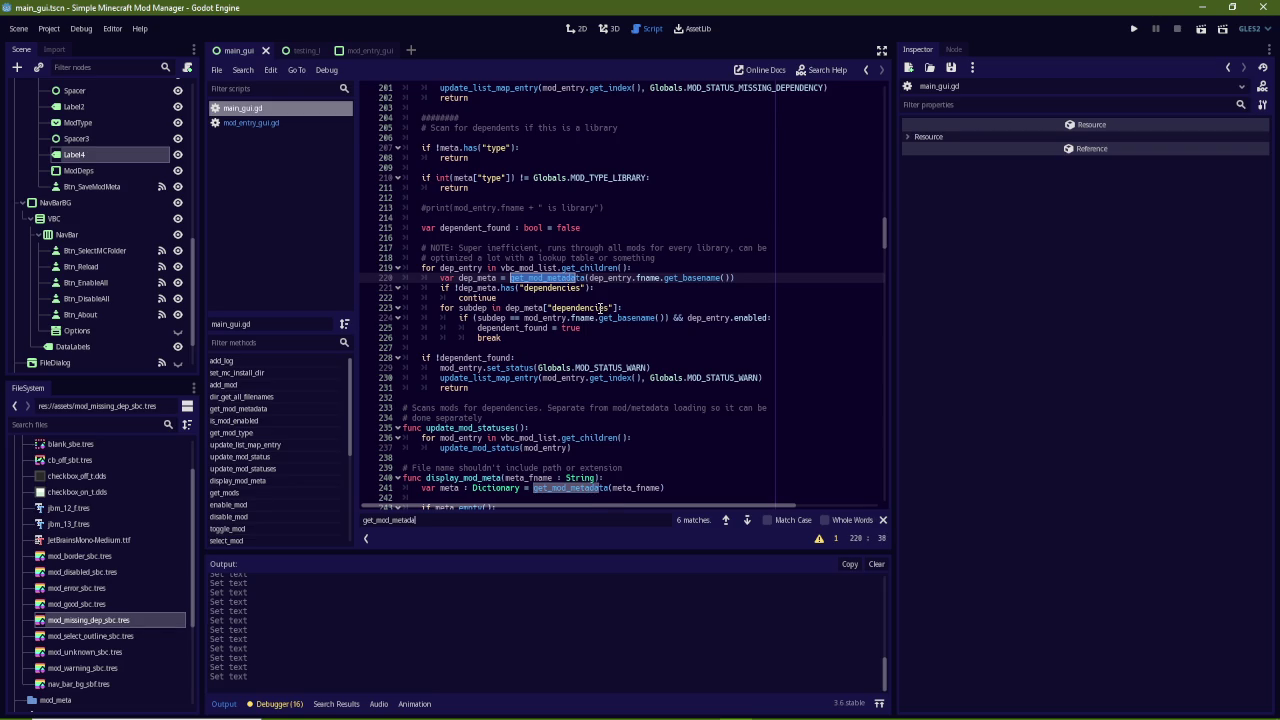
key("Return")
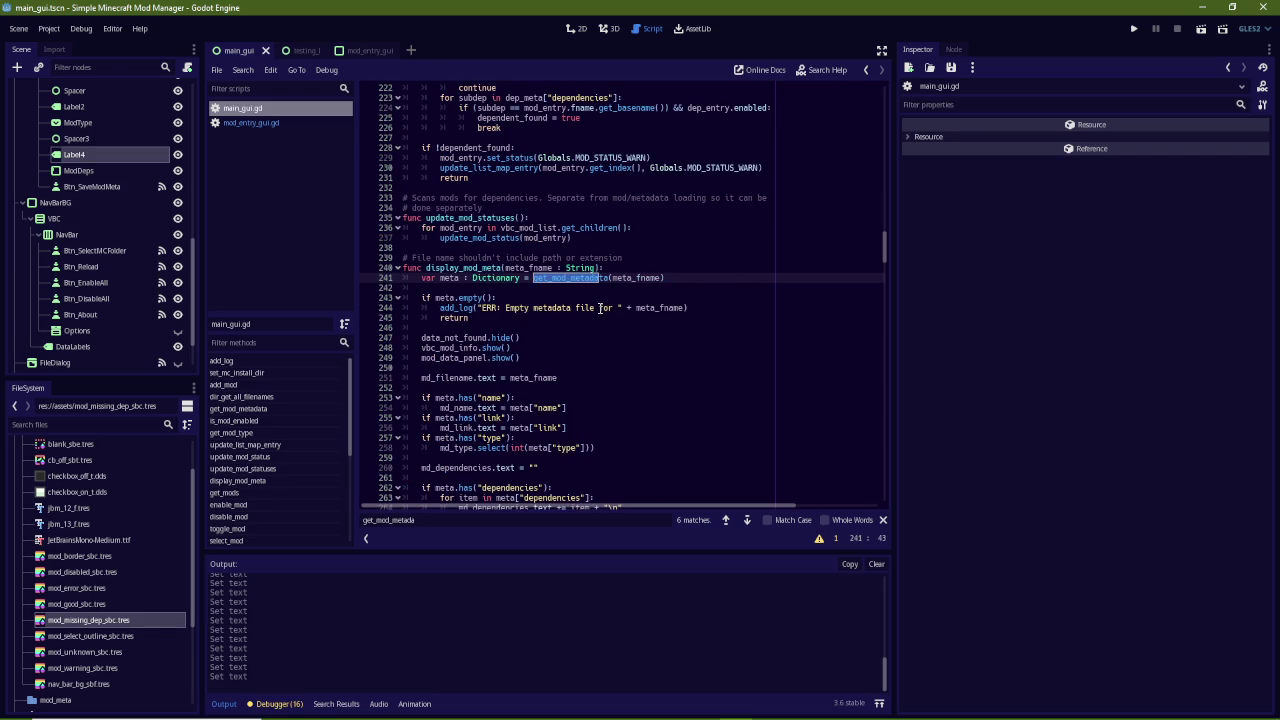
key("Return")
key("Return")
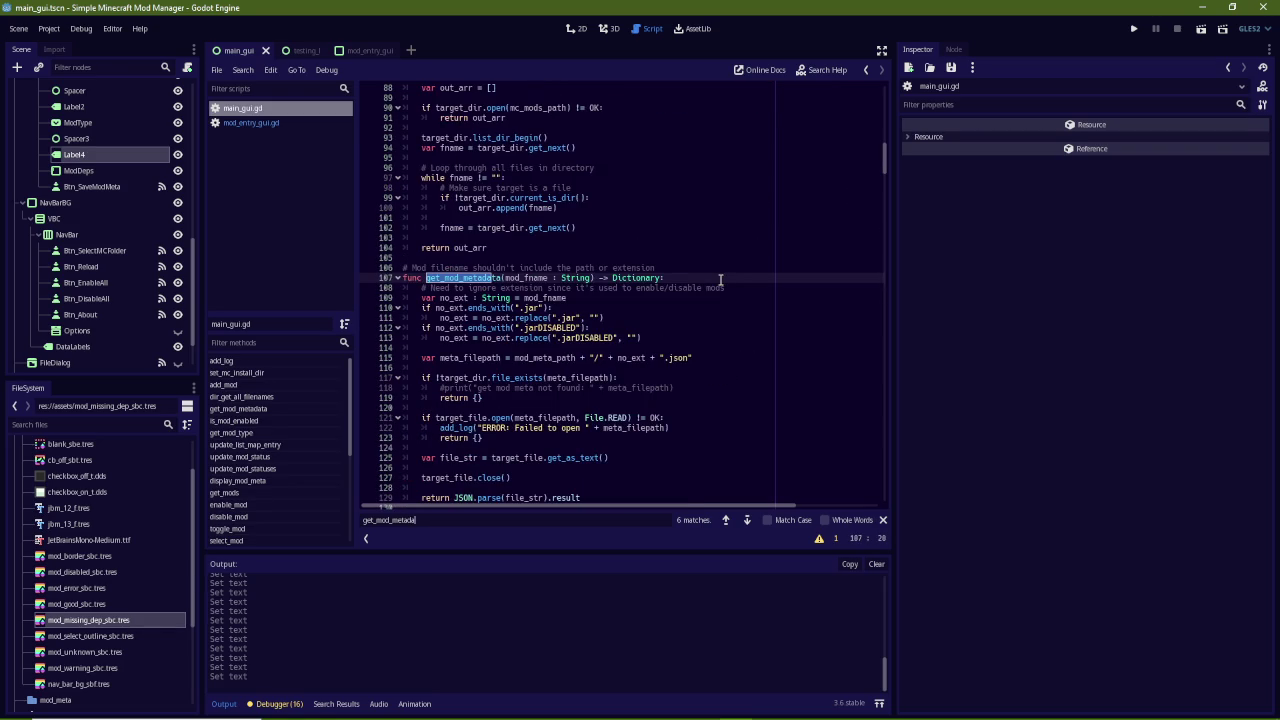
Scroll through the definition and bring up the GodotSource File Explorer window
scroll(720, 280, "down", 4)
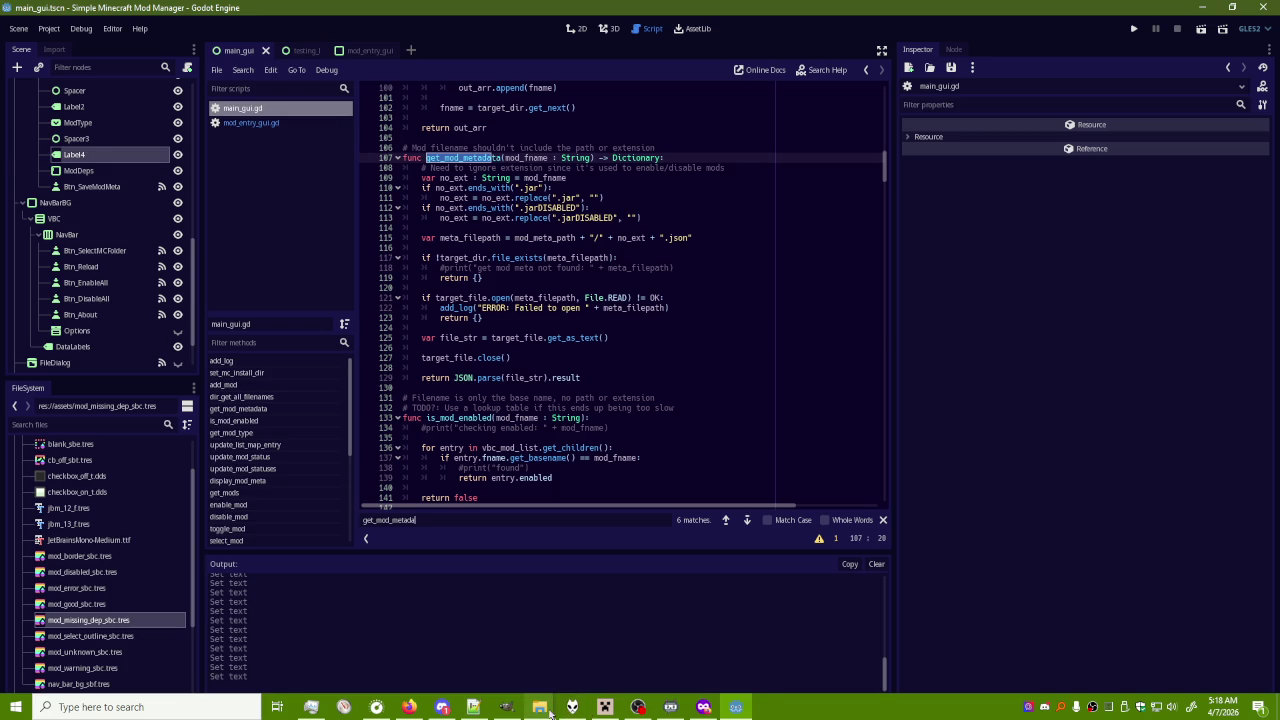
mouse_move(540, 707)
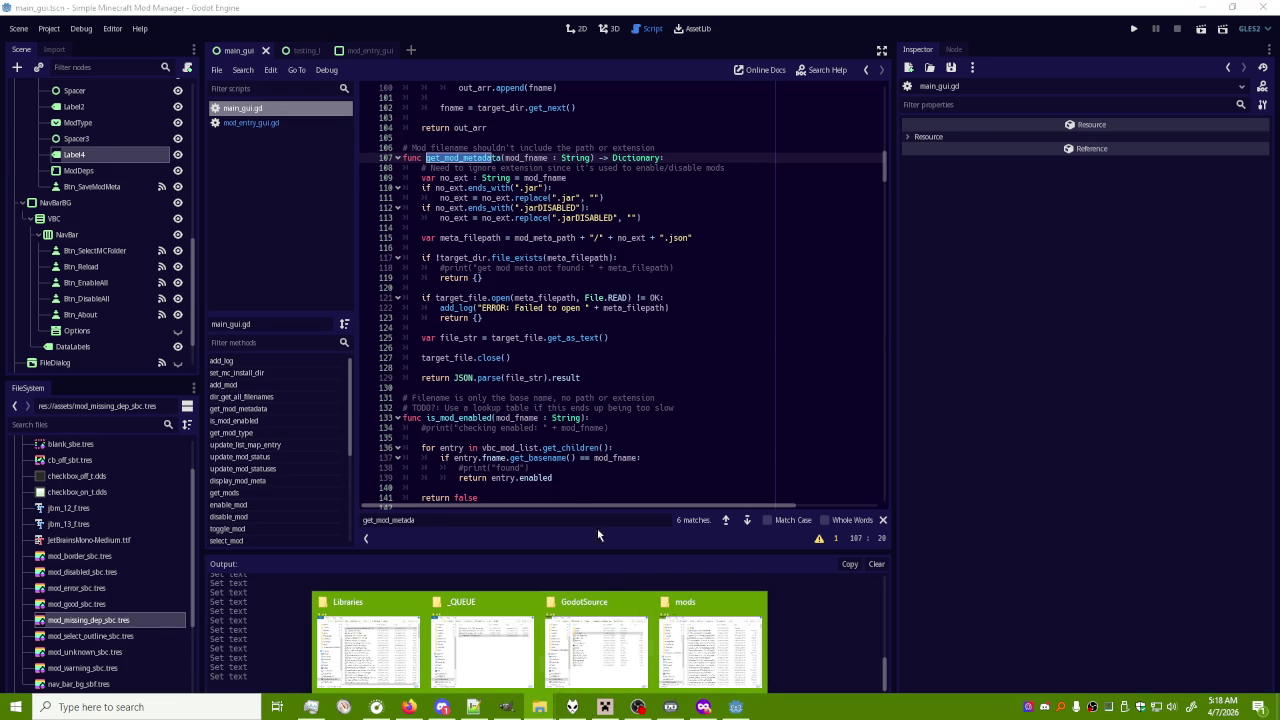
left_click(607, 678)
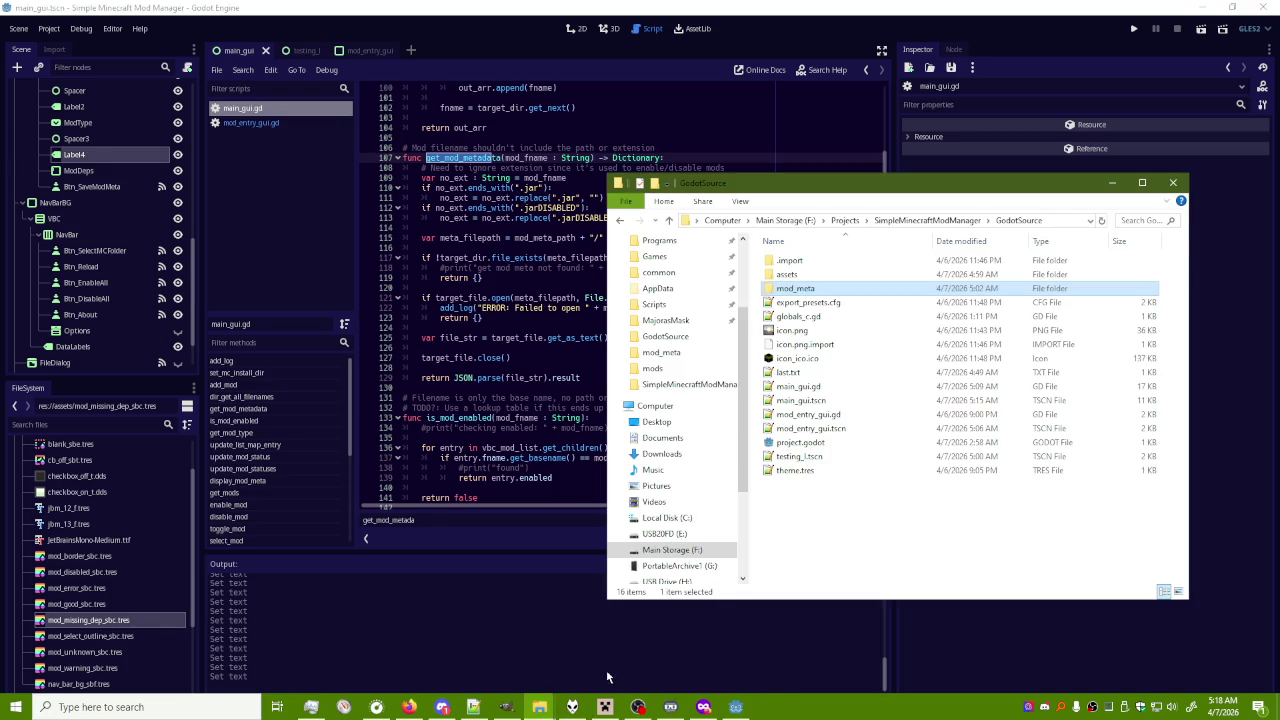
Open the mod_meta folder and open AdvancedPeripherals-1.21.1-0.7.61b.json in a text editor
double_click(813, 292)
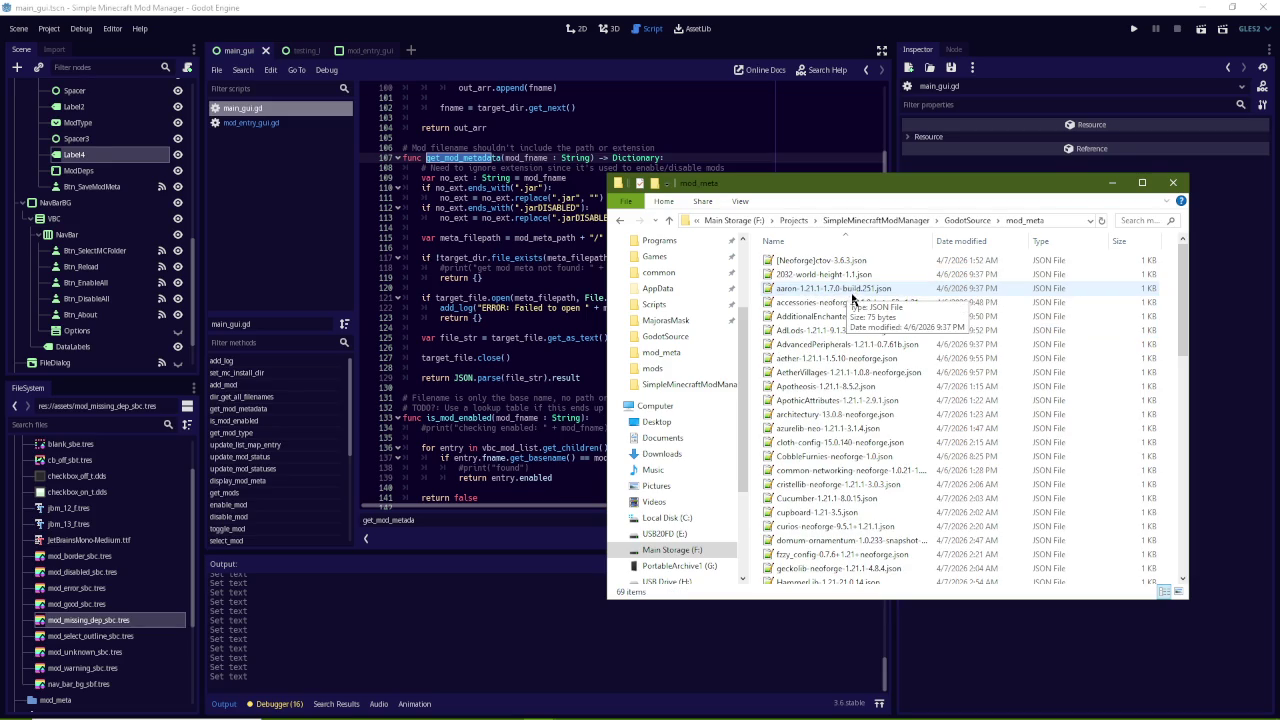
left_click(857, 345)
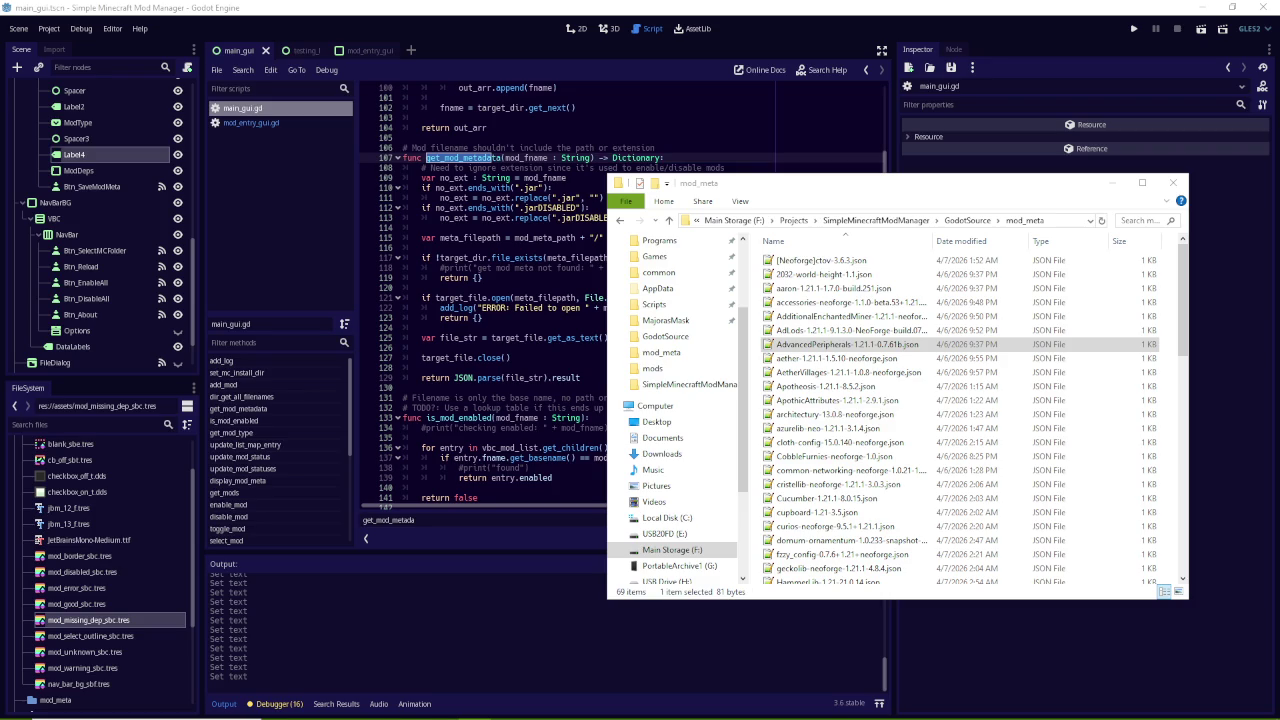
key("Return")
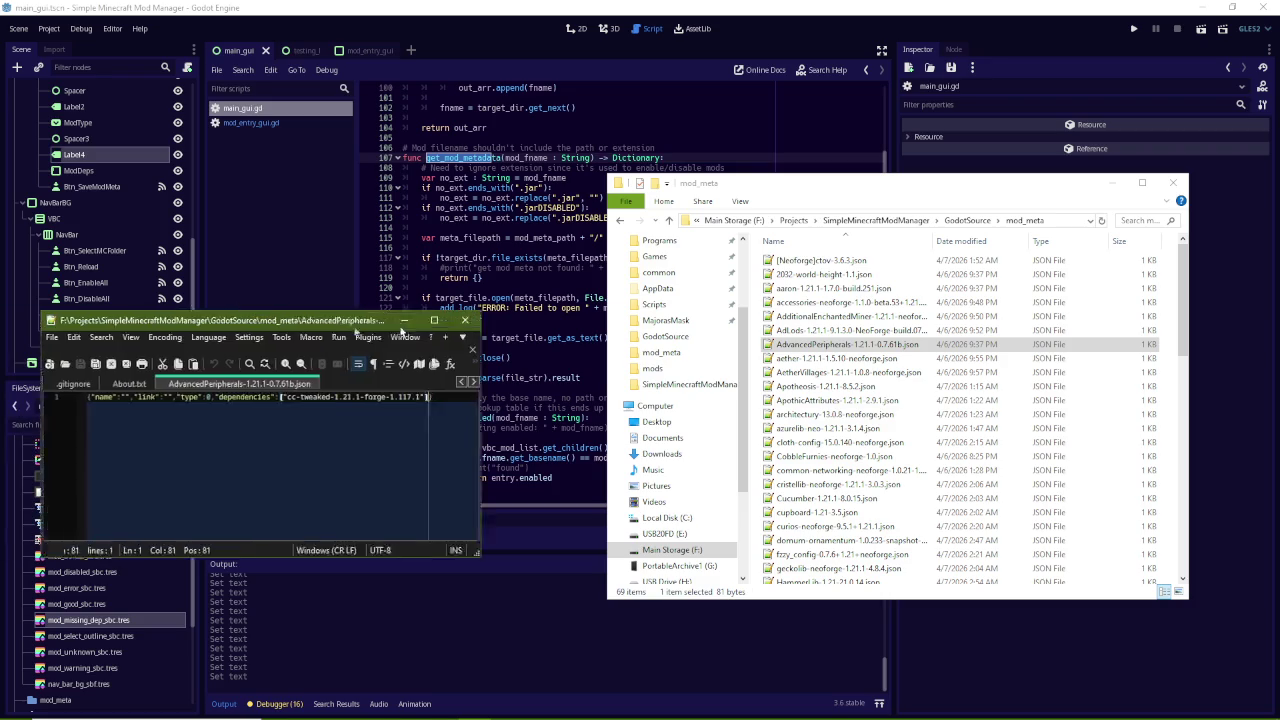
Inspect the single cc-tweaked entry in the dependencies array, then close Notepad++
left_click(539, 397)
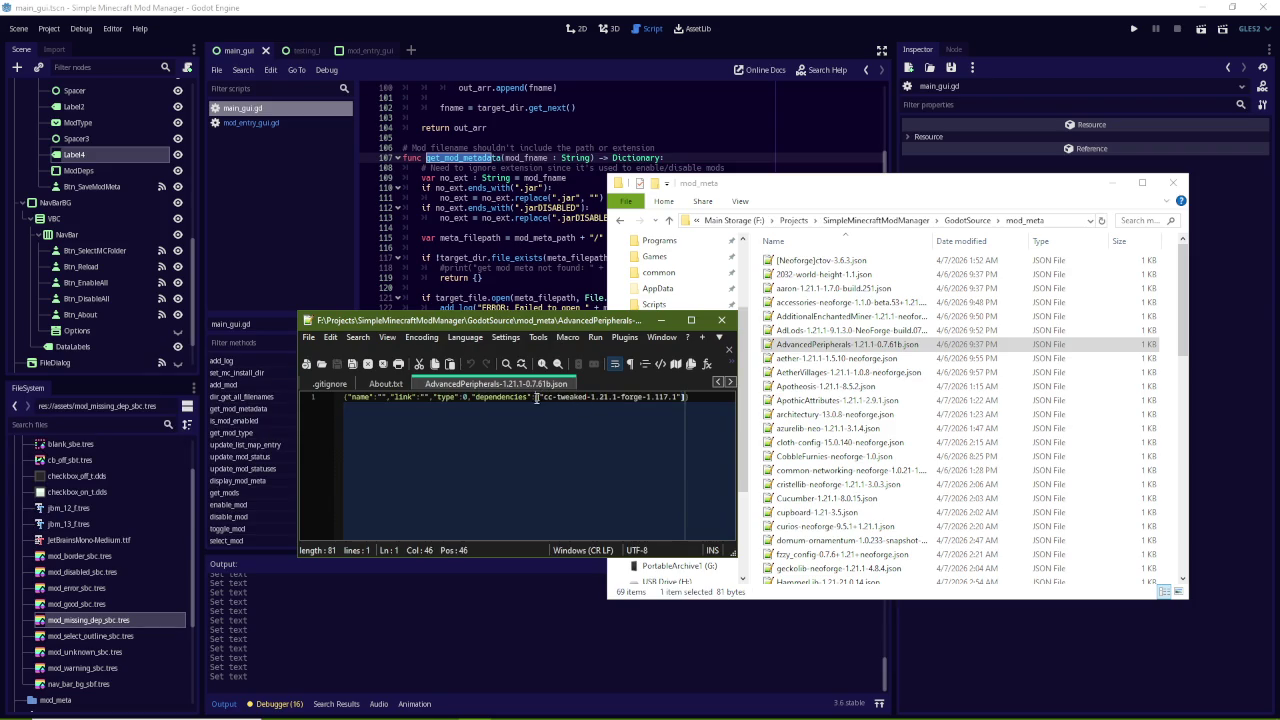
key("End")
key("alt+F4")
key("alt+F4")
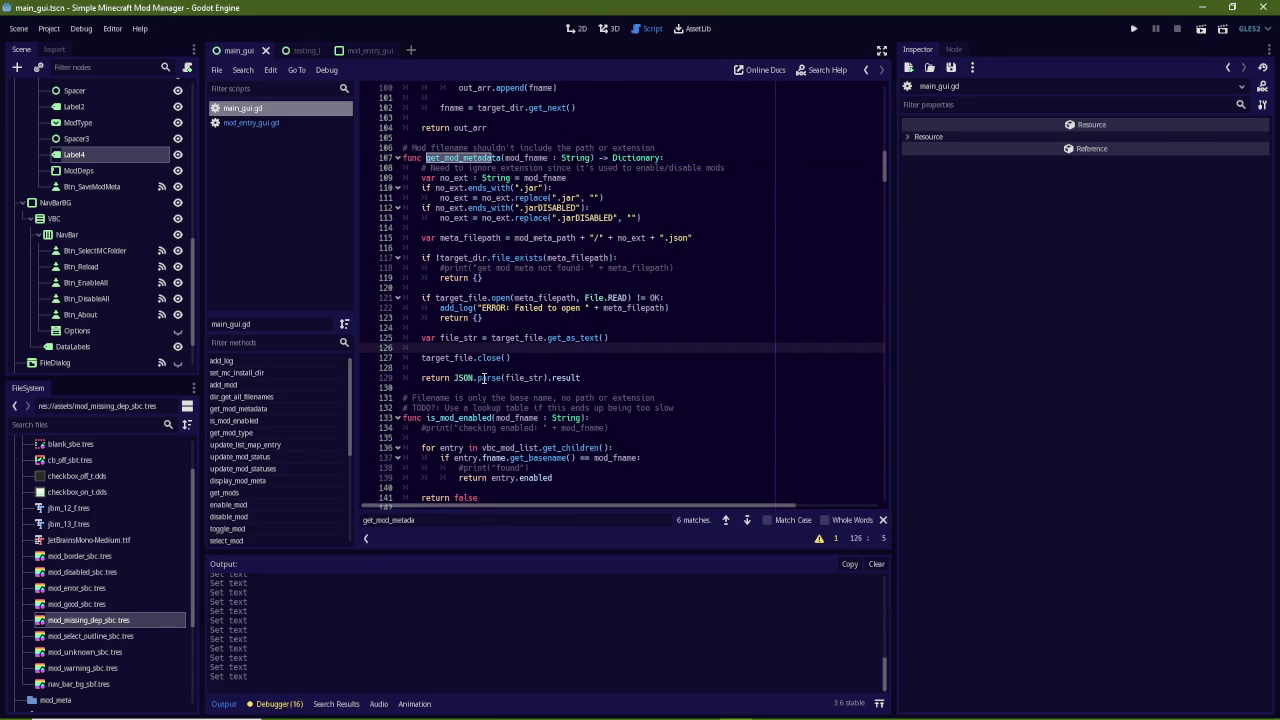
Select result in get_mod_metadata's return, then search get_mod_me to reach the lookup in update_mod_status
left_click_drag(485, 378, 557, 378)
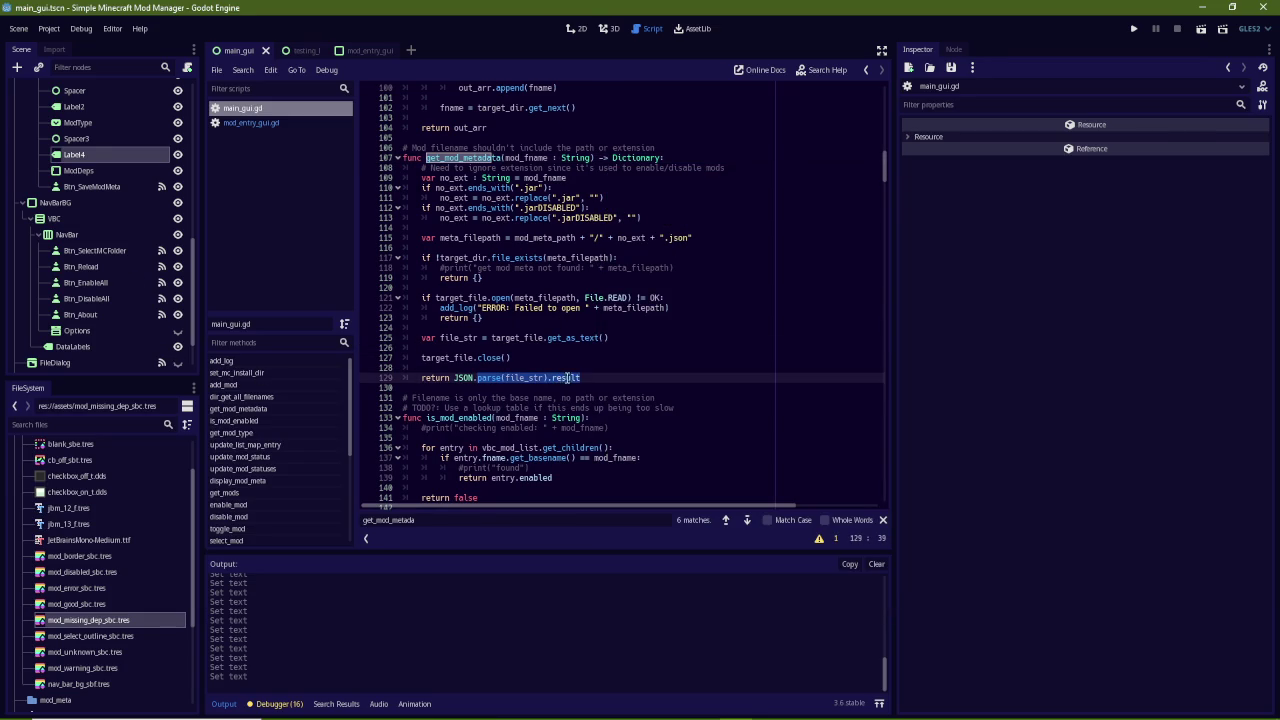
double_click(557, 378)
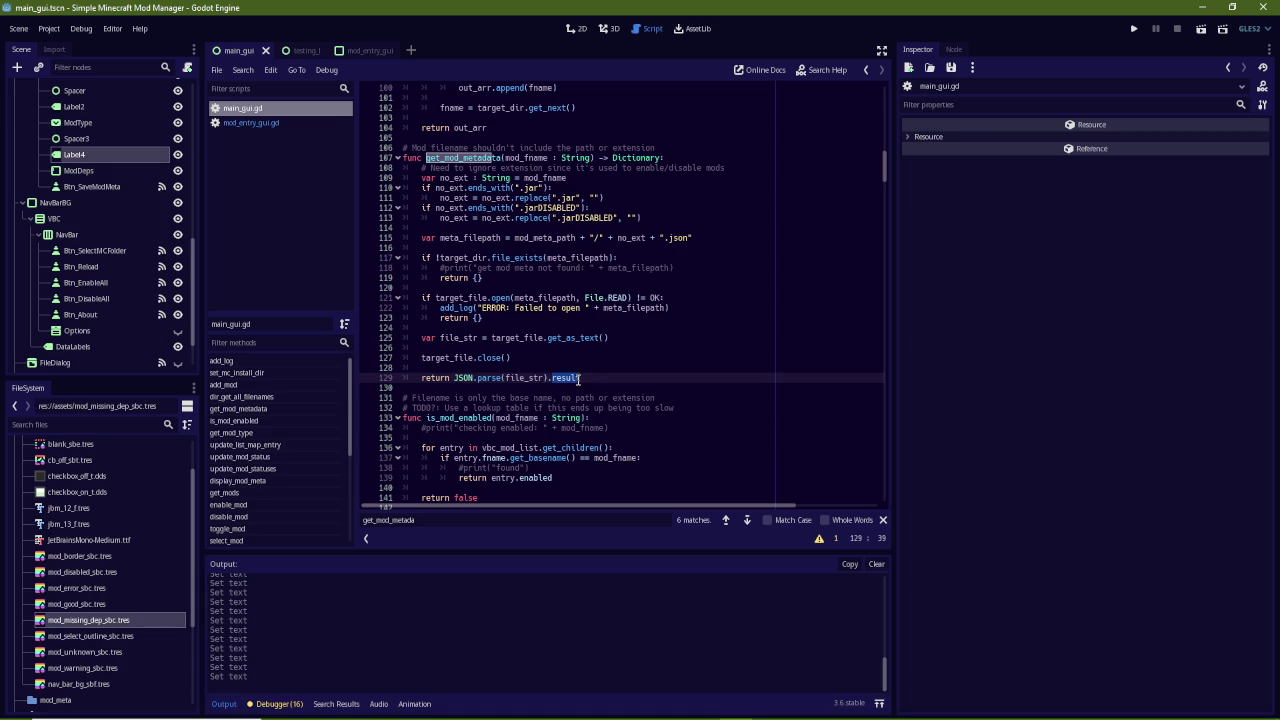
key("ctrl+f")
type("get_mod_me")
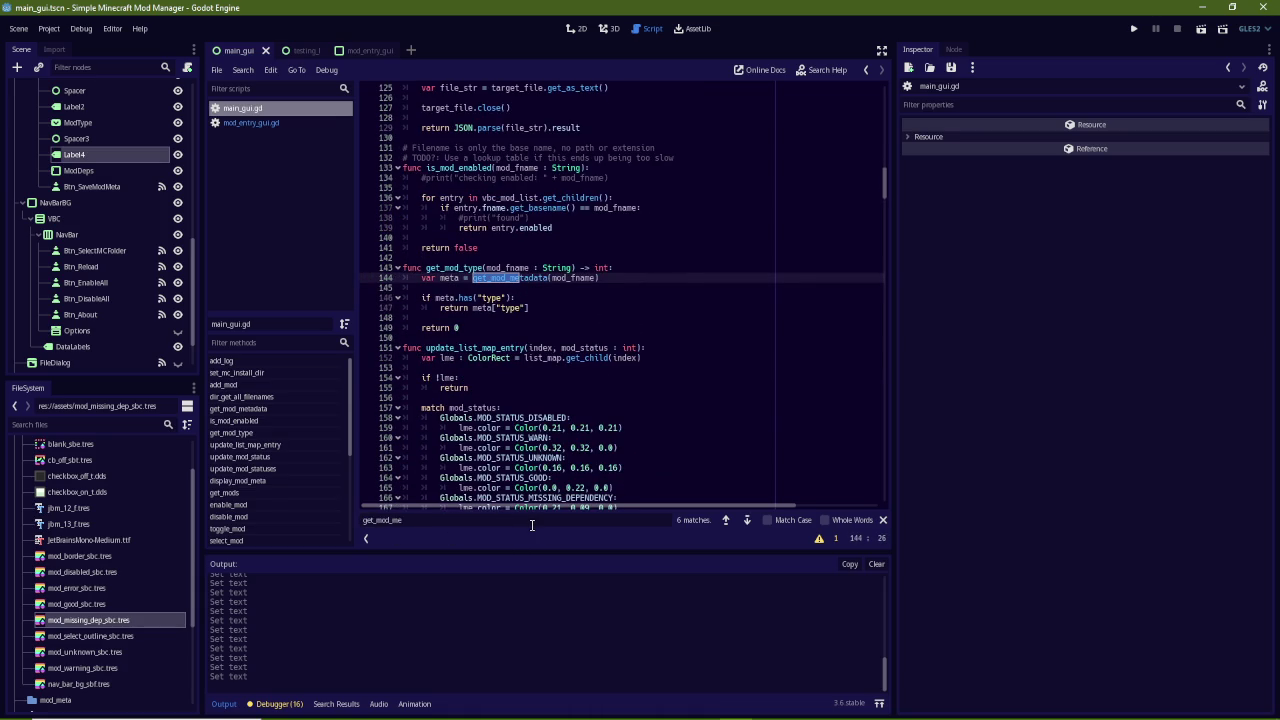
key("Return")
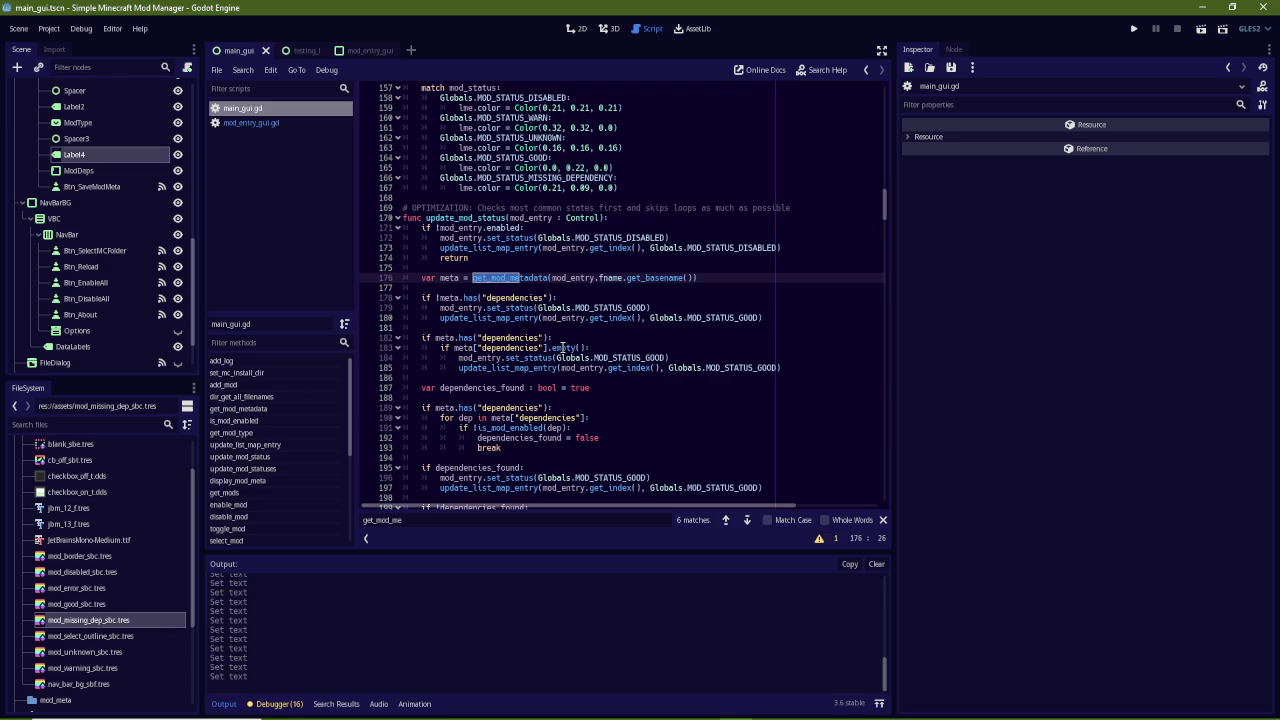
Inspect the dependencies and is_mod_enabled uses, then open a line after dependencies_found
double_click(510, 347)
scroll(574, 357, "down", 2)
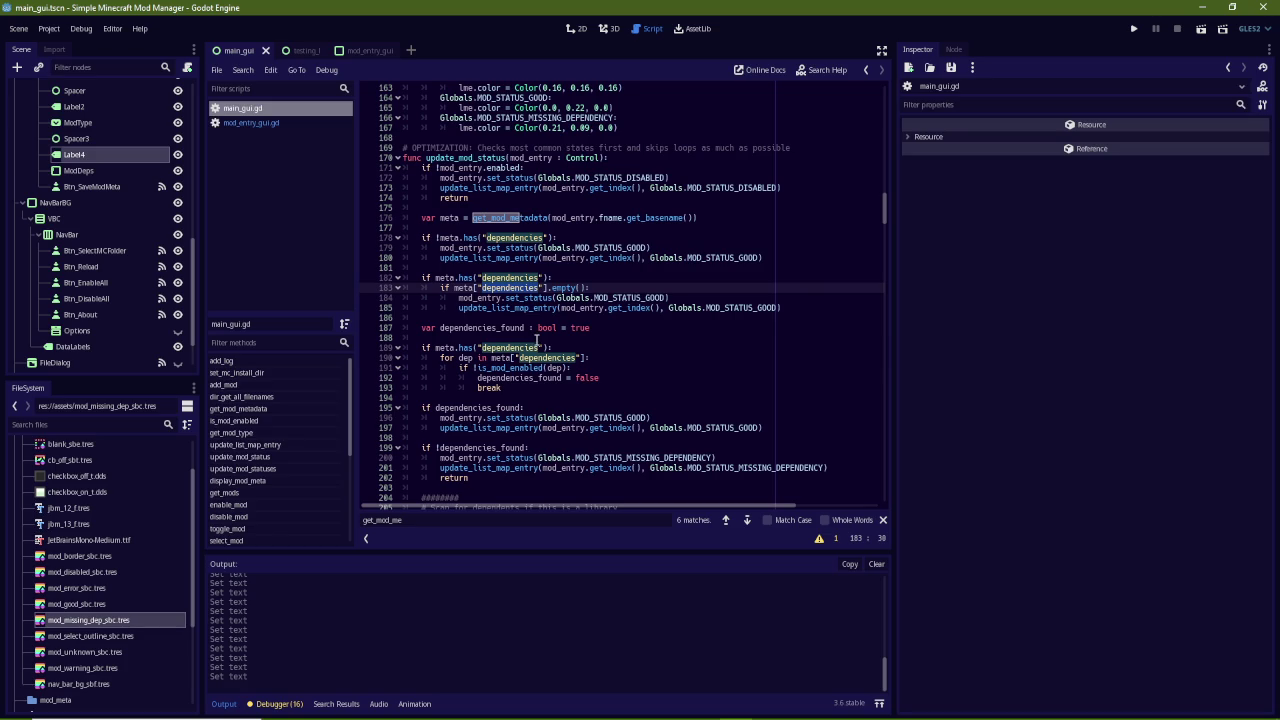
double_click(529, 368)
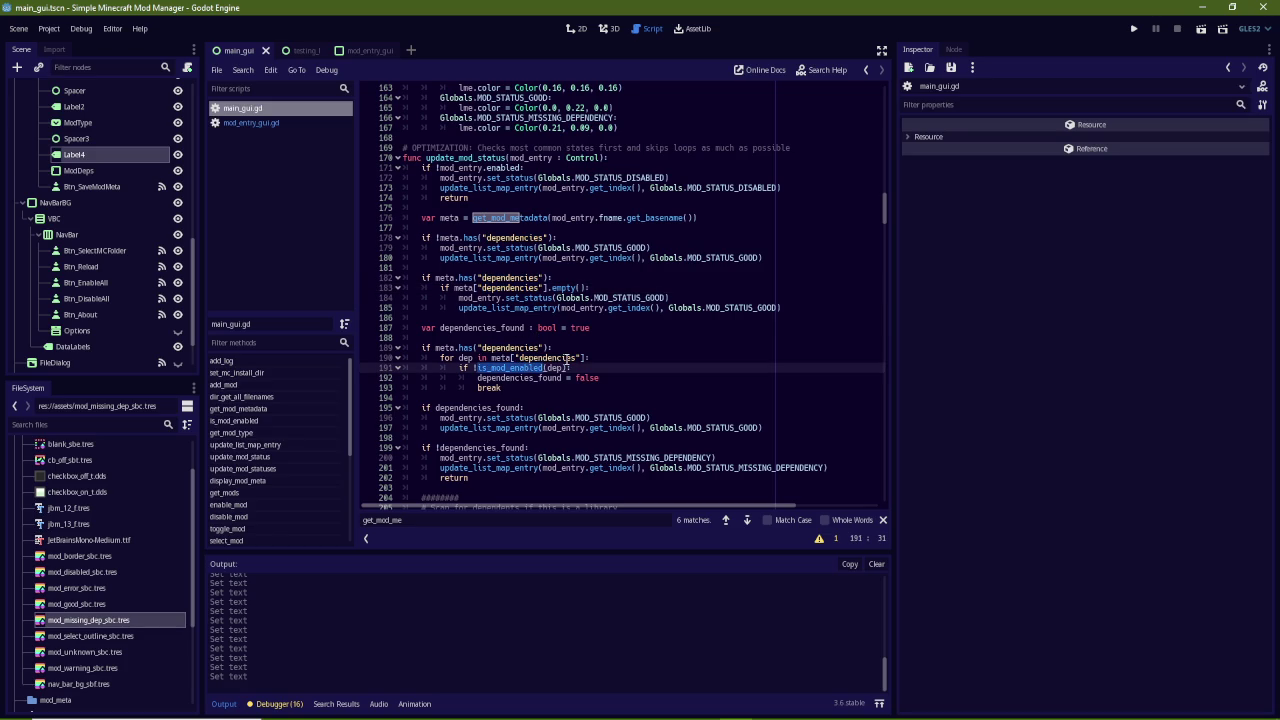
left_click(560, 338)
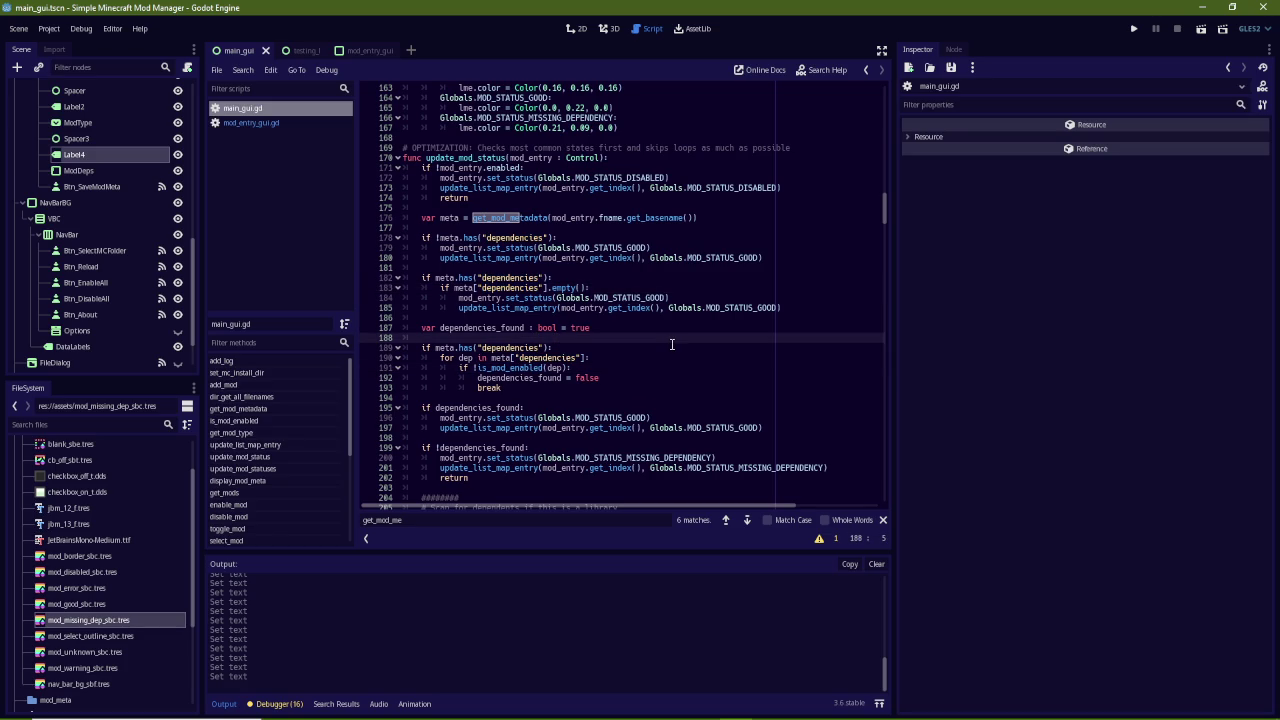
key("Return")
Write the comment # "dependencies" is probably a PoolStringArray on line 189
type("# ")
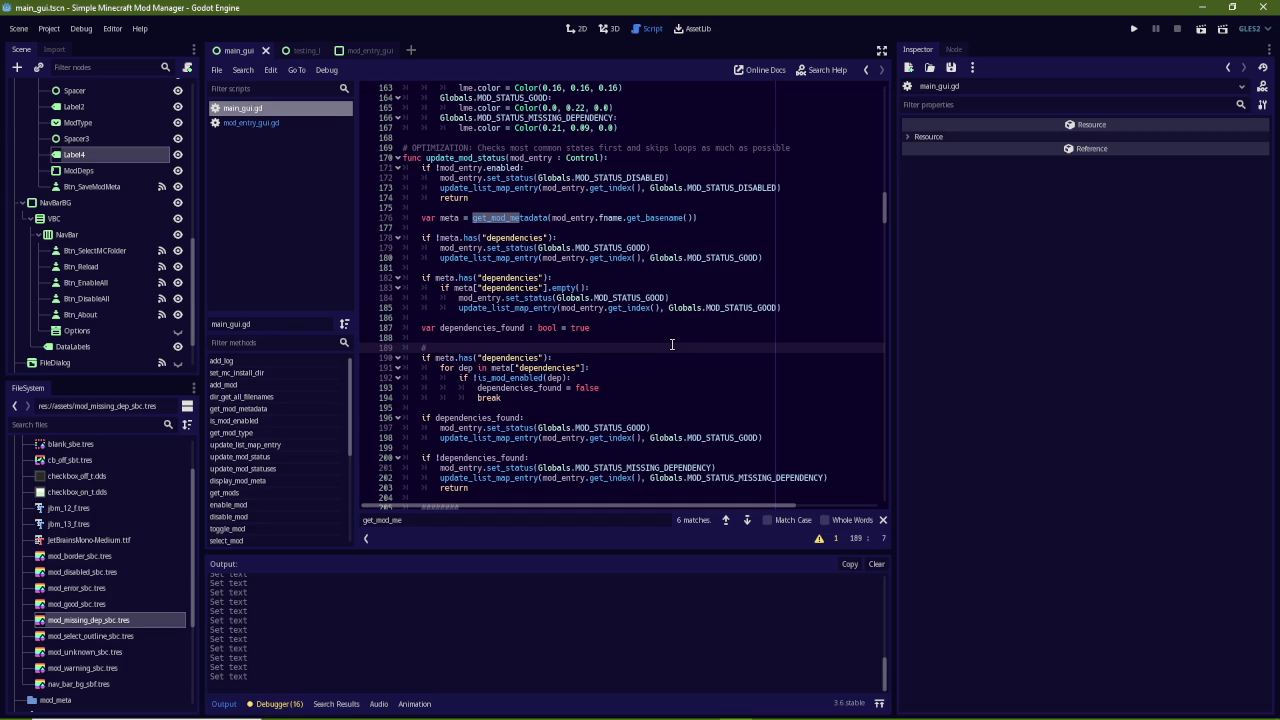
type("\"dependencies\" is probably a PoolString")
type("Array")
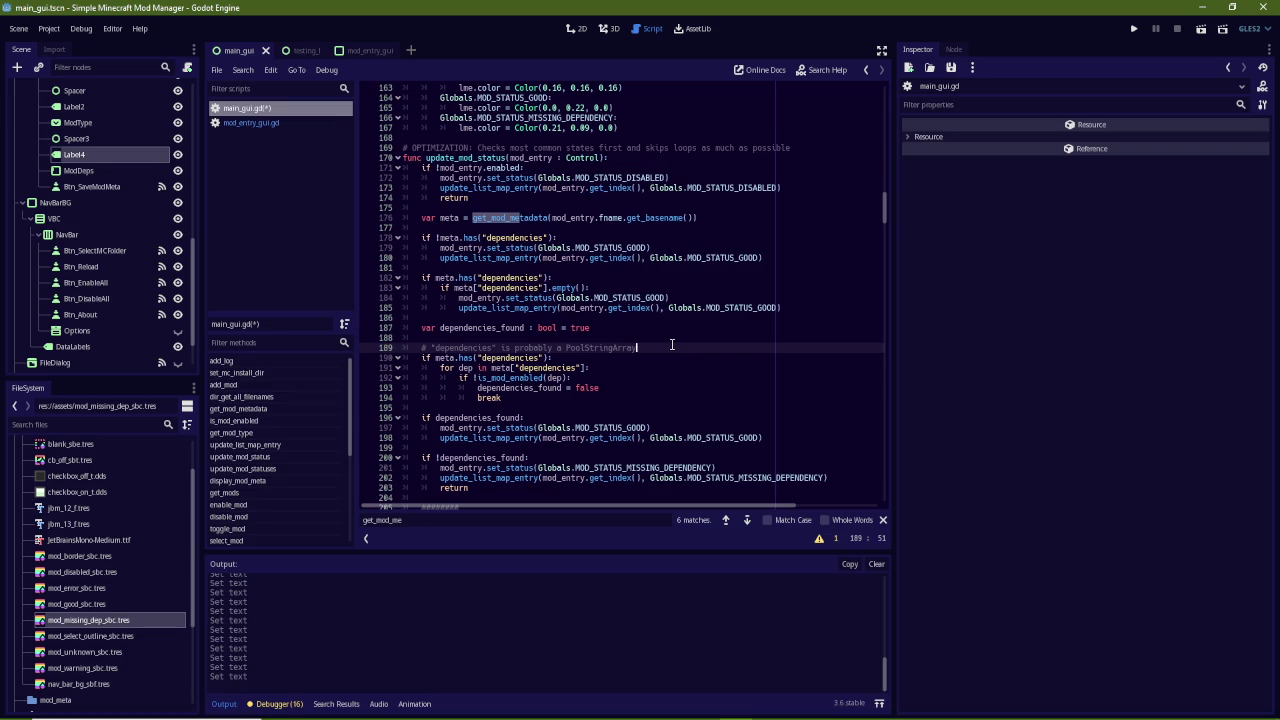
key("Down")
key("Down")
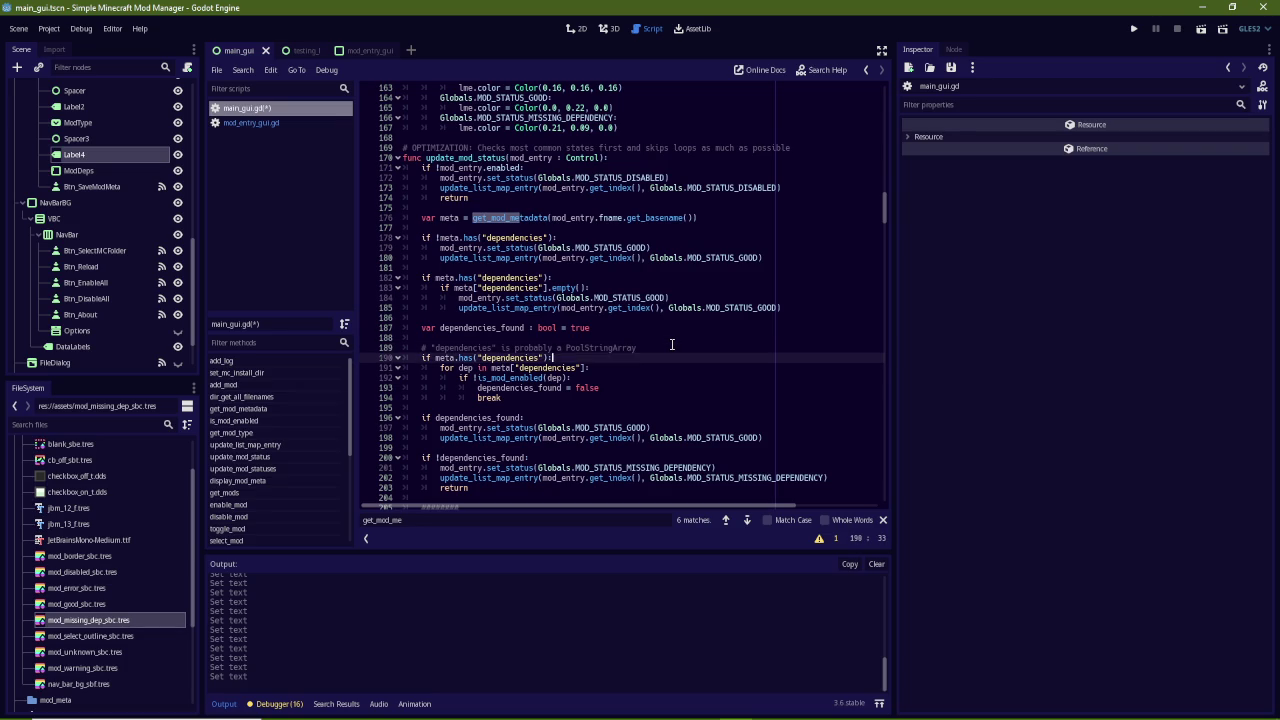
Insert blank lines at the top of the dependency loop and start typing var d
key("Return")
key("Return")
key("Up")
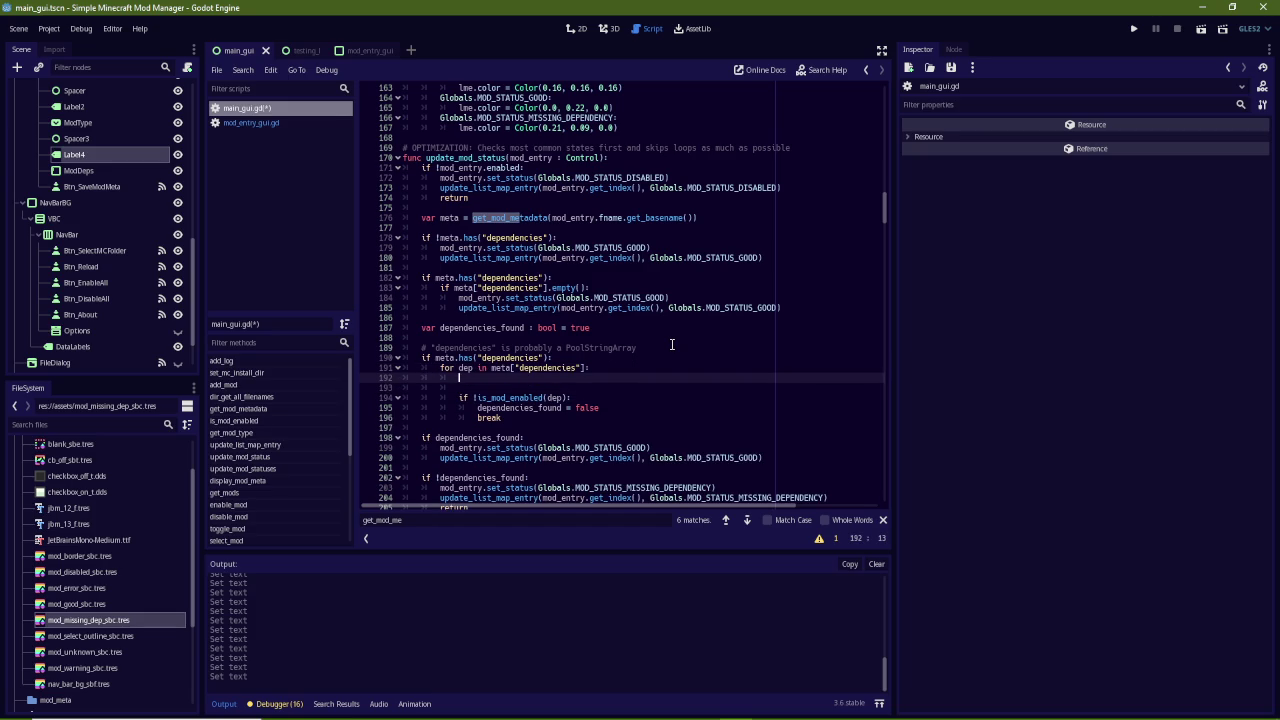
type("var")
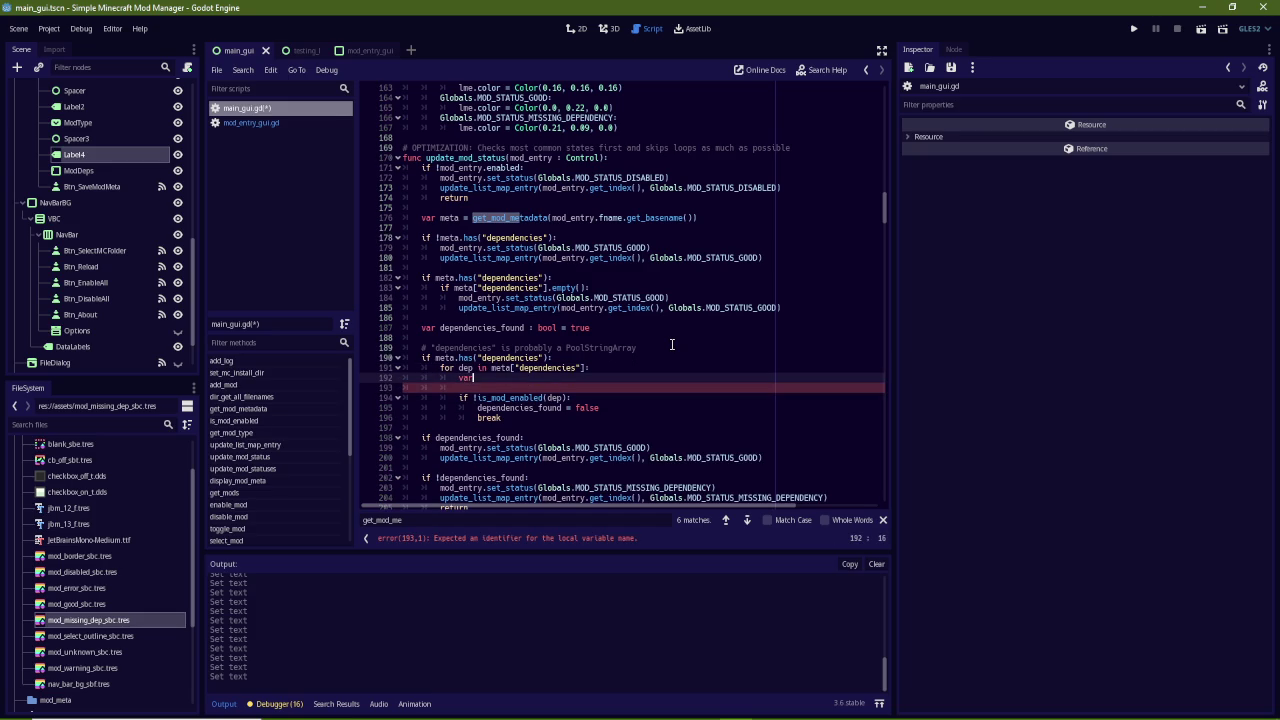
type(" d")
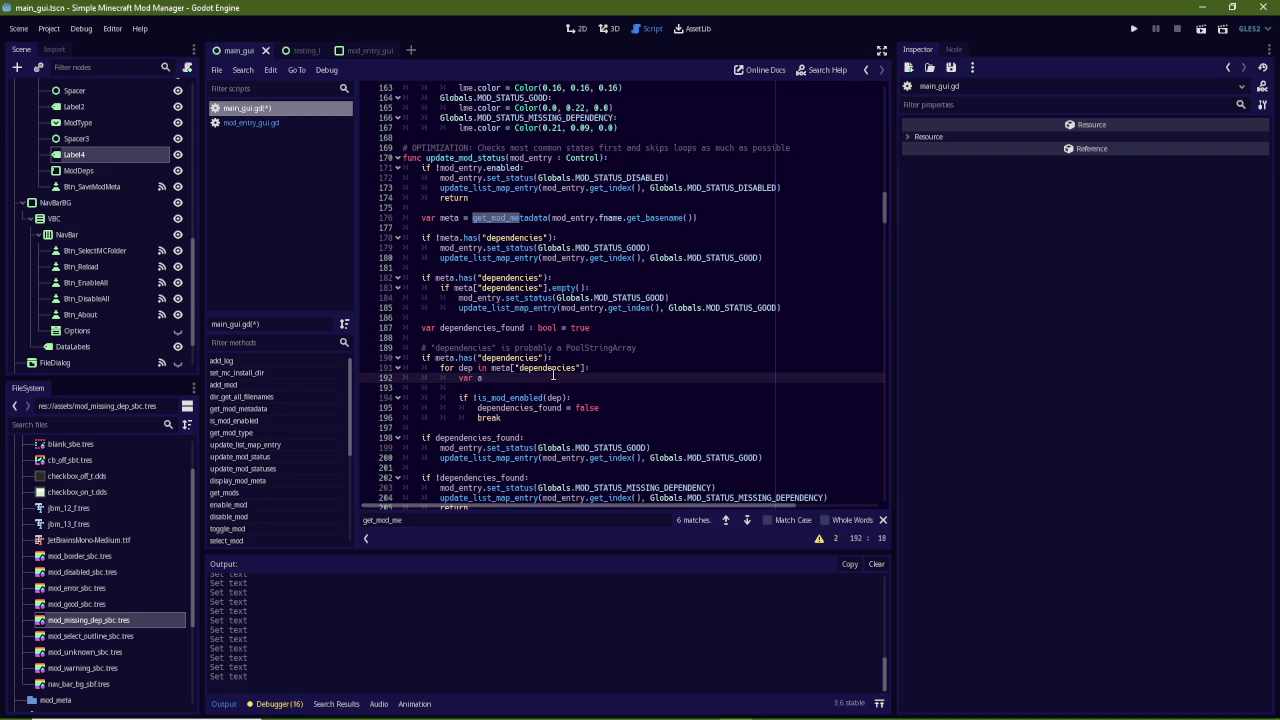
Open blank lines above the for loop and begin a var declaration there
key("Up")
key("Up")
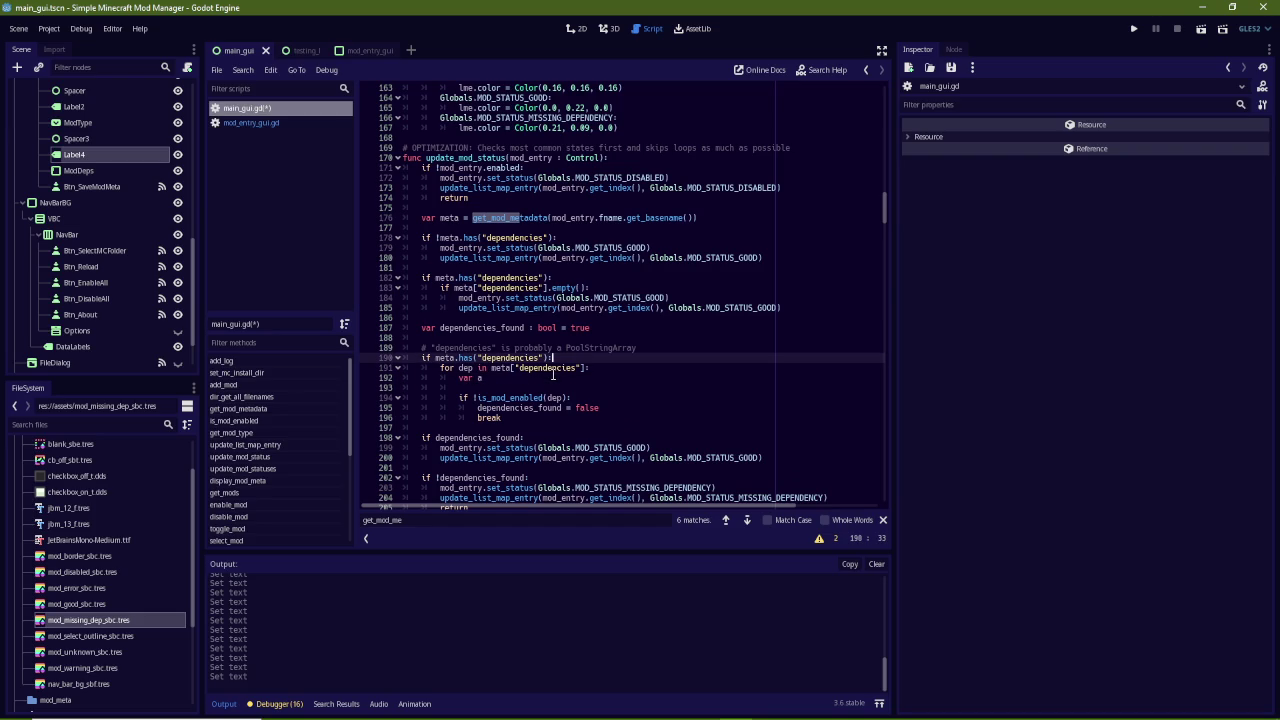
key("Return")
key("Return")
key("Up")
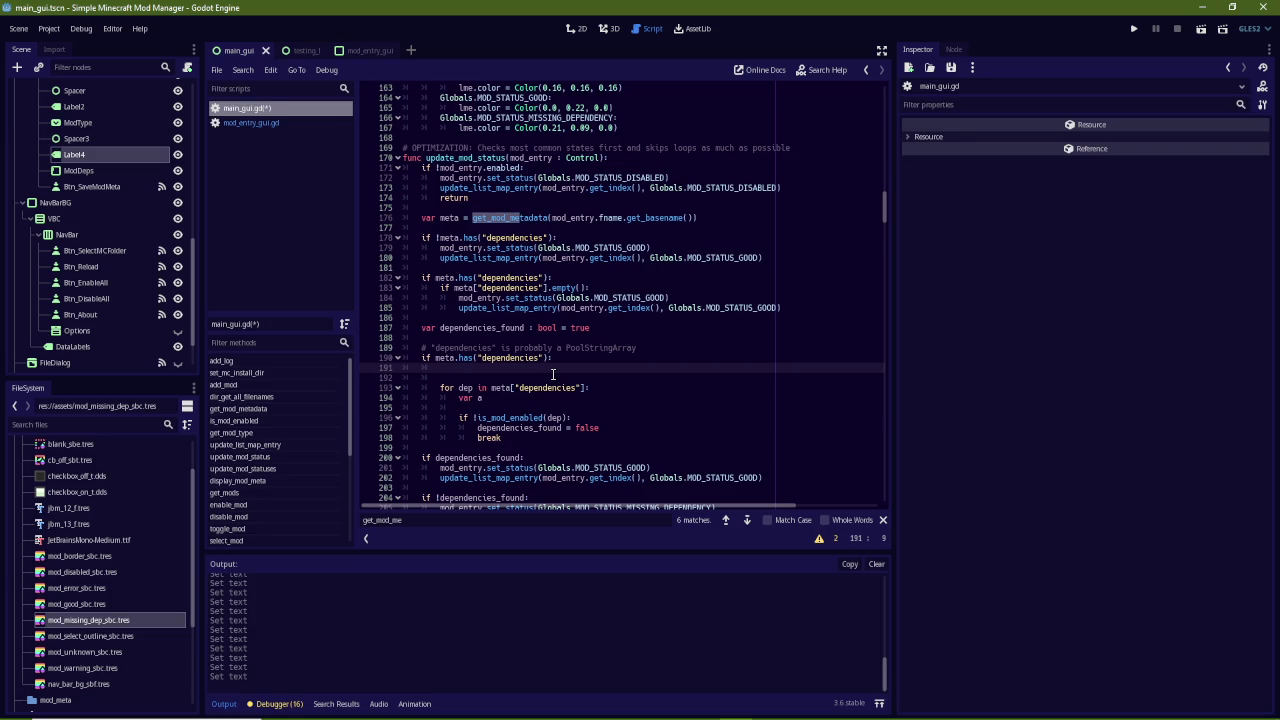
type("var")
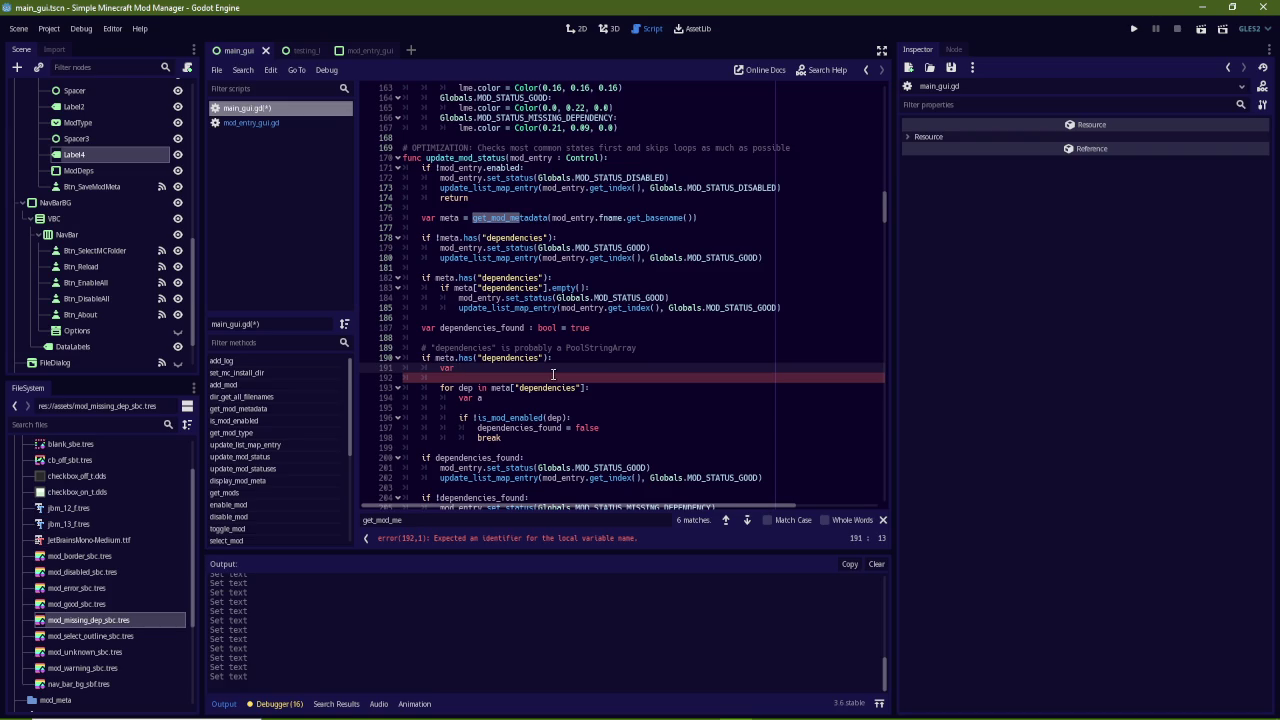
Declare var dep_pools : PoolStringArray = [] before the dependency loop
type("dep")
type("_pools ")
type(": S")
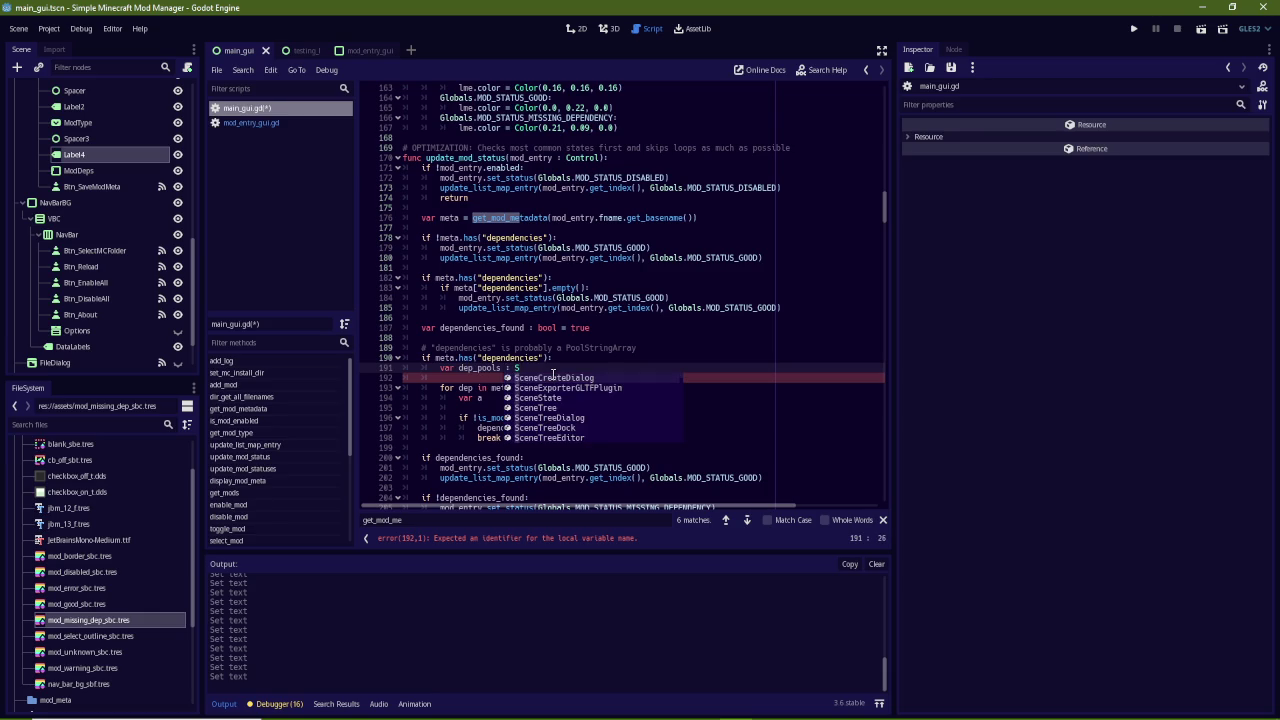
type("tr")
key("BackSpace")
key("BackSpace")
key("BackSpace")
type("PoolStringArray = ")
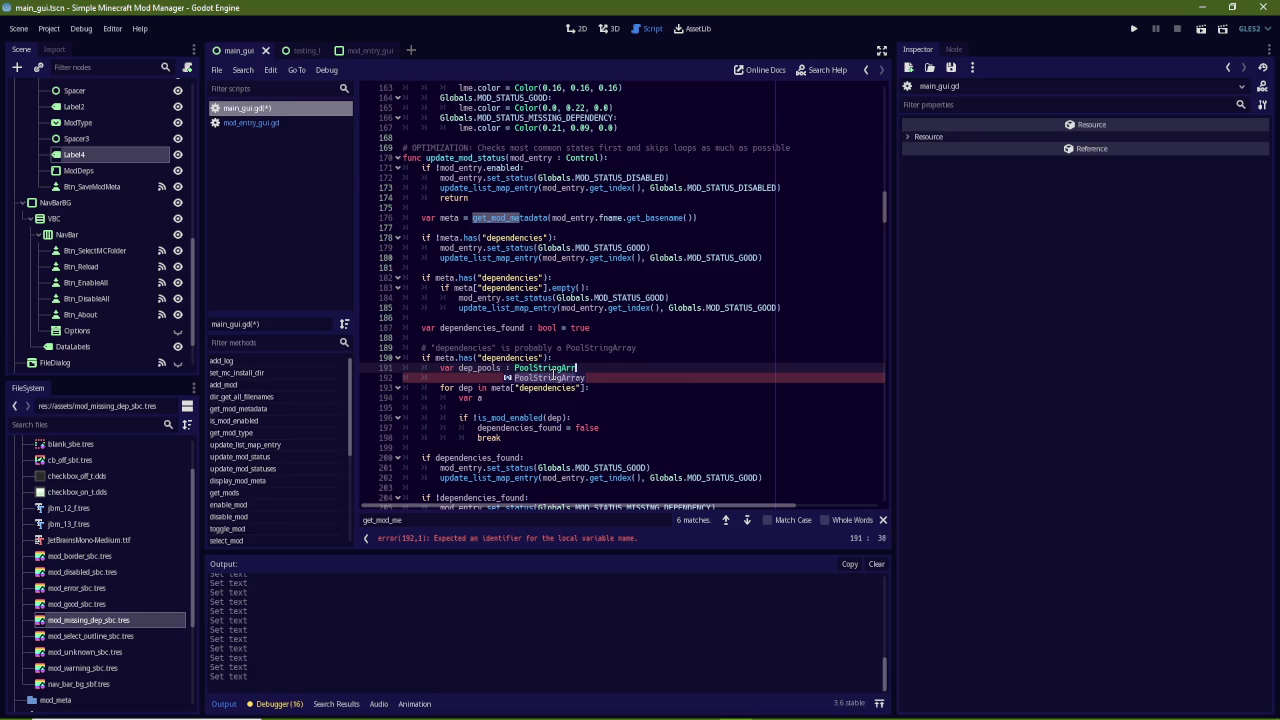
type("[]")
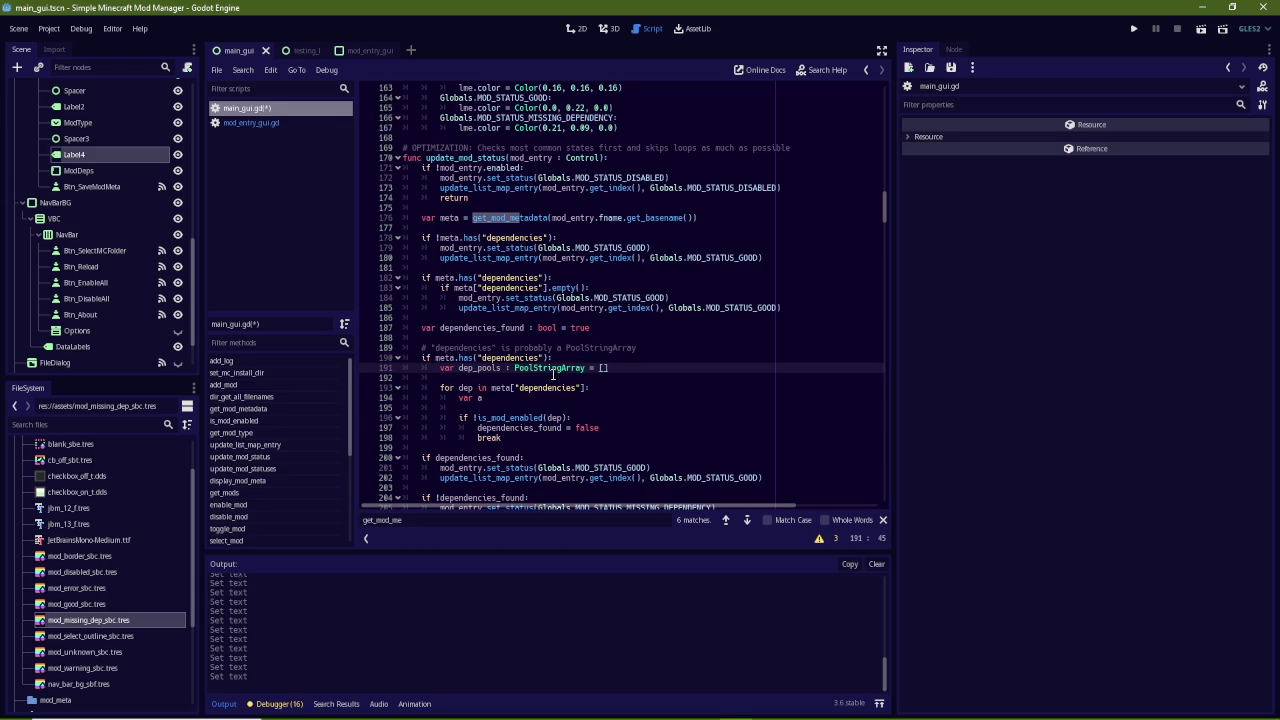
Replace the loop's var line with if dep == "[": under a "# Start of an OR block" comment
key("Down")
key("Down")
key("Down")
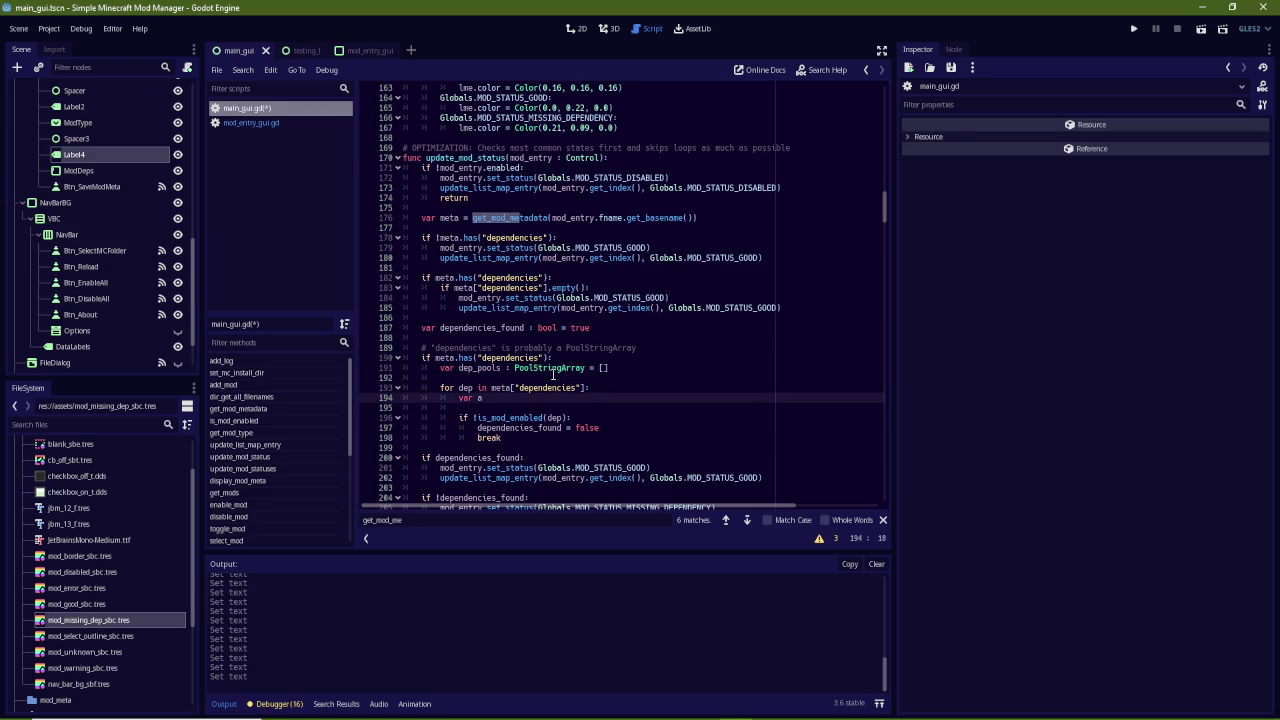
type("rr_sta")
type("rt")
type("dep == \"\"")
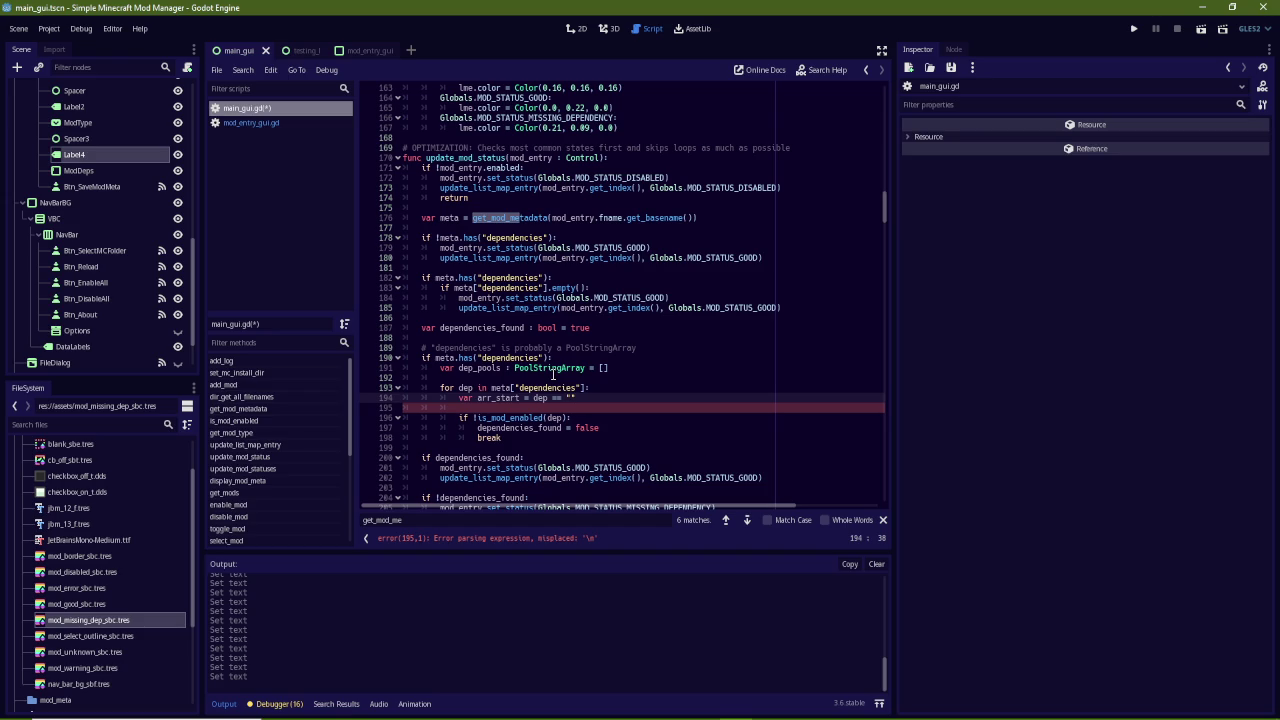
type("\"")
key("BackSpace")
key("BackSpace")
key("BackSpace")
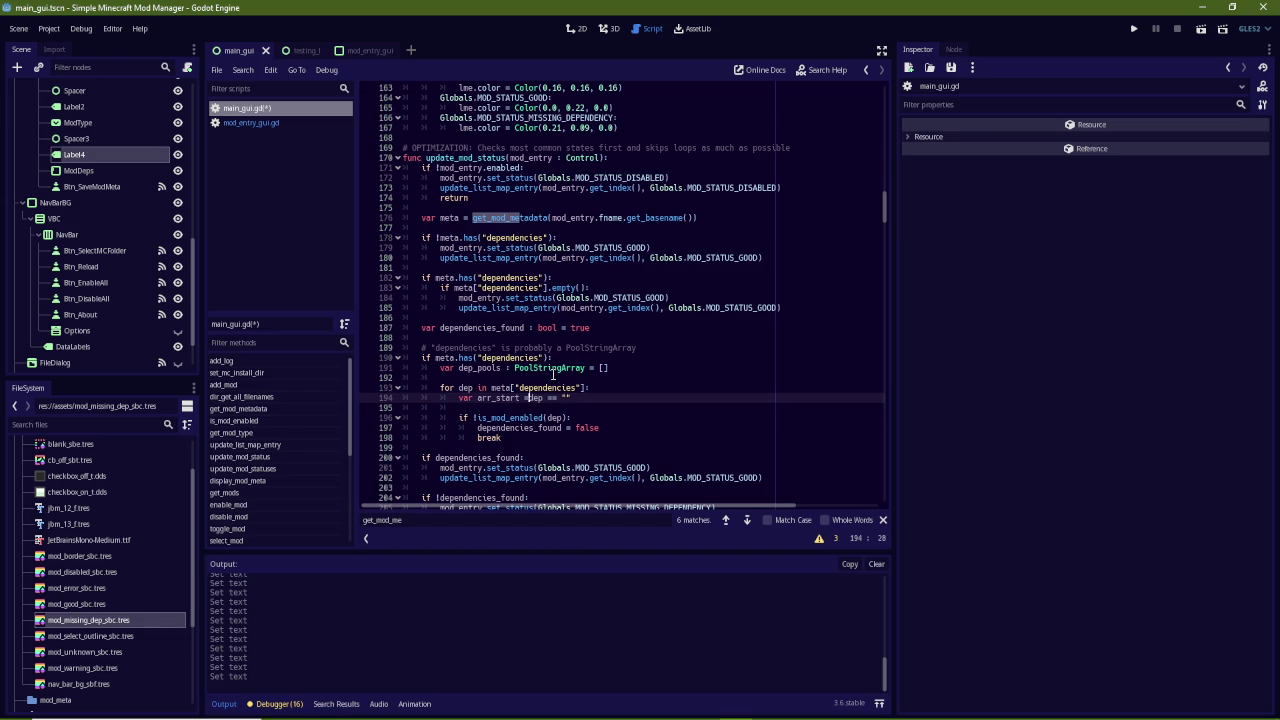
type("if ")
type("[")
key("Up")
key("End")
key("Return")
type("#")
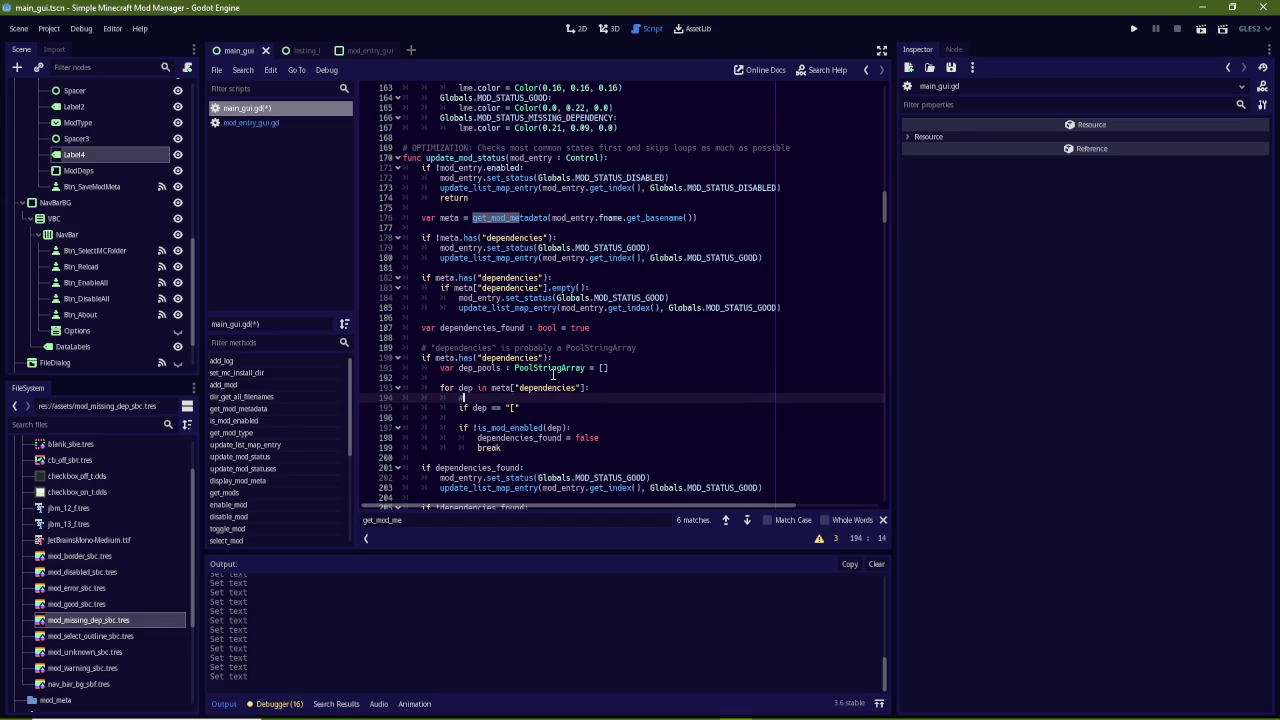
type(" Start of an OR ")
type("block")
key("Down")
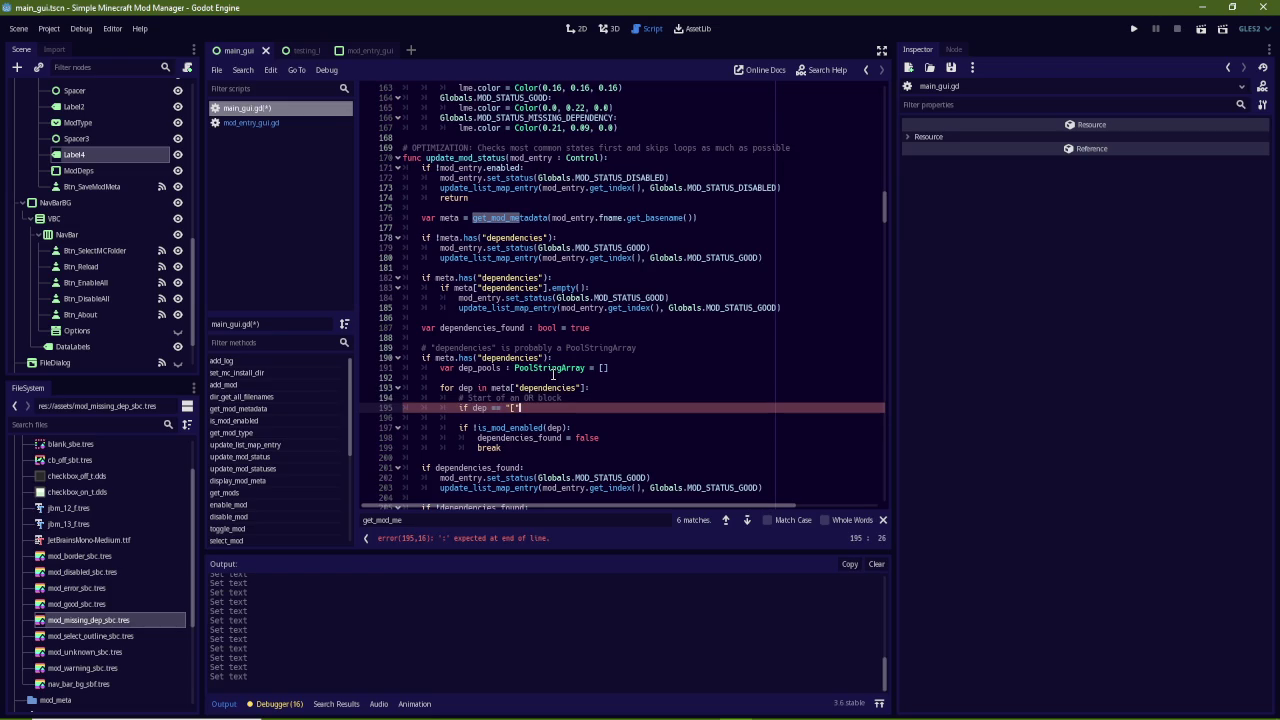
type("\"")
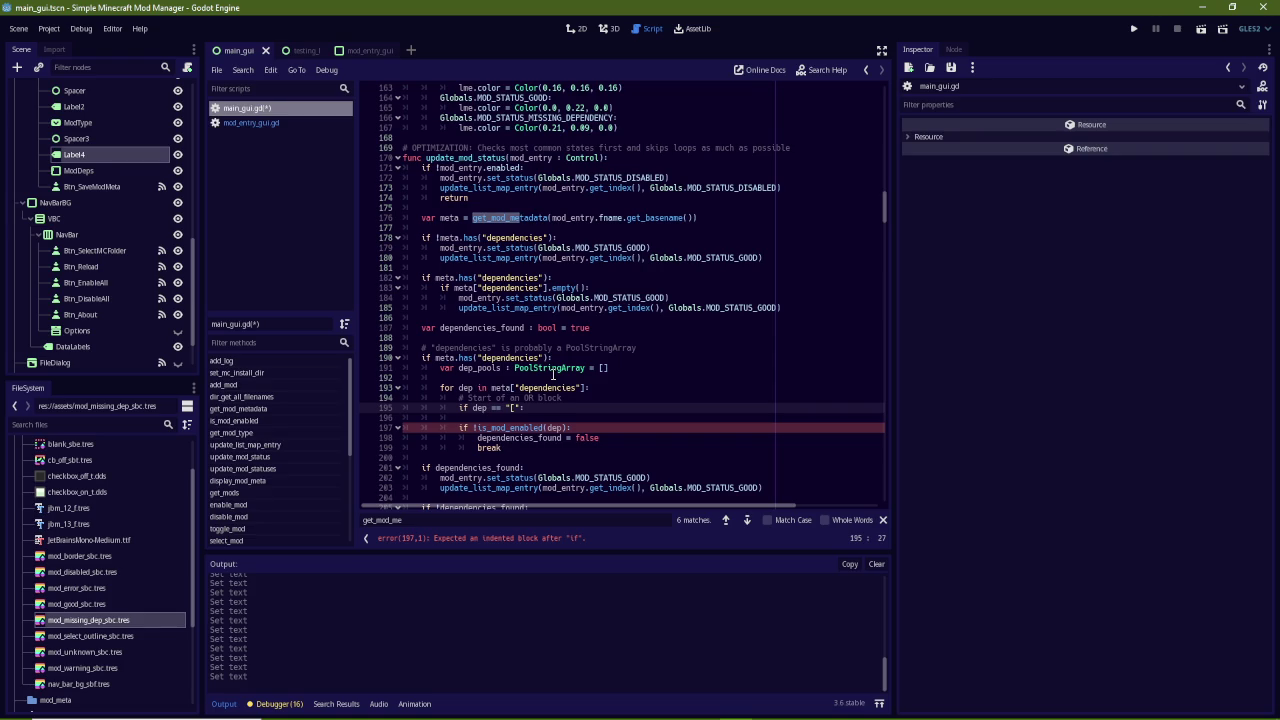
key("Down")
key("Down")
key("Down")
key("End")
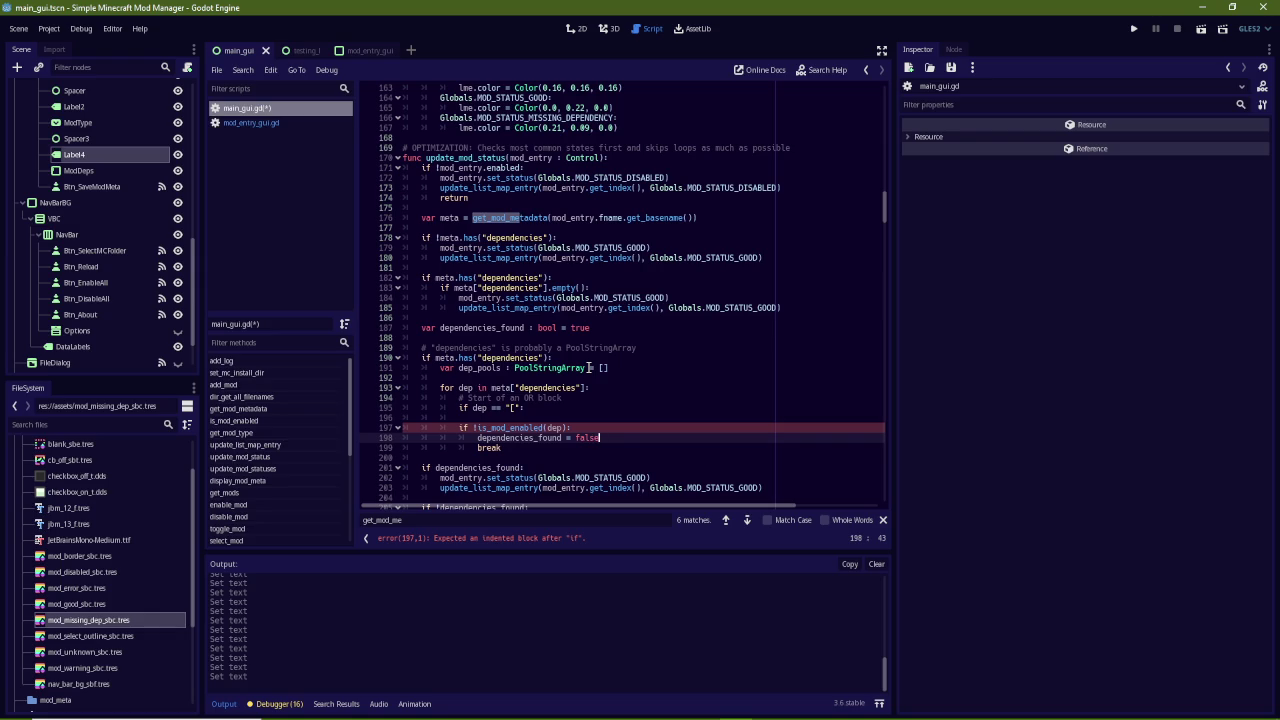
scroll(589, 368, "down", 4)
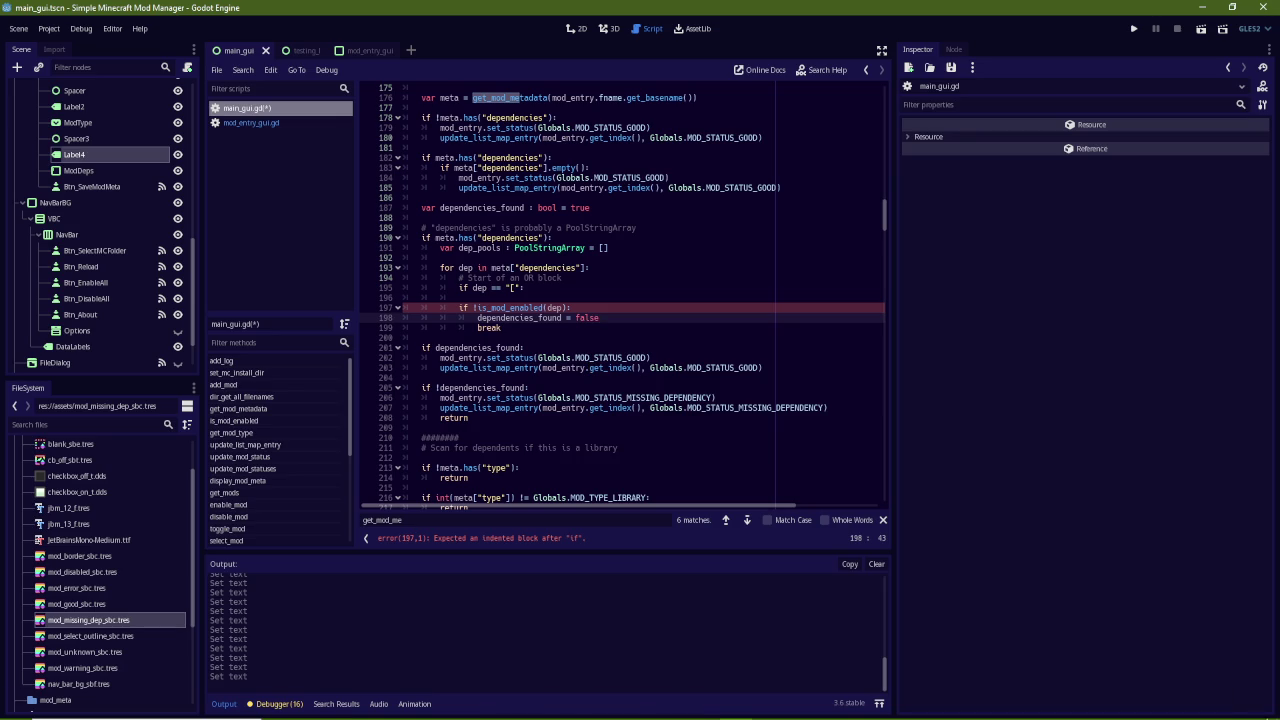
left_click(1234, 708)
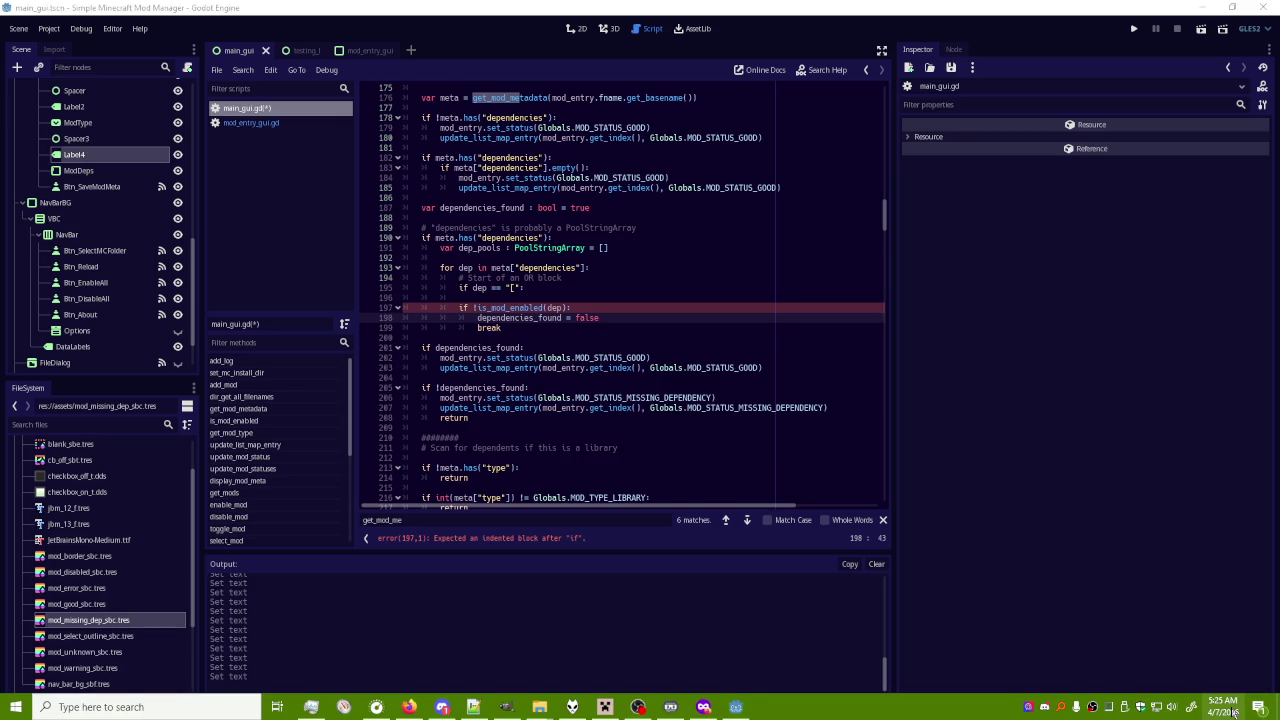
left_click(903, 177)
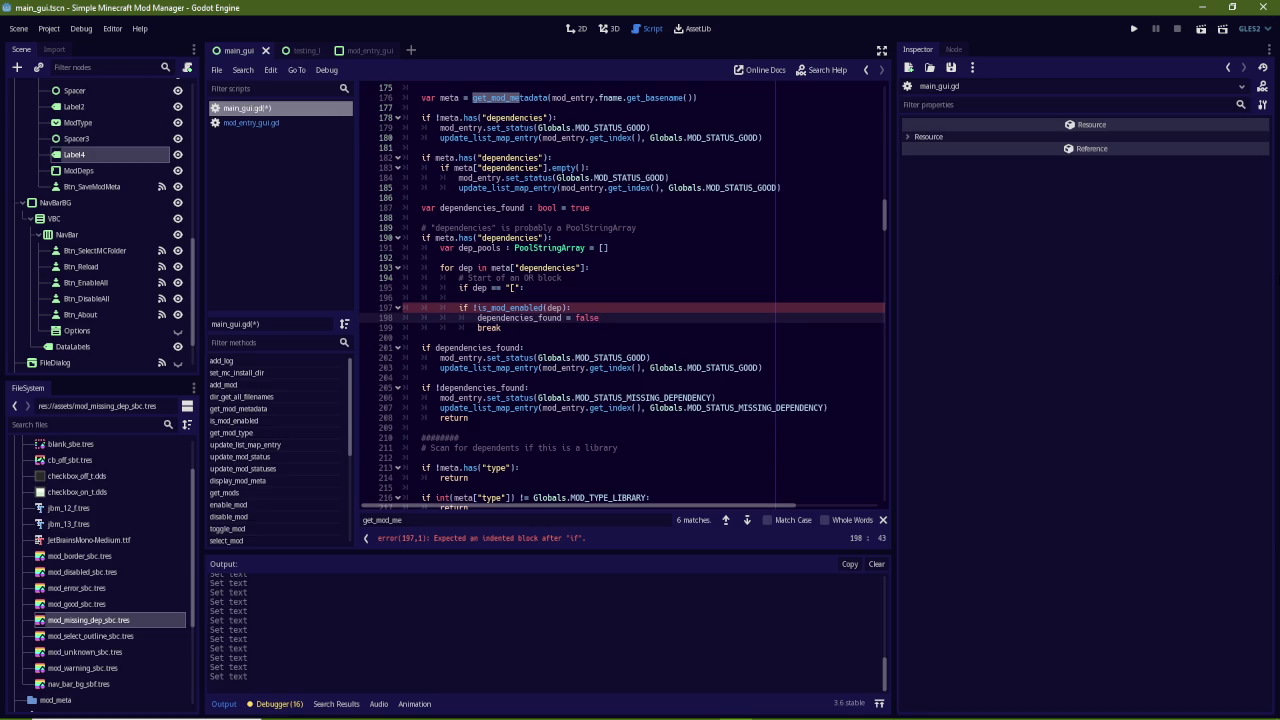
key("Up")
key("Up")
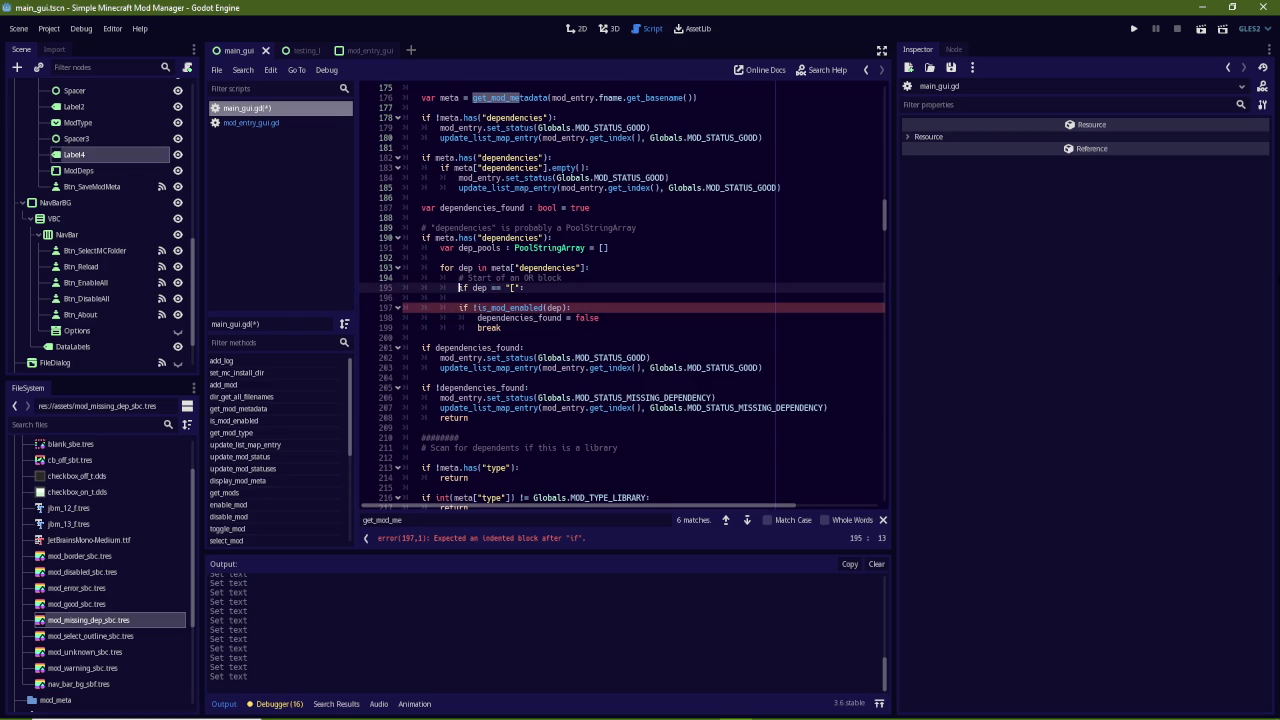
Retype dep_pools as Array and add an argument-less dep_pools.append() inside the OR-block start branch
key("Return")
type("dep_po")
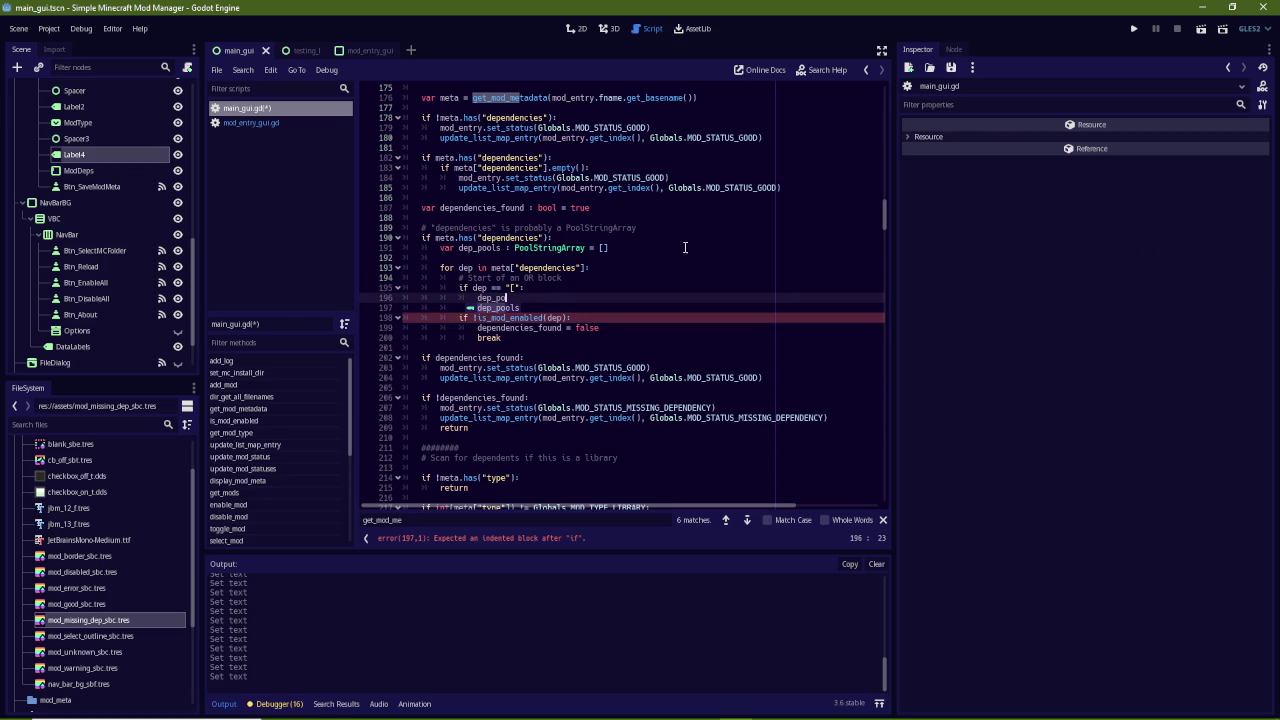
double_click(538, 247)
type("Array")
type("y")
key("Escape")
key("Escape")
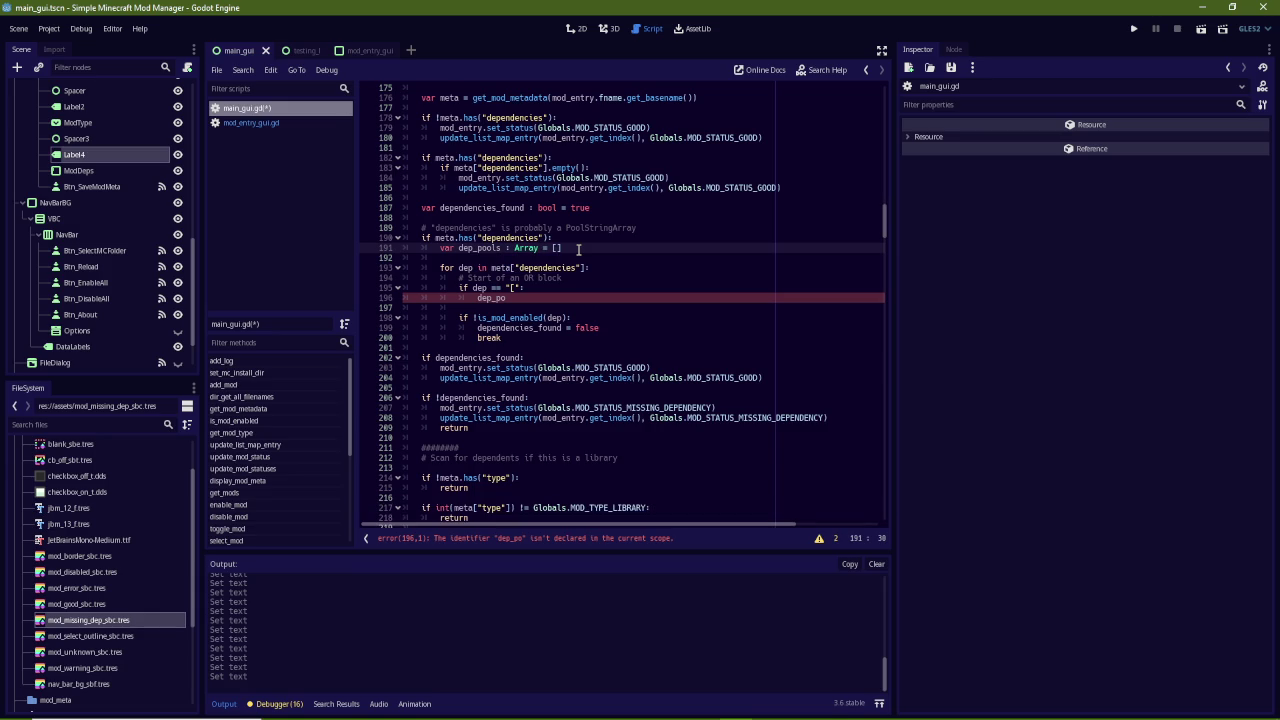
key("Down")
key("Down")
key("Down")
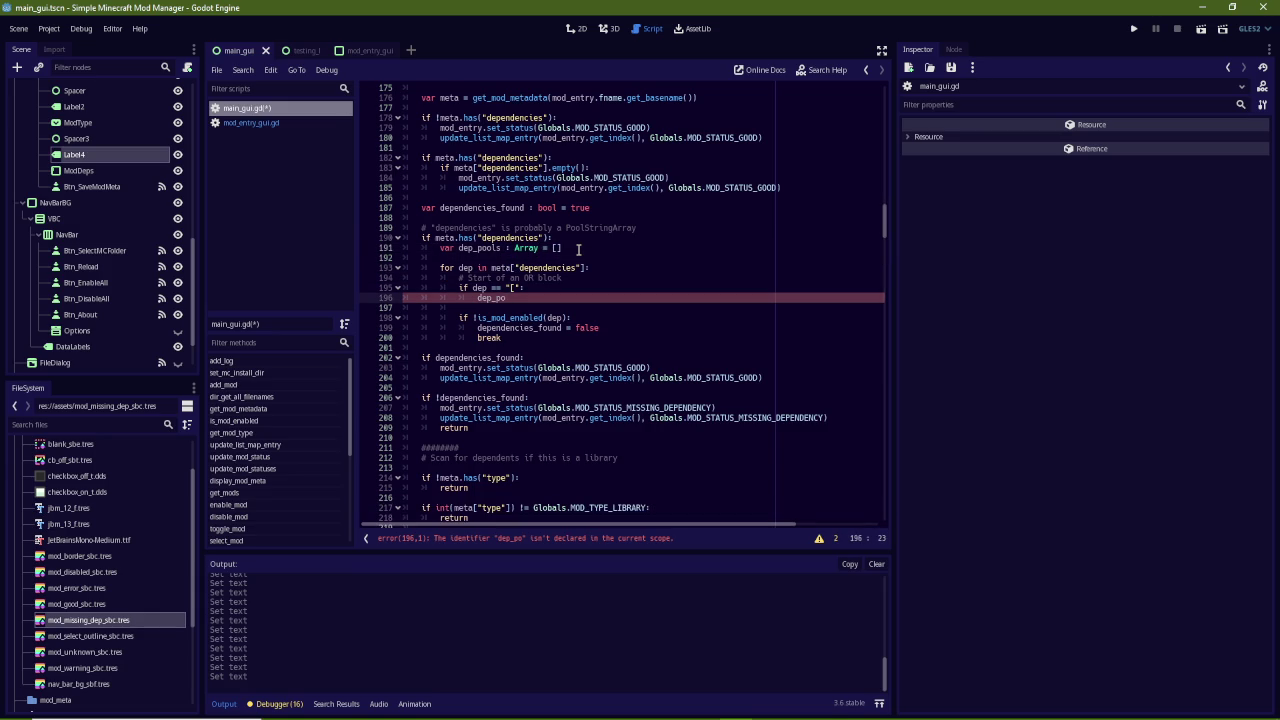
type("ls.")
type("append")
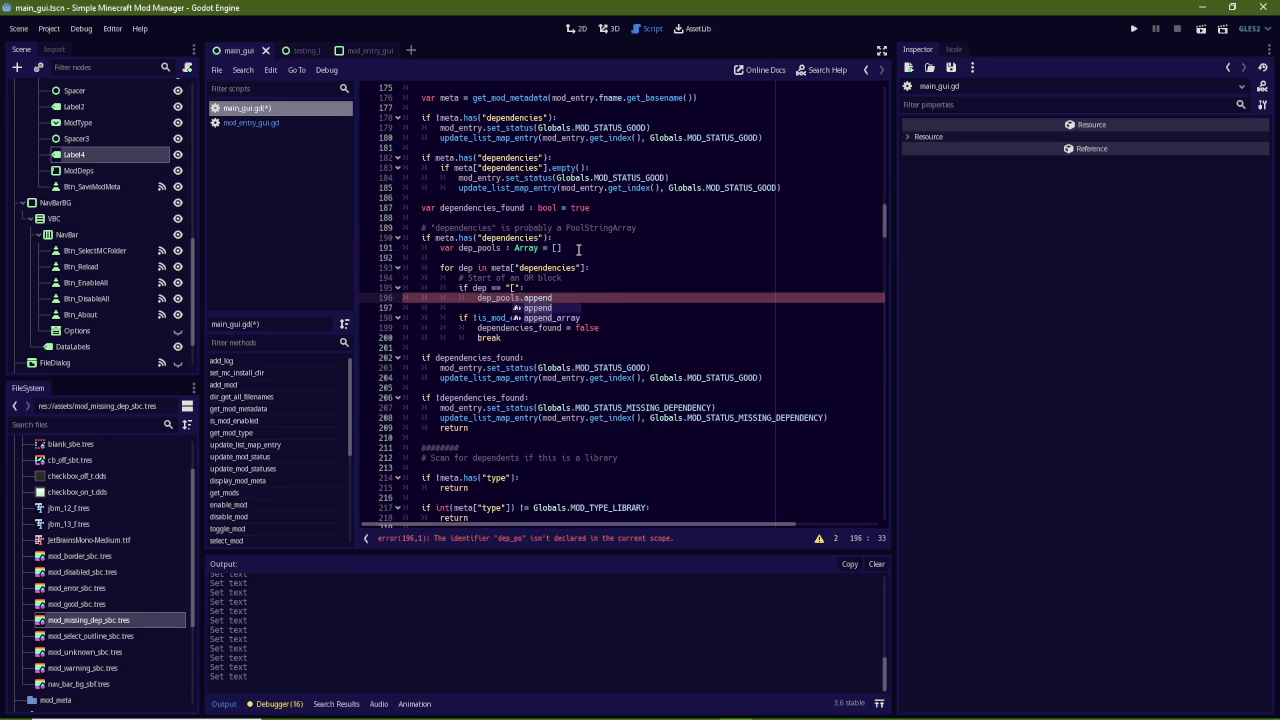
type("(")
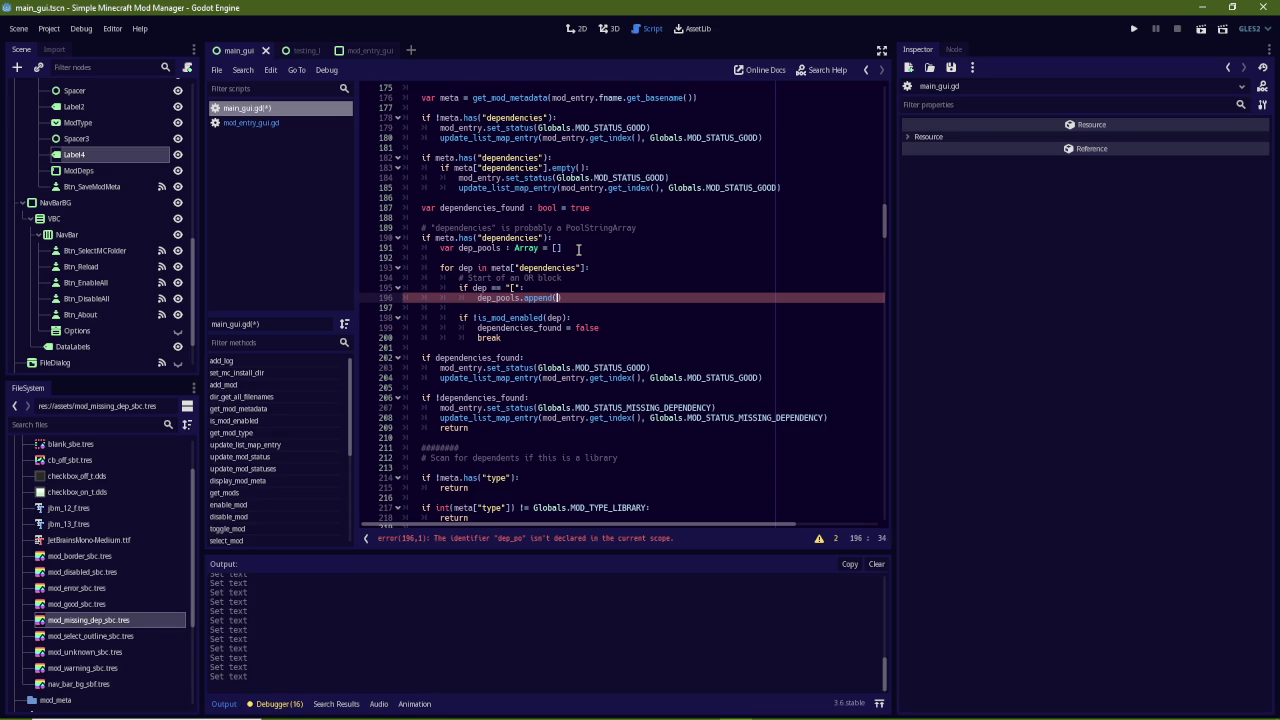
type("PoolStringA")
type("rray.new([")
key("BackSpace")
key("BackSpace")
key("BackSpace")
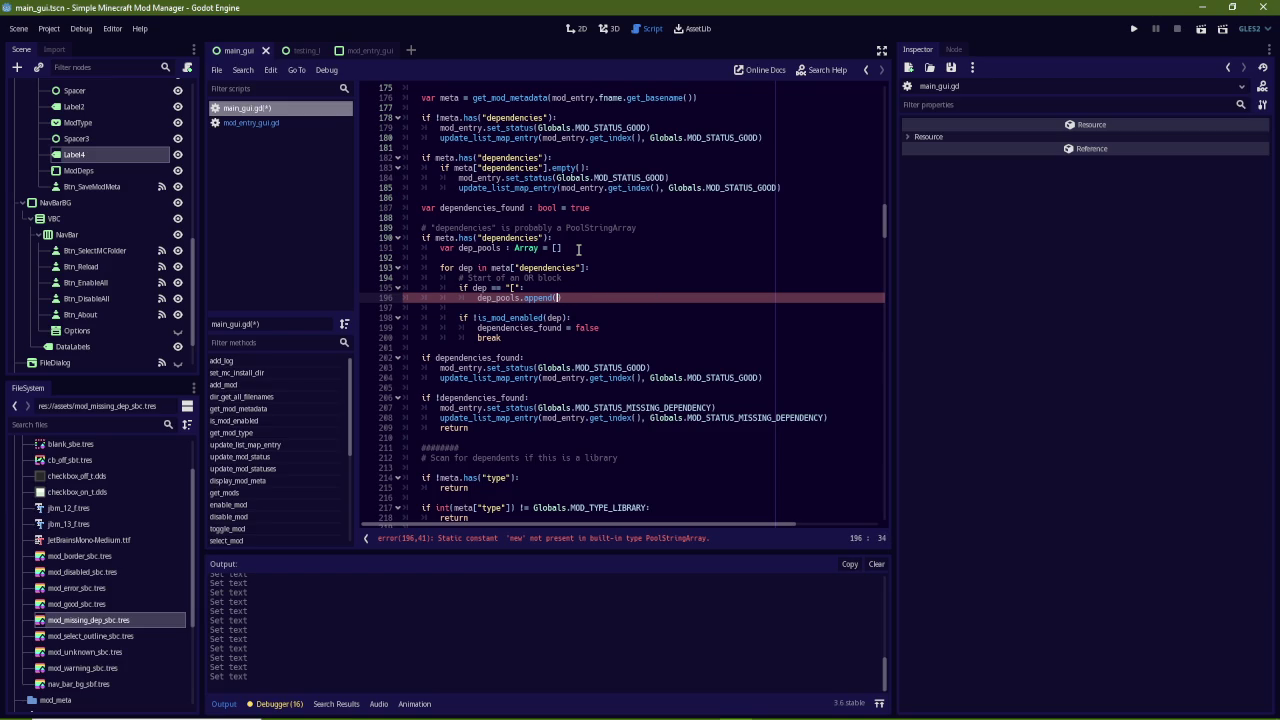
key("Up")
key("End")
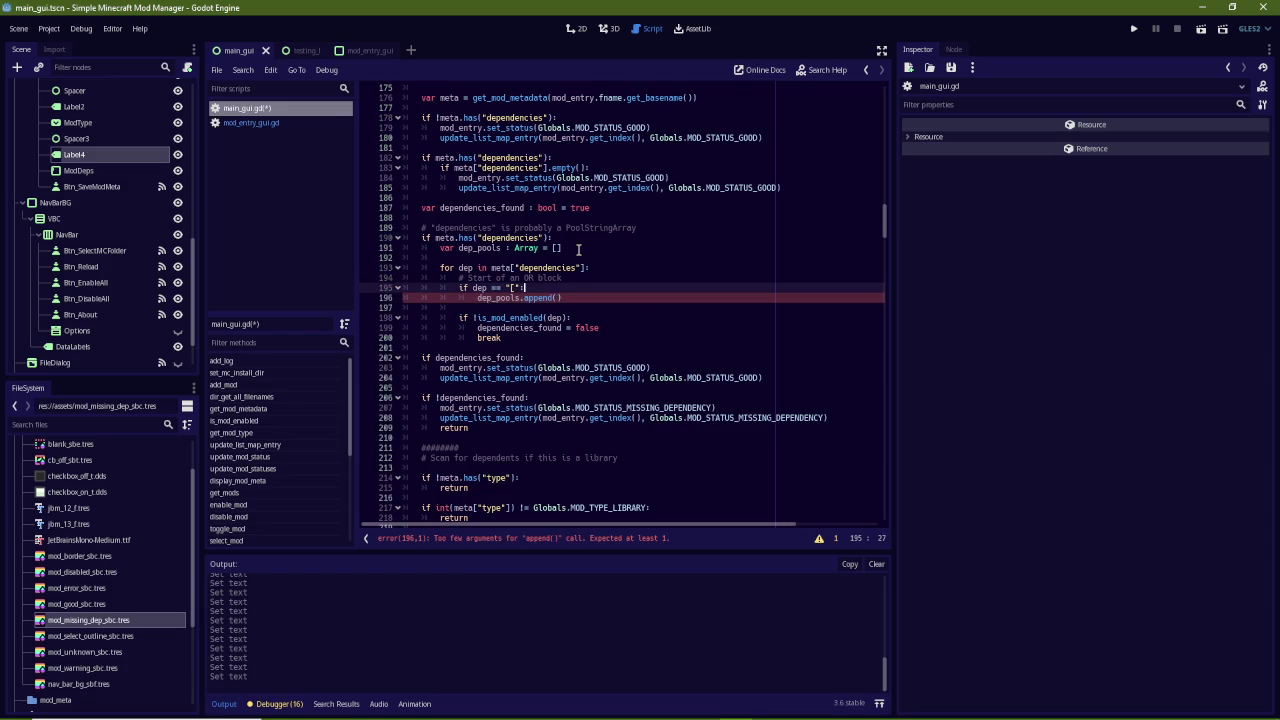
Declare 'var new_dep_pool : PoolStringArray = []' above the append line
key("Return")
type("var new_")
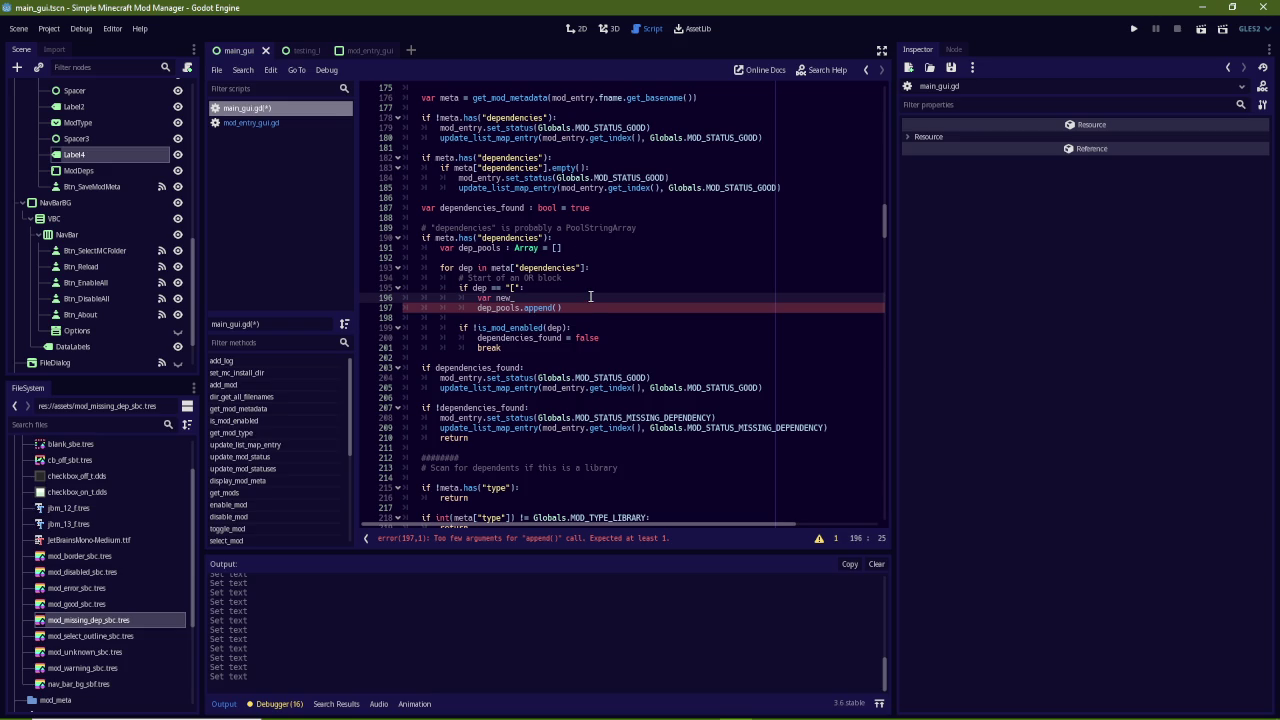
type("arr_p")
key("BackSpace")
key("BackSpace")
key("BackSpace")
type("dep")
type("_pool : ")
type("PoolStringArr")
type("ay = ")
type("[]")
Pass new_dep_pool as the argument of dep_pools.append()
key("Down")
key("Left")
type("new_dep")
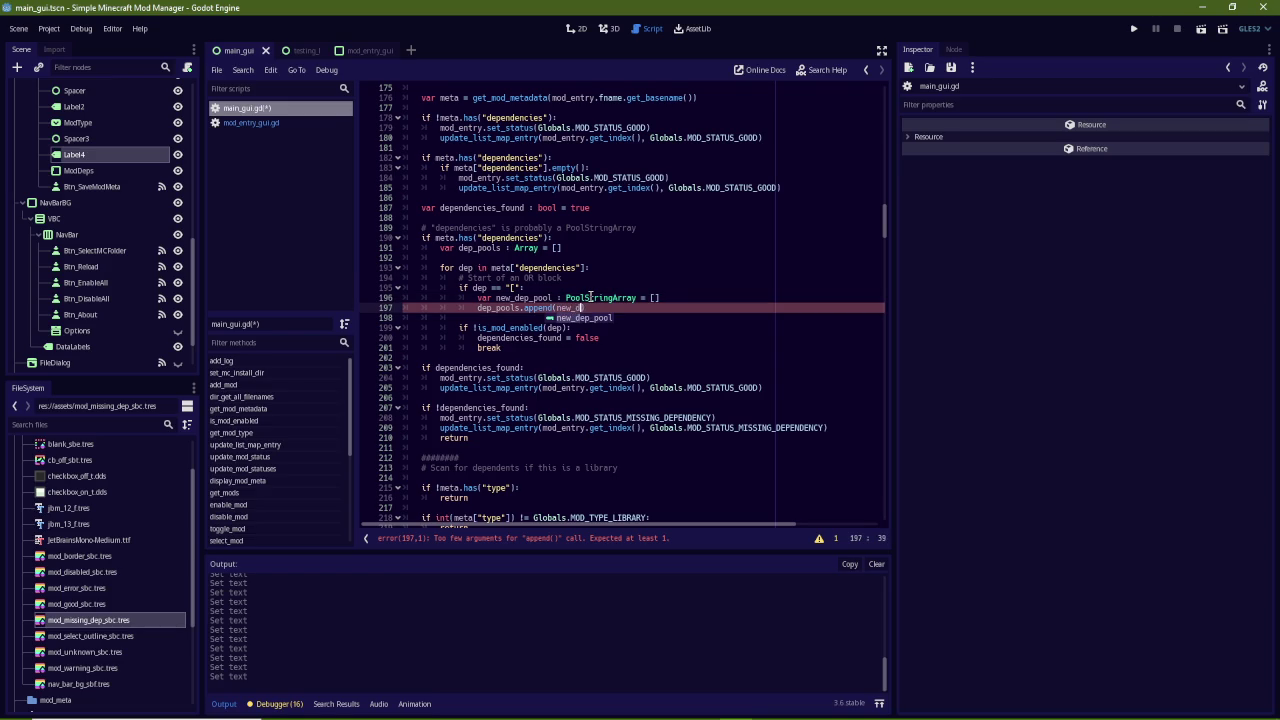
key("Return")
key("Right")
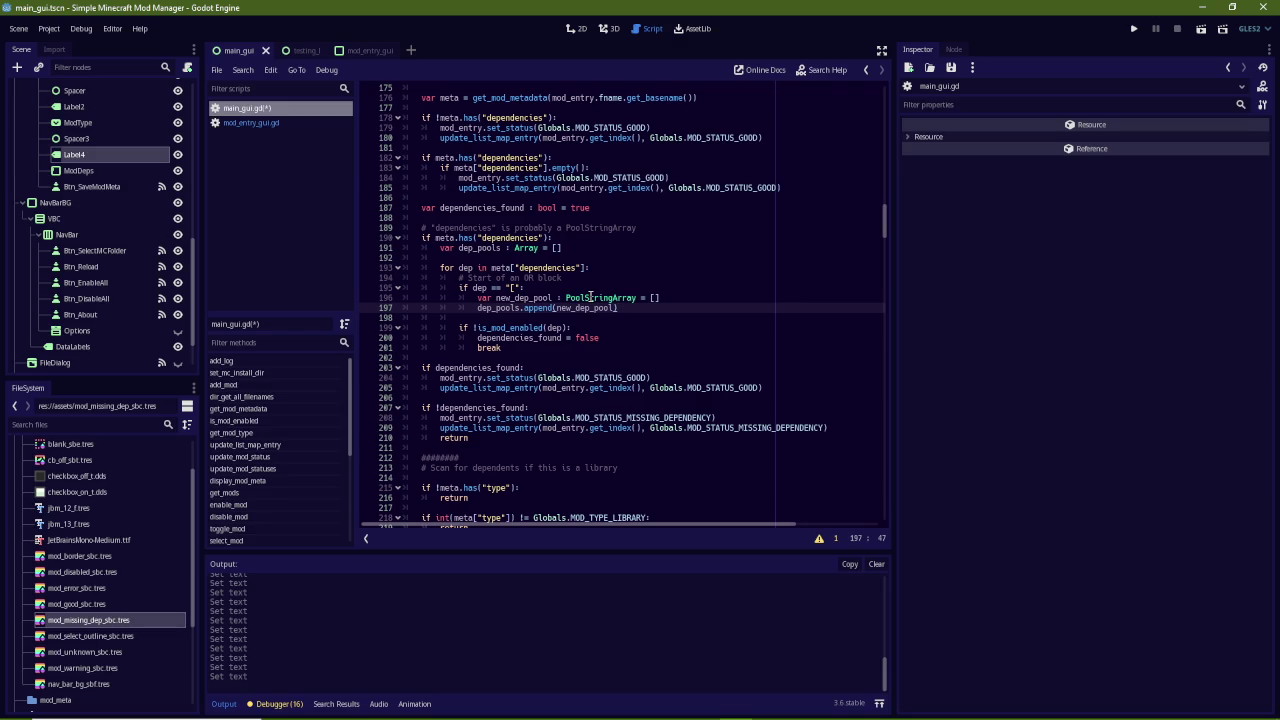
Declare 'var in_dep_pool : bool = false' above the dependency for loop
key("Up")
key("Up")
key("Up")
key("Up")
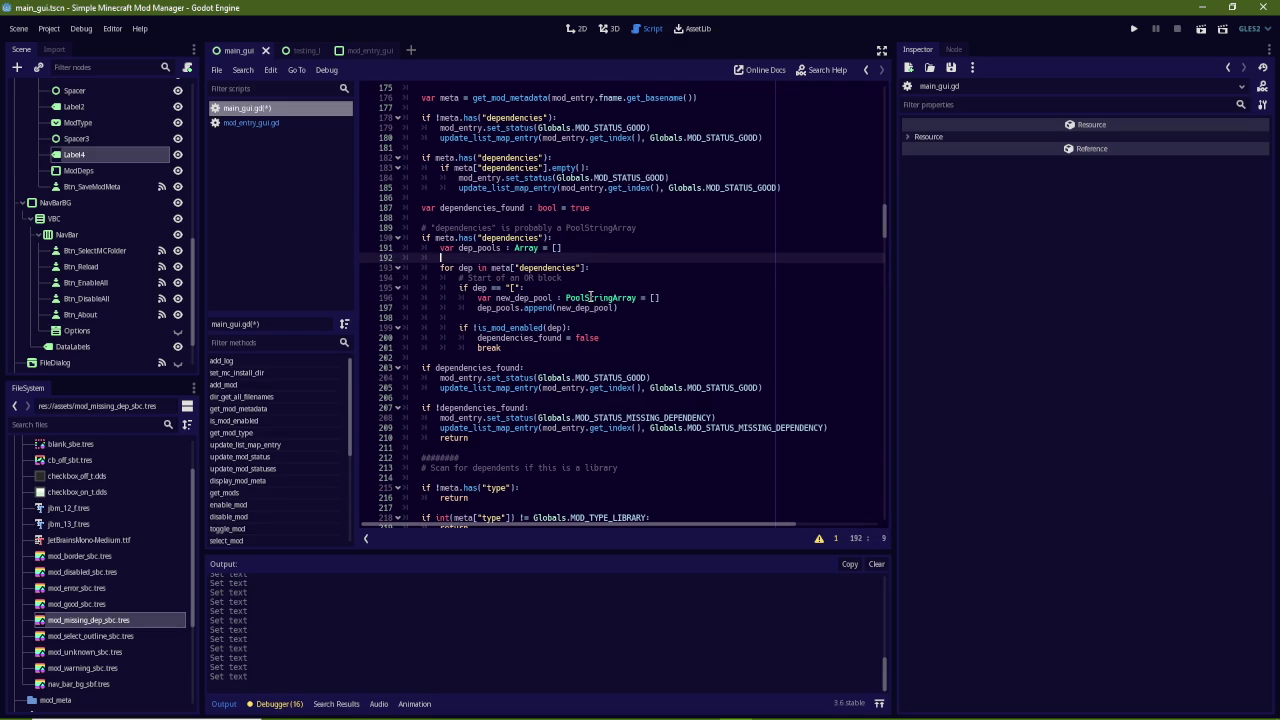
key("Return")
key("Return")
key("Up")
type("var ")
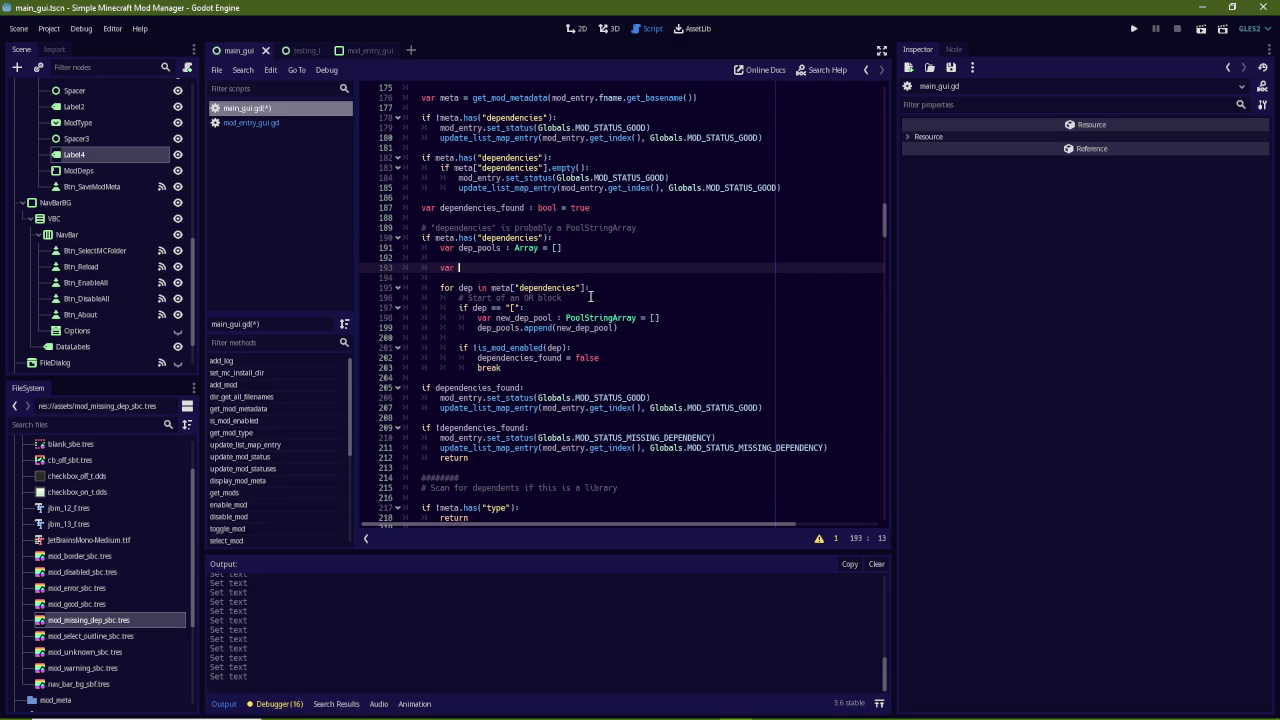
type("in")
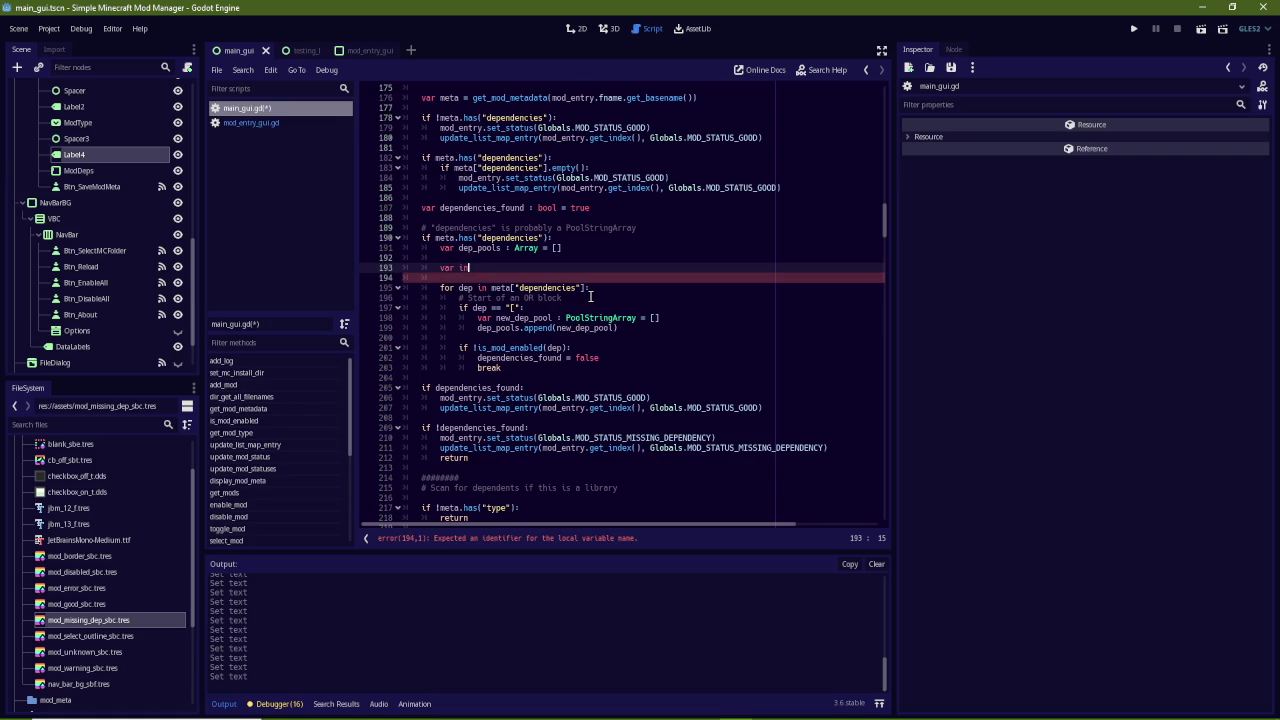
type("_dep_pool : bool = false")
Set in_dep_pool to true inside the if dep == "[" branch
key("Down")
key("Down")
key("Down")
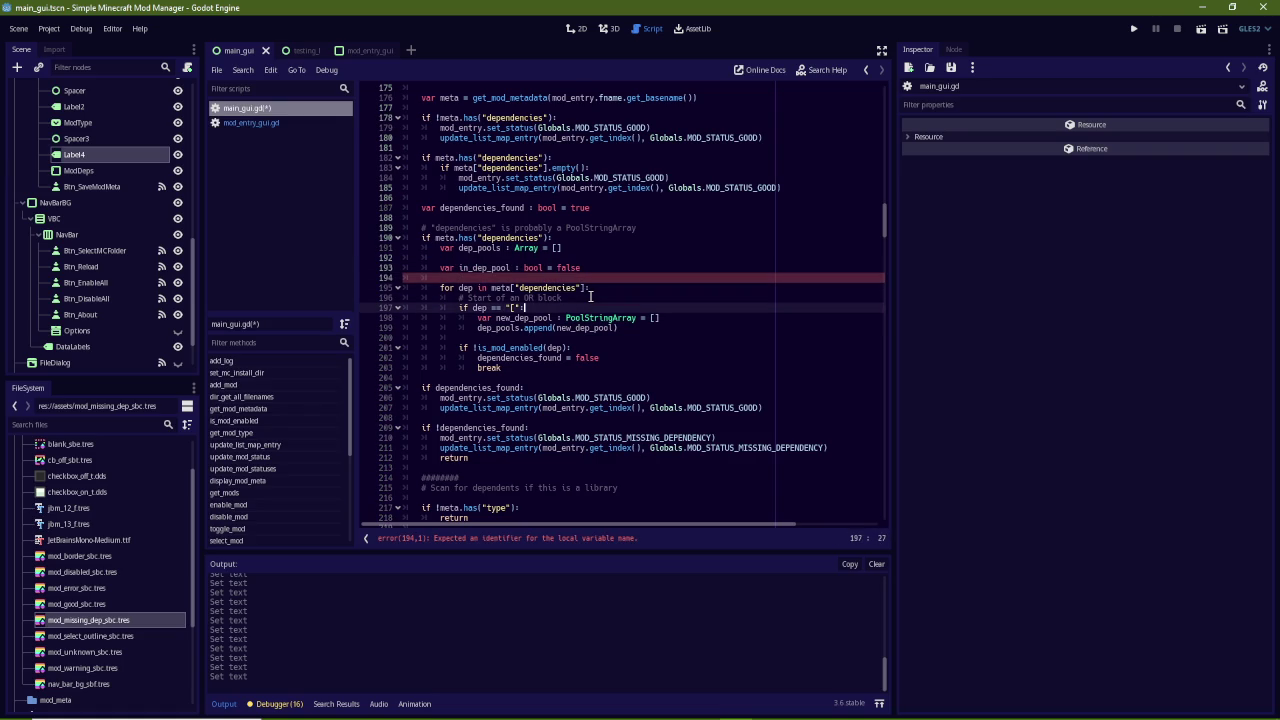
key("Return")
type("in_")
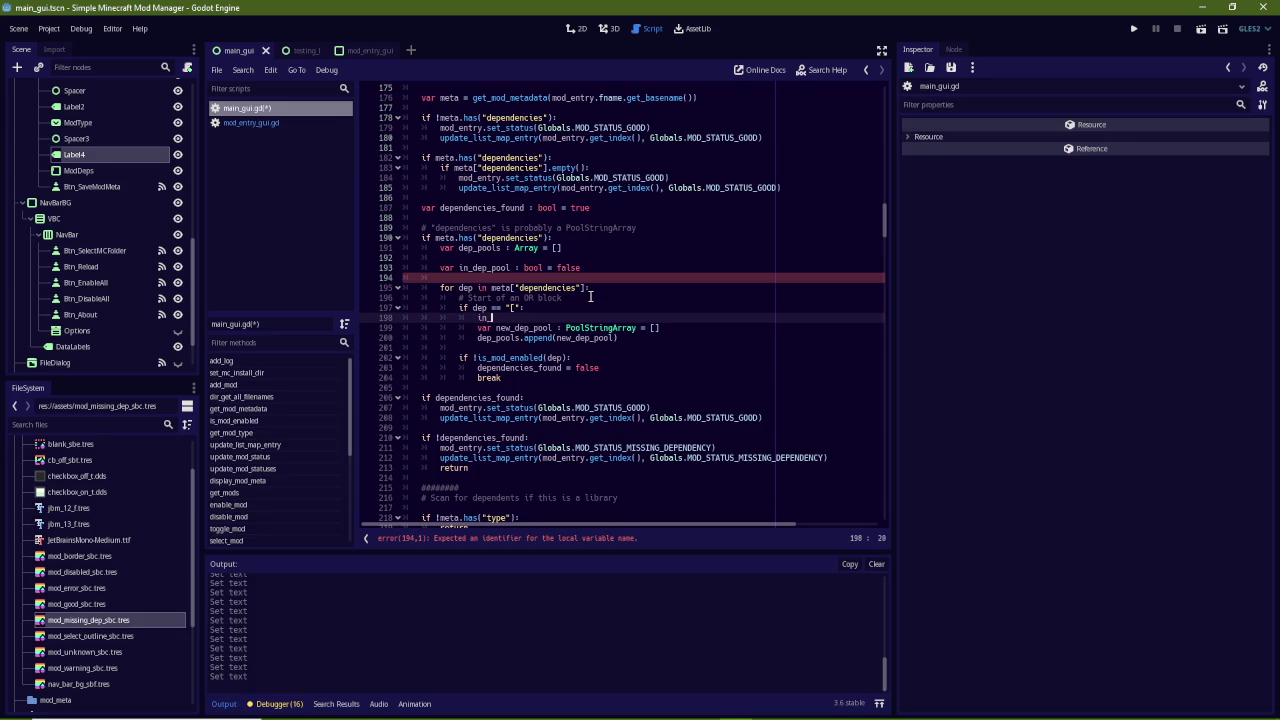
type("dep_pool")
type("true")
key("BackSpace")
key("BackSpace")
key("BackSpace")
type("true")
Add an if dep == "]" branch that sets in_dep_pool = false and continues
key("Down")
key("Down")
key("Down")
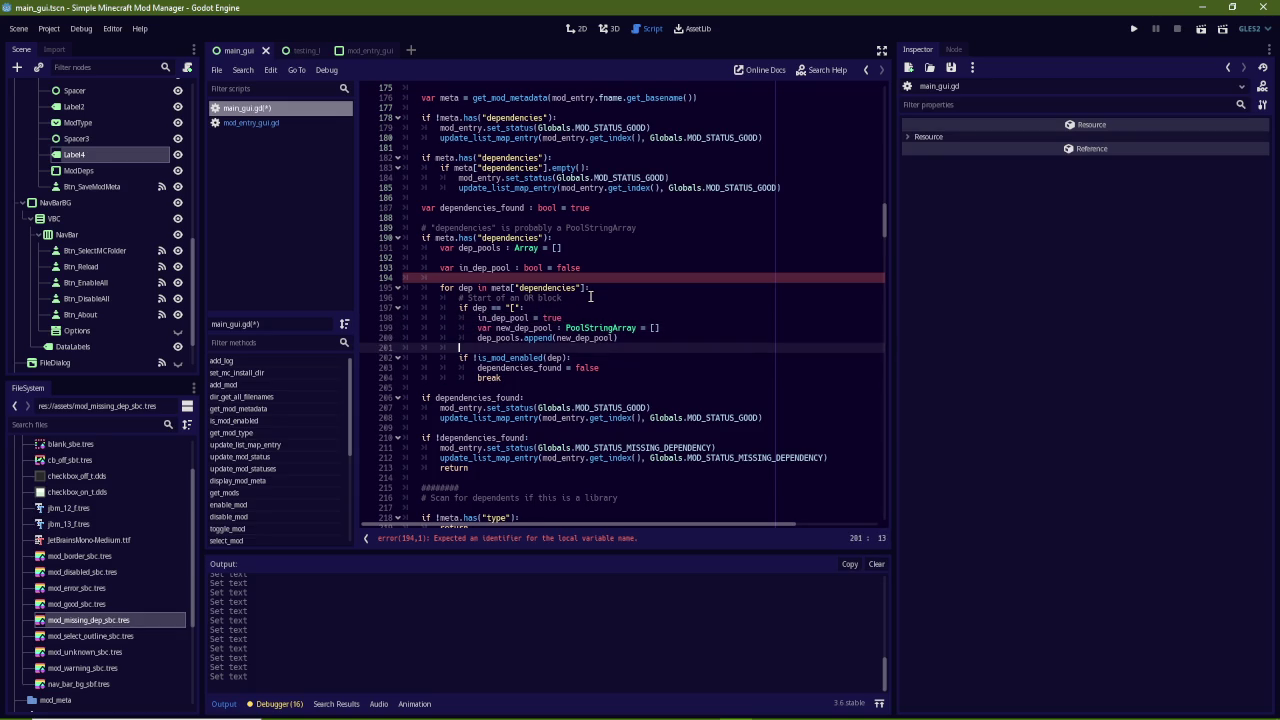
key("Return")
key("Return")
key("Up")
type("if dep =")
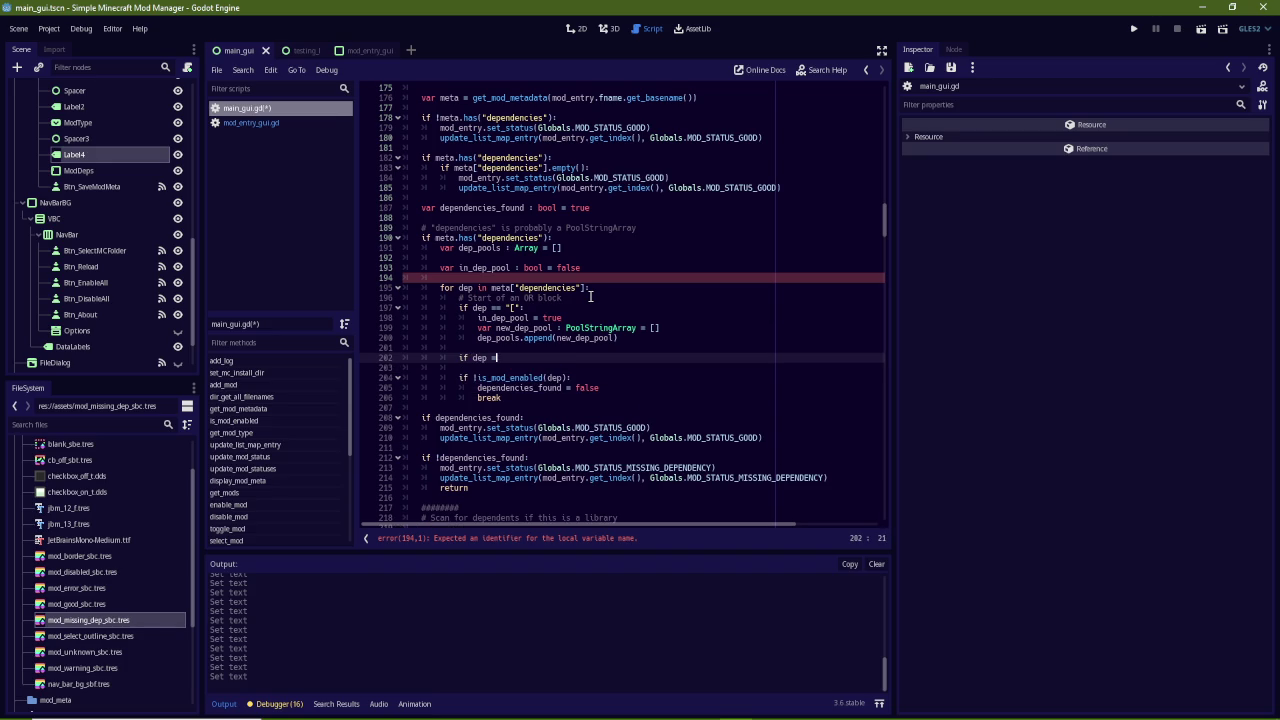
type("\"\"")
type("\"")
type(":")
key("Return")
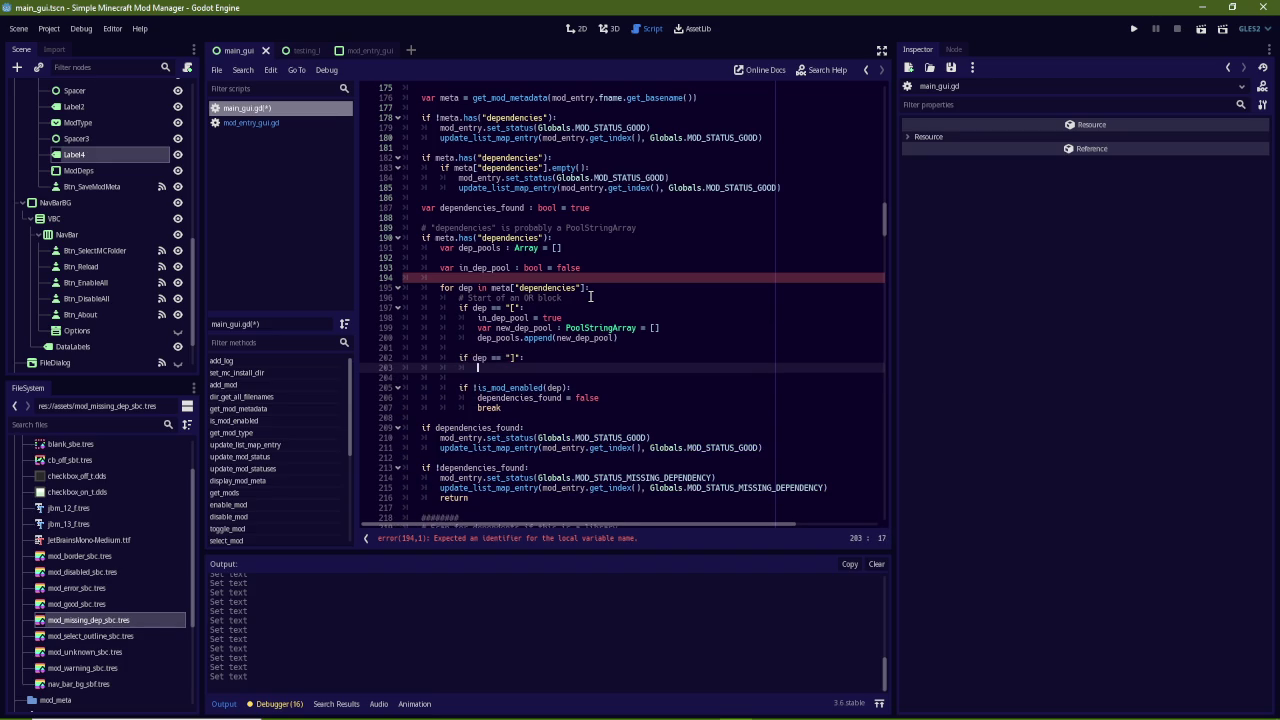
type("in_dep_po")
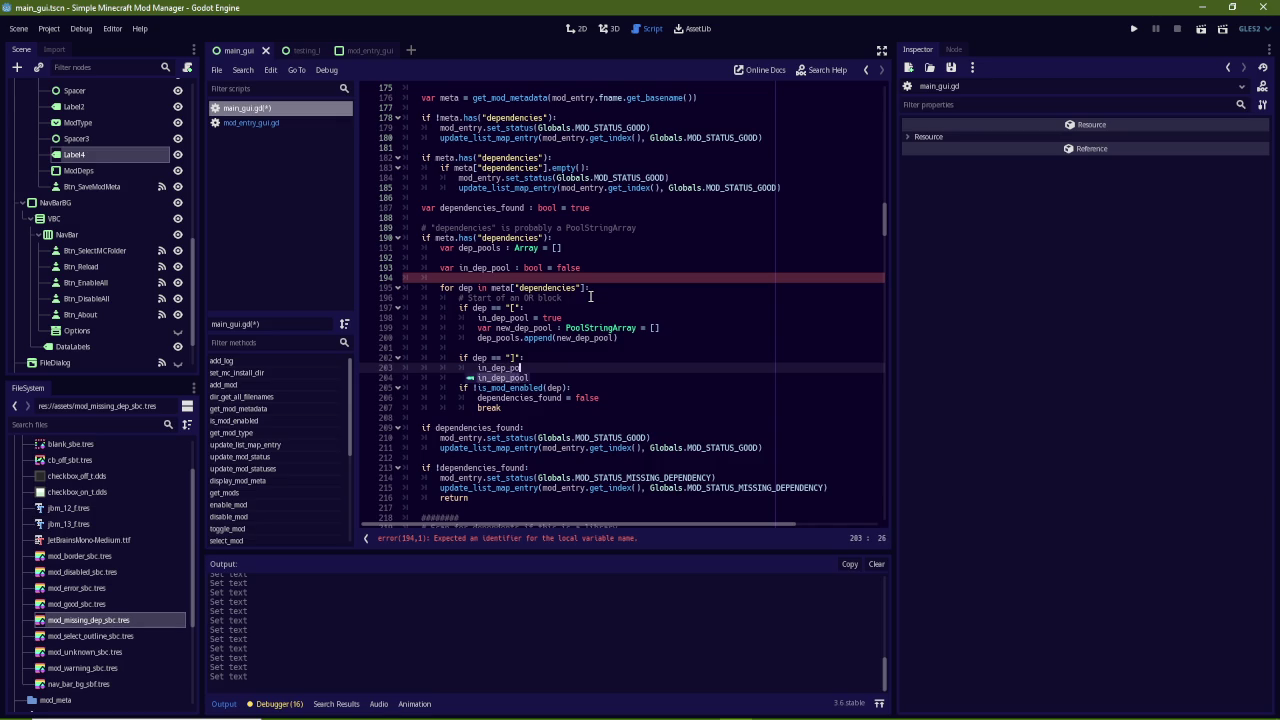
type("ol = false")
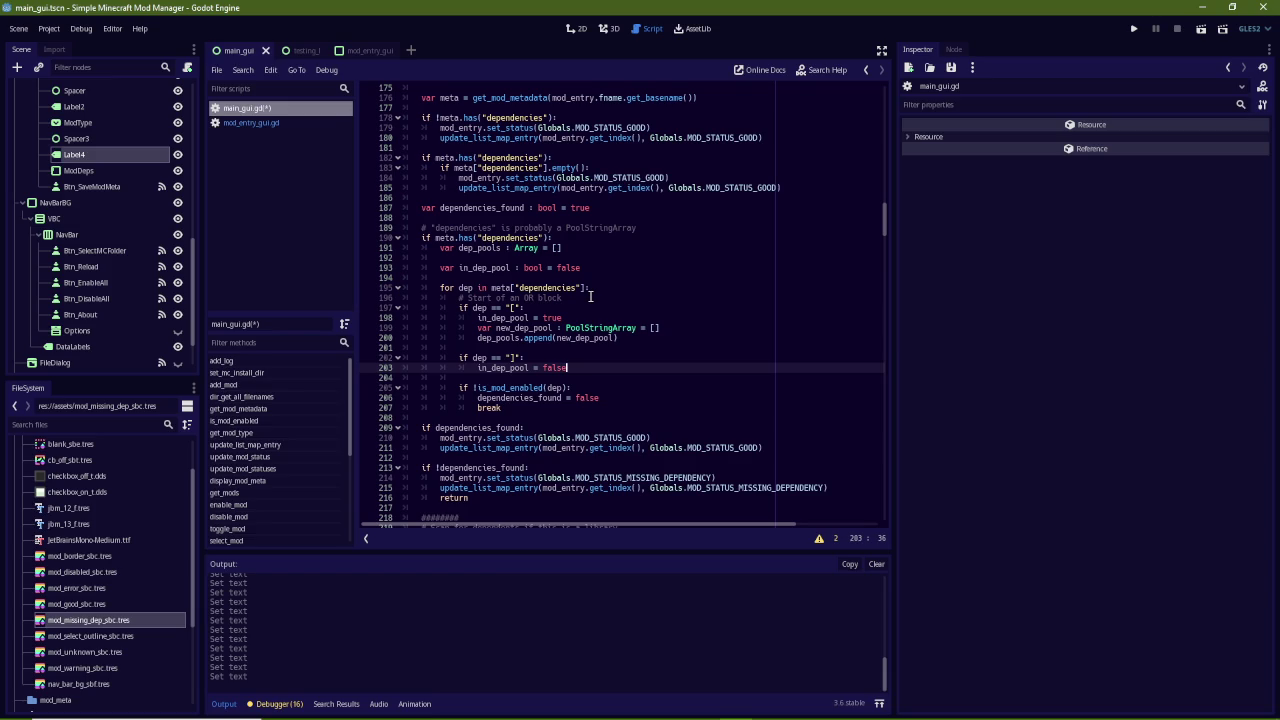
key("Return")
type("continue")
key("Up")
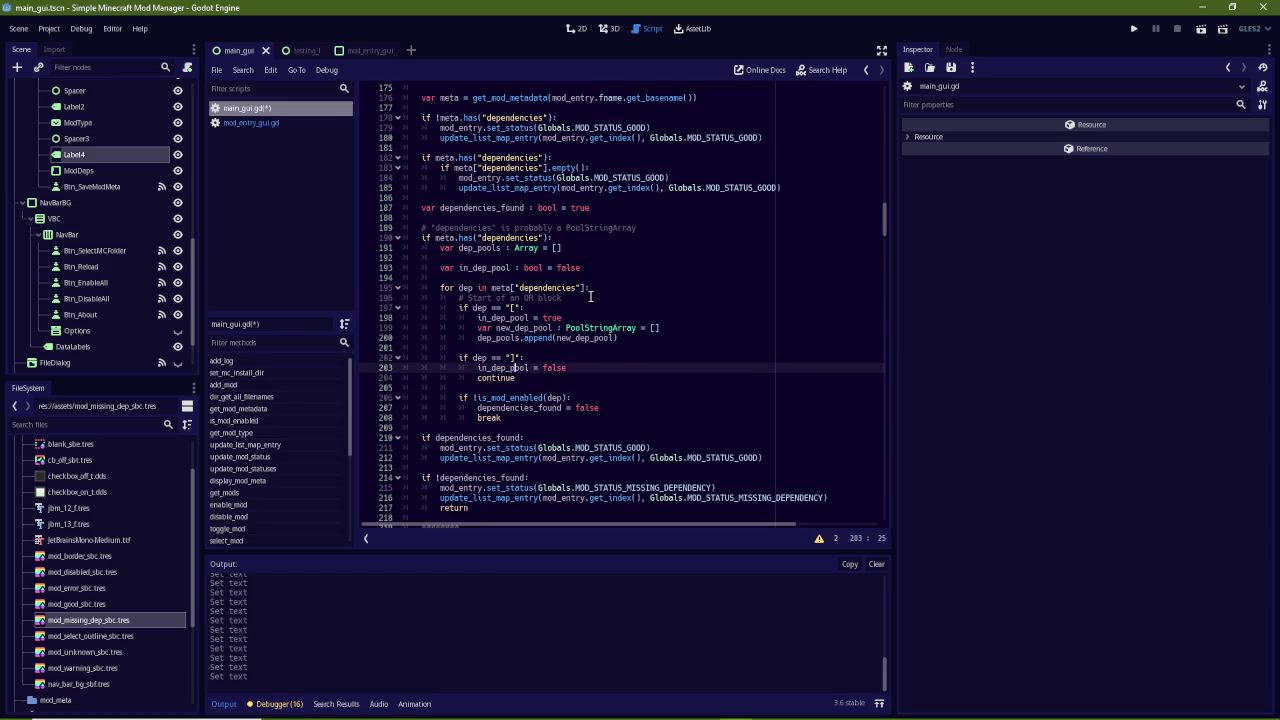
key("Up")
key("Up")
key("Up")
key("End")
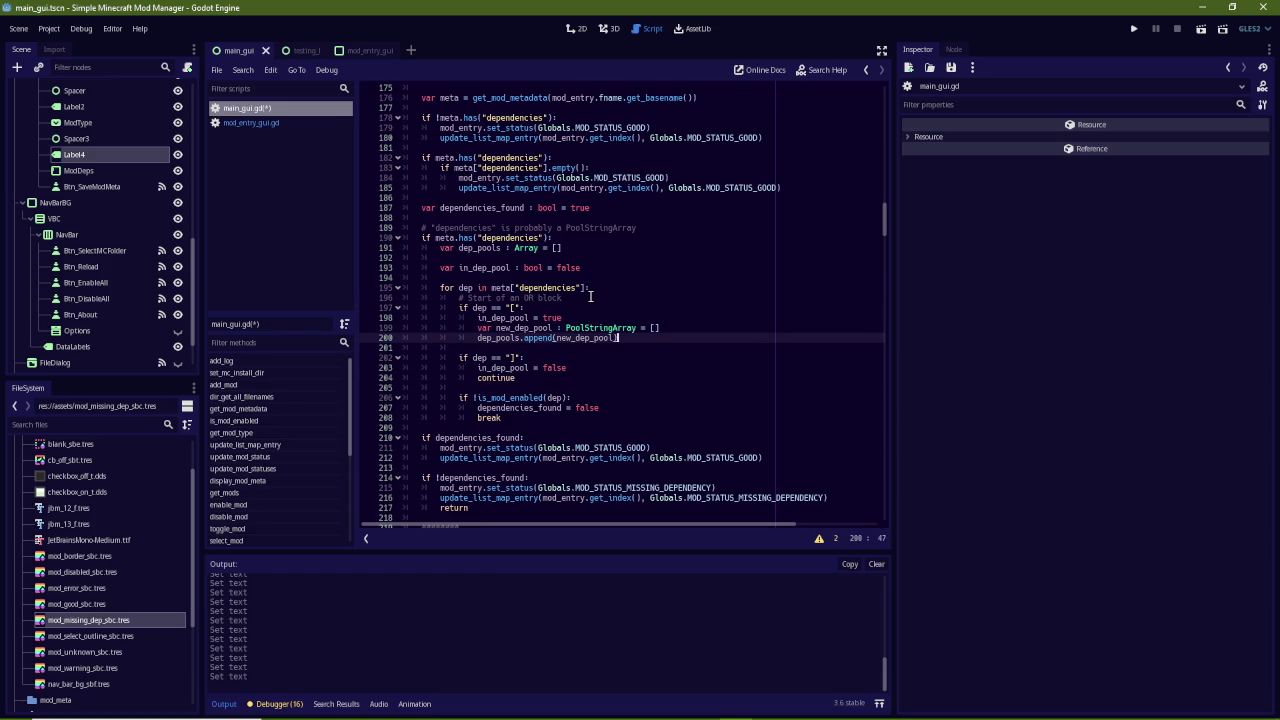
Declare 'var current_dep_pool : PoolStringArray = []' before the loop
left_click(586, 260)
key("Return")
type("var")
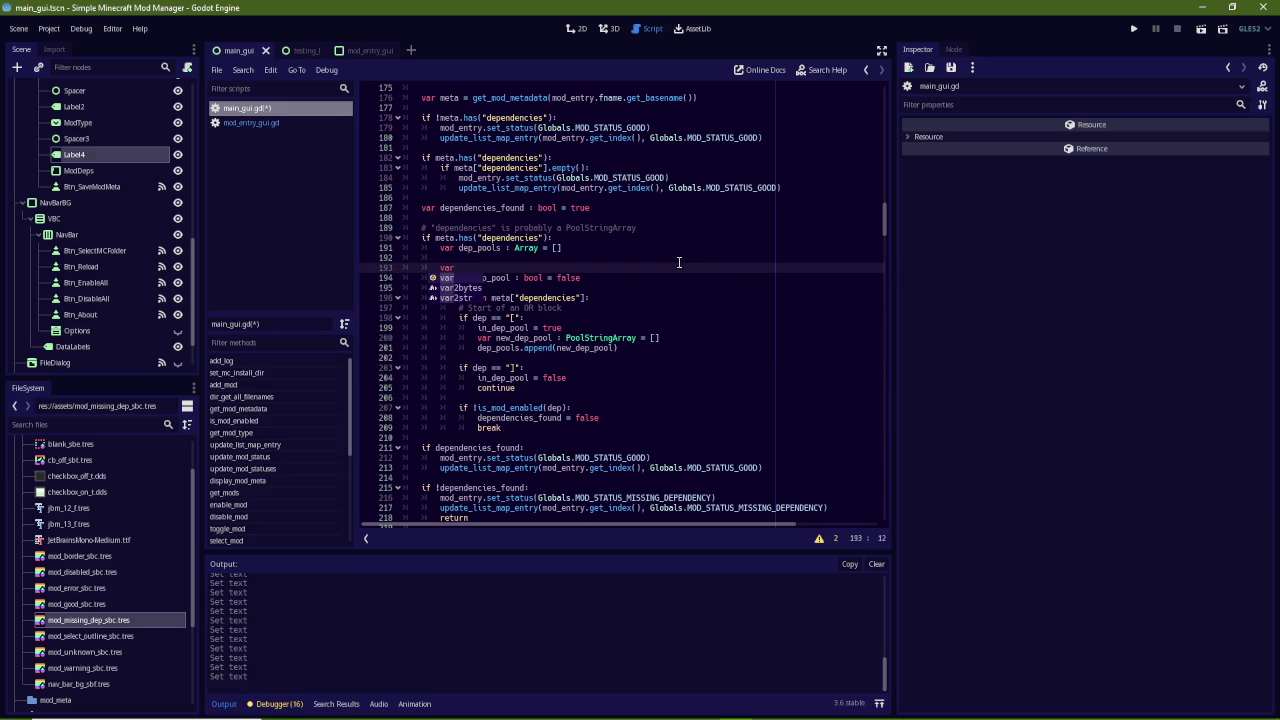
type(" current_dep_pool : ")
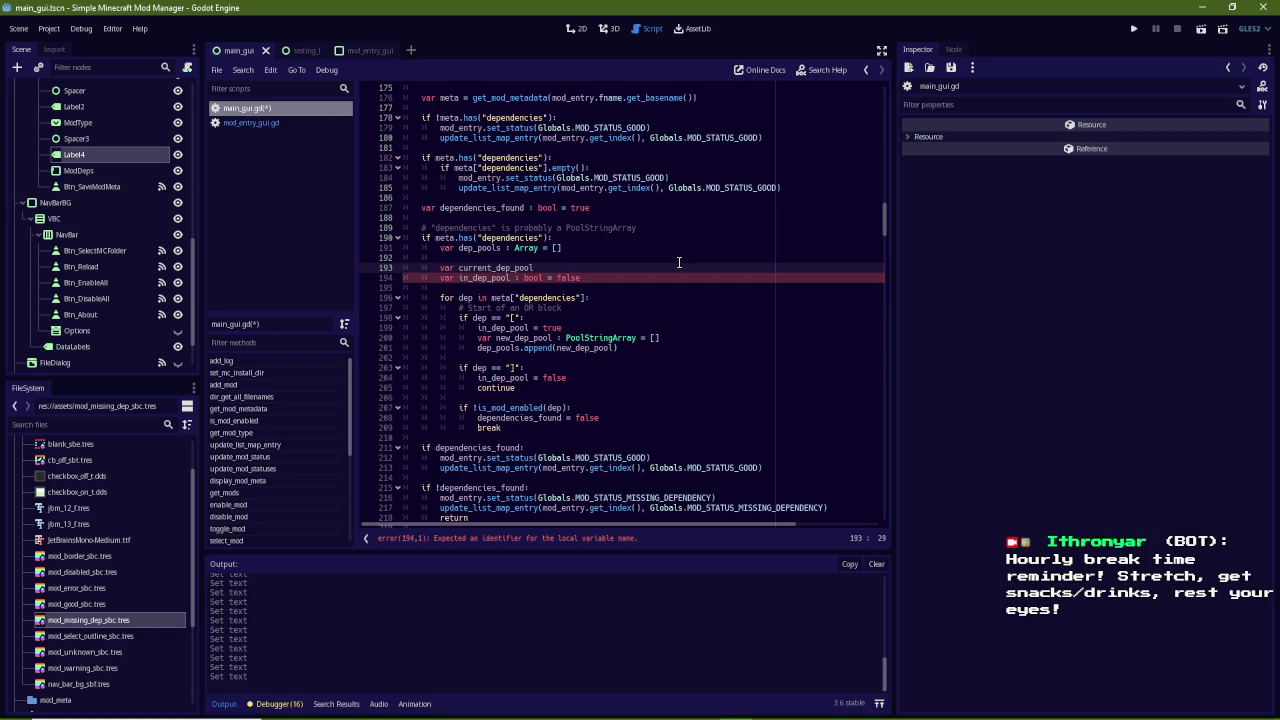
type("PoolString")
key("Return")
type("= []")
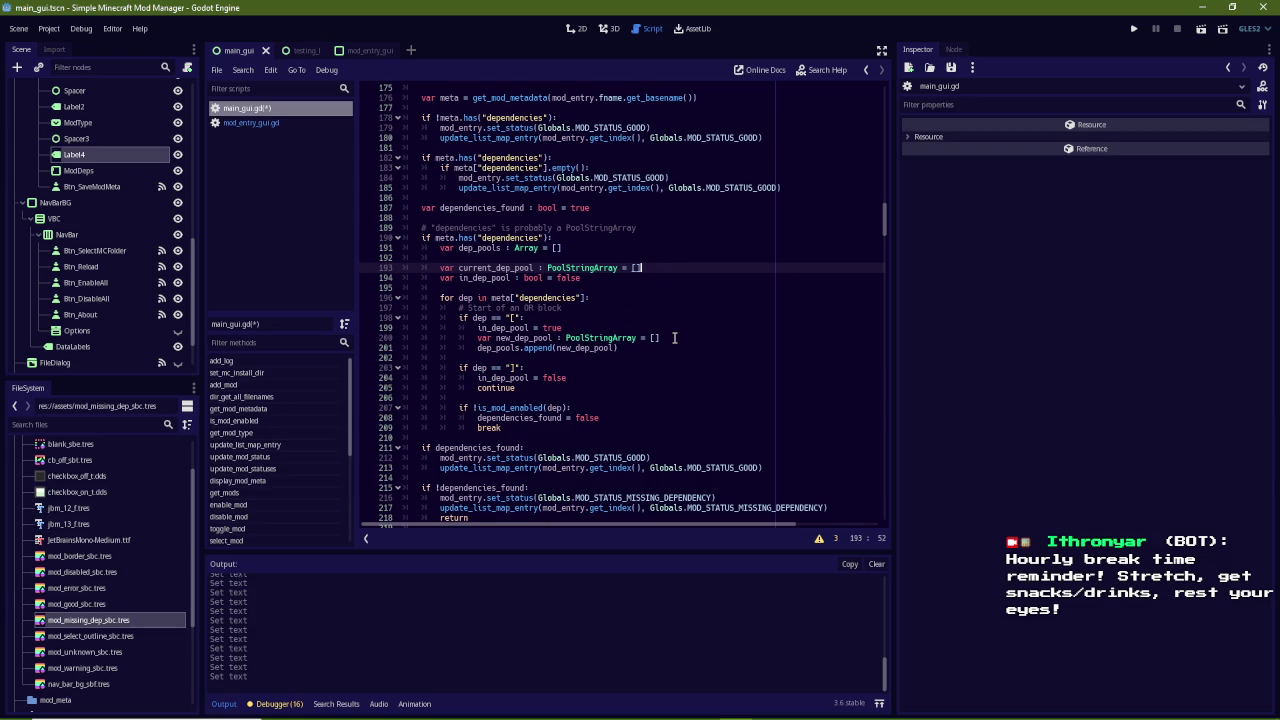
Move the dep_pools.append line into the "]" branch, appending current_dep_pool instead
left_click_drag(642, 349, 474, 349)
key("ctrl+c")
key("BackSpace")
left_click(580, 377)
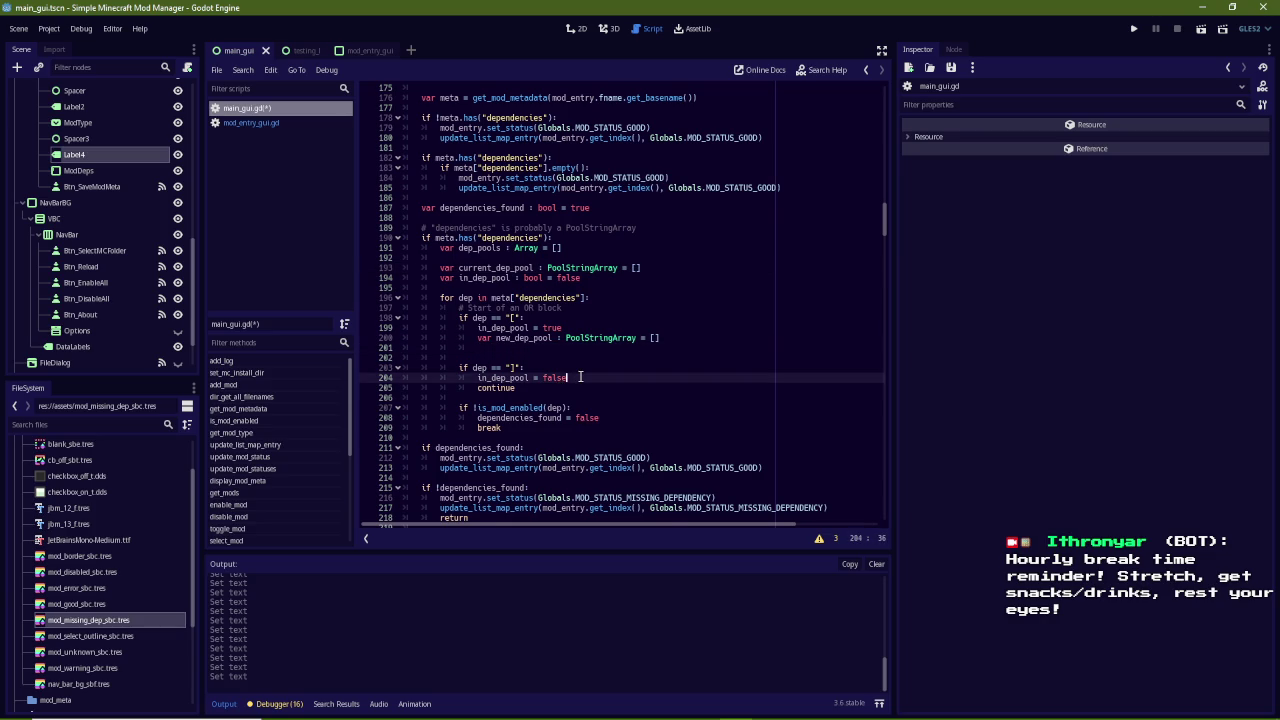
key("Return")
key("ctrl+v")
left_click(580, 348)
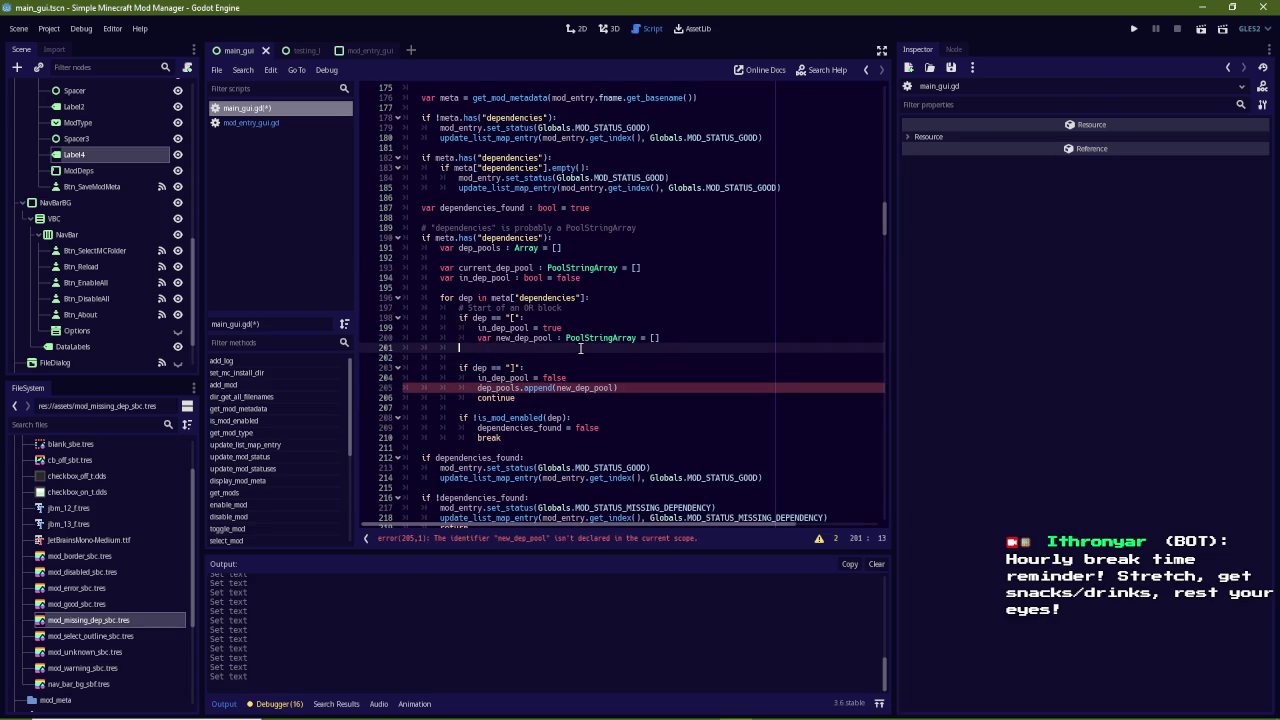
double_click(575, 387)
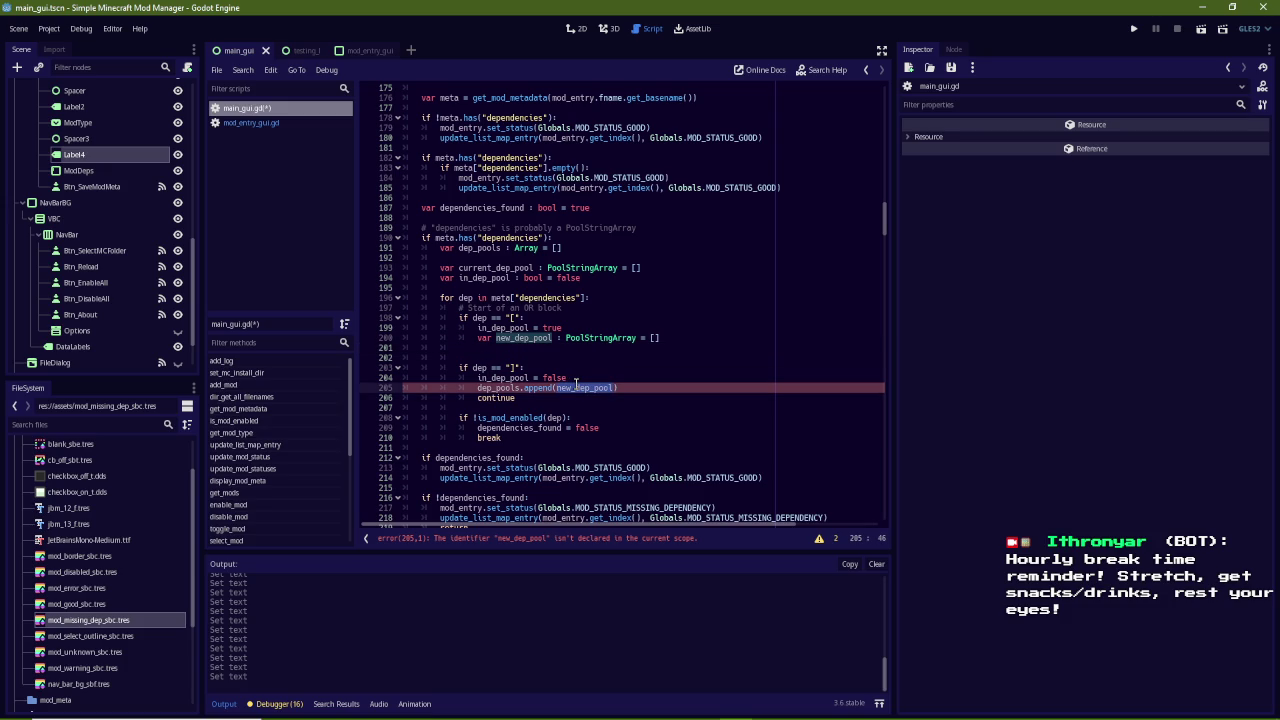
type("current")
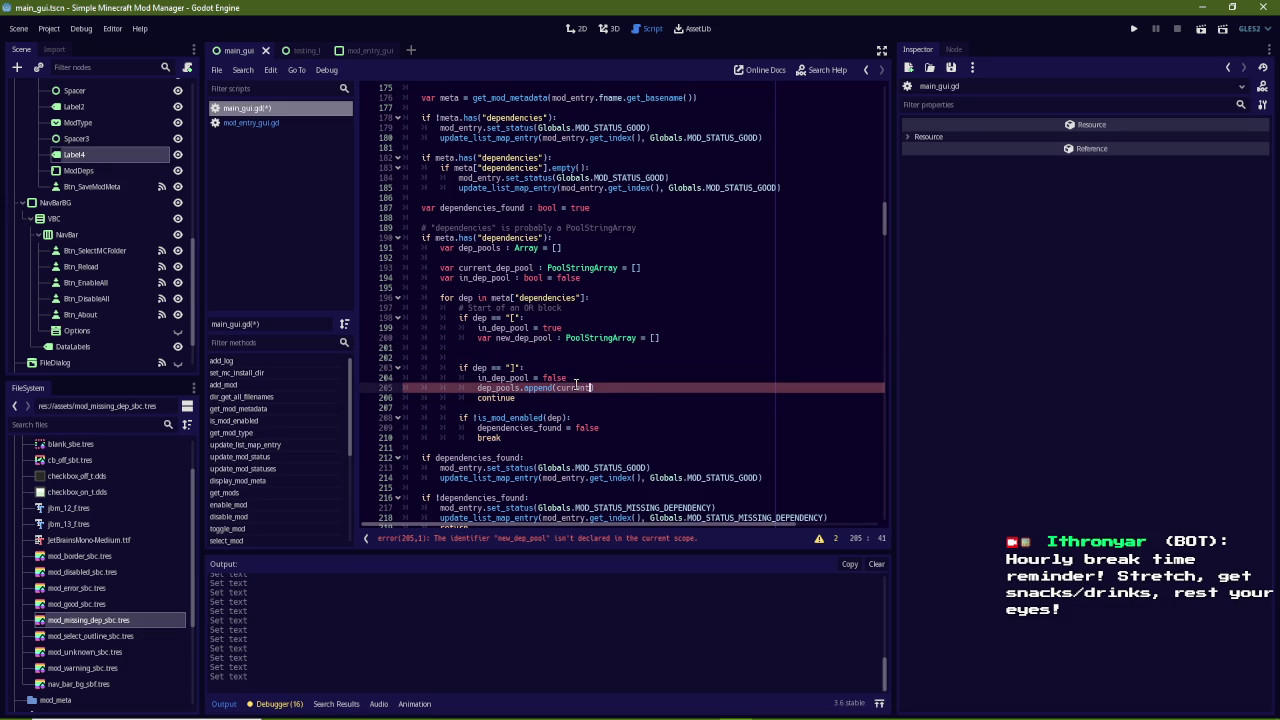
key("Return")
Delete the new_dep_pool declaration and end the "[" branch with continue
left_click_drag(585, 350, 585, 328)
key("BackSpace")
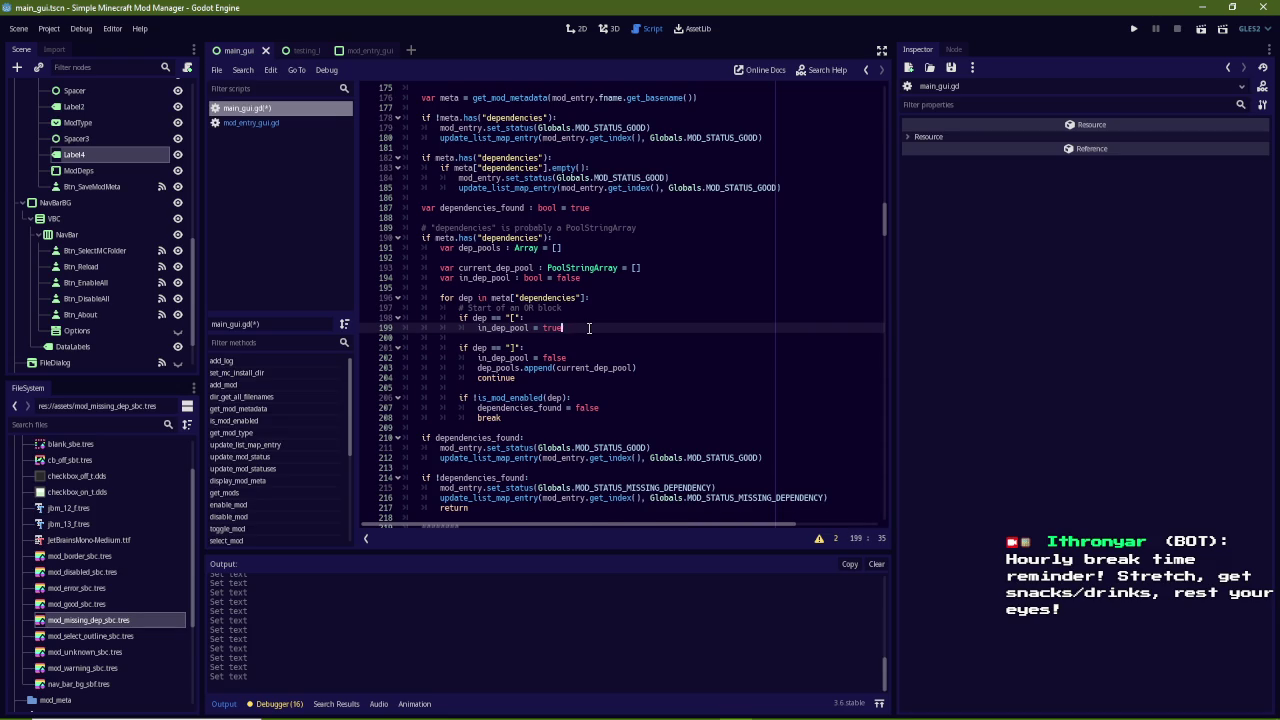
key("Return")
type("continue")
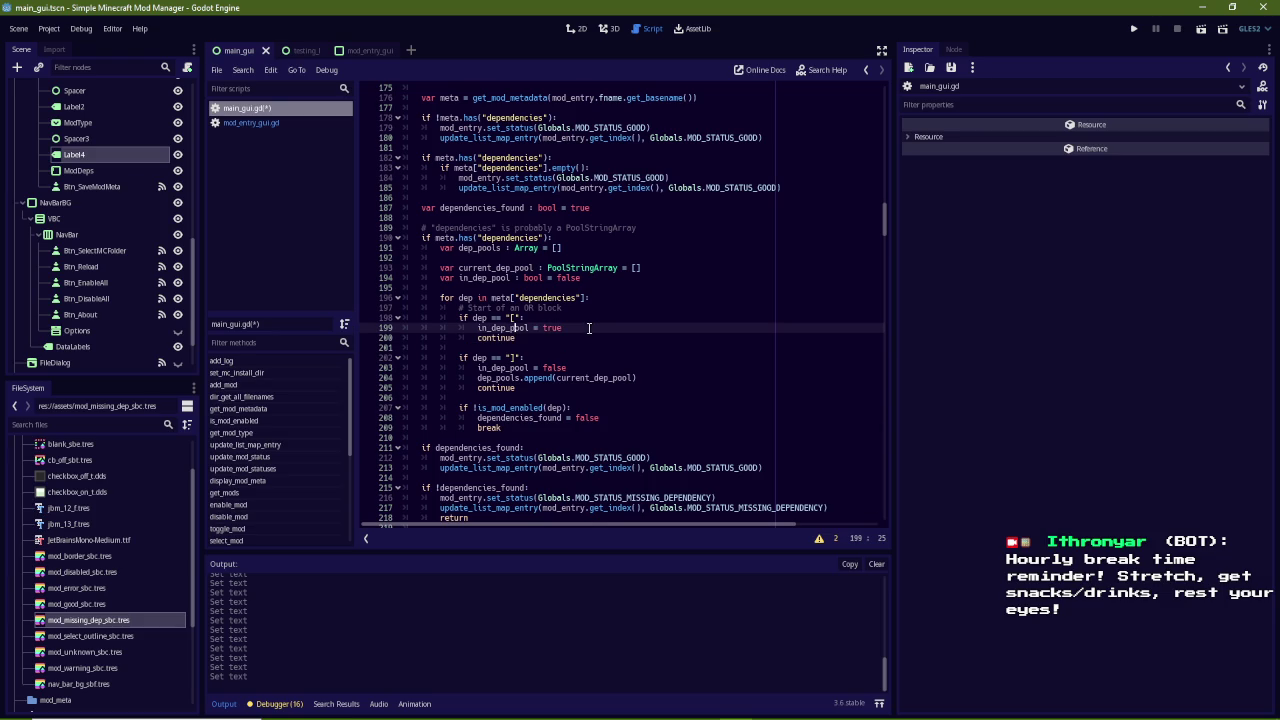
left_click(513, 397)
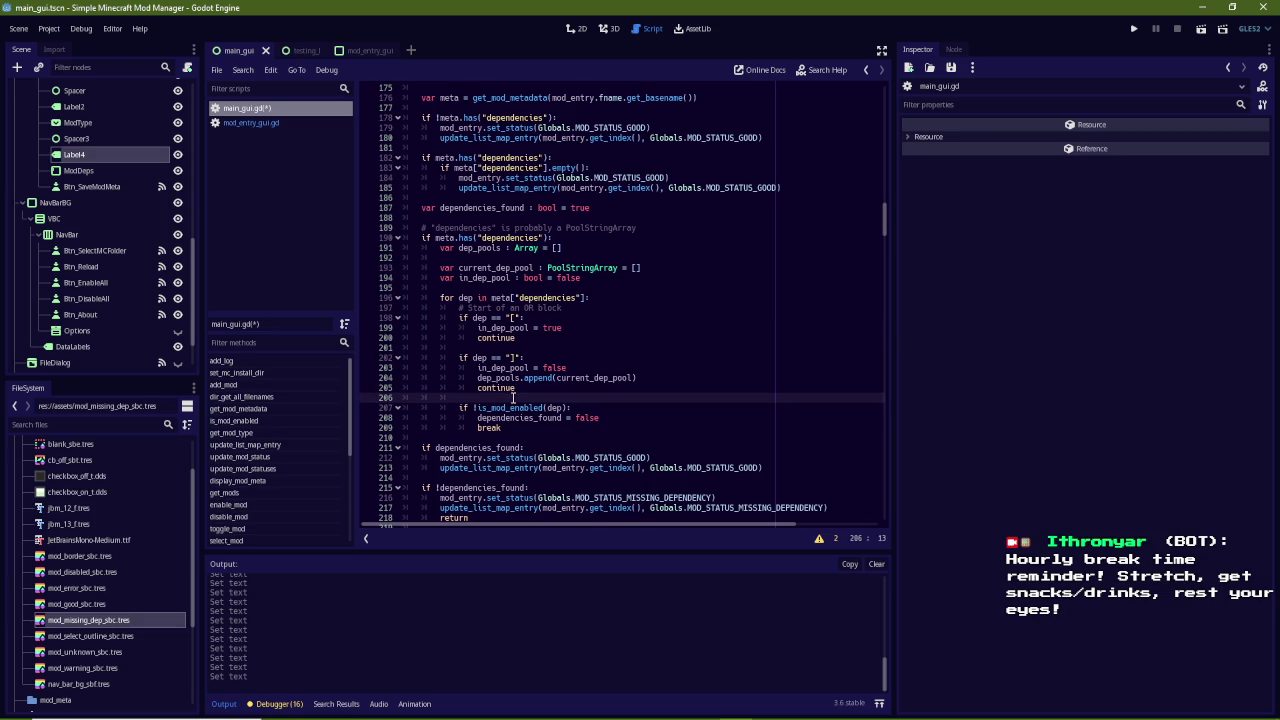
key("Return")
Add an if in_dep_pool branch containing current_dep_pool.append(dep) followed by continue
type("if in _dep_pool")
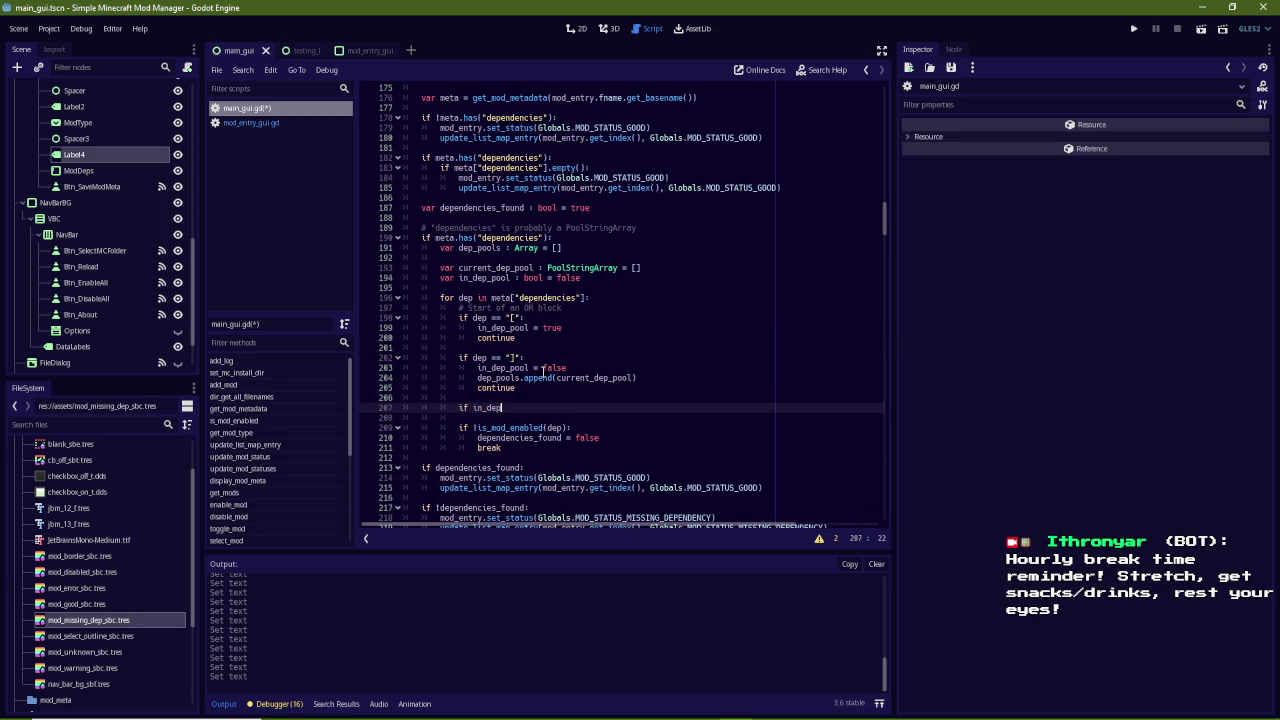
type("l")
left_click_drag(549, 408, 481, 407)
left_click(550, 408)
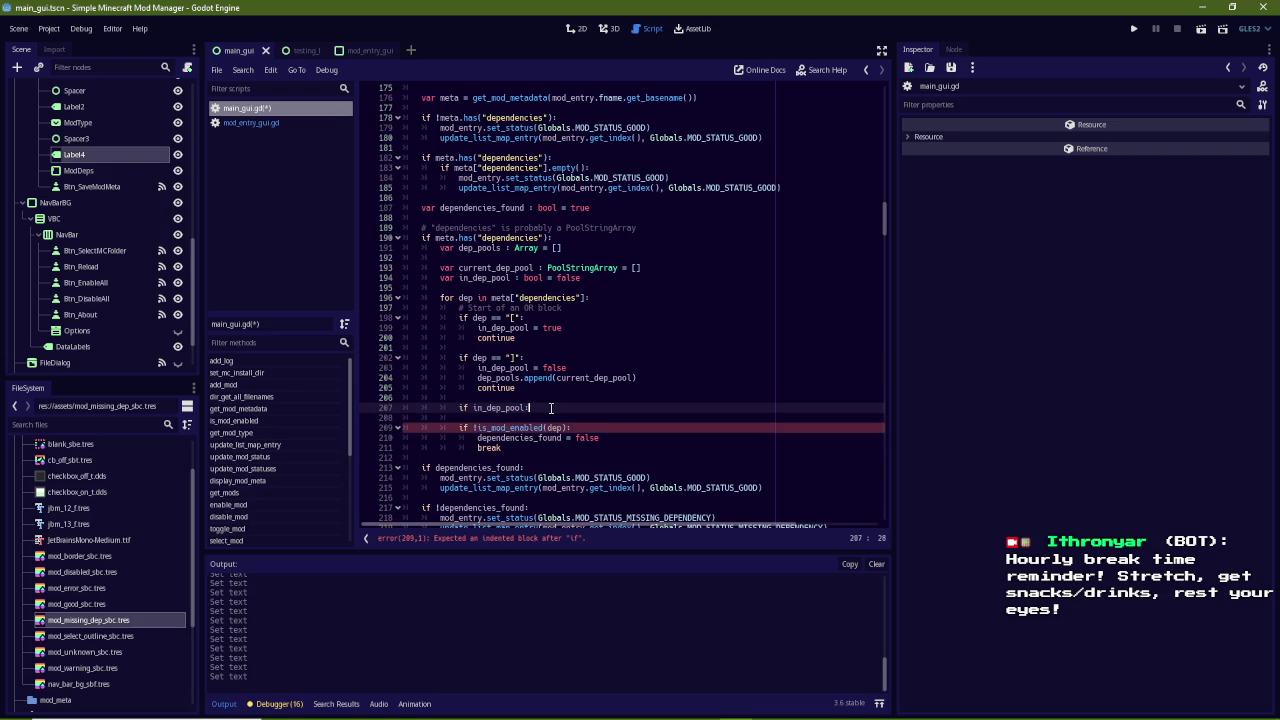
key("Return")
type("current_dep_pool")
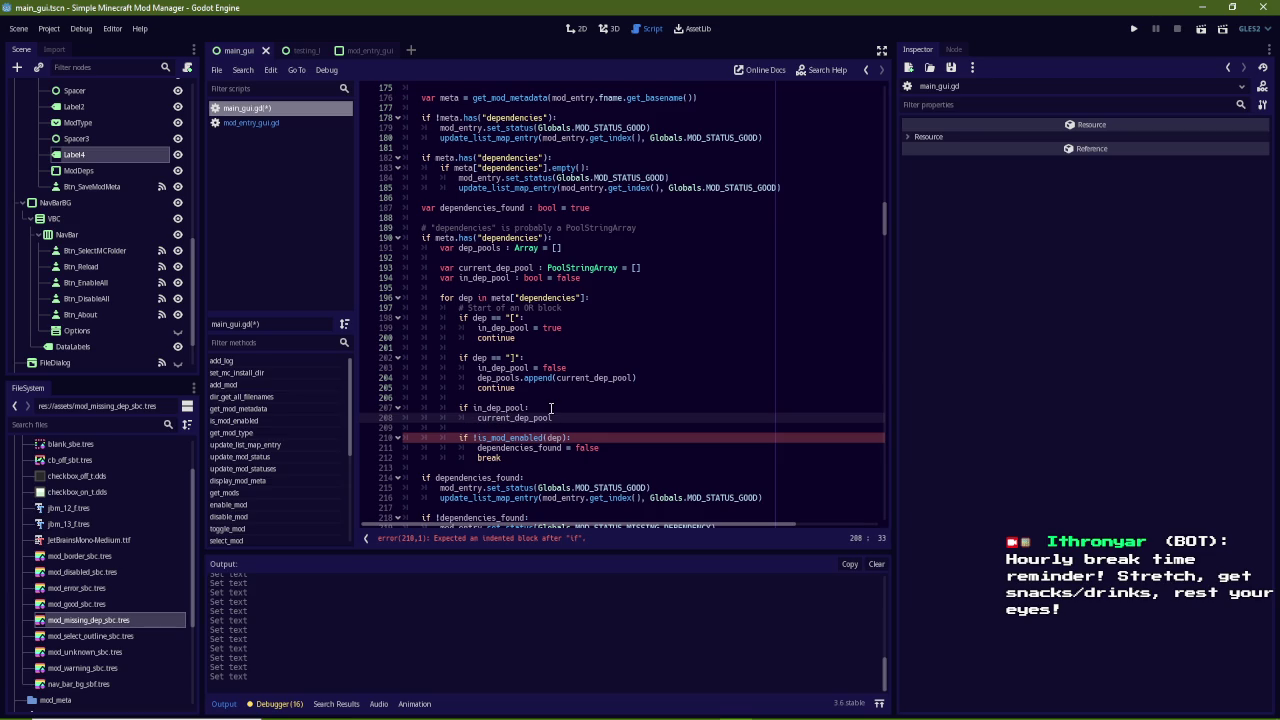
type(".append(d")
type("ep)")
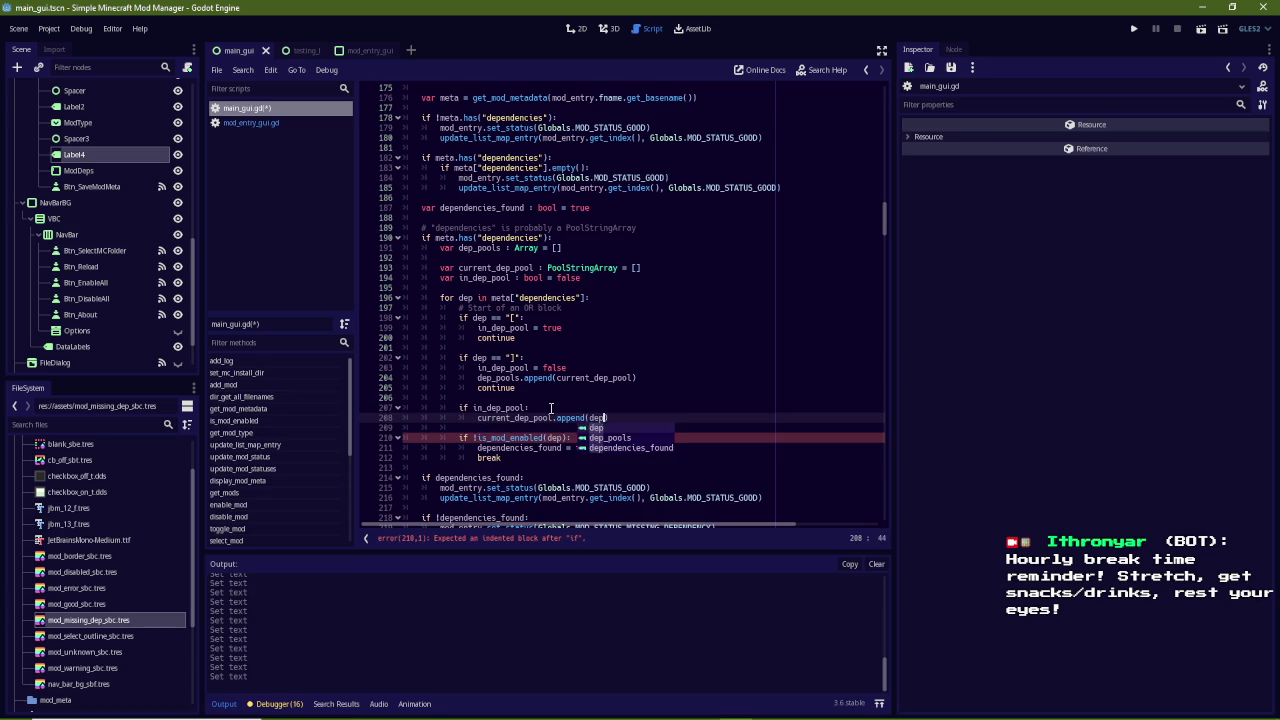
key("Return")
type("continue")
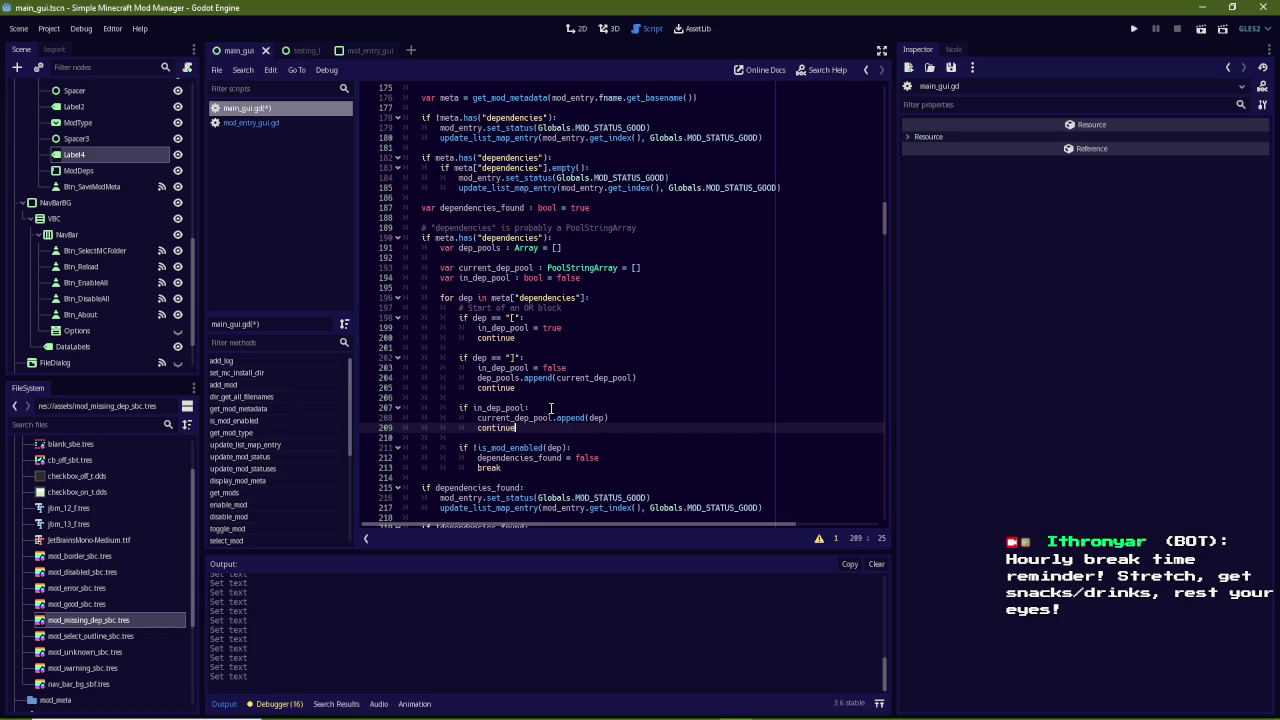
Change current_dep_pool's declared type on line 193 from PoolStringArray to Array
left_click(608, 418)
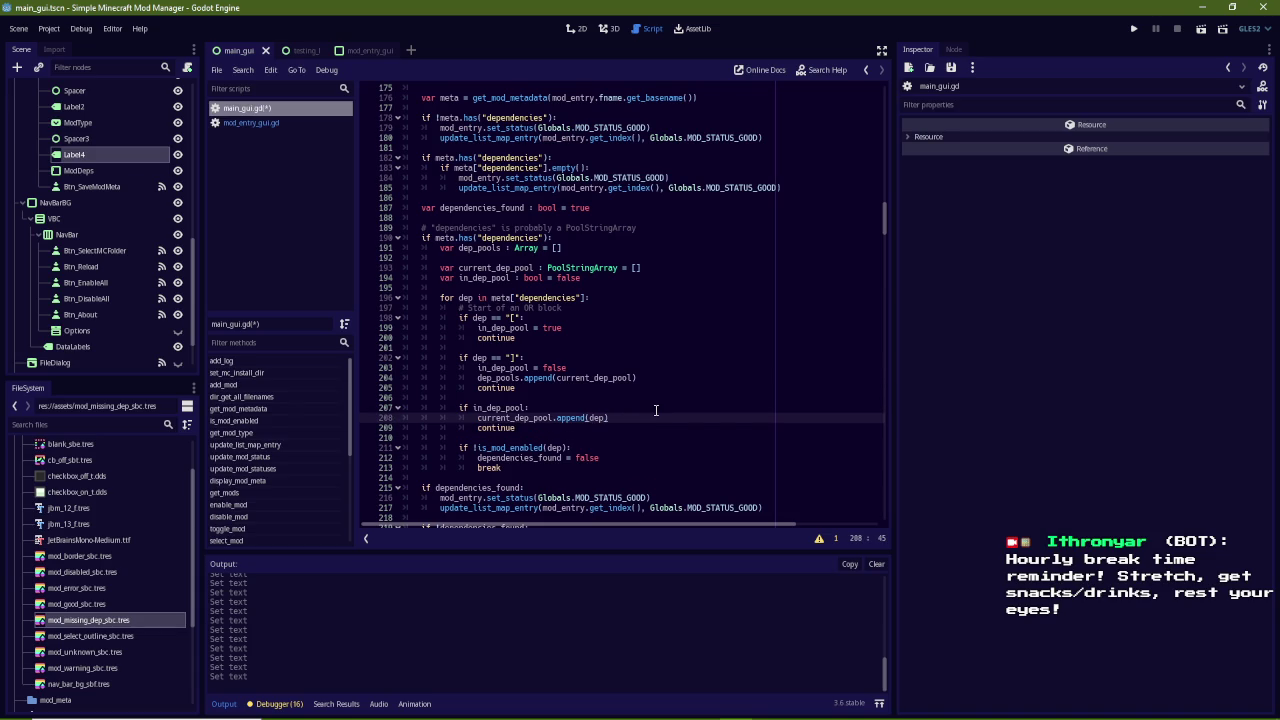
key("Up")
key("Up")
key("Up")
key("End")
key("Left")
type(".dup")
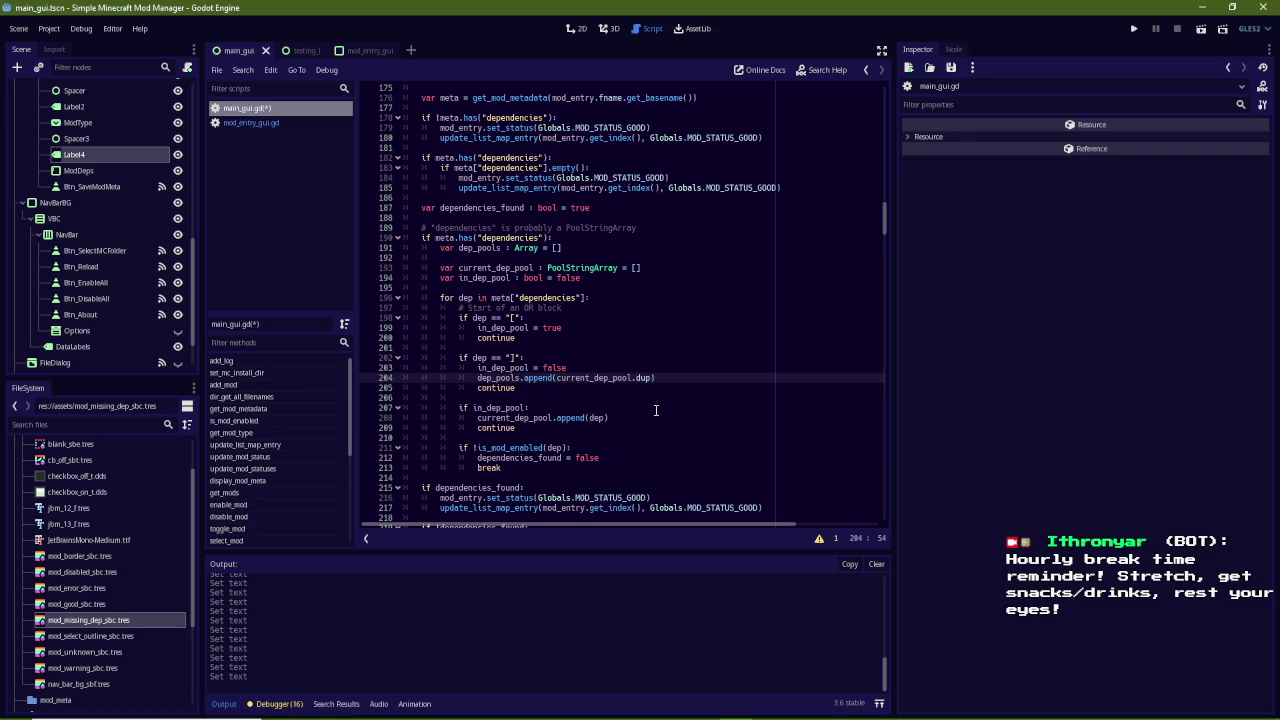
key("BackSpace")
key("BackSpace")
key("BackSpace")
key("BackSpace")
double_click(578, 268)
type("Array")
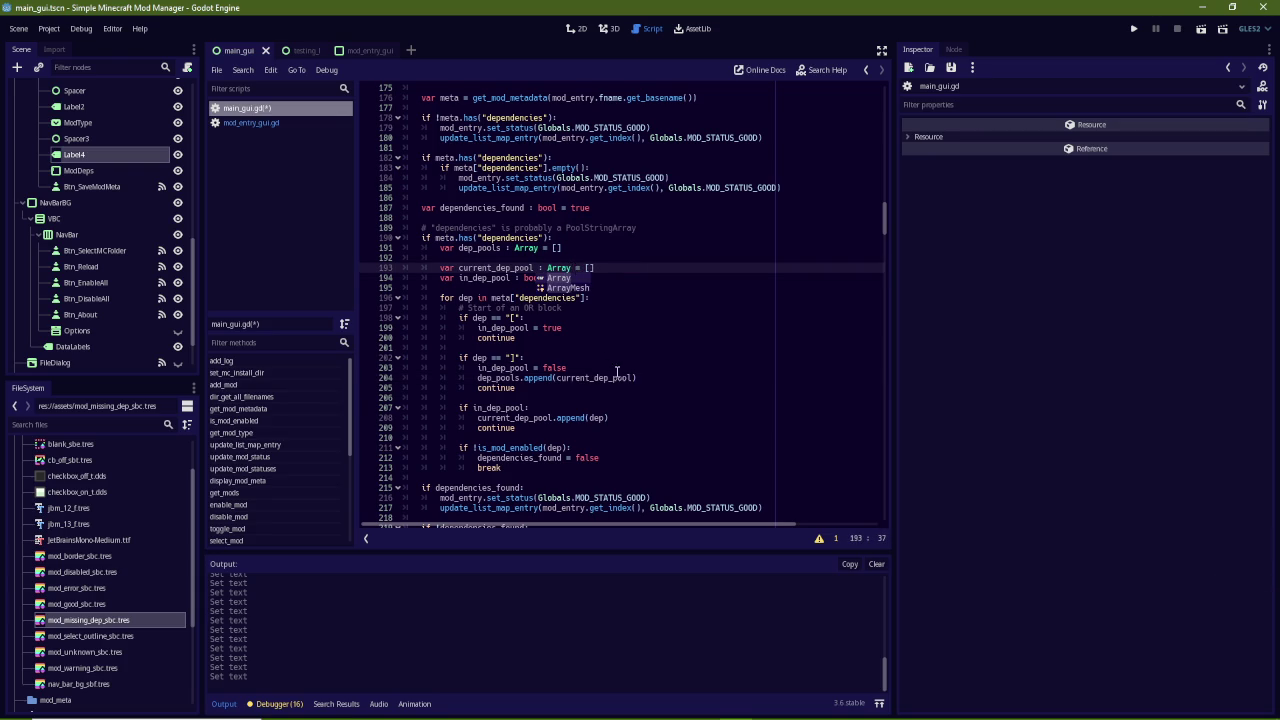
Append current_dep_pool.duplicate() to dep_pools instead of the pool itself
left_click(632, 378)
type(".d")
key("Return")
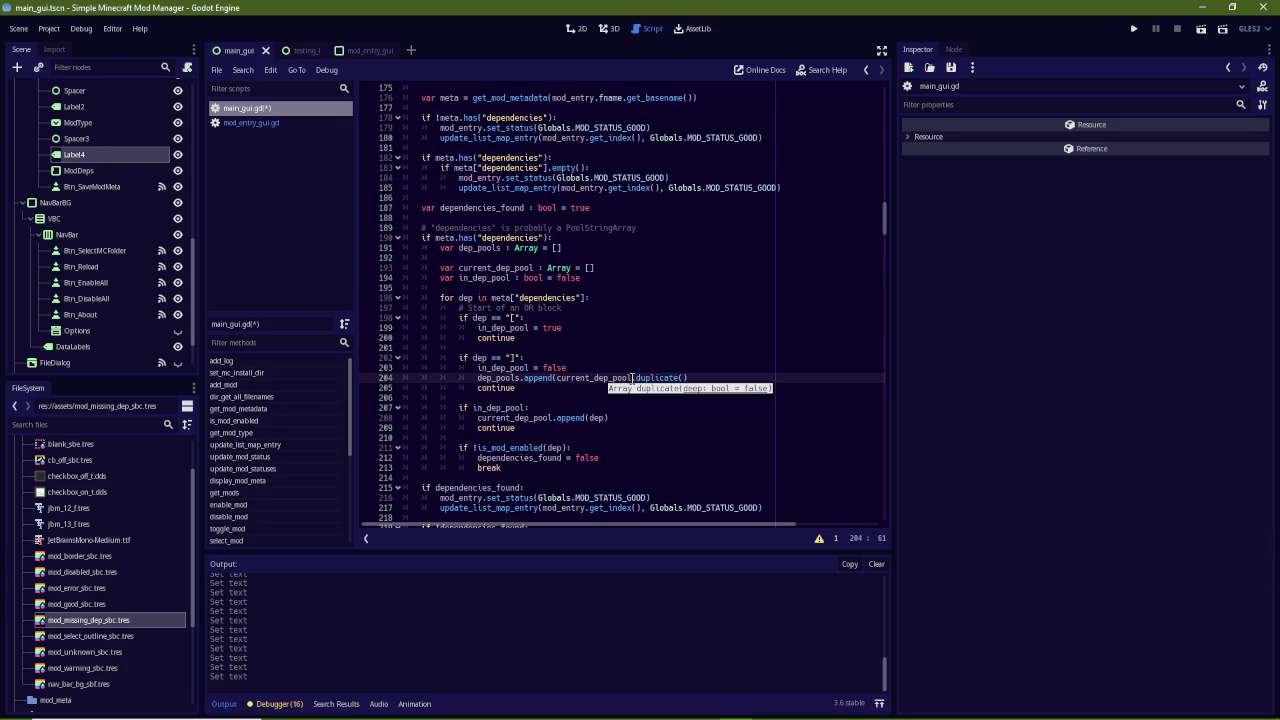
key("Right")
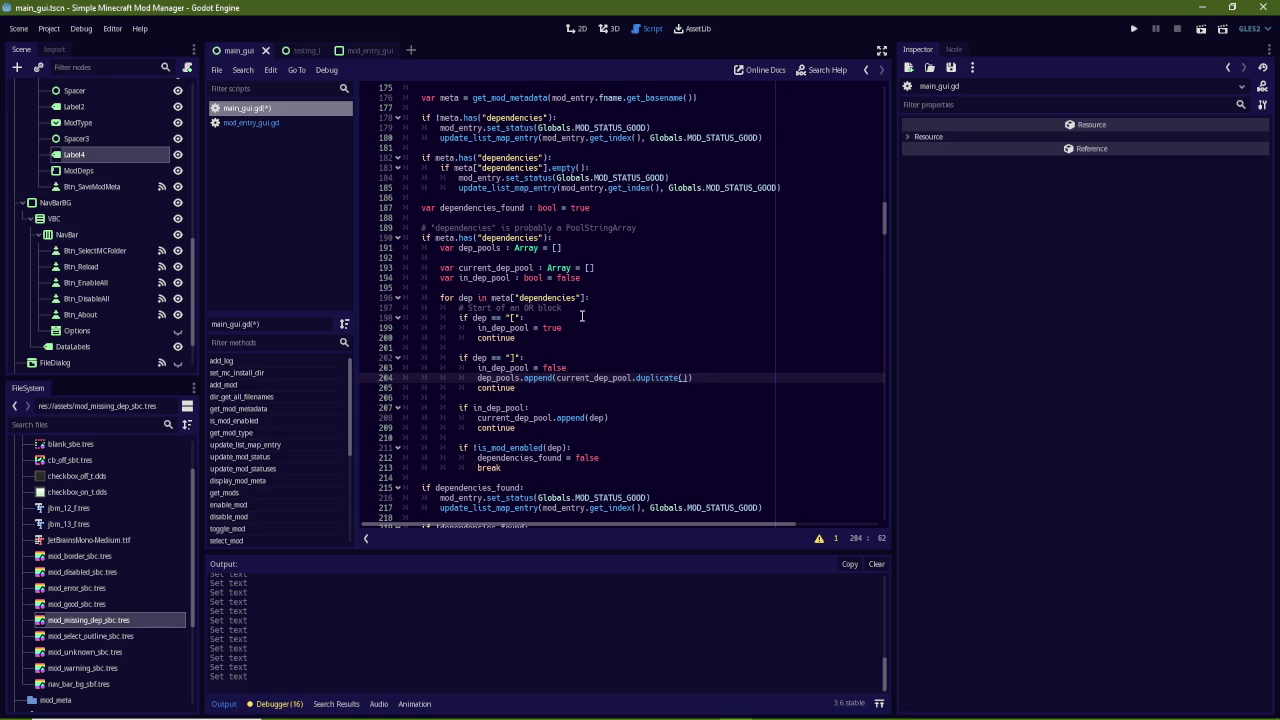
Add current_dep_pool.clear() on the line after the append in the "]" branch
left_click(705, 377)
key("Return")
type("dep")
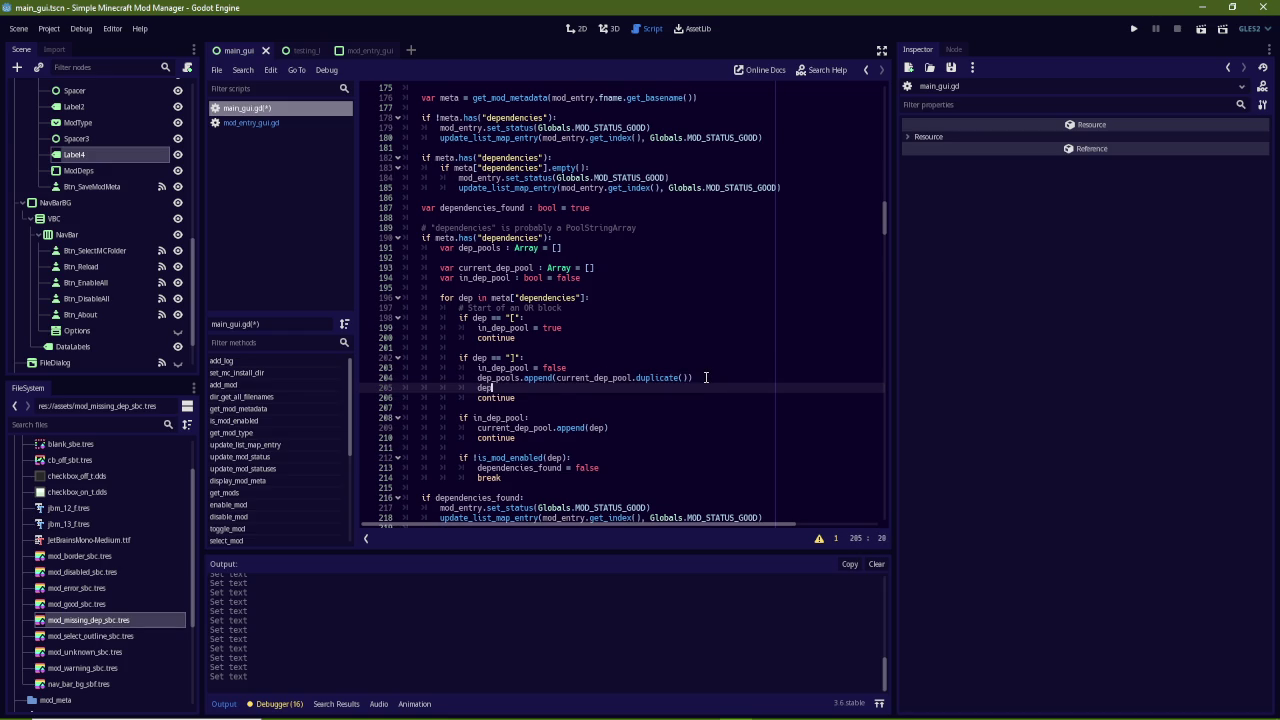
key("BackSpace")
key("BackSpace")
key("BackSpace")
type("current_de")
key("Return")
type("clear()")
mouse_move(520, 443)
left_mouse_down()
mouse_move(363, 420)
mouse_move(364, 408)
left_mouse_up()
key("ctrl+c")
Move the if in_dep_pool block to sit between the "[" and "]" branches
key("BackSpace")
left_click(513, 347)
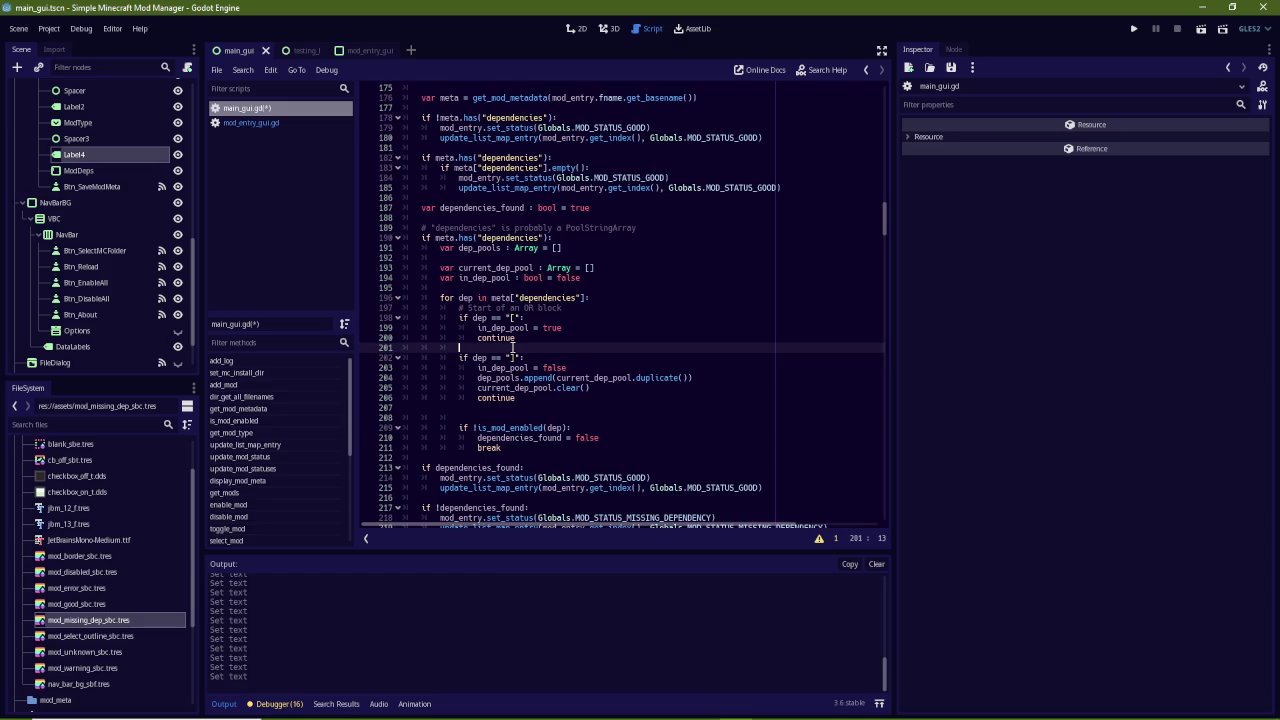
key("Return")
key("Return")
key("Up")
key("Up")
key("Down")
key("ctrl+v")
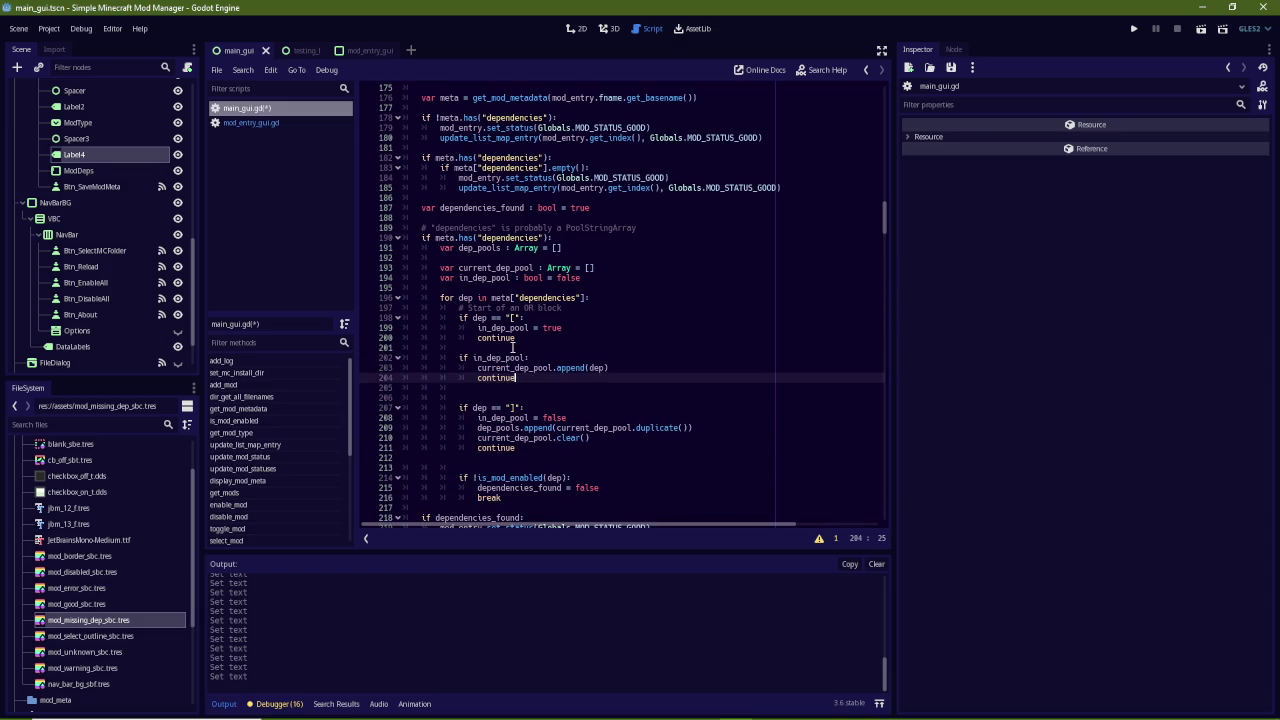
key("BackSpace")
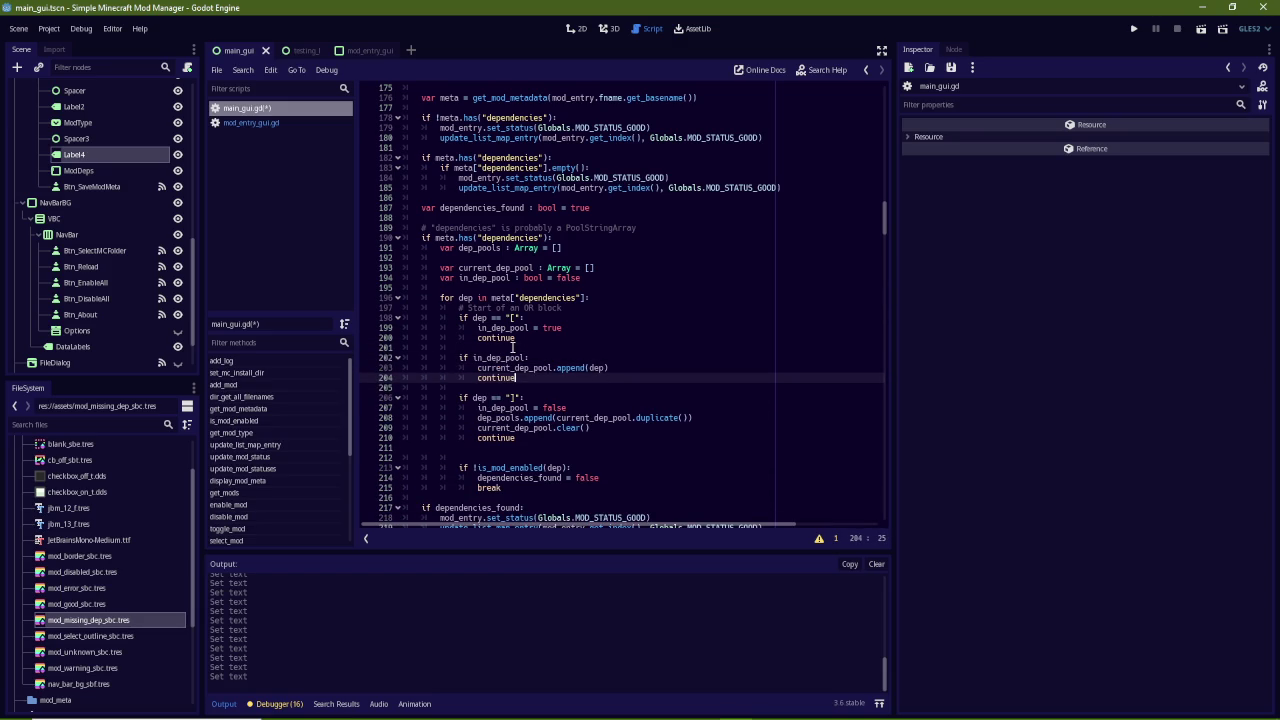
Label the branches with '# Inside OR block' and '# End of OR block' comments, removing a stray blank line
left_click(513, 346)
key("Return")
type("# Inside OR block")
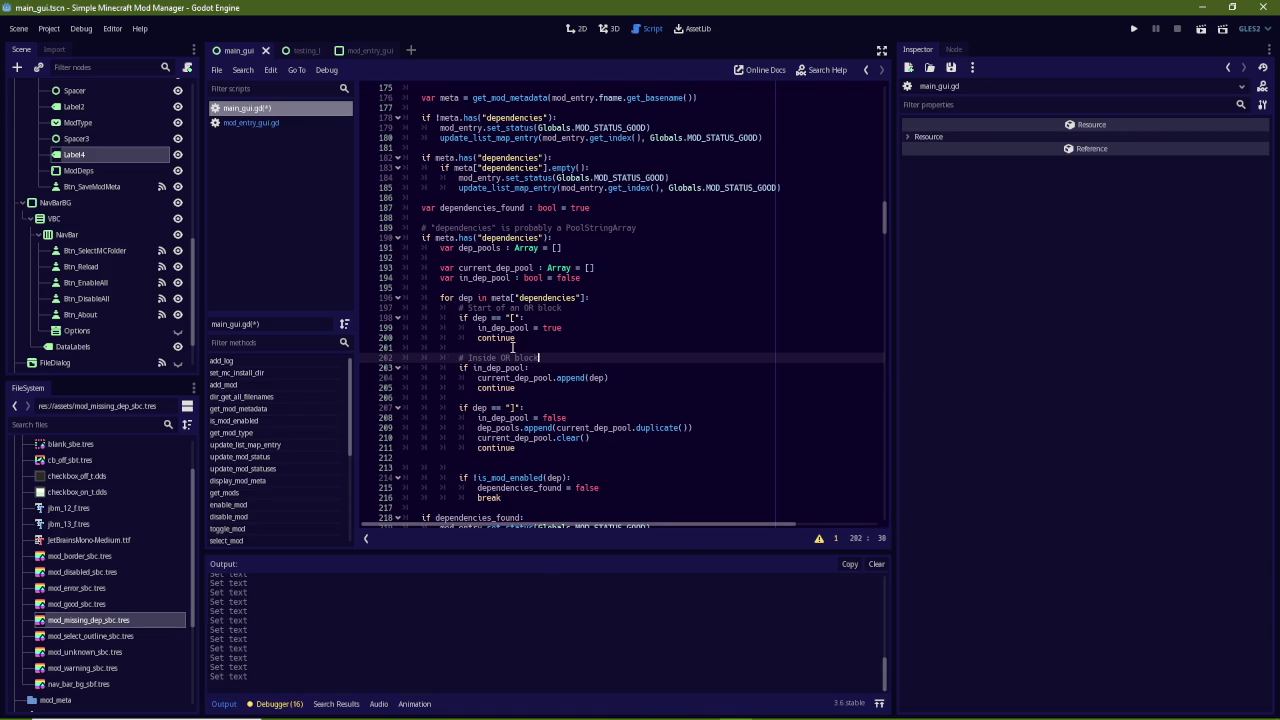
left_click(512, 397)
key("Return")
type("# End of ")
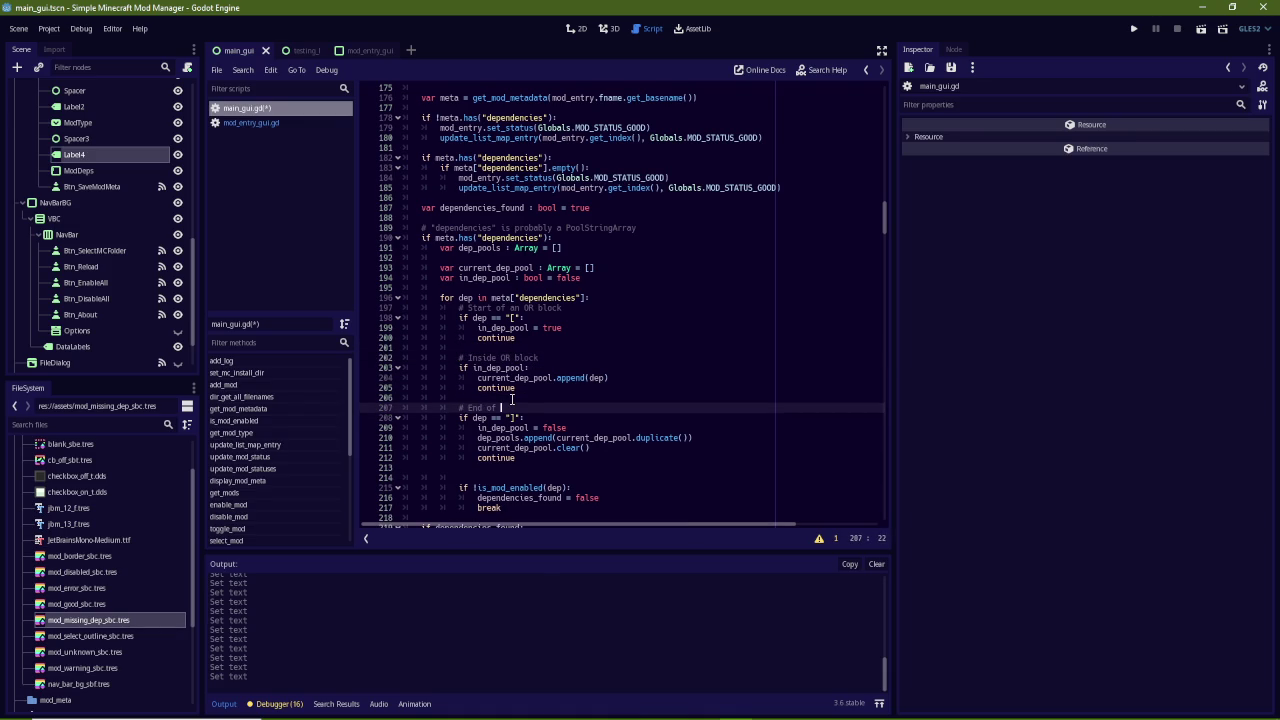
type("OR block")
scroll(560, 395, "down", 3)
left_click(610, 367)
left_click(621, 387)
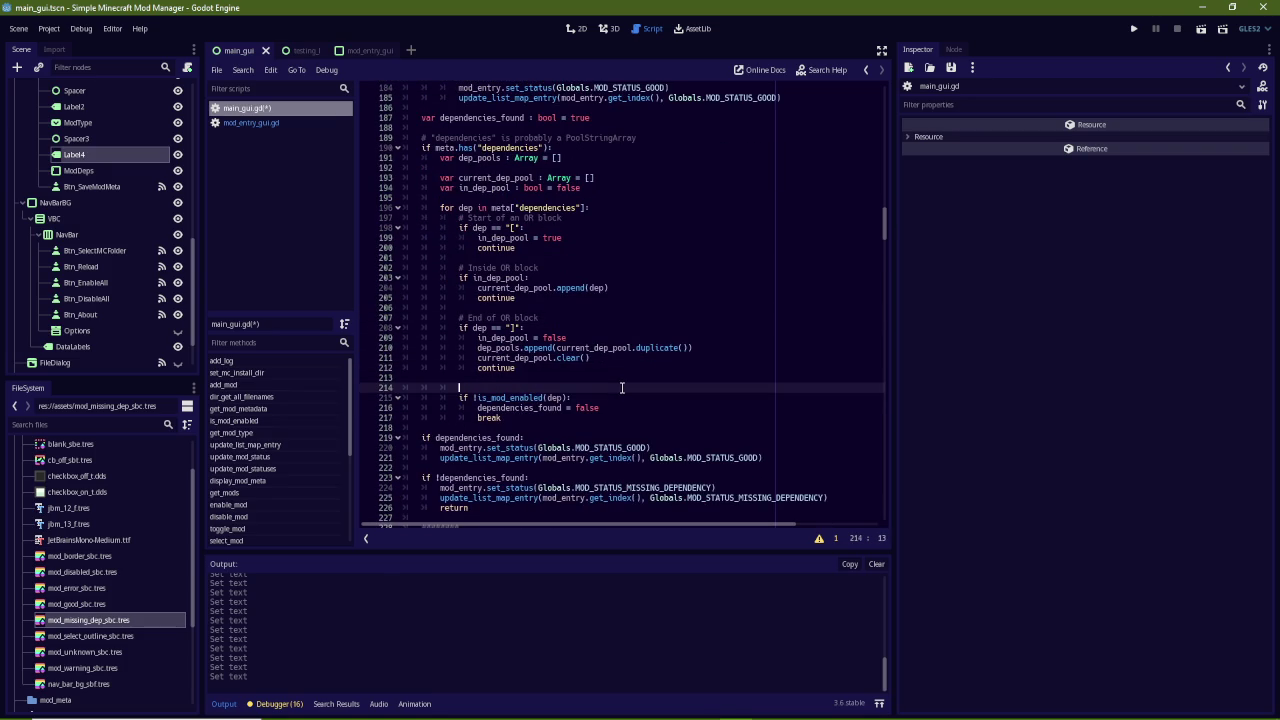
key("ctrl+z")
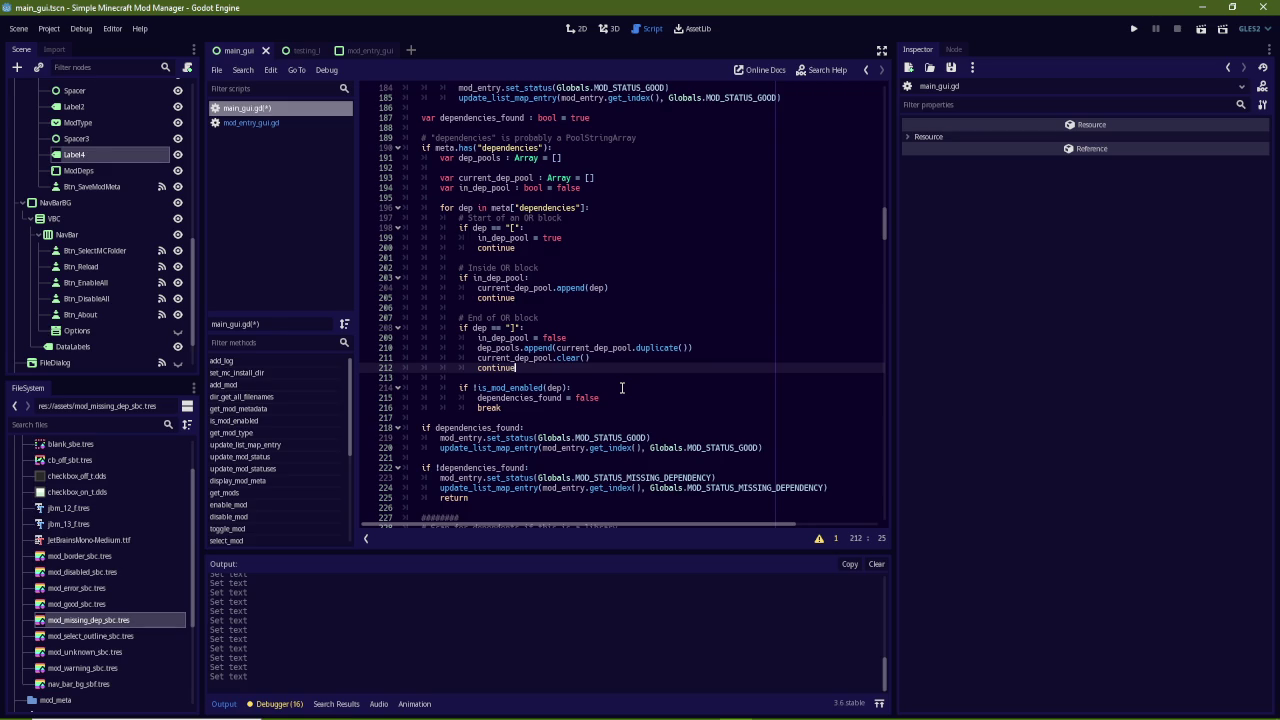
Highlight the status-setting code and the dependency loop to review them
mouse_move(420, 428)
left_mouse_down()
mouse_move(765, 448)
mouse_move(828, 488)
left_mouse_up()
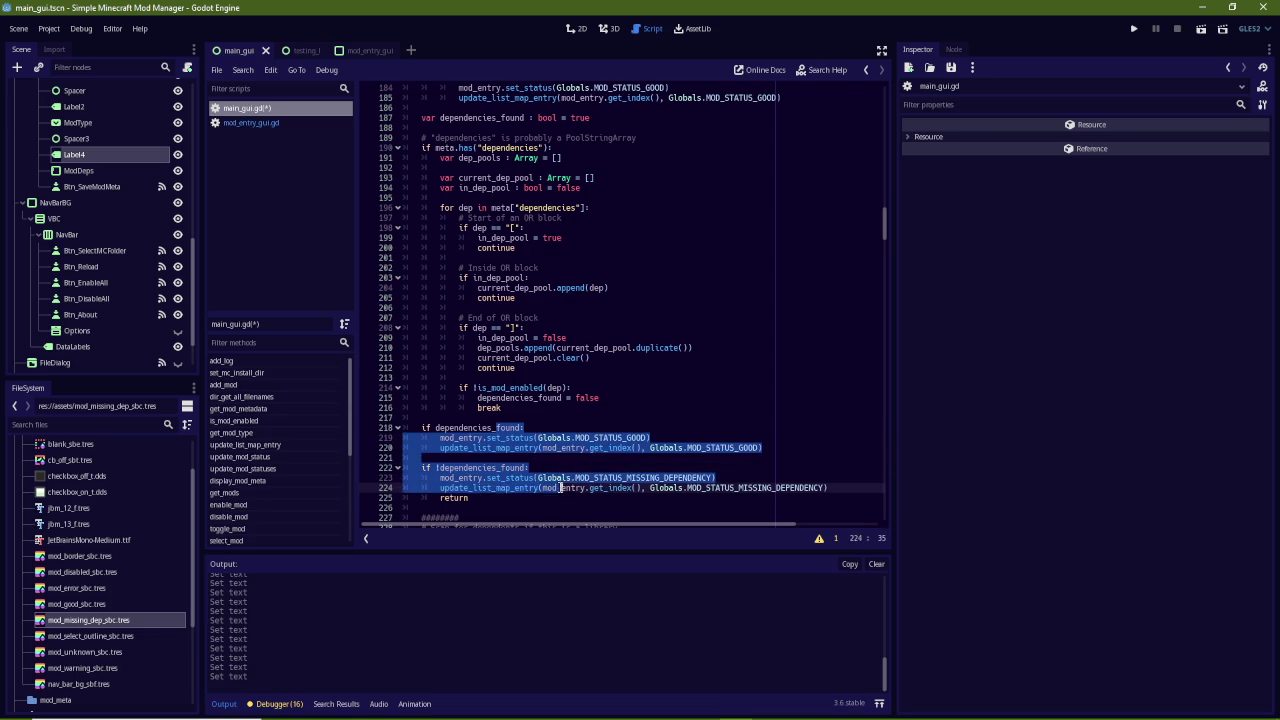
left_click(524, 478)
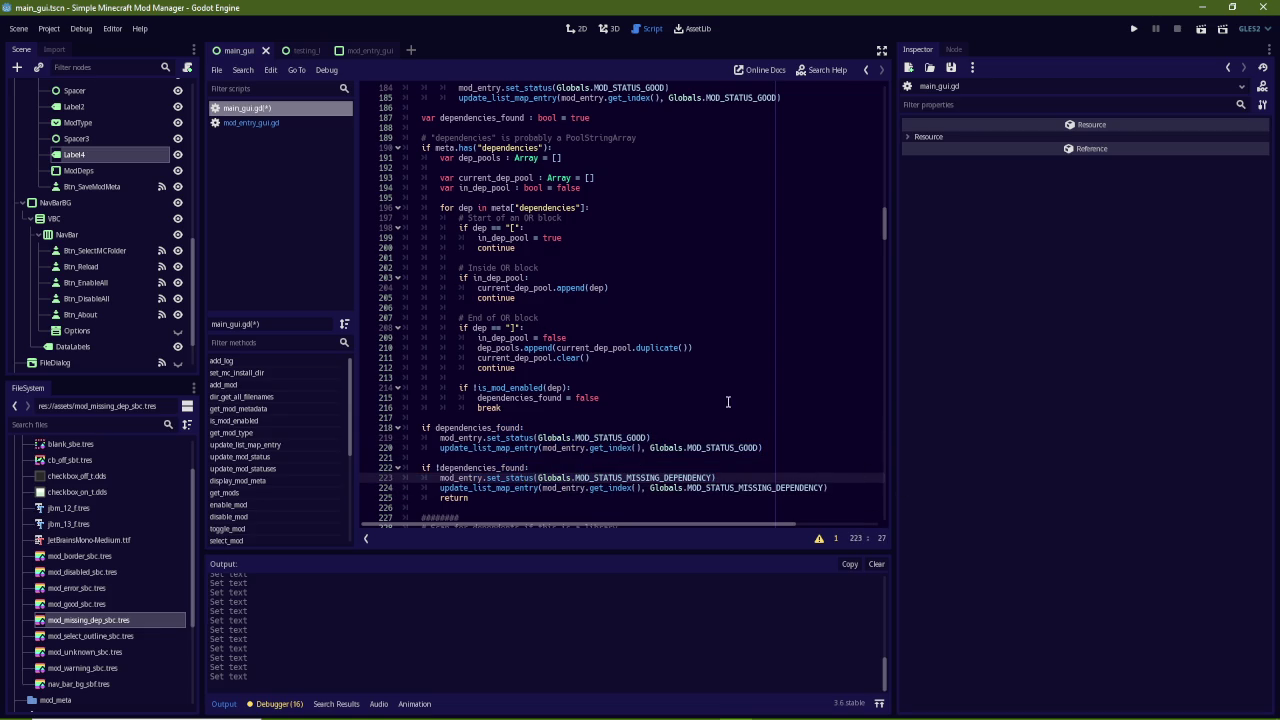
left_click(641, 257)
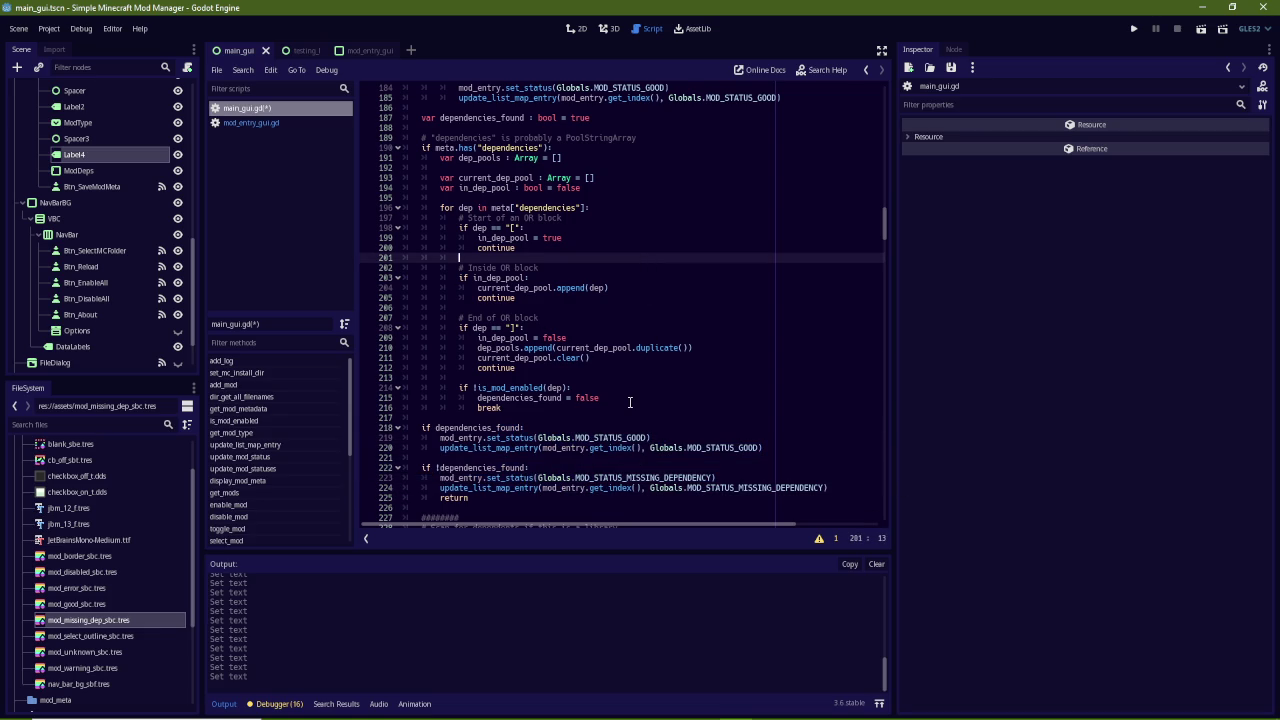
left_click_drag(630, 402, 600, 210)
left_click(671, 299)
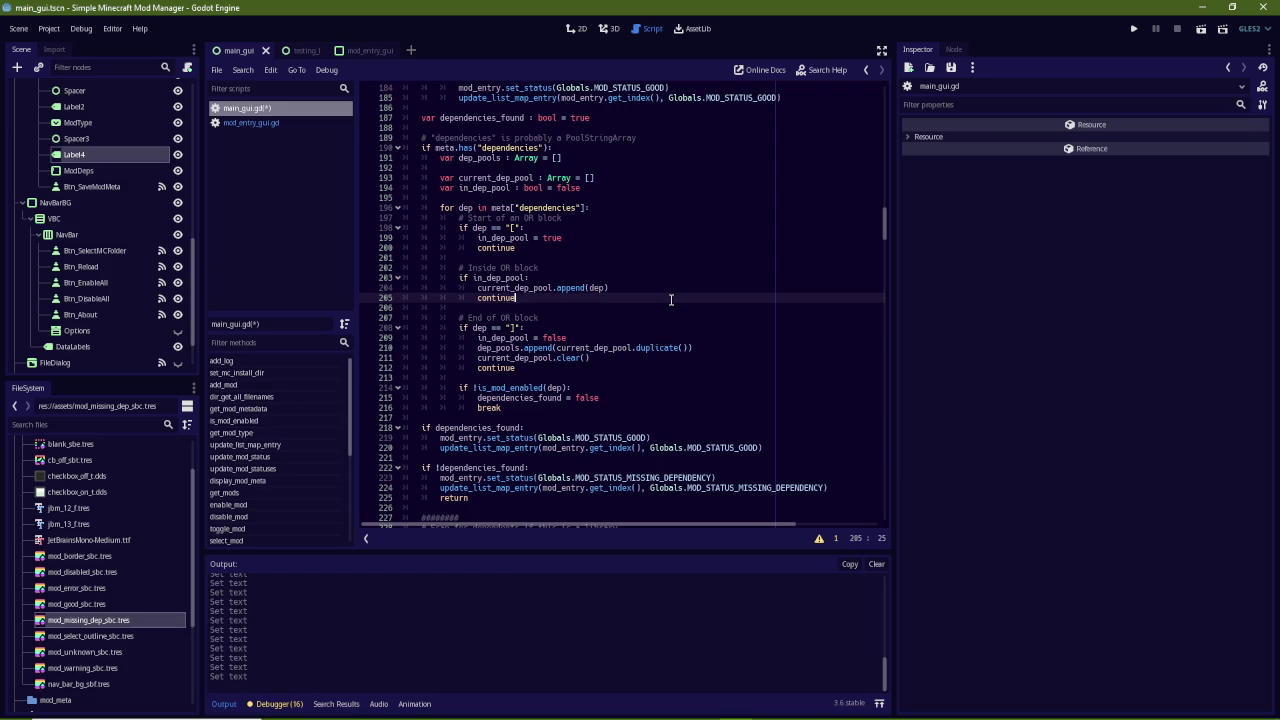
After the loop, add a ####### separator, a 'Check OR blocks' comment and '# TODO', then save
left_click(545, 407)
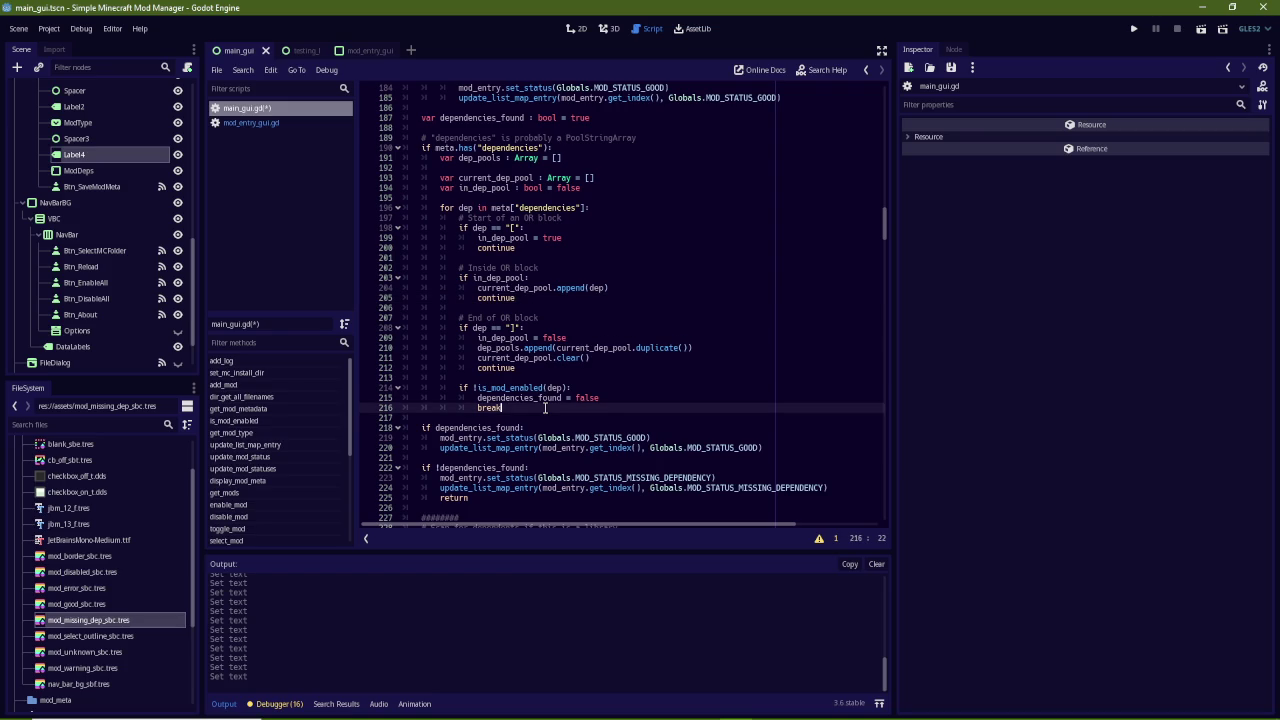
key("Return")
key("Return")
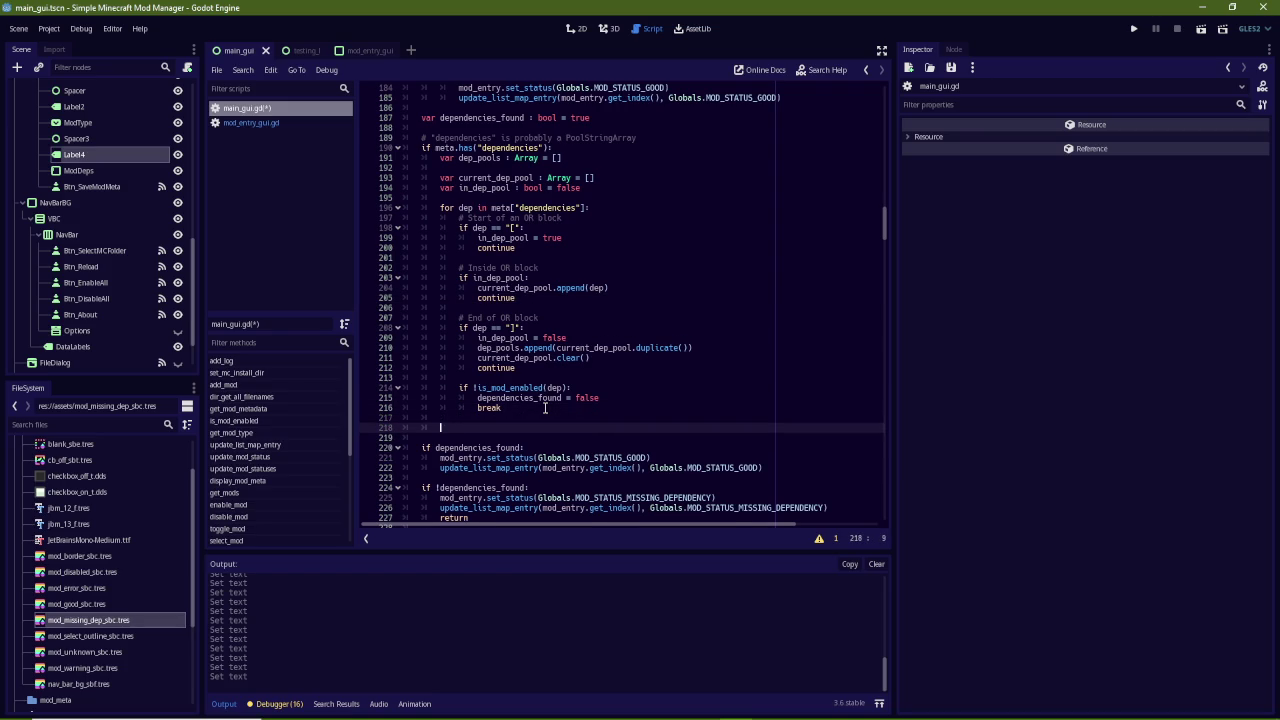
type("########")
key("Return")
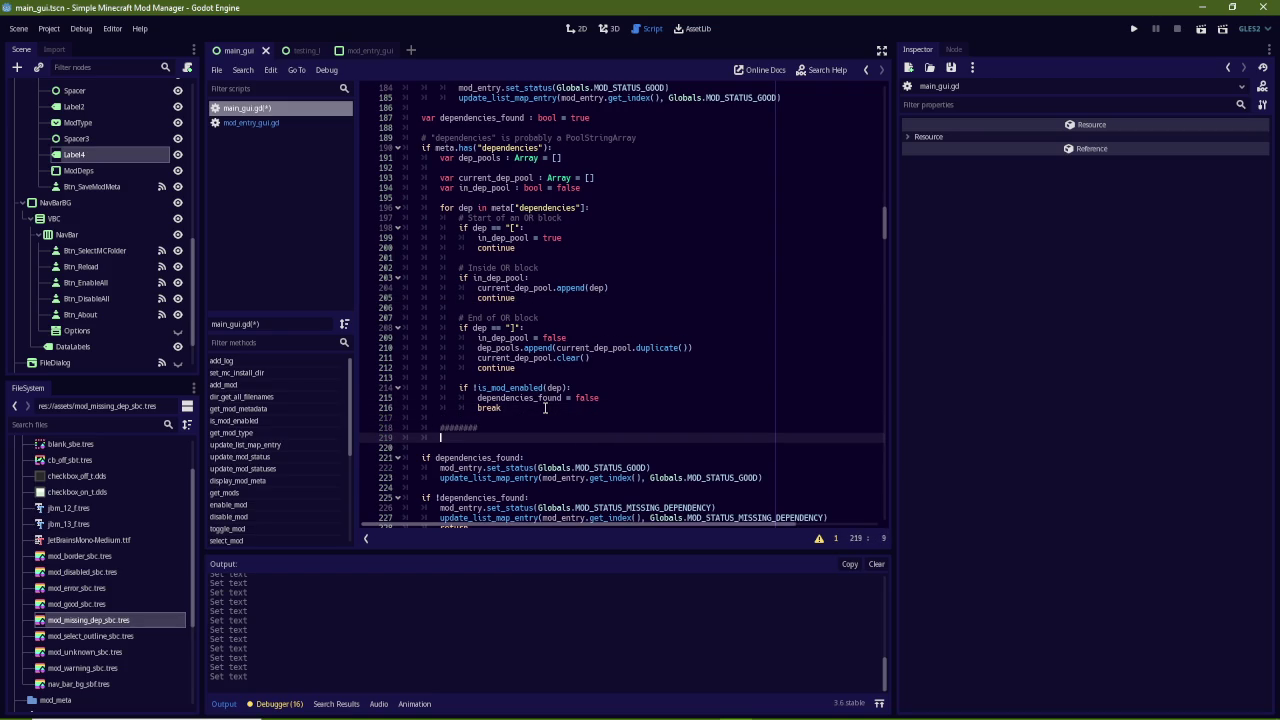
type("Check")
type(" OR")
type("any mod")
type("bloc")
key("BackSpace")
key("BackSpace")
type("enabled")
key("Return")
type("# TODO")
key("ctrl+s")
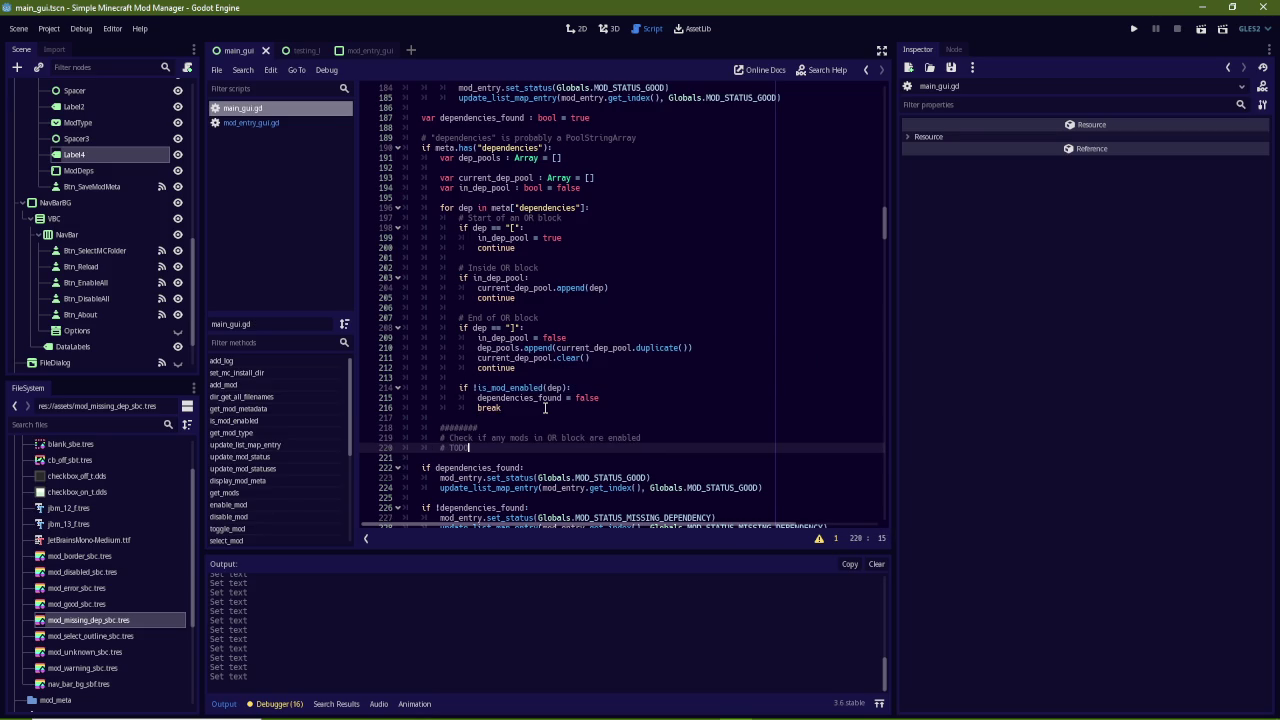
Reword the comment: check detected OR blocks, only one mod needs enabling for the whole block; save
left_click(547, 437)
type("meta")
key("BackSpace")
key("BackSpace")
key("BackSpace")
type("detected")
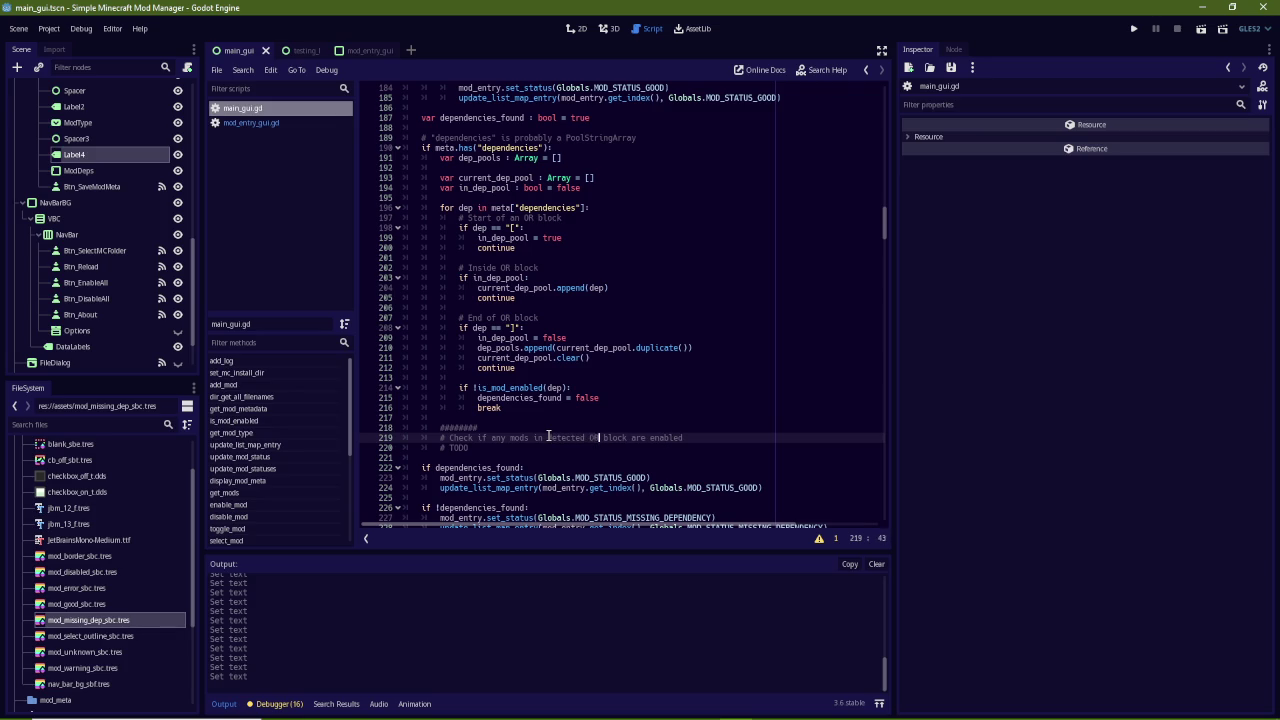
key("Right")
key("Right")
type("s")
type("ly one needs to")
key("Return")
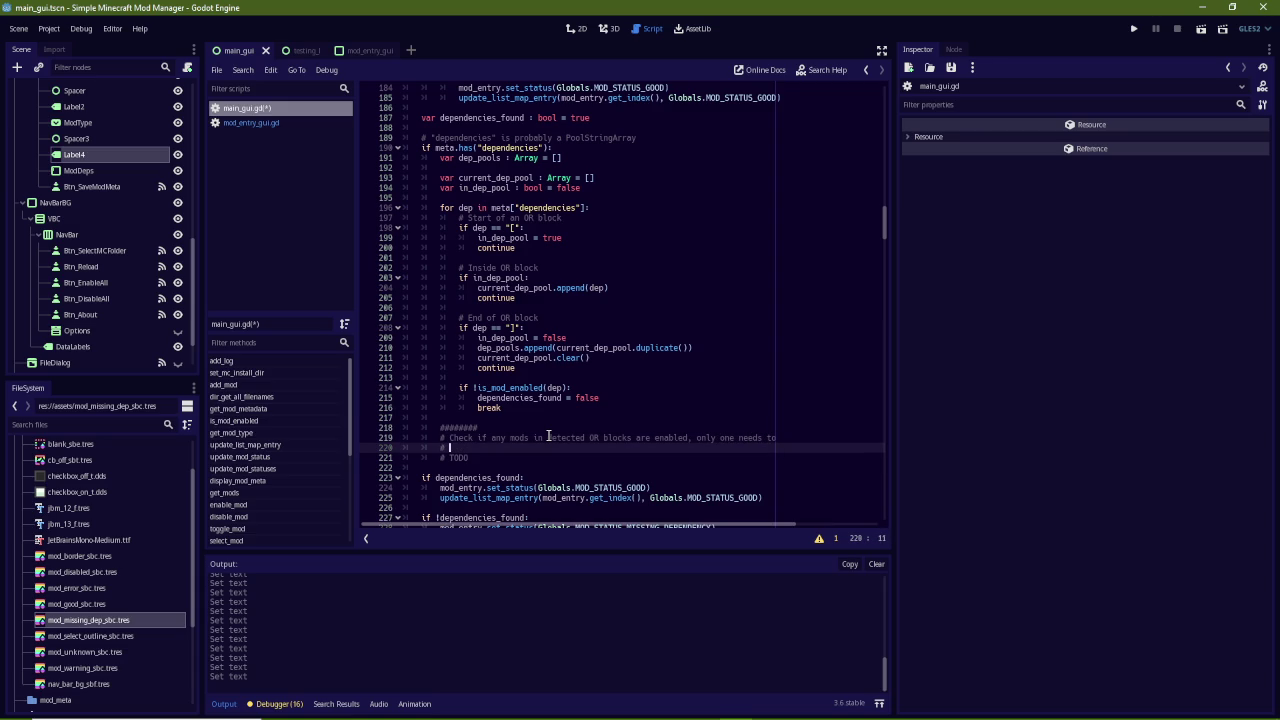
type("enabled to ")
type("count as")
type("hole")
type("e block")
key("Down")
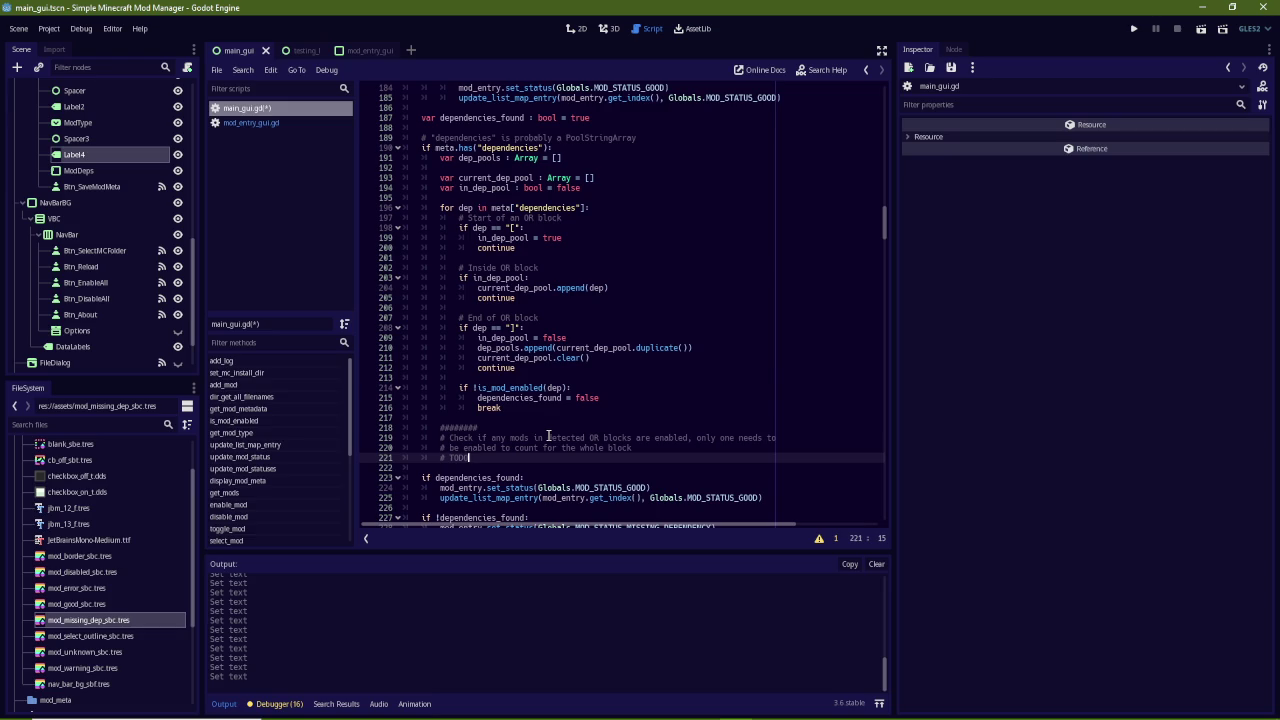
key("ctrl+s")
key("alt+Tab")
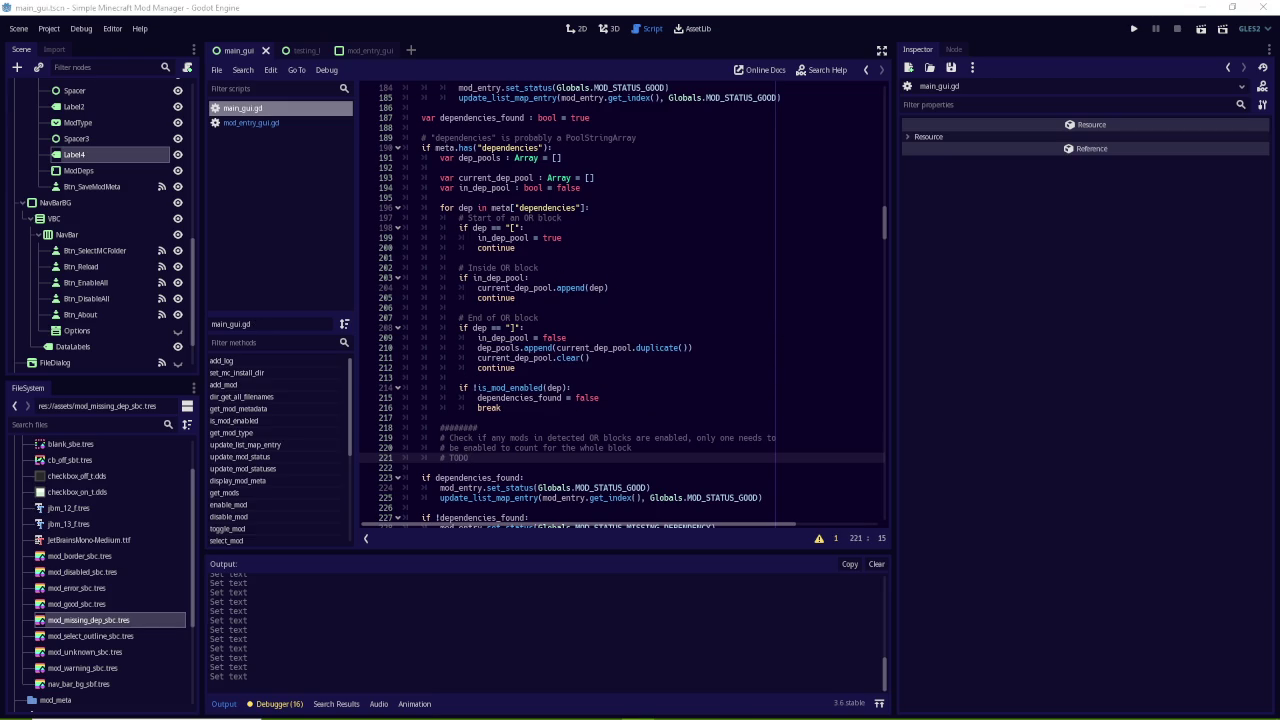